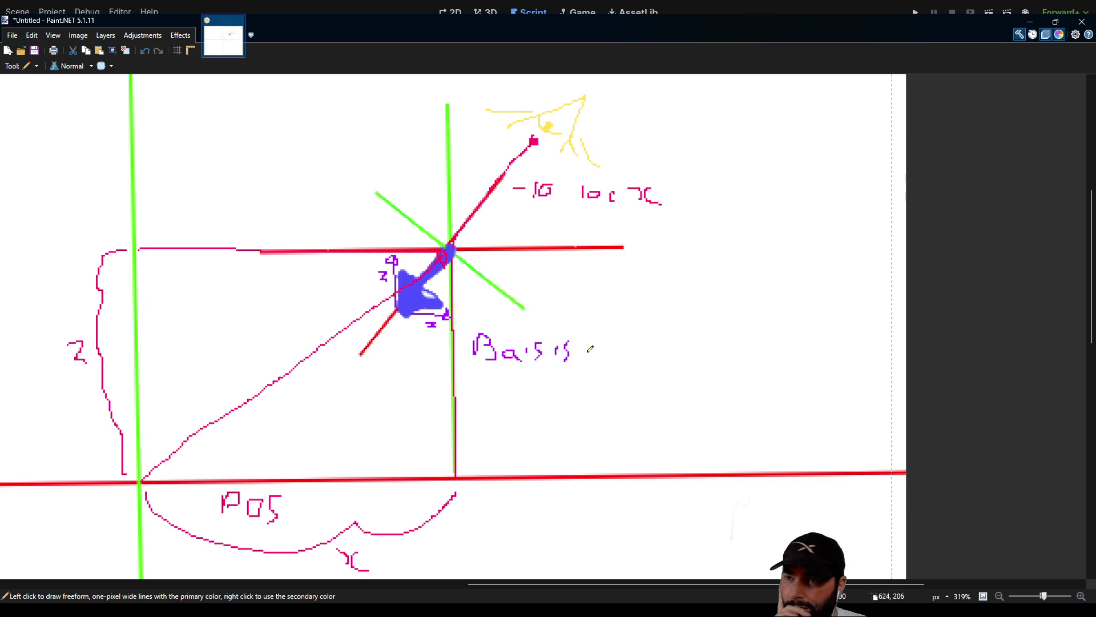
# Draw an arrow from Basis, undo a stray stroke, and write 1/100 below it.
pyautogui.moveTo(473, 346); pyautogui.dragTo(431, 336)
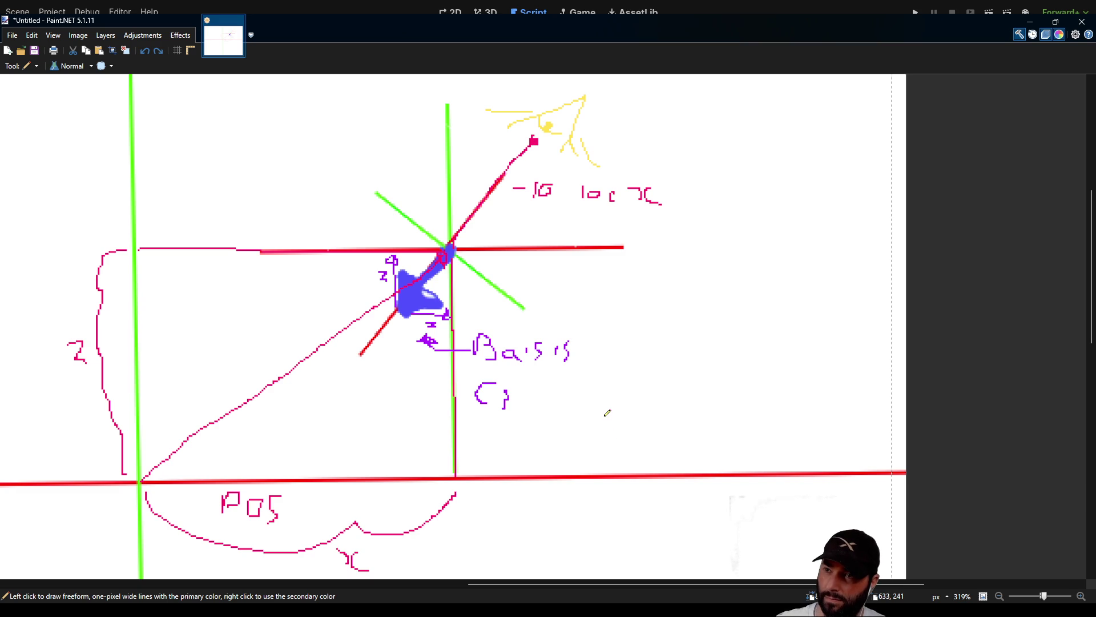
pyautogui.hotkey('ctrl', 'z')
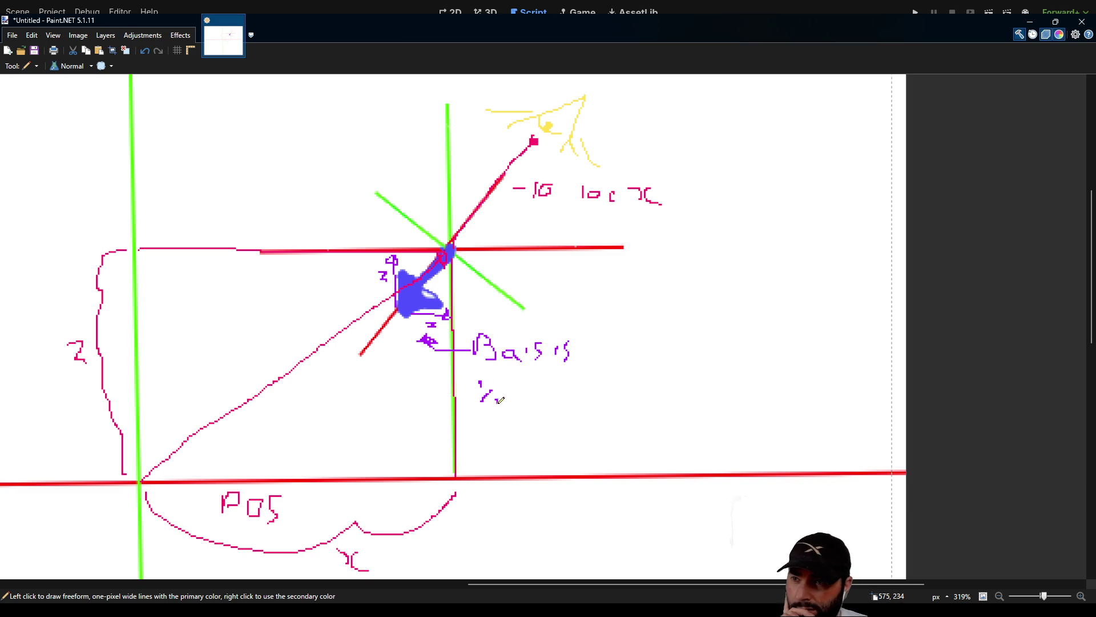
pyautogui.moveTo(524, 405); pyautogui.dragTo(520, 414)
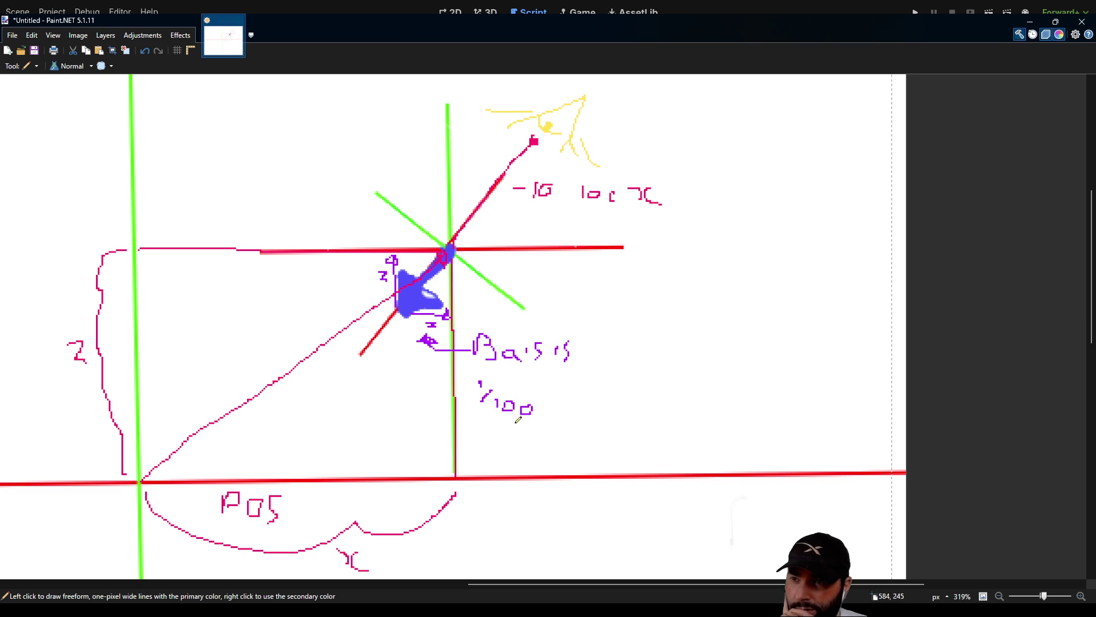
# Circle the 1/100 note, link it to the x distance, and start a box around the axes.
pyautogui.moveTo(504, 372)
pyautogui.mouseDown()
pyautogui.moveTo(478, 424)
pyautogui.moveTo(548, 374)
pyautogui.moveTo(483, 370)
pyautogui.mouseUp()
pyautogui.moveTo(490, 429)
pyautogui.mouseDown()
pyautogui.moveTo(494, 483)
pyautogui.moveTo(450, 527)
pyautogui.mouseUp()
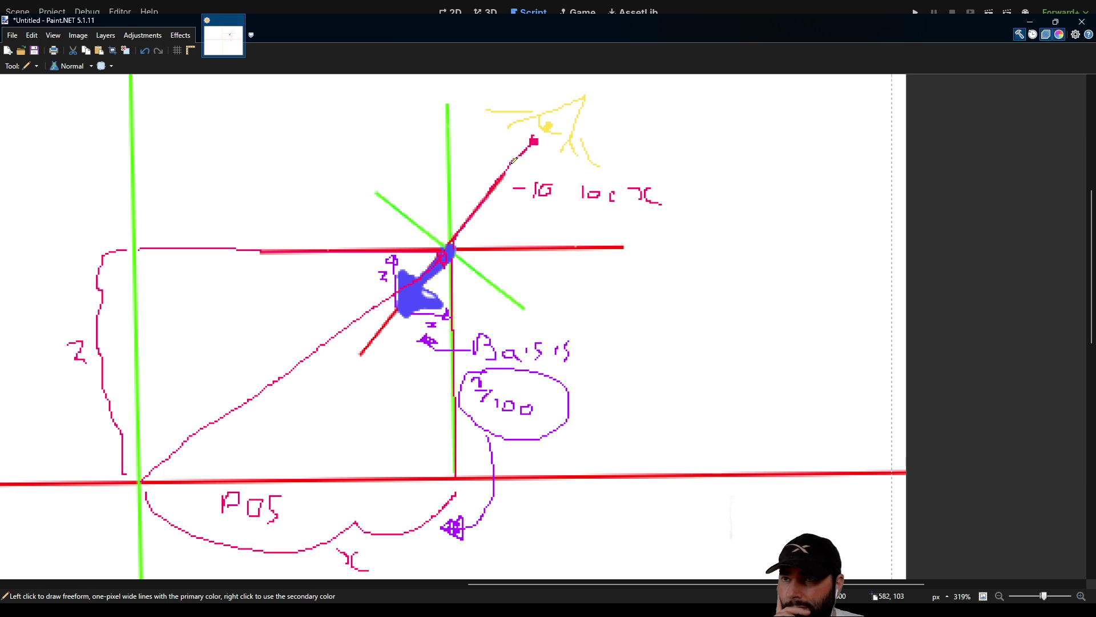
pyautogui.moveTo(530, 140)
pyautogui.mouseDown()
pyautogui.moveTo(429, 140)
pyautogui.moveTo(389, 224)
pyautogui.moveTo(393, 248)
pyautogui.mouseUp()
# Finish boxing the camera axes and write x100 next to Basis.
pyautogui.moveTo(458, 310)
pyautogui.mouseDown()
pyautogui.moveTo(535, 312)
pyautogui.moveTo(539, 152)
pyautogui.mouseUp()
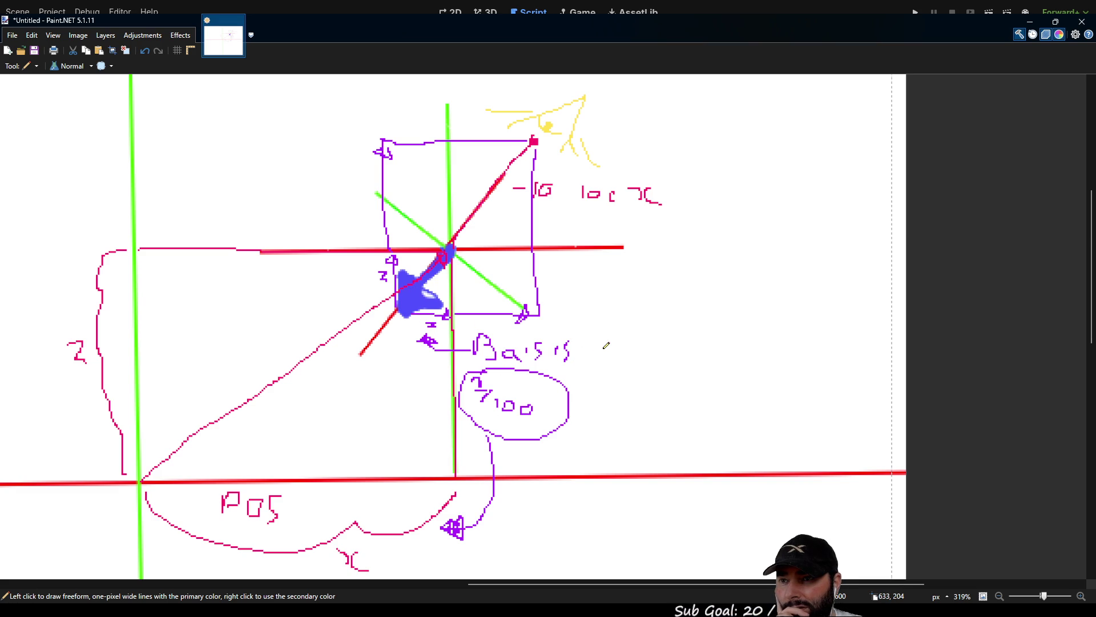
pyautogui.moveTo(597, 344)
pyautogui.mouseDown()
pyautogui.moveTo(613, 357)
pyautogui.moveTo(595, 358)
pyautogui.mouseUp()
pyautogui.moveTo(622, 336)
pyautogui.mouseDown()
pyautogui.moveTo(622, 354)
pyautogui.moveTo(656, 344)
pyautogui.mouseUp()
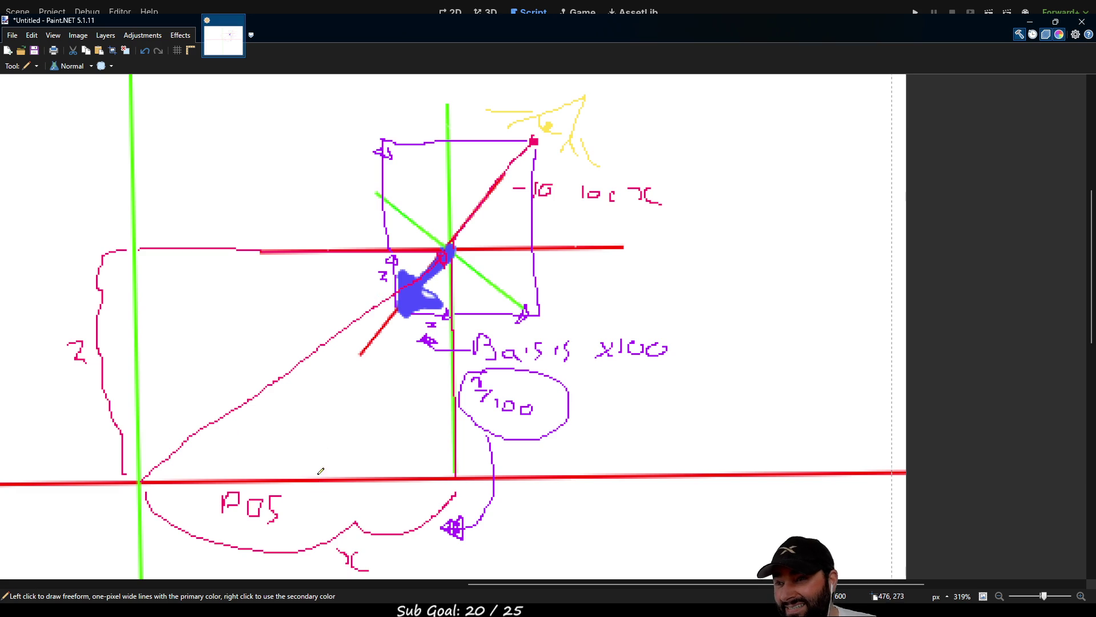
# Trace the pos triangle along the red axis and up its vertical side, then return to Godot.
pyautogui.scroll(-2, 311, 428)
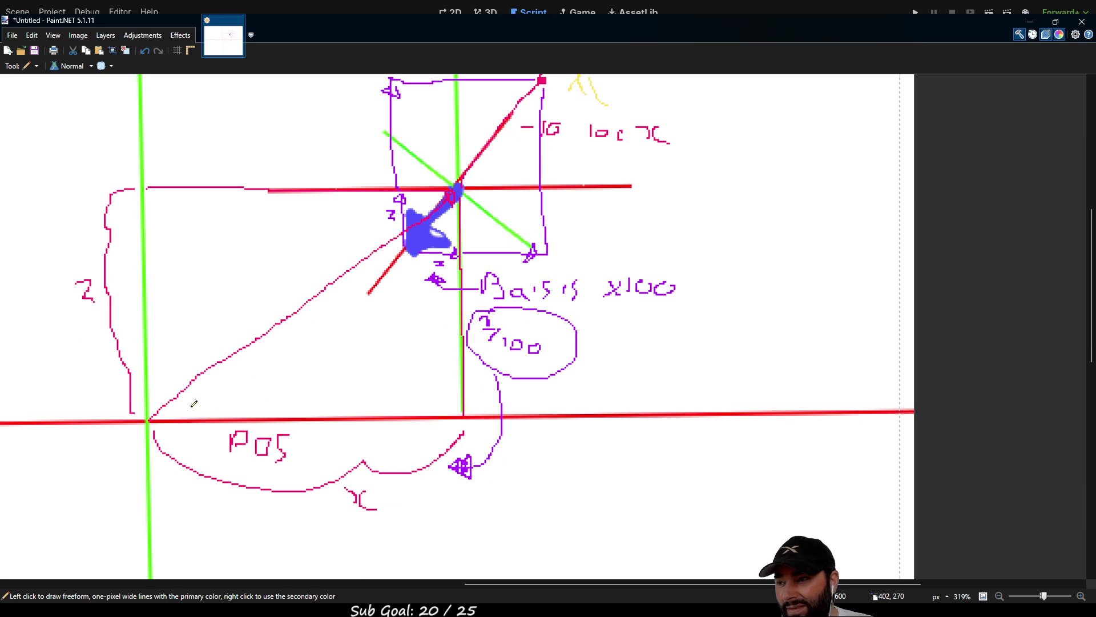
pyautogui.moveTo(147, 421)
pyautogui.mouseDown()
pyautogui.moveTo(436, 419)
pyautogui.moveTo(461, 414)
pyautogui.moveTo(454, 403)
pyautogui.moveTo(448, 430)
pyautogui.moveTo(462, 420)
pyautogui.mouseUp()
pyautogui.moveTo(147, 420)
pyautogui.mouseDown()
pyautogui.moveTo(163, 189)
pyautogui.moveTo(176, 216)
pyautogui.moveTo(165, 189)
pyautogui.mouseUp()
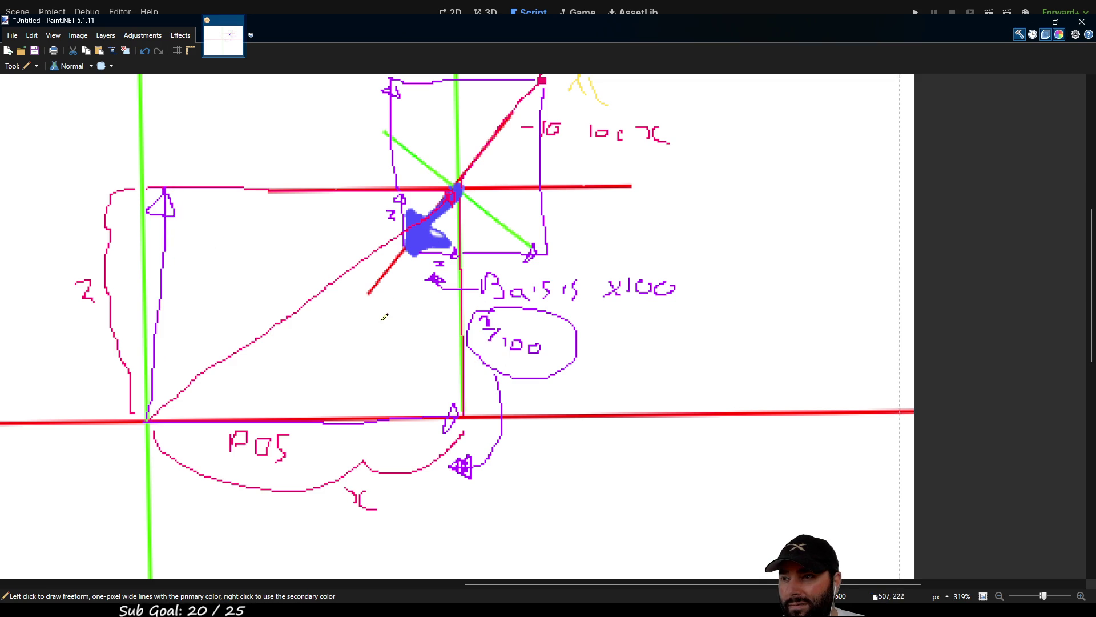
pyautogui.hscroll(-3, 182, 300)
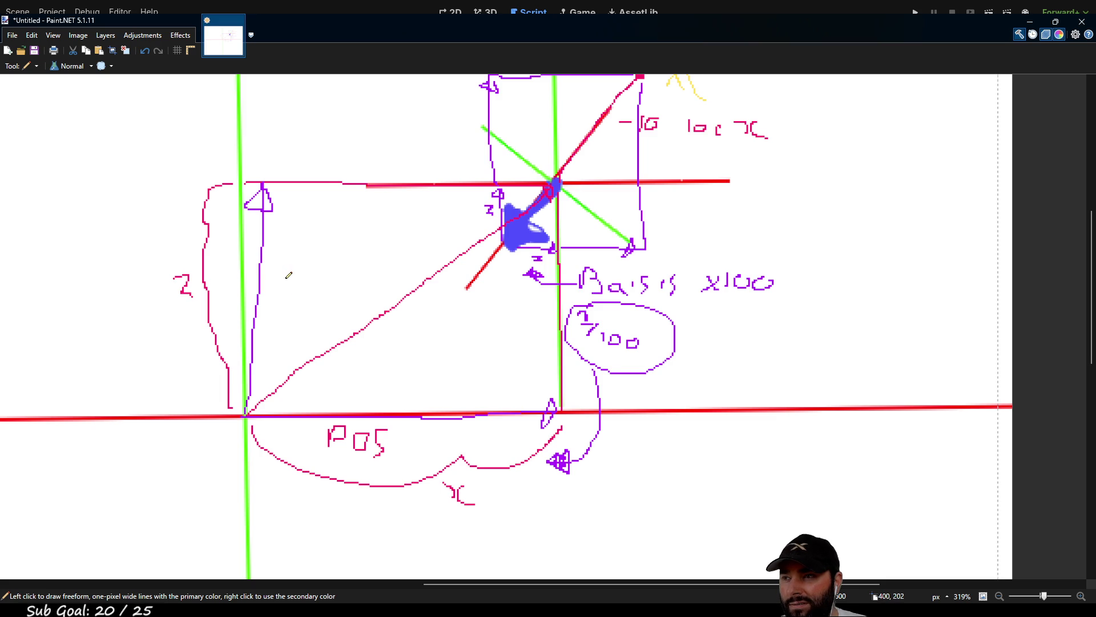
pyautogui.hscroll(-2, 289, 269)
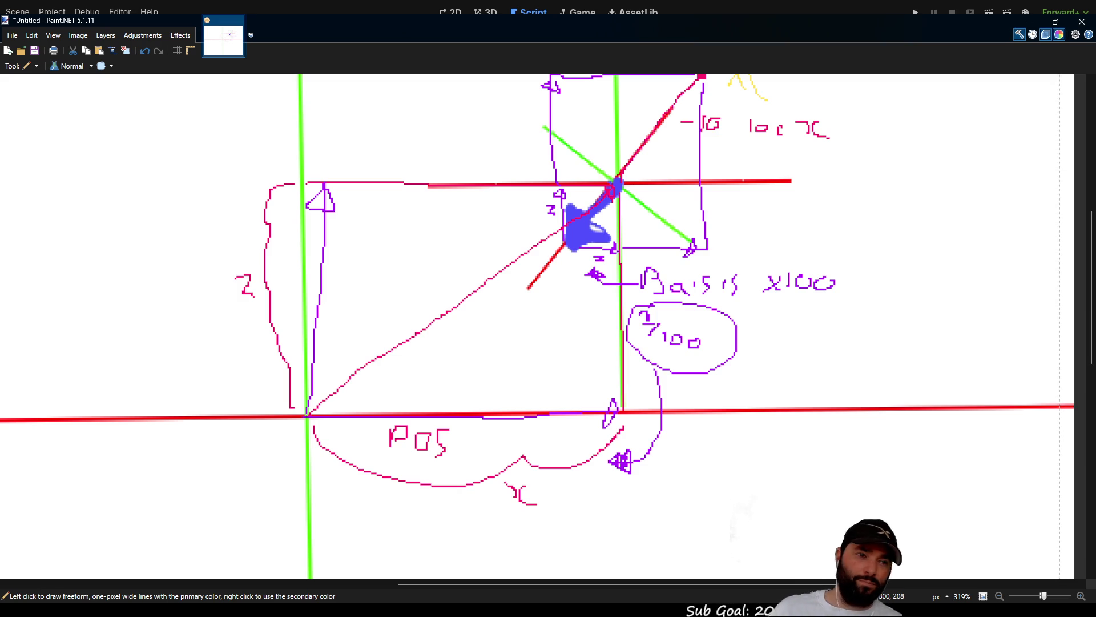
pyautogui.hotkey('alt', 'Tab')
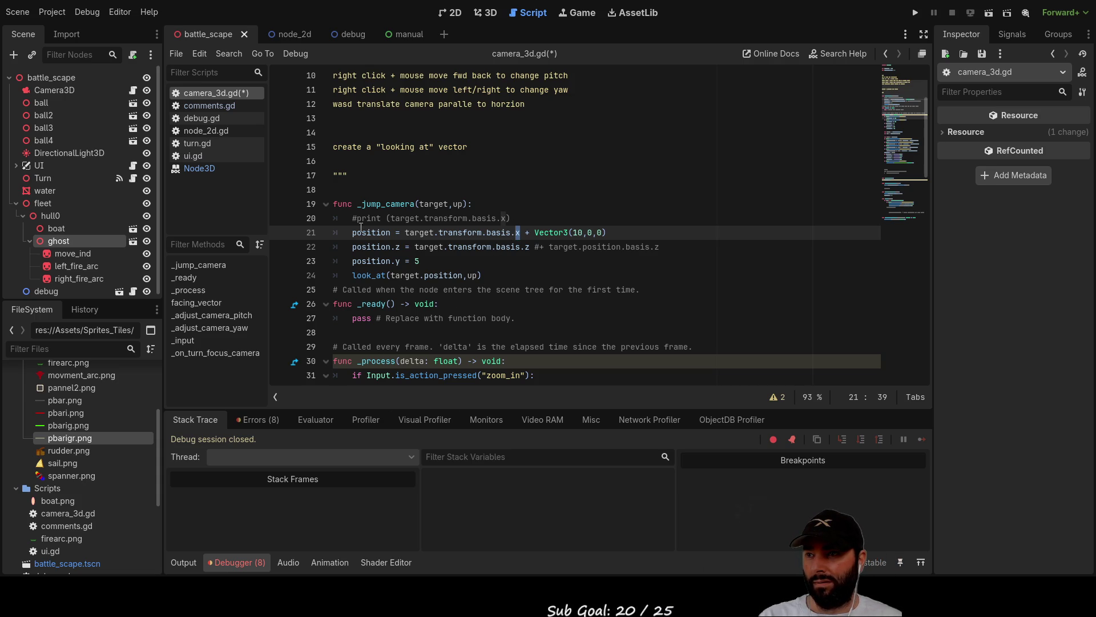
# Uncomment the basis.x print and add a print(position) line above it.
pyautogui.press('Up')
pyautogui.press('Home')
pyautogui.press('Delete')
pyautogui.press('Return')
pyautogui.press('Up')
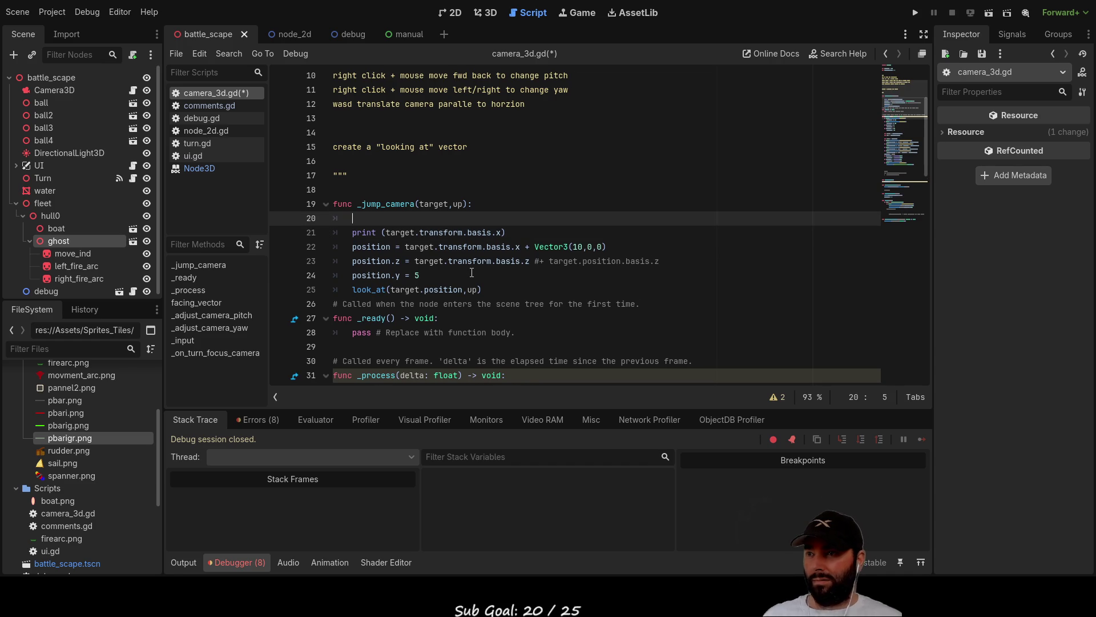
pyautogui.write('print ')
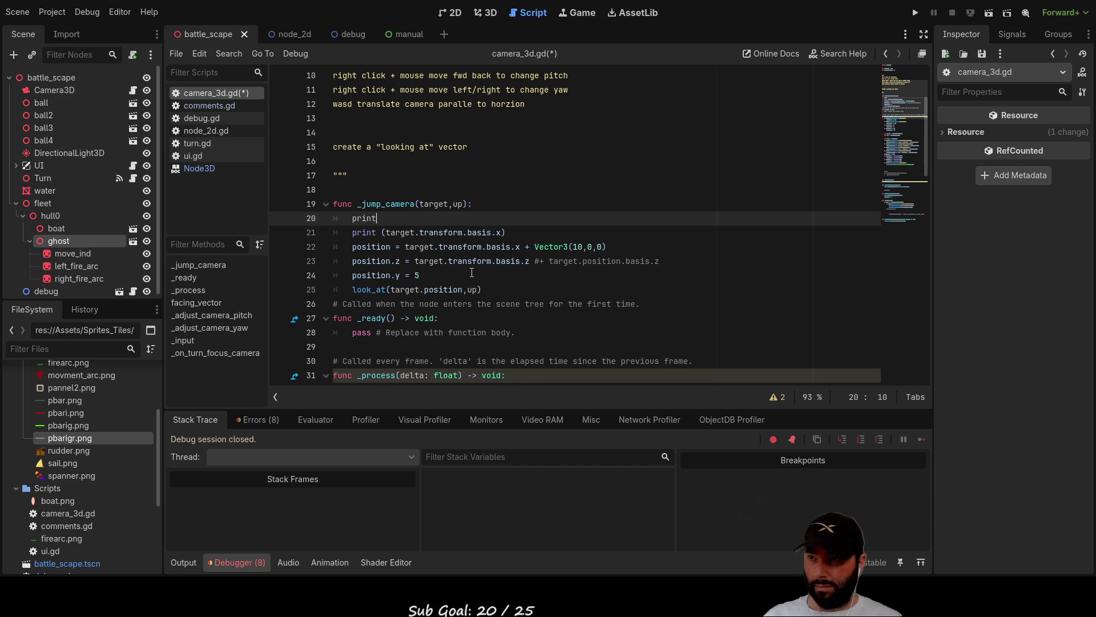
pyautogui.write('position')
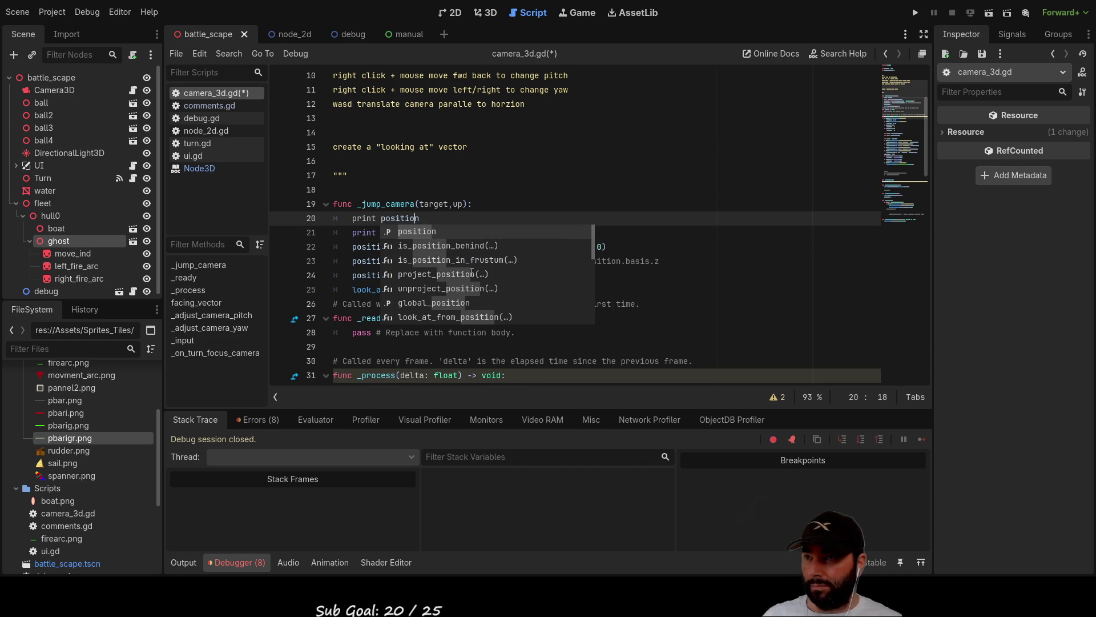
pyautogui.press('Left')
pyautogui.press('Left')
pyautogui.press('Left')
pyautogui.write('(')
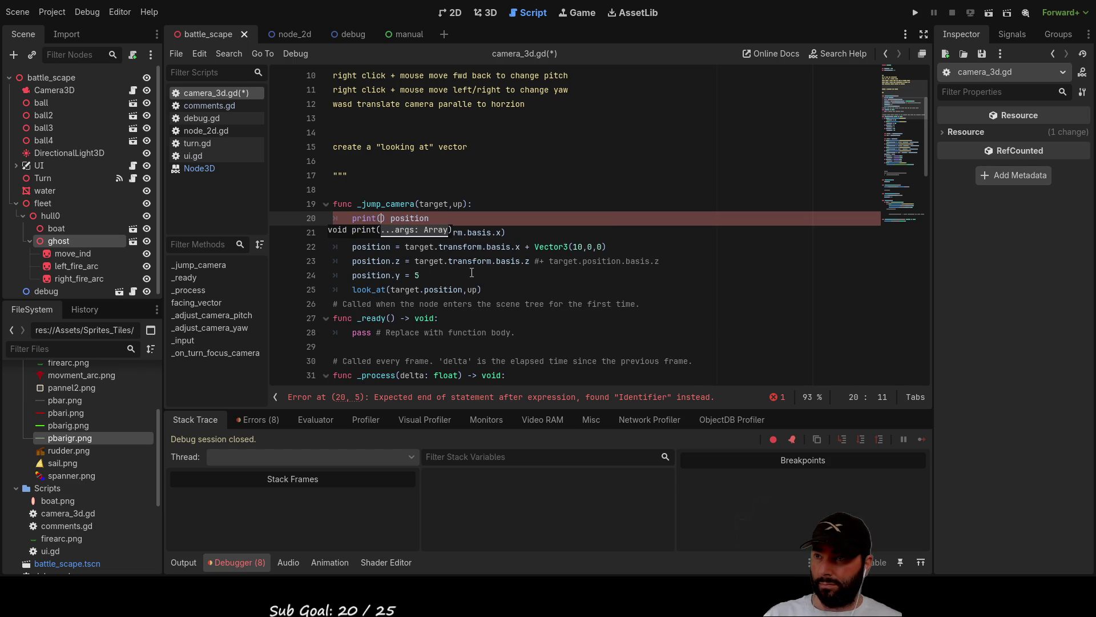
pyautogui.press('Delete')
pyautogui.press('End')
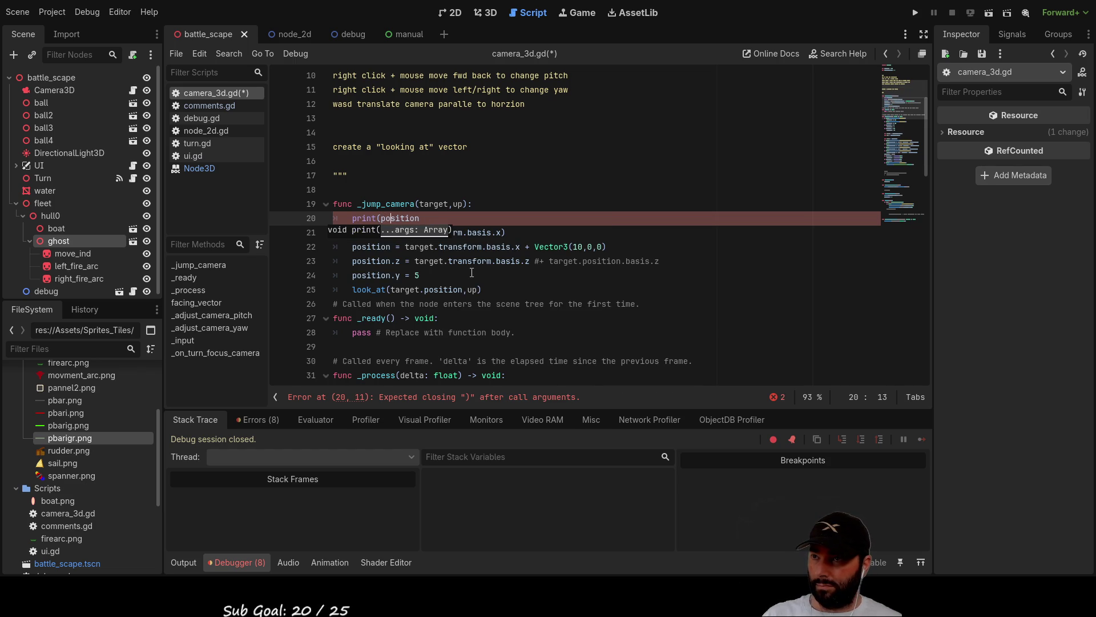
pyautogui.write(')')
pyautogui.press('Home')
pyautogui.press('Right')
# Add a print("camera position") line above print(position) and open a blank line above the basis.x print.
pyautogui.press('Up')
pyautogui.press('End')
pyautogui.press('Return')
pyautogui.write('print(')
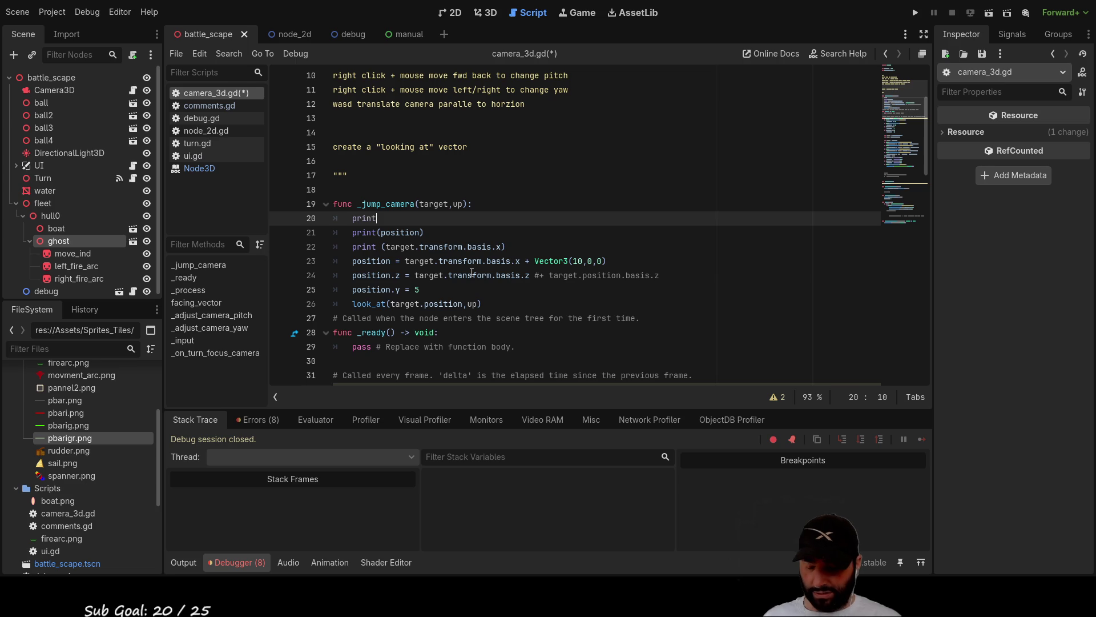
pyautogui.write('"came')
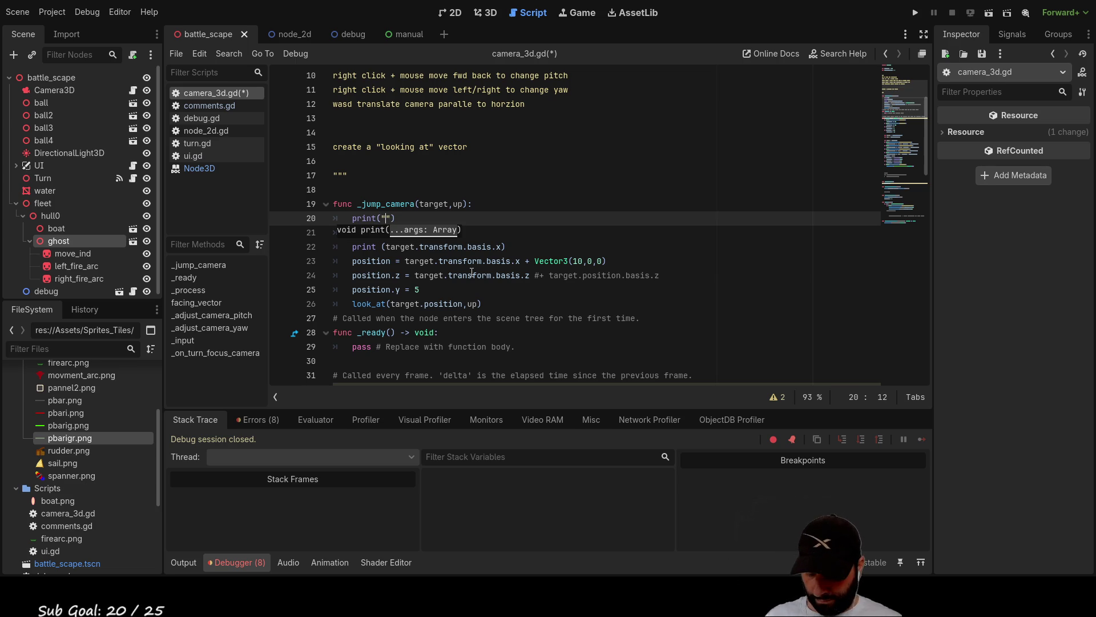
pyautogui.write('ra po')
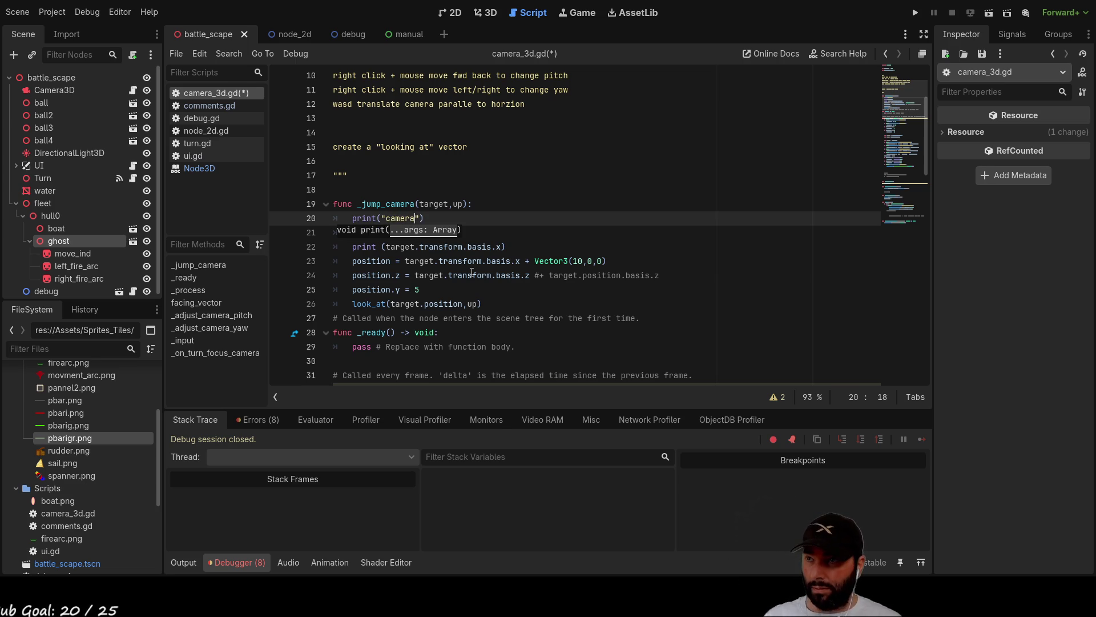
pyautogui.write('st')
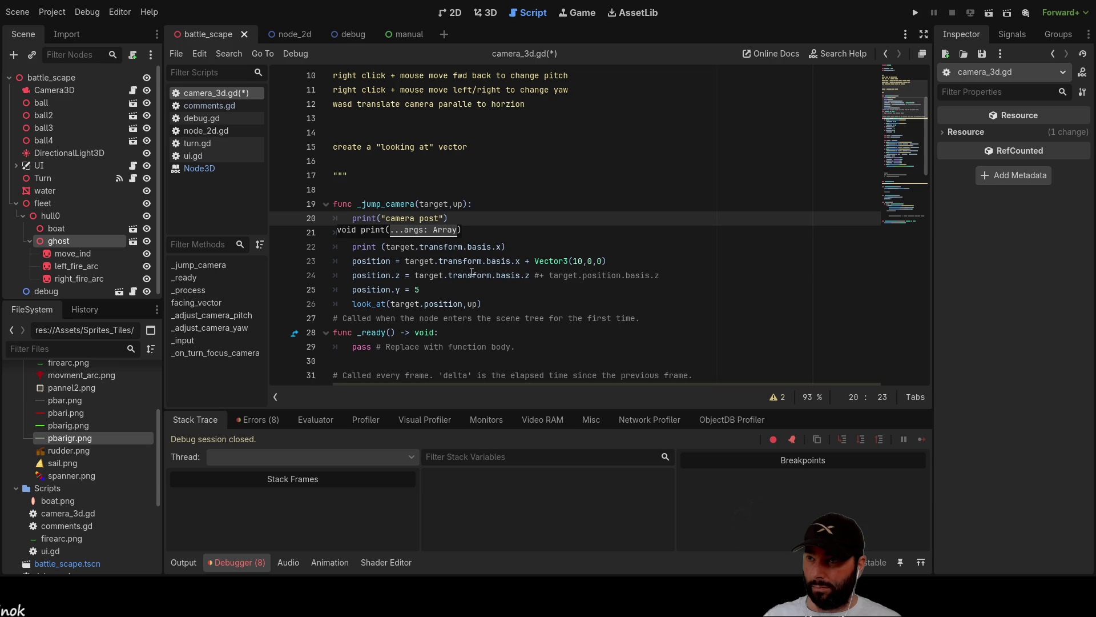
pyautogui.press('BackSpace')
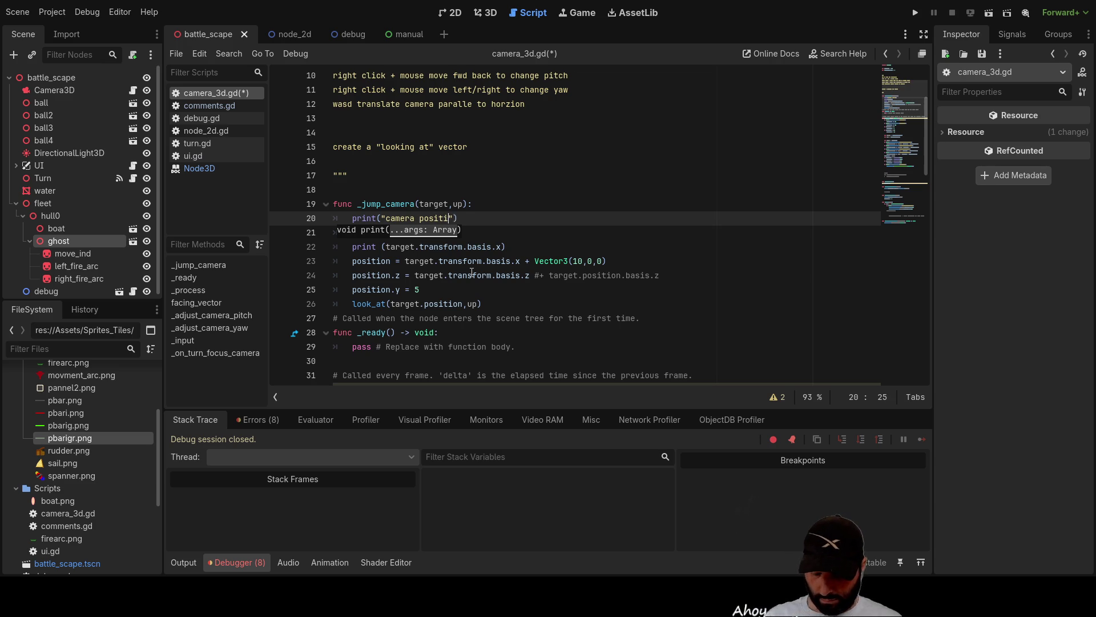
pyautogui.press('Down')
pyautogui.press('Down')
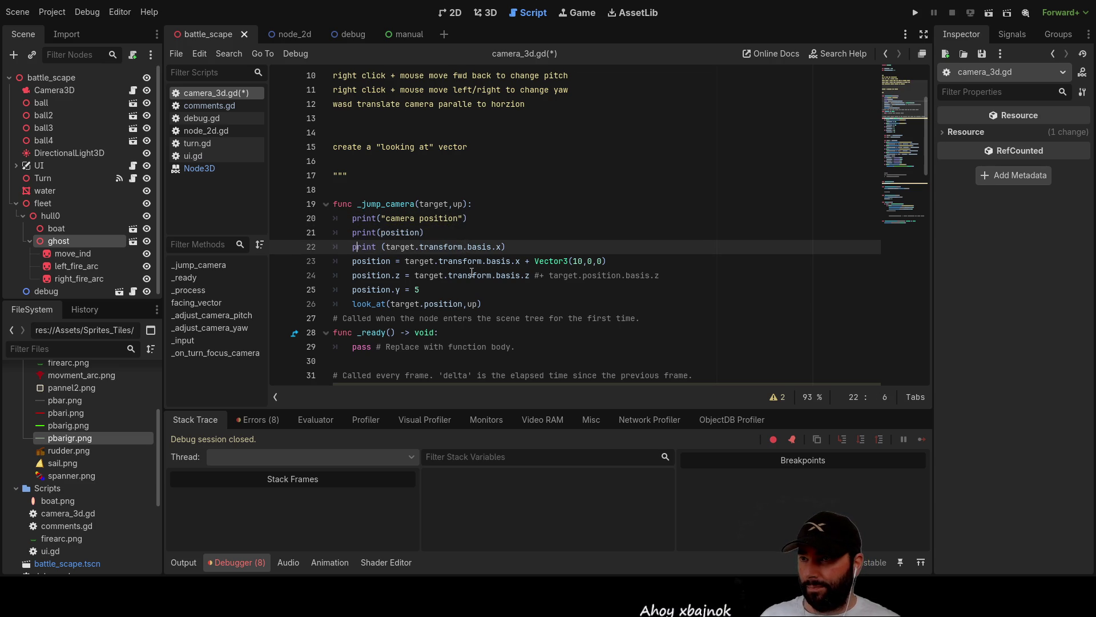
pyautogui.hotkey('ctrl', 'shift', 'Return')
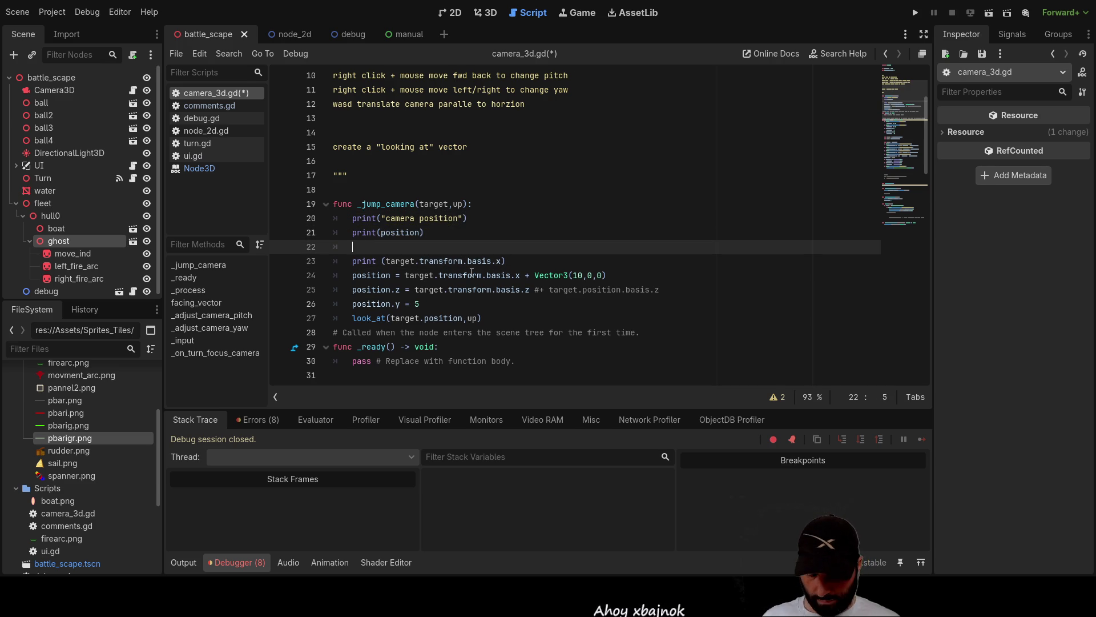
# Add a "basis x" label print, then duplicate both basis x print lines.
pyautogui.write('print()"')
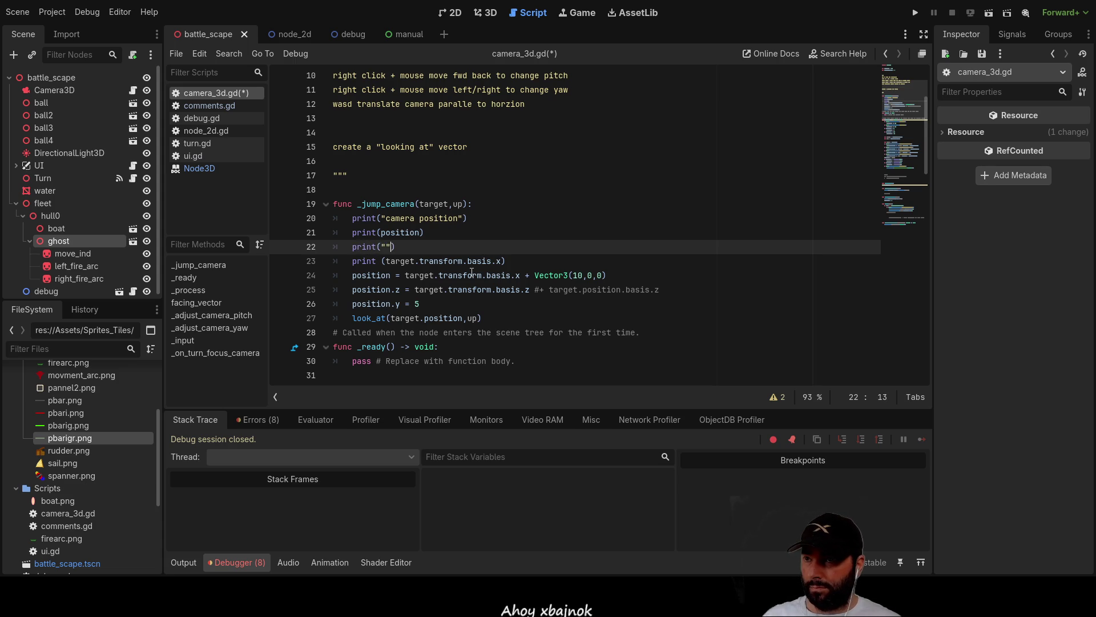
pyautogui.write('basis')
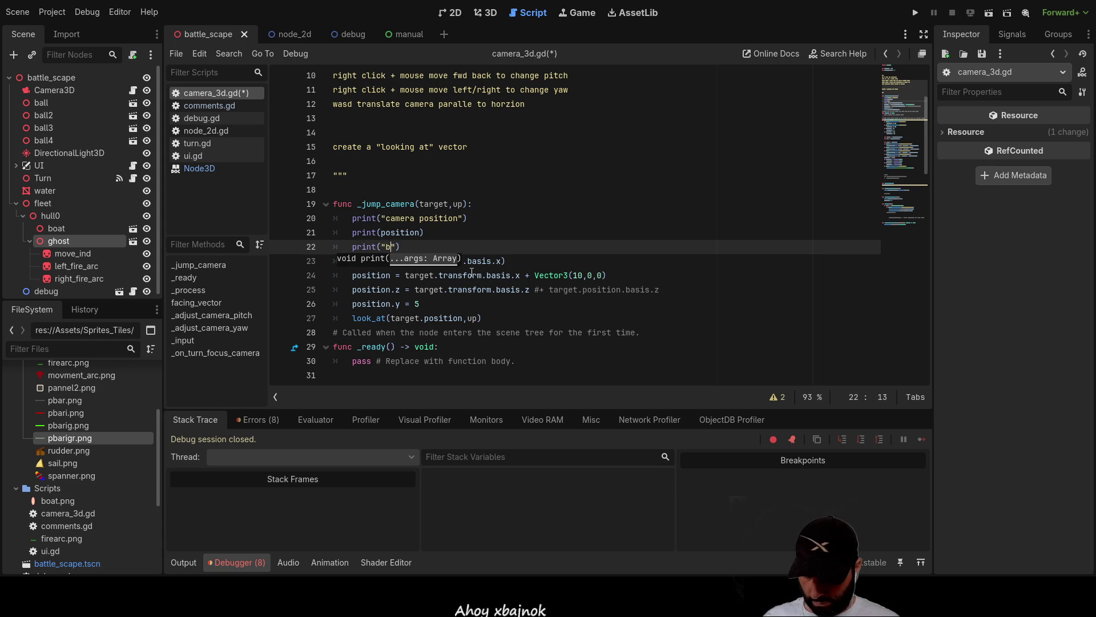
pyautogui.write(' x')
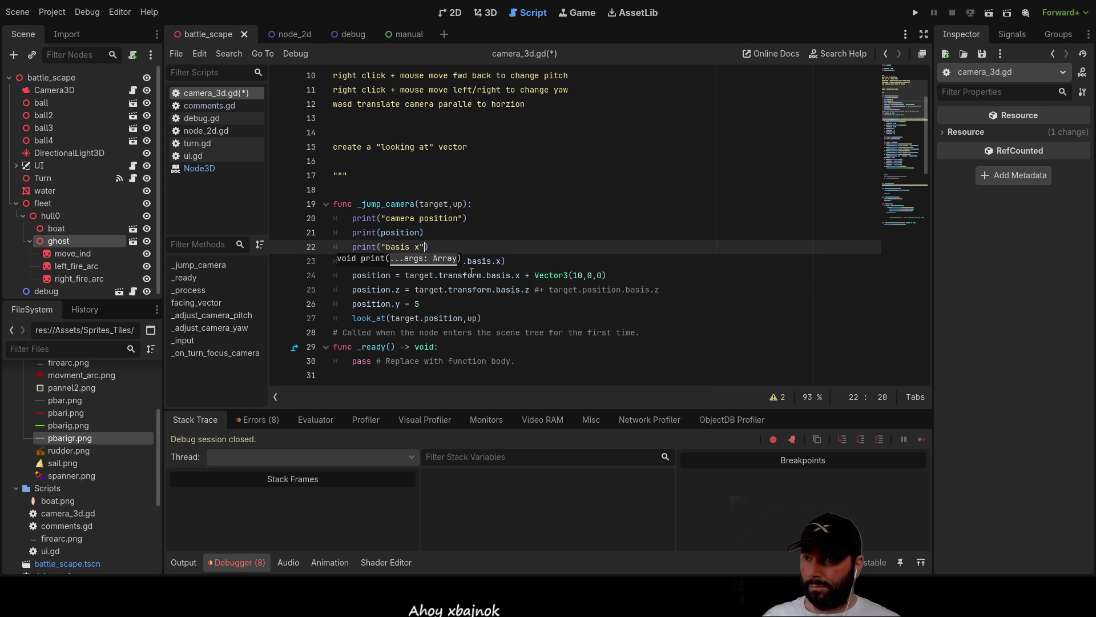
pyautogui.press('Down')
pyautogui.press('Down')
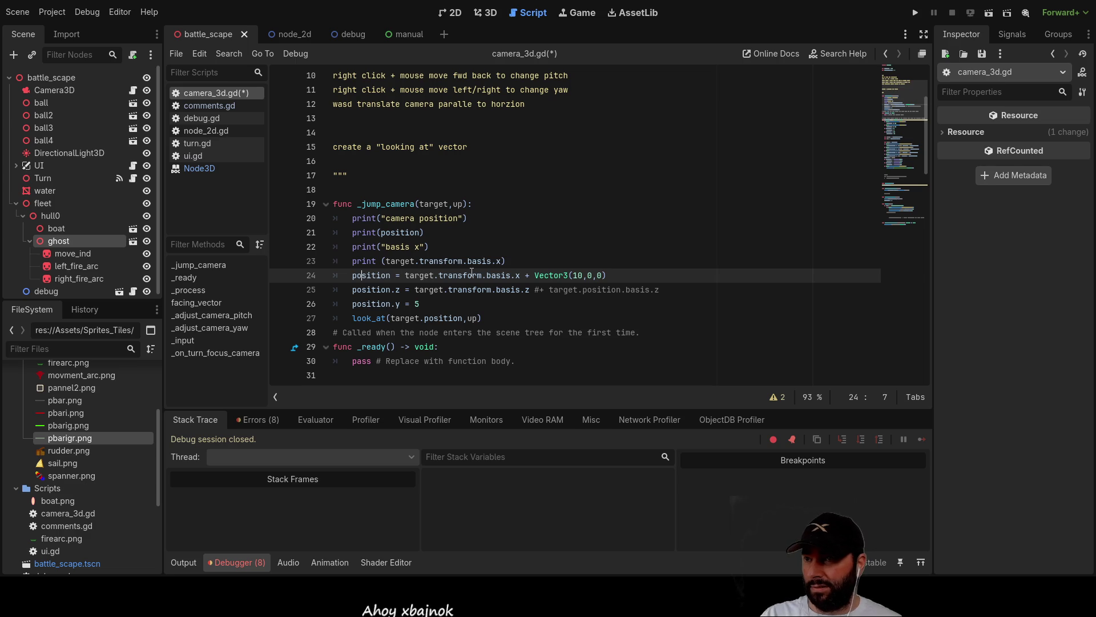
pyautogui.press('Home')
pyautogui.press('Return')
pyautogui.press('Up')
pyautogui.press('Up')
pyautogui.press('Up')
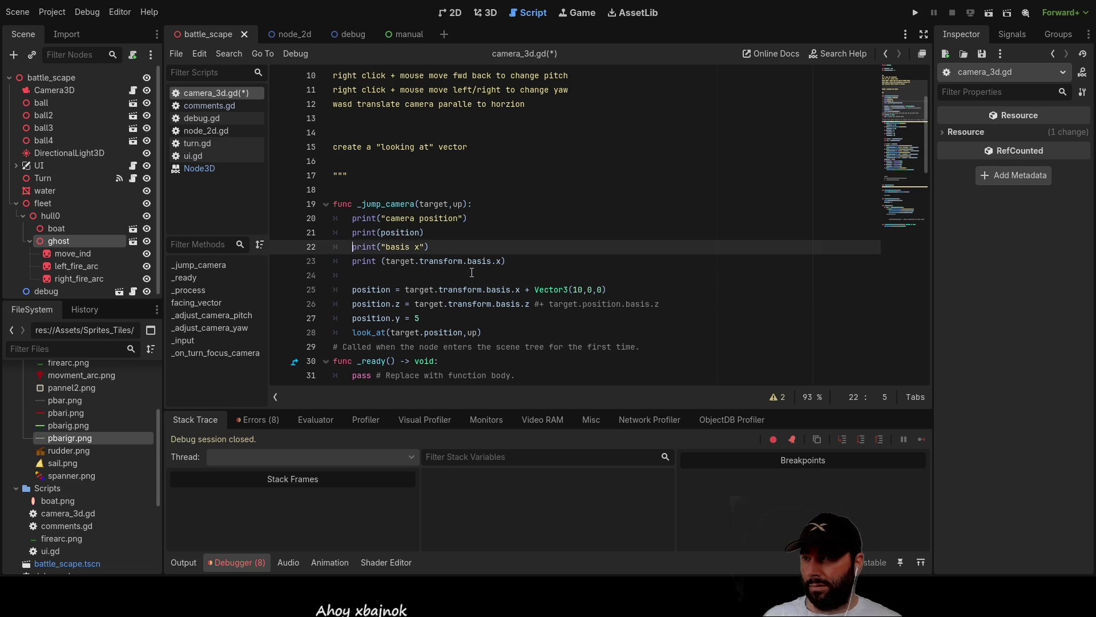
pyautogui.hotkey('shift', 'Down')
pyautogui.hotkey('shift', 'Right')
pyautogui.hotkey('shift', 'Right')
pyautogui.hotkey('shift', 'Right')
pyautogui.hotkey('shift', 'Right')
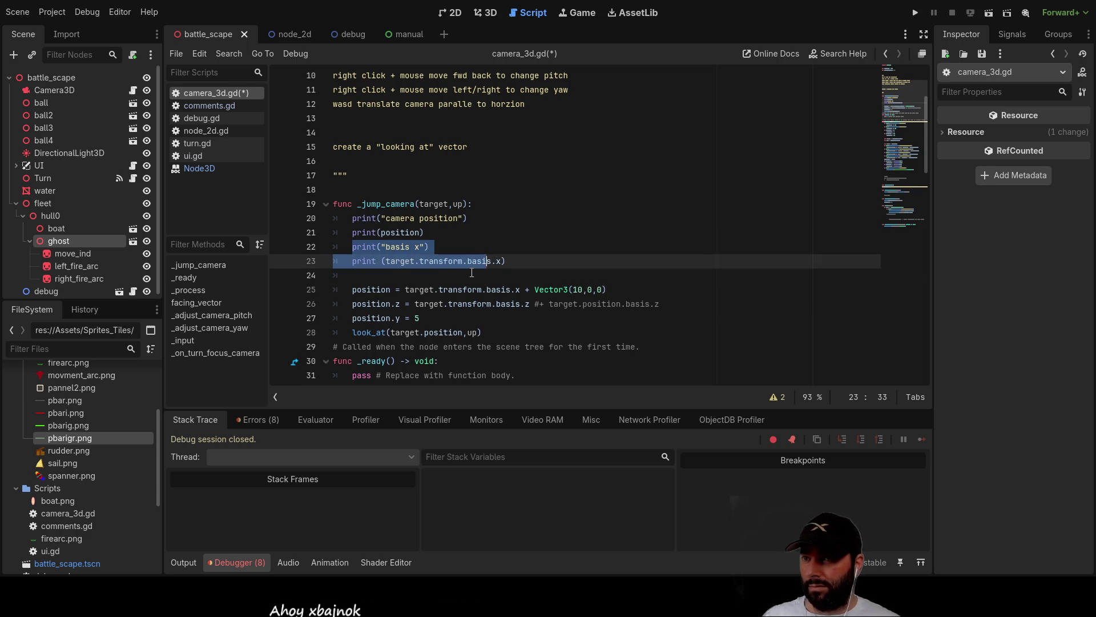
pyautogui.hotkey('ctrl', 'c')
pyautogui.click(471, 272)
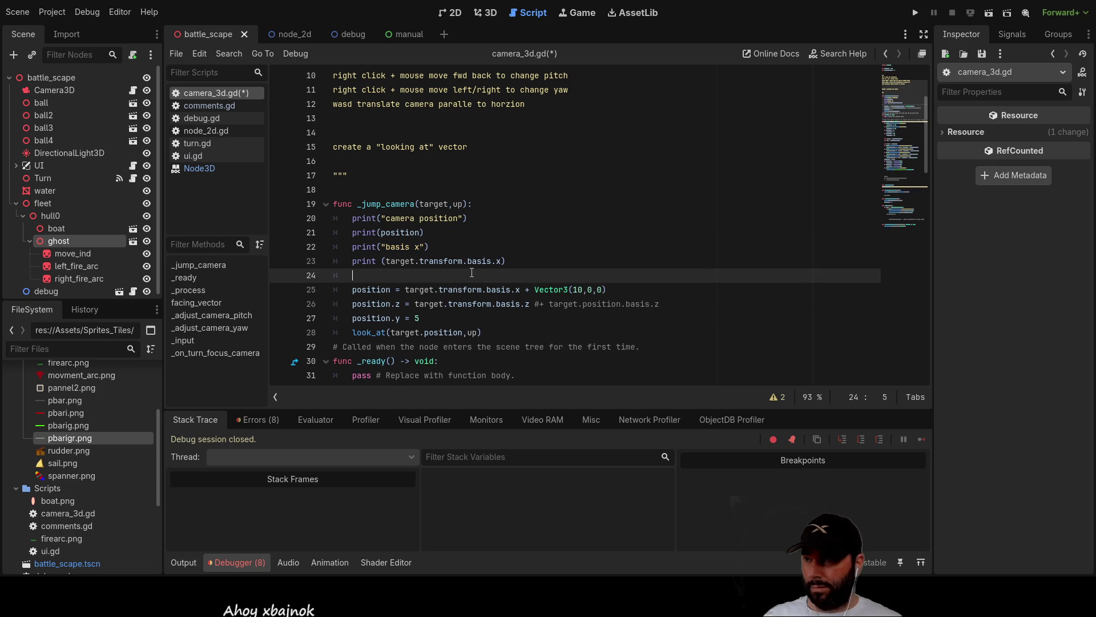
pyautogui.hotkey('ctrl', 'v')
# Edit the duplicated prints to label and print target.transform.basis.z.
pyautogui.press('Left')
pyautogui.press('Left')
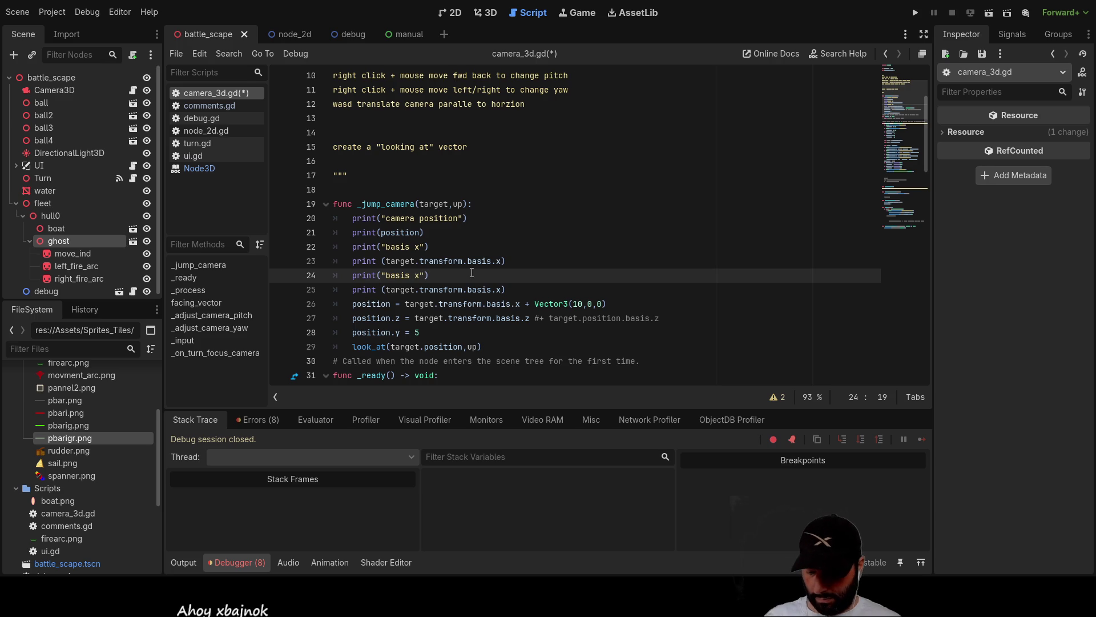
pyautogui.press('BackSpace')
pyautogui.write('y')
pyautogui.press('Down')
pyautogui.press('Down')
pyautogui.press('Up')
pyautogui.press('End')
pyautogui.press('Left')
pyautogui.press('BackSpace')
pyautogui.write('z')
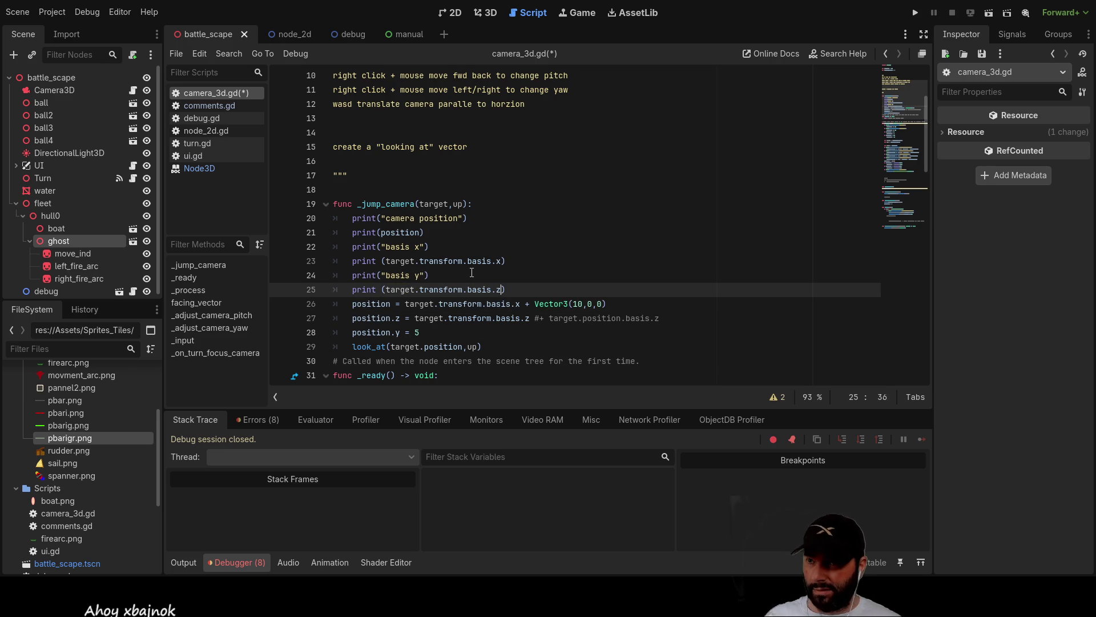
pyautogui.press('Up')
pyautogui.press('Left')
pyautogui.press('Left')
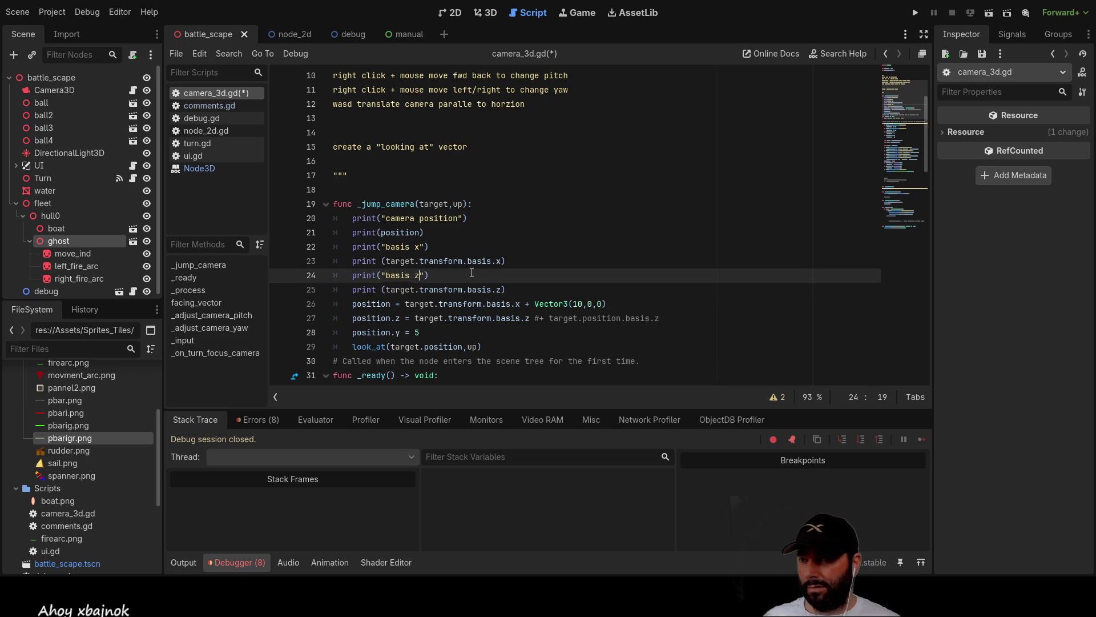
pyautogui.press('BackSpace')
pyautogui.write('z')
pyautogui.press('Down')
pyautogui.press('Down')
# Comment out the position assignments on lines 26 and 27 and run the game.
pyautogui.press('Home')
pyautogui.press('Right')
pyautogui.press('Right')
pyautogui.press('Right')
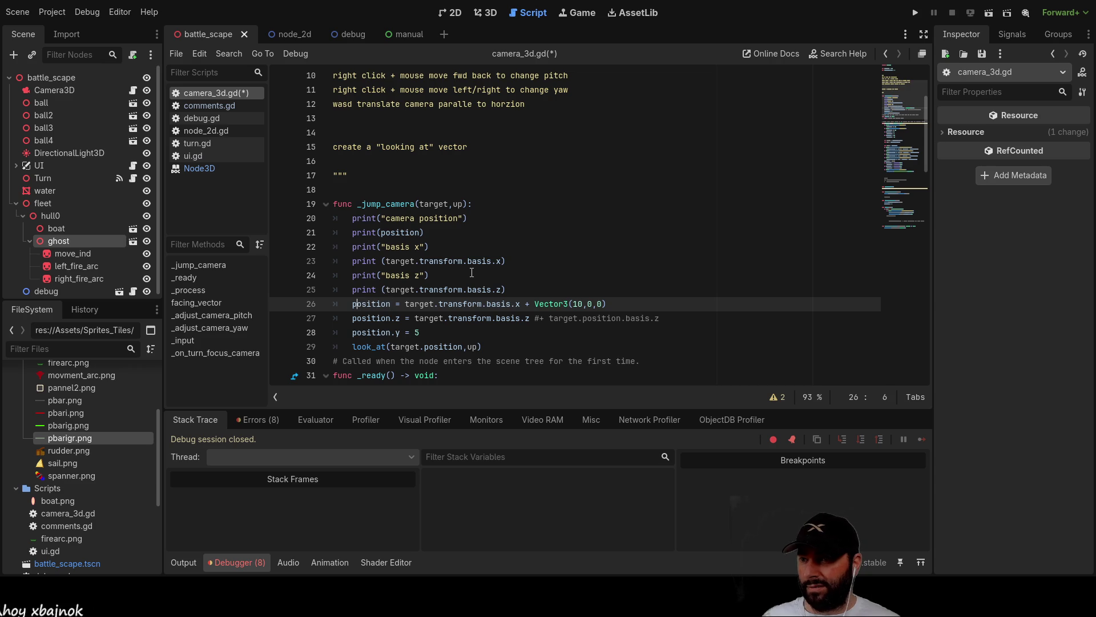
pyautogui.press('Home')
pyautogui.write('#')
pyautogui.press('Down')
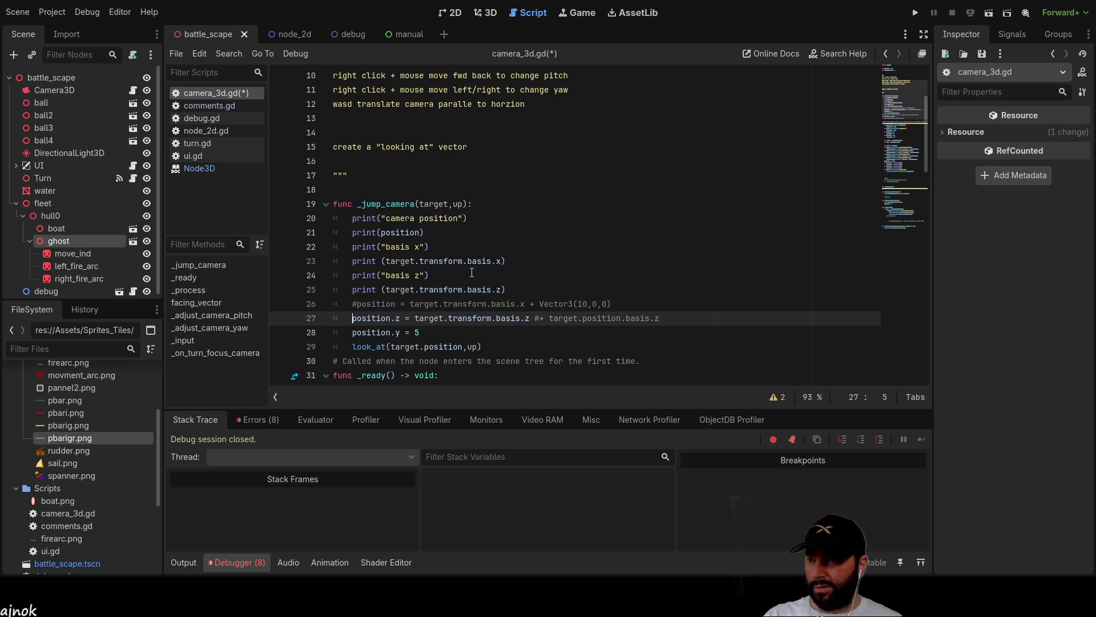
pyautogui.press('Home')
pyautogui.write('#')
pyautogui.press('Down')
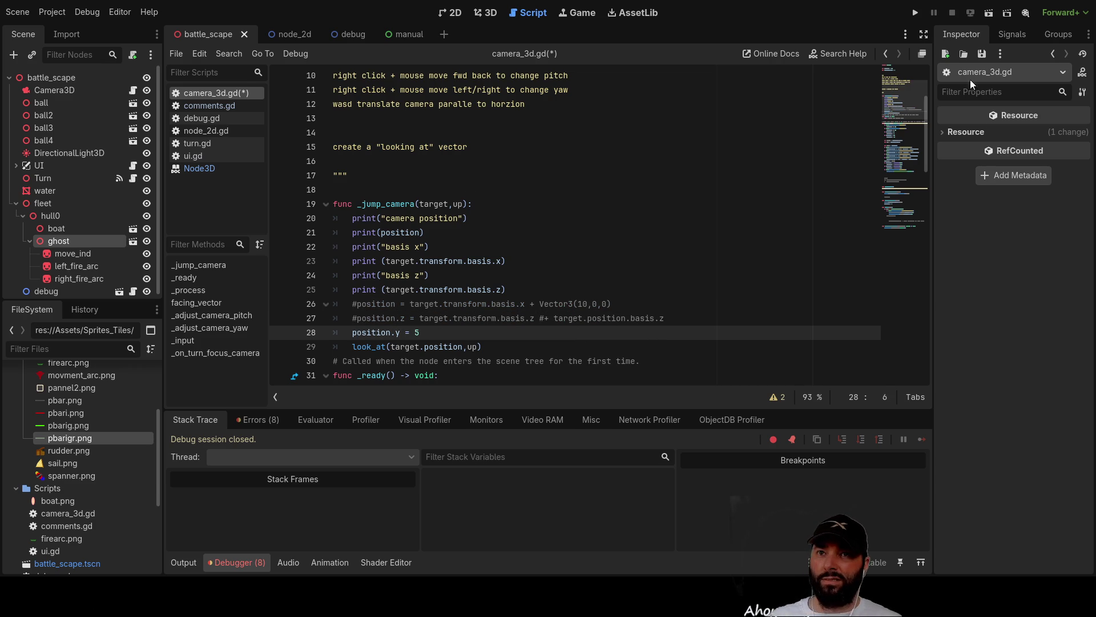
pyautogui.click(914, 13)
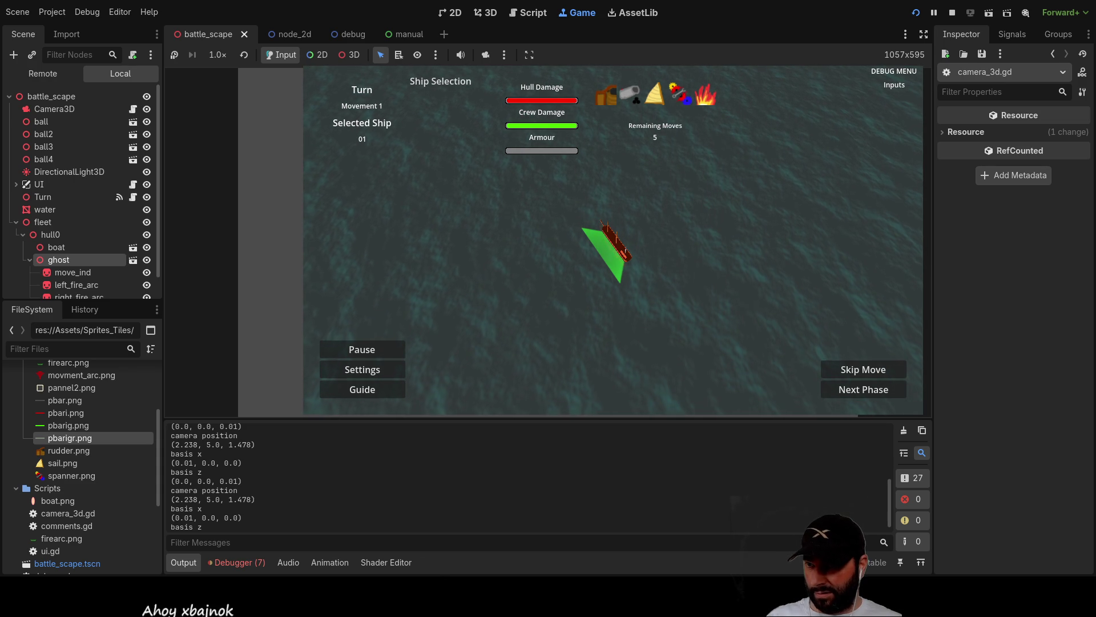
# Swing the camera around the ship with WASD/E, jump it overhead, then stop the game.
pyautogui.scroll(-2, 628, 260)
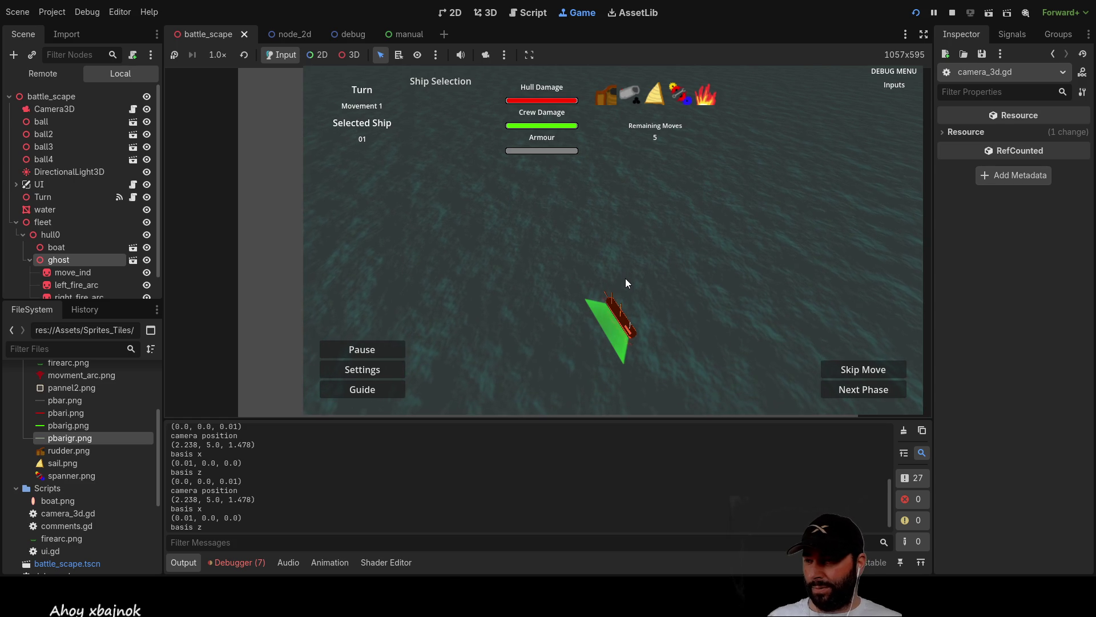
pyautogui.scroll(2, 625, 279)
pyautogui.press('a')
pyautogui.press('d')
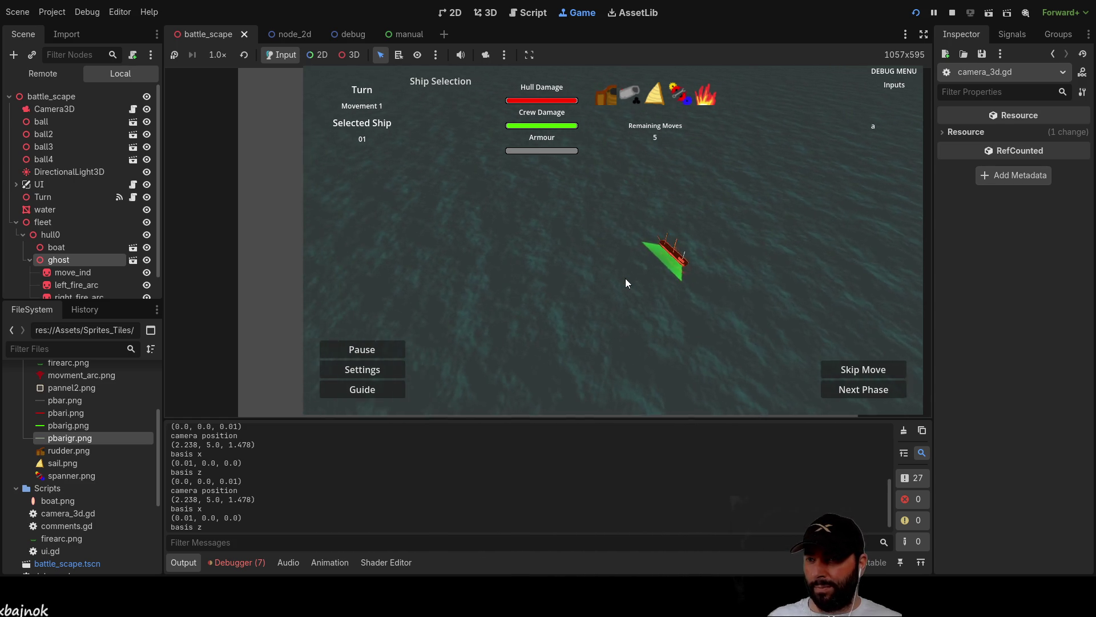
pyautogui.press('e')
pyautogui.scroll(-1, 625, 284)
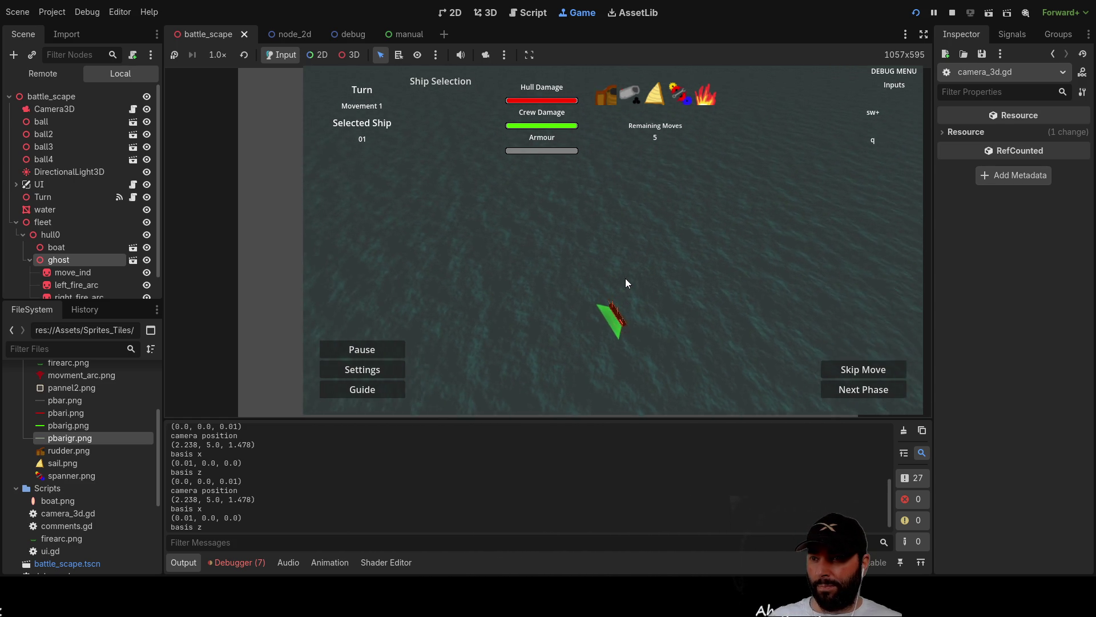
pyautogui.press('w')
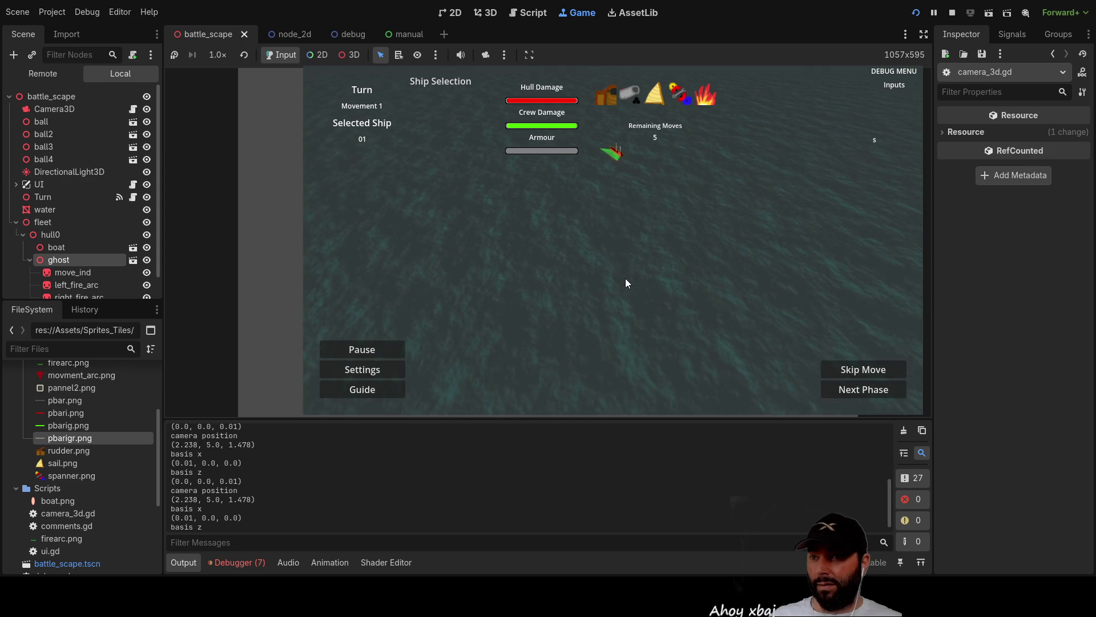
pyautogui.press('d')
pyautogui.press('s')
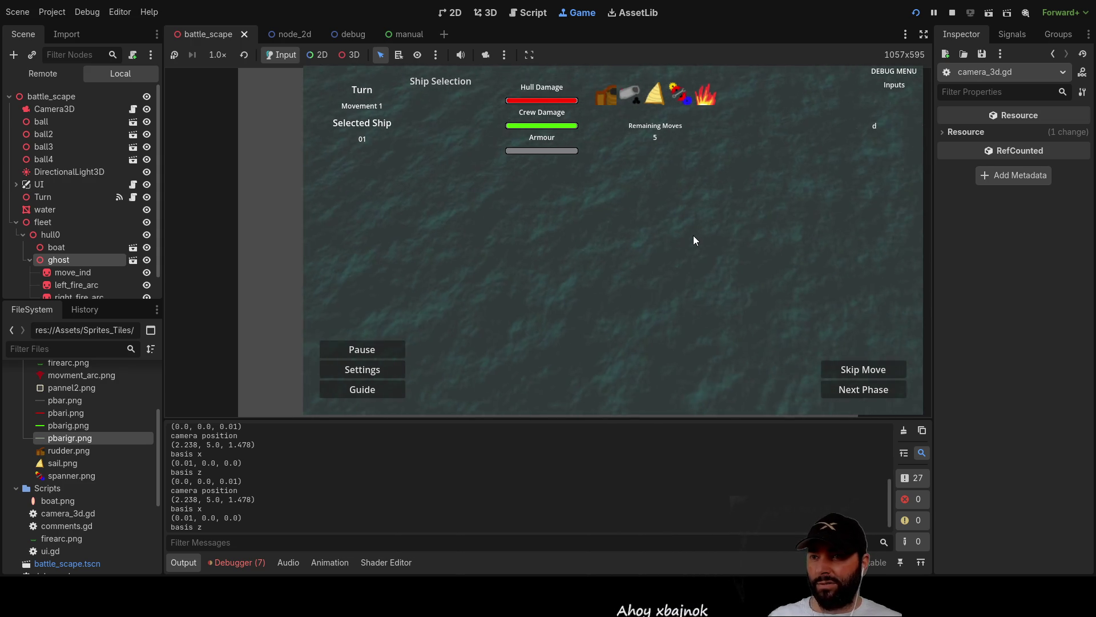
pyautogui.press('a')
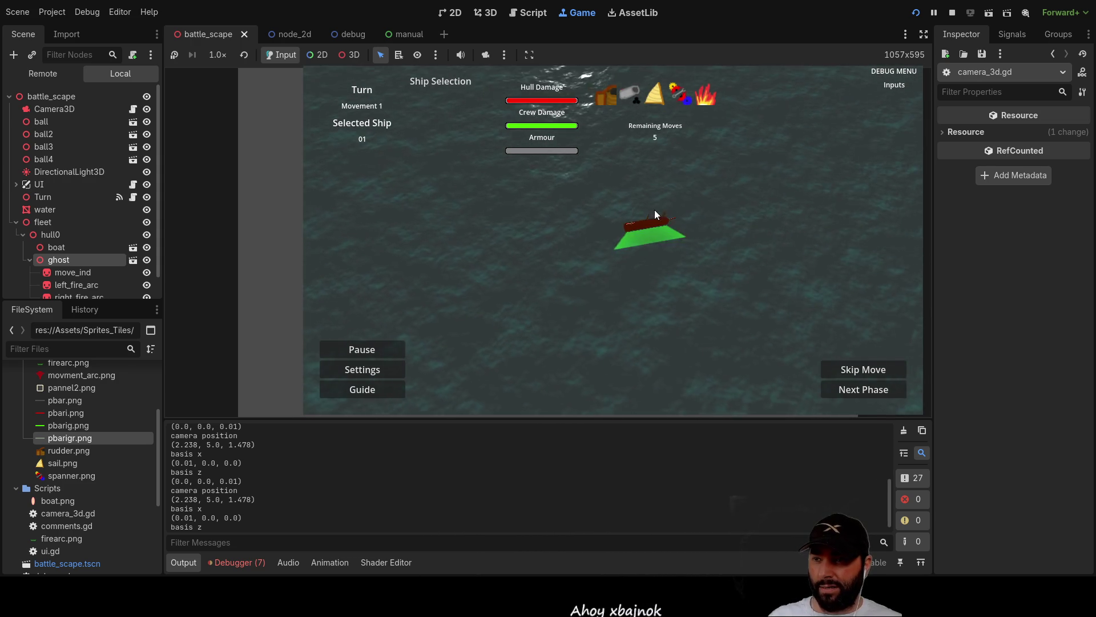
pyautogui.press('s')
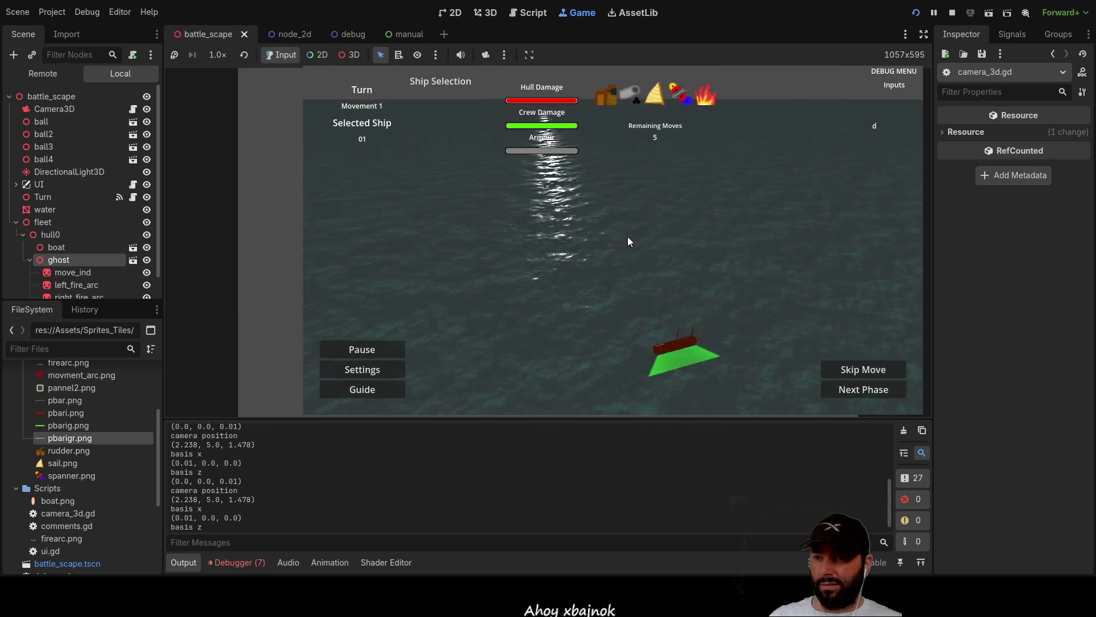
pyautogui.press('a')
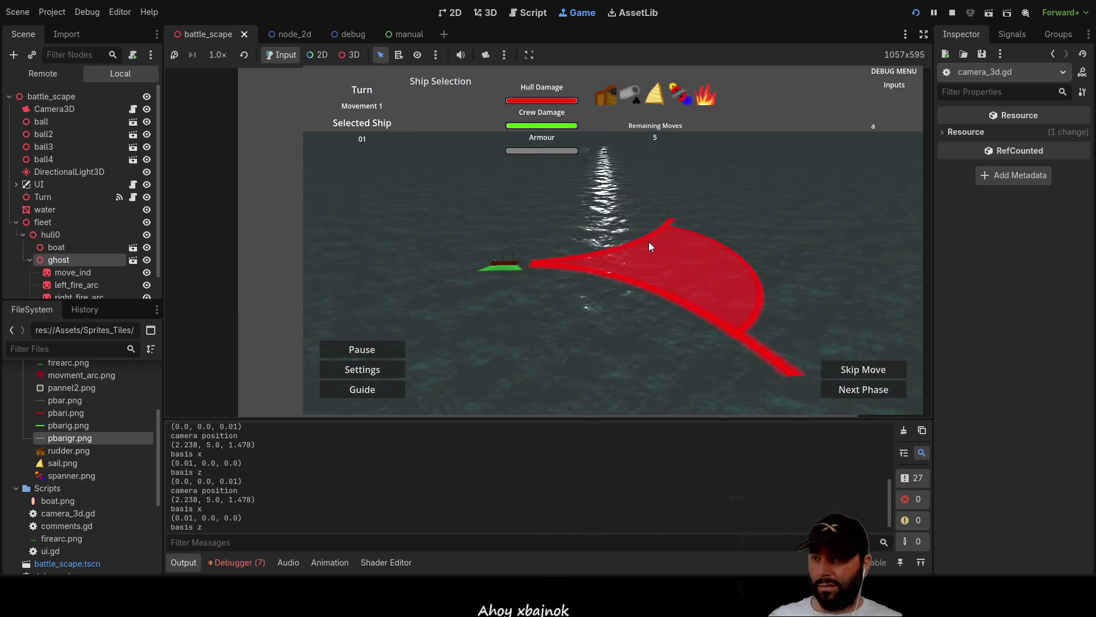
pyautogui.click(685, 250)
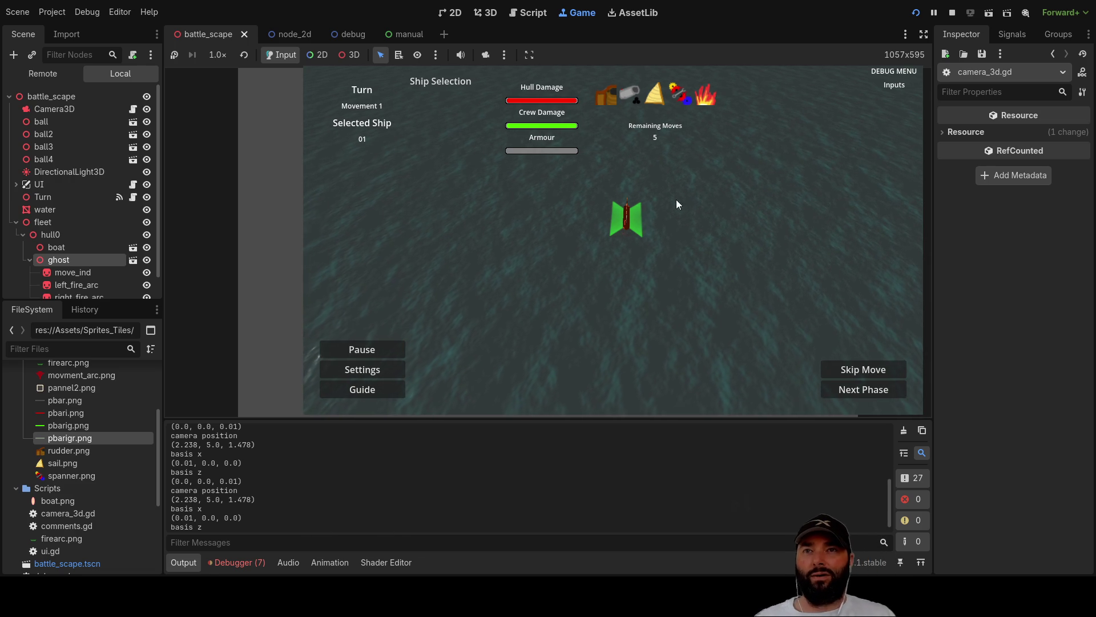
pyautogui.press('F8')
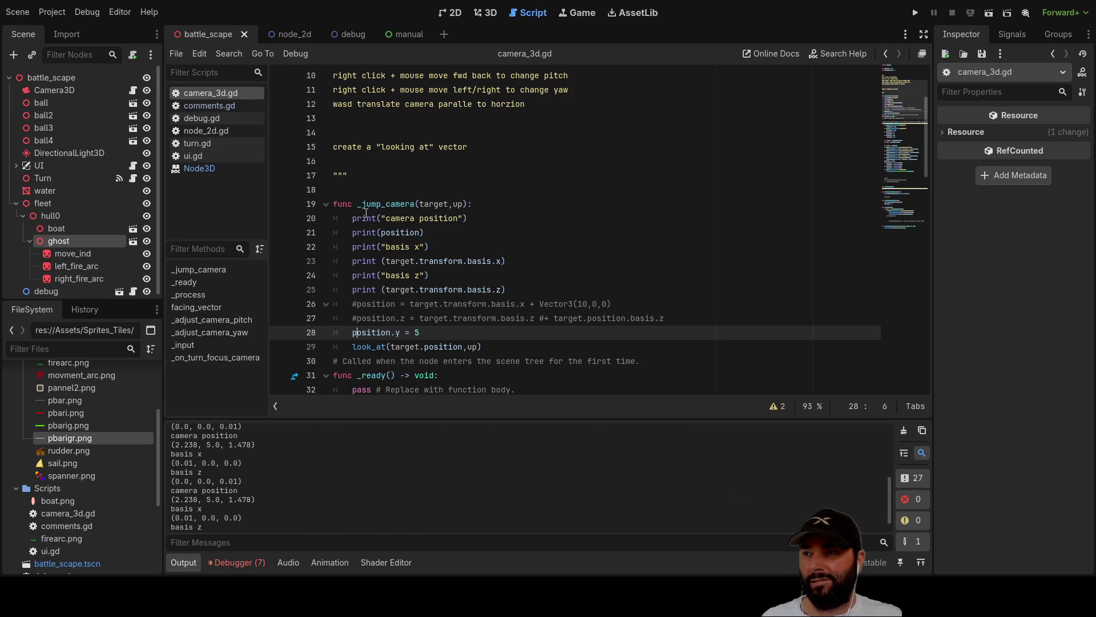
# Restore line 26 as position.x = target.transform.basis.x.x + 10 and rerun the game.
pyautogui.click(408, 304)
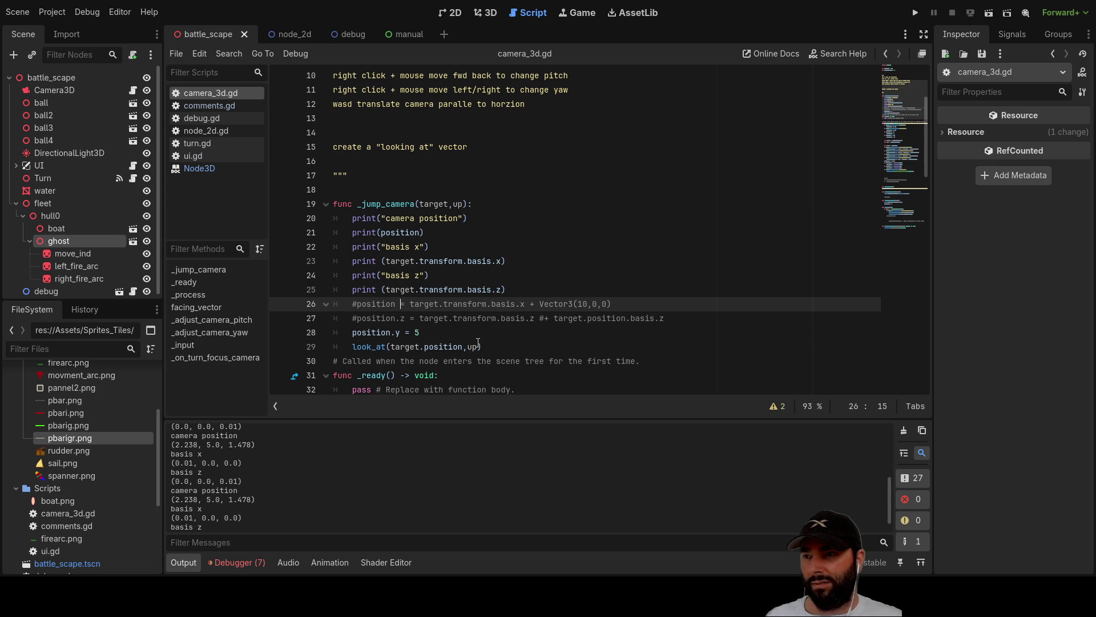
pyautogui.write('.x')
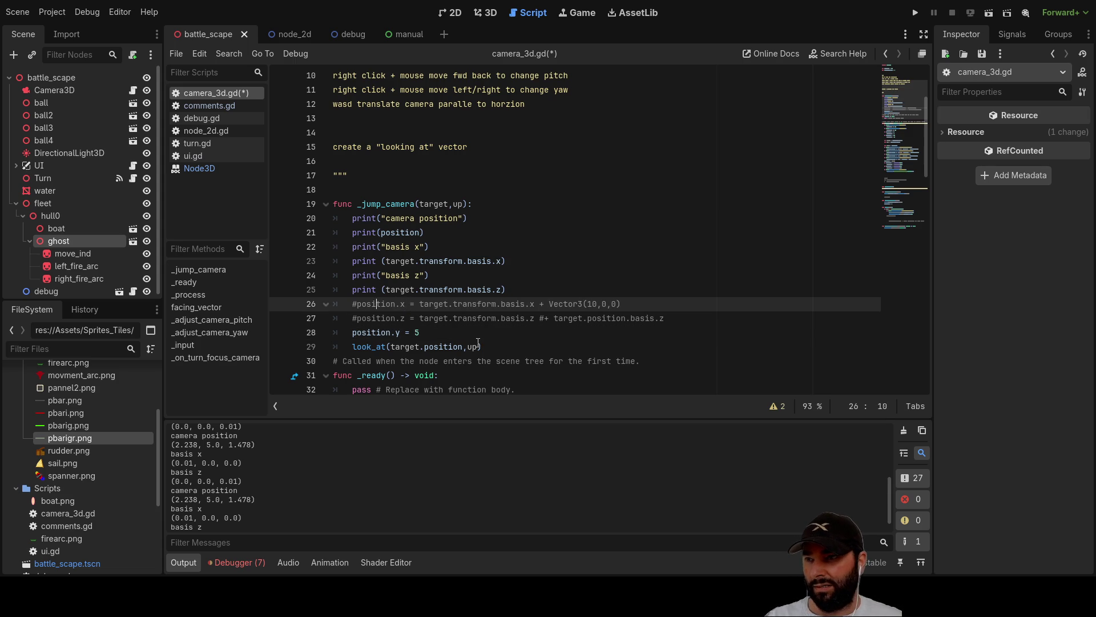
pyautogui.press('Delete')
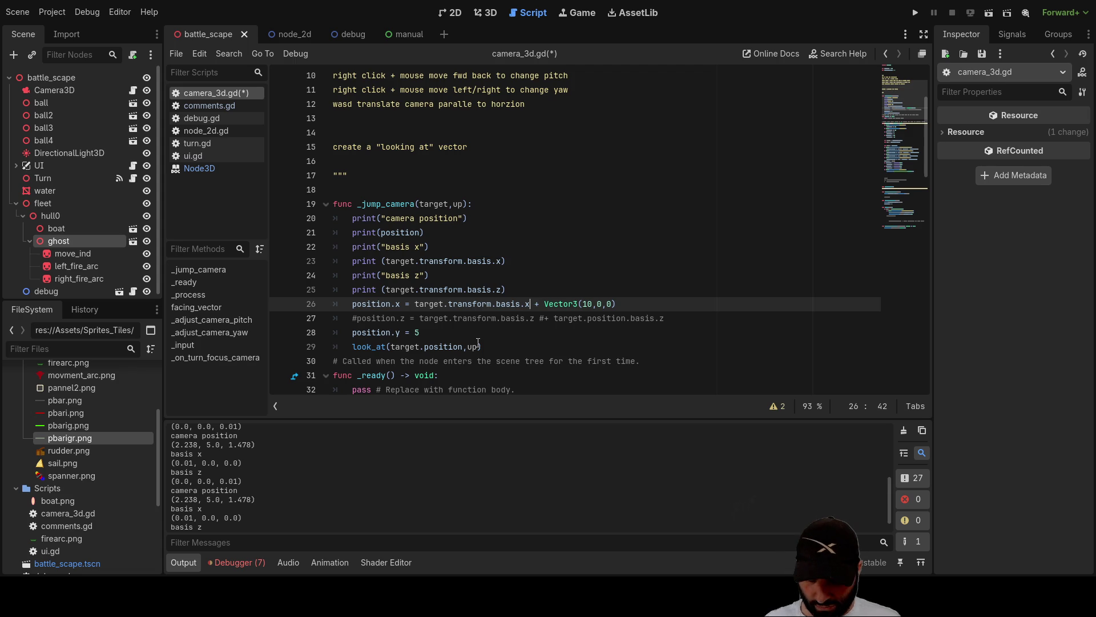
pyautogui.write('.x')
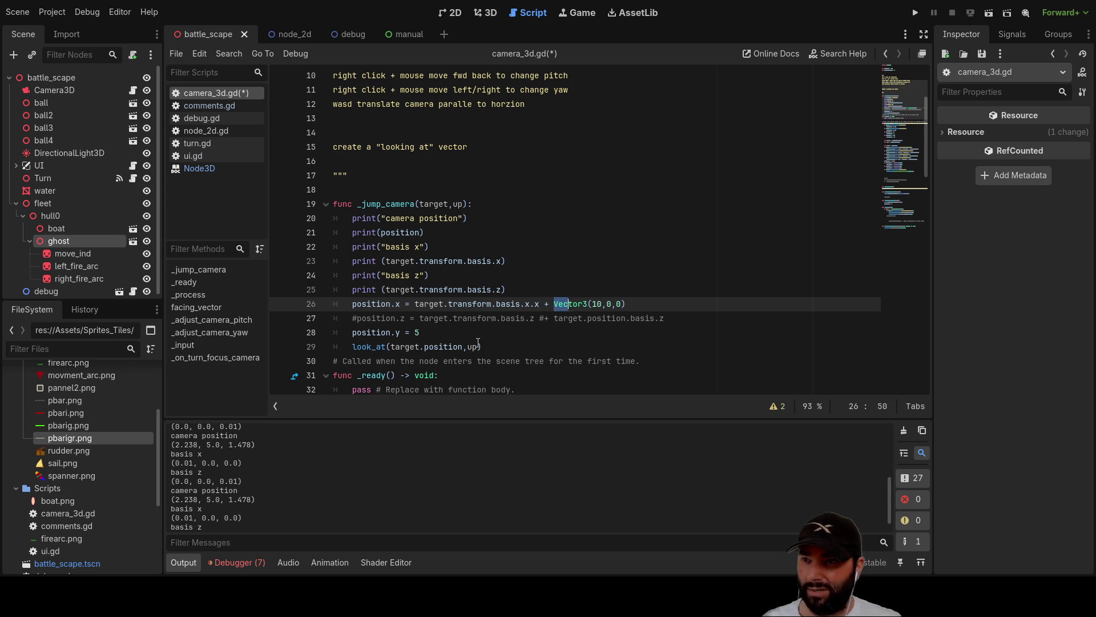
pyautogui.hotkey('shift', 'Right')
pyautogui.hotkey('shift', 'Right')
pyautogui.hotkey('shift', 'Right')
pyautogui.write('10')
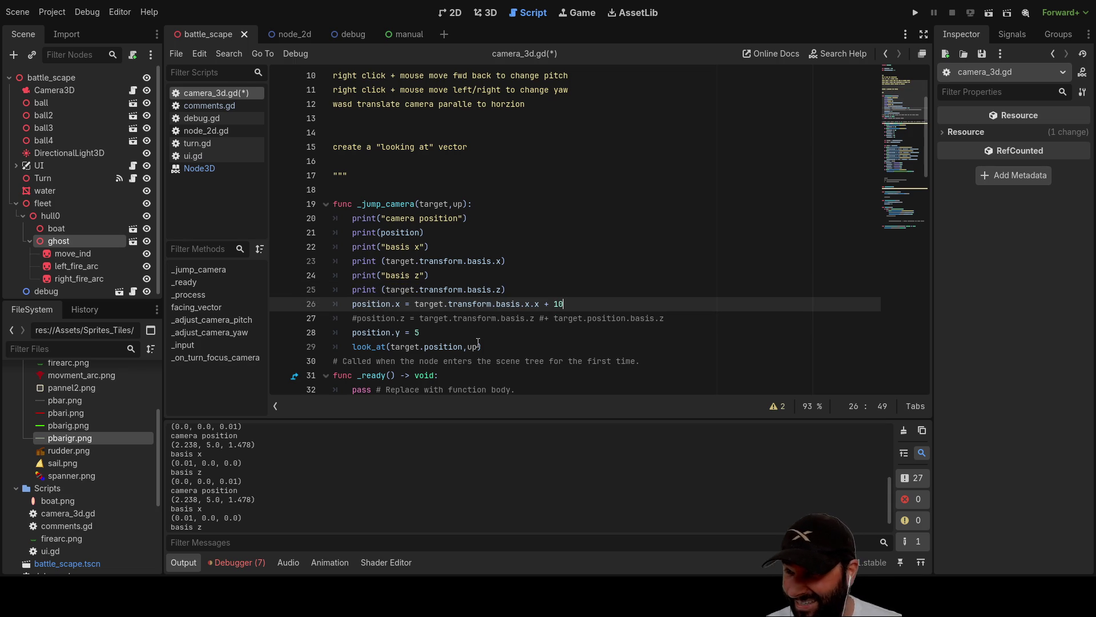
pyautogui.press('F5')
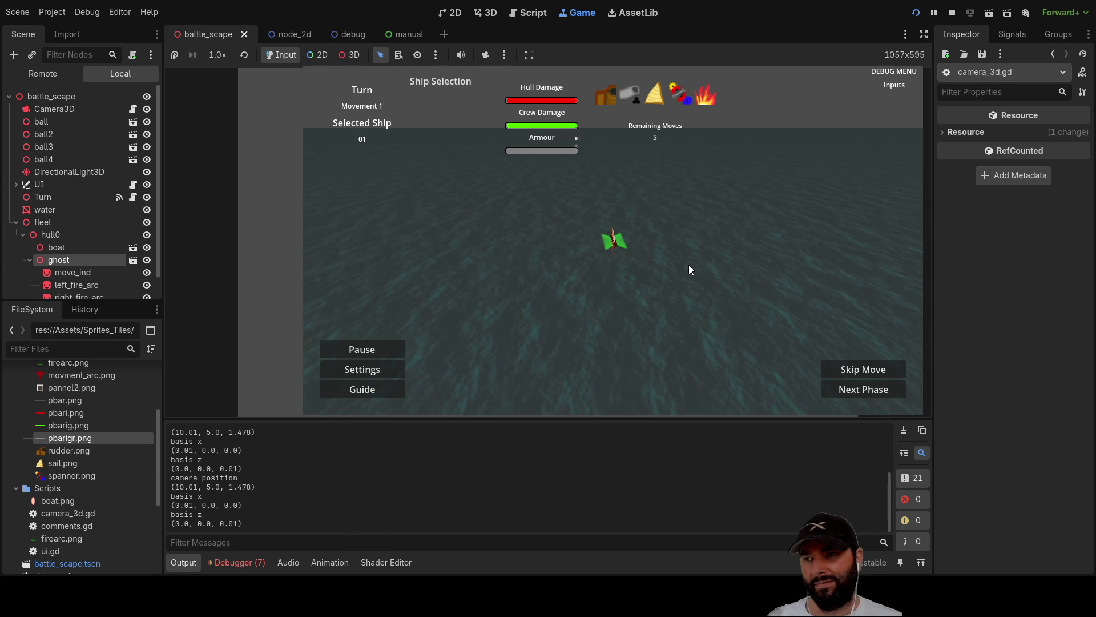
# Steer the ship and rotate the camera around it with arrow keys and W, then stop.
pyautogui.press('Left')
pyautogui.press('Up')
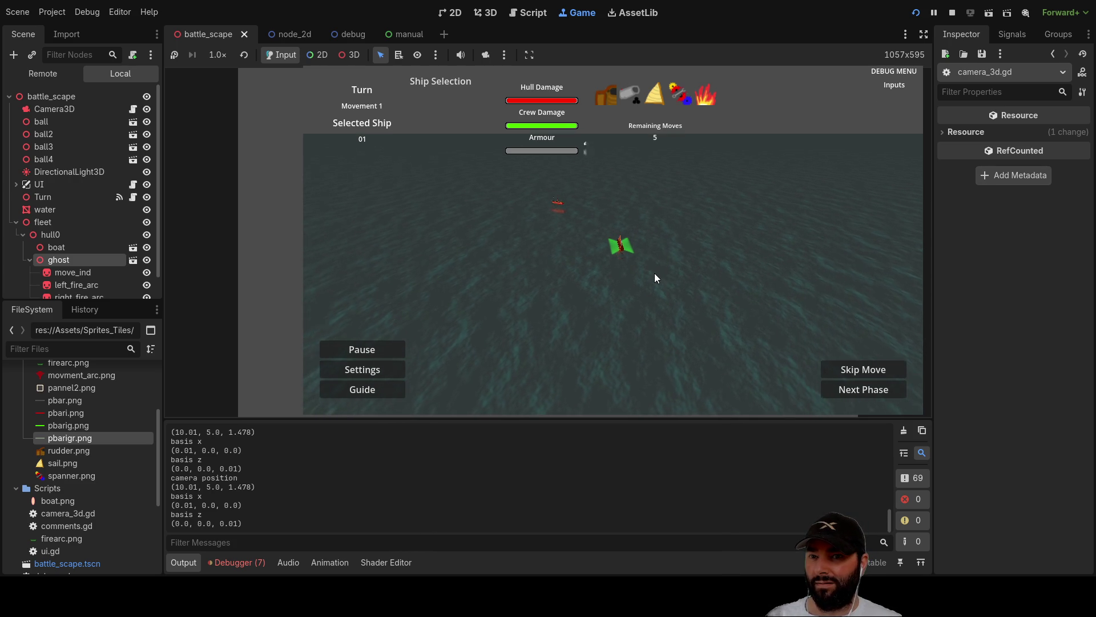
pyautogui.press('Left')
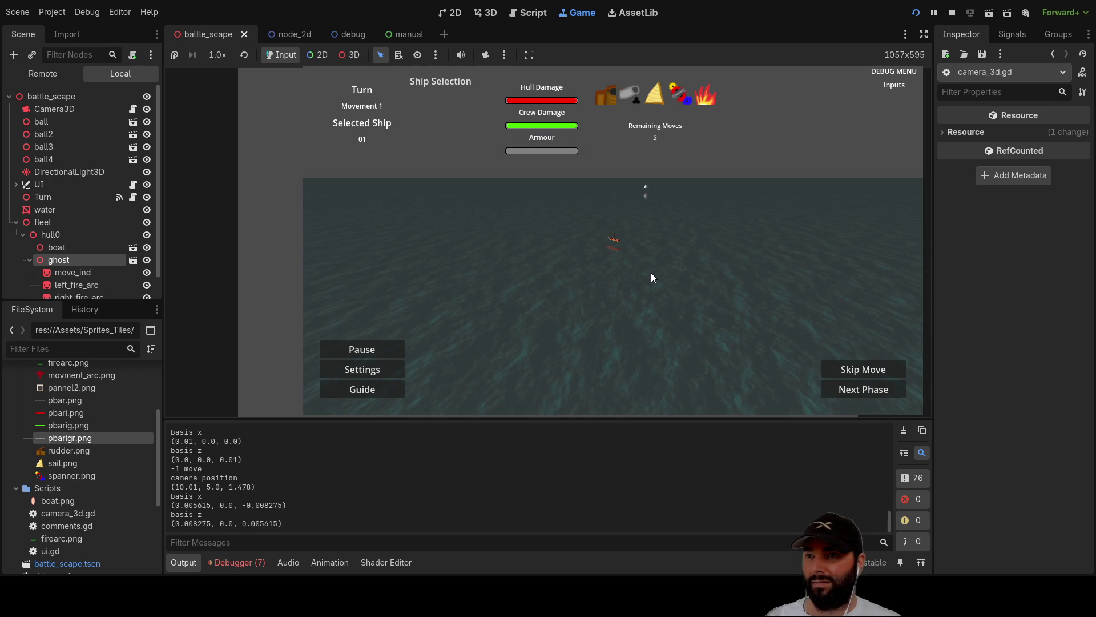
pyautogui.press('Left')
pyautogui.press('Up')
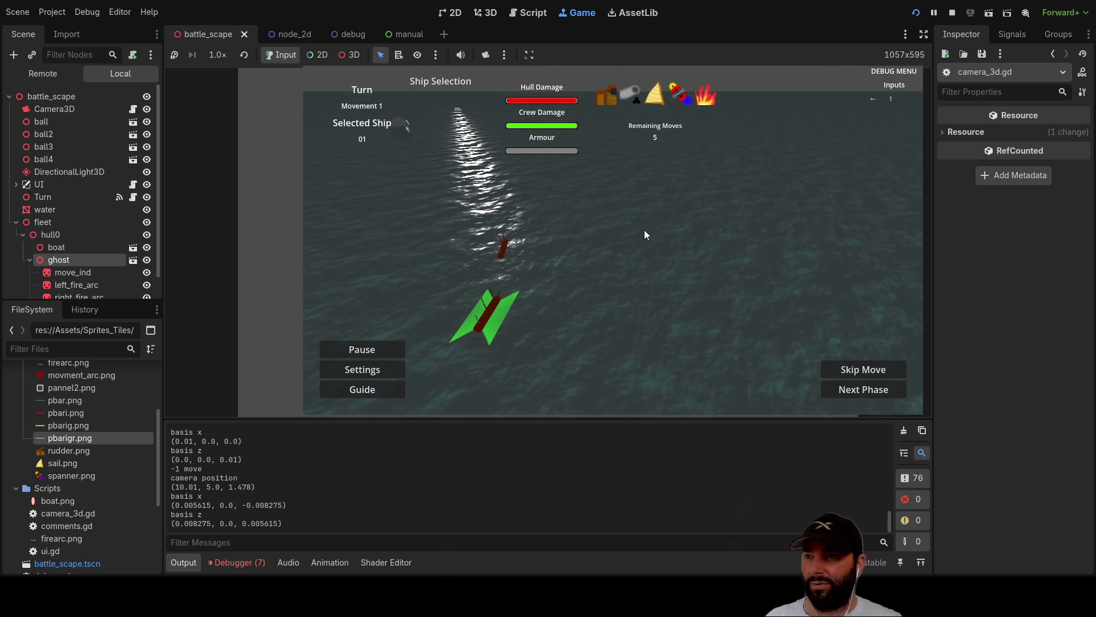
pyautogui.press('Left')
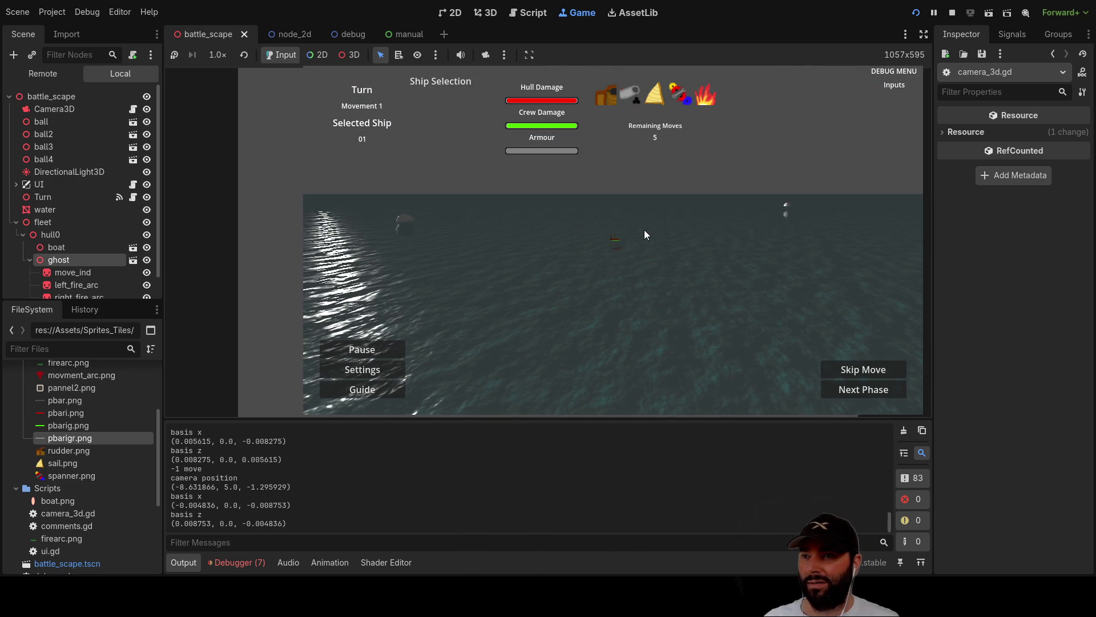
pyautogui.press('w')
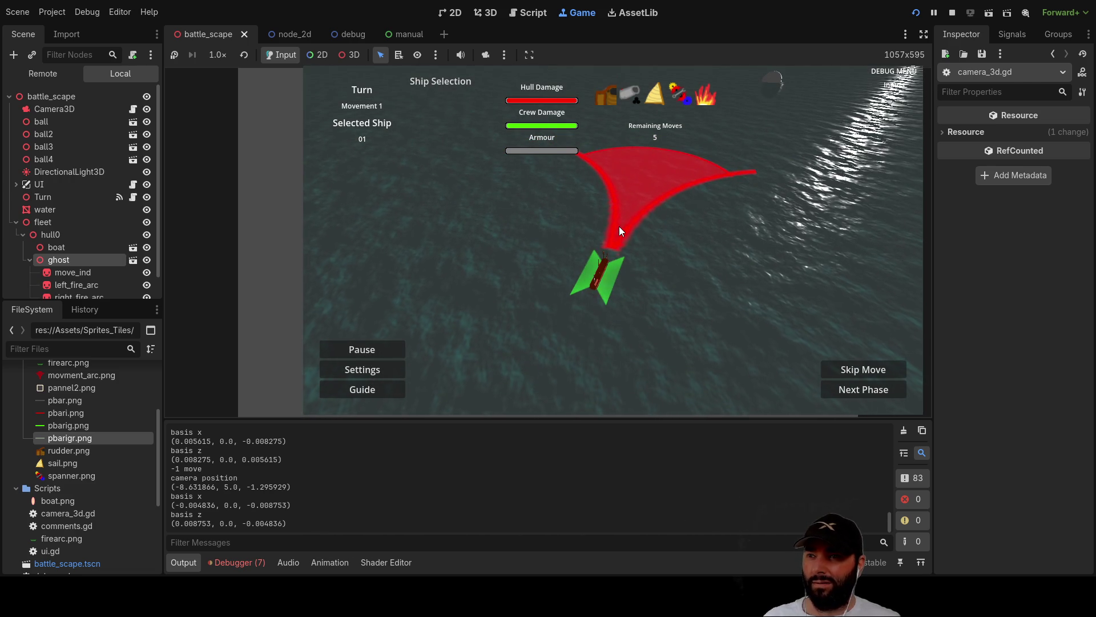
pyautogui.press('Left')
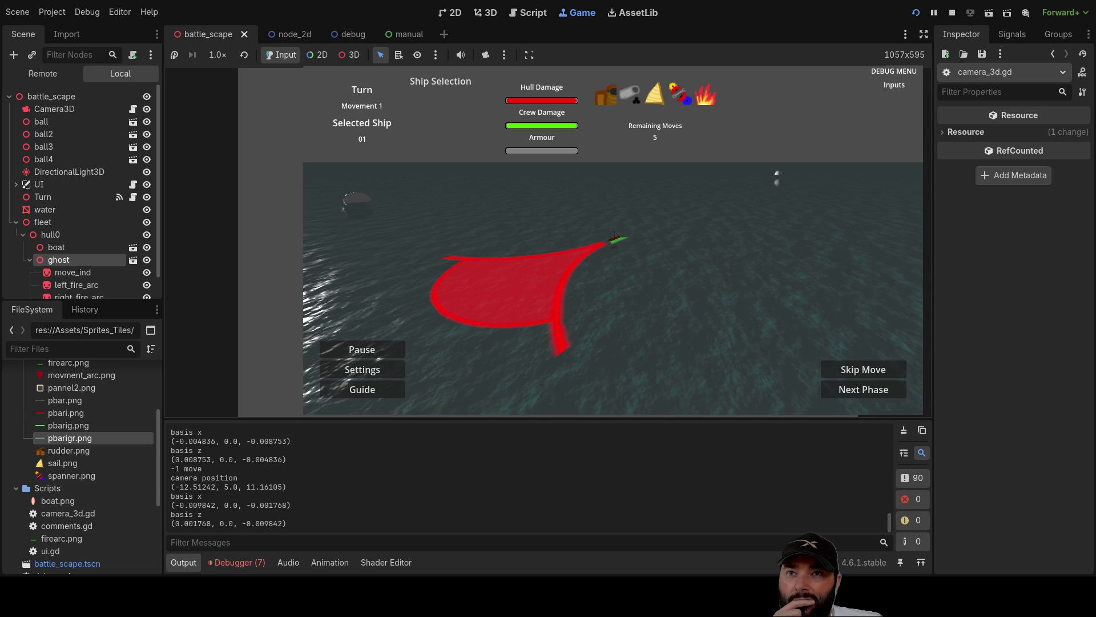
pyautogui.press('F8')
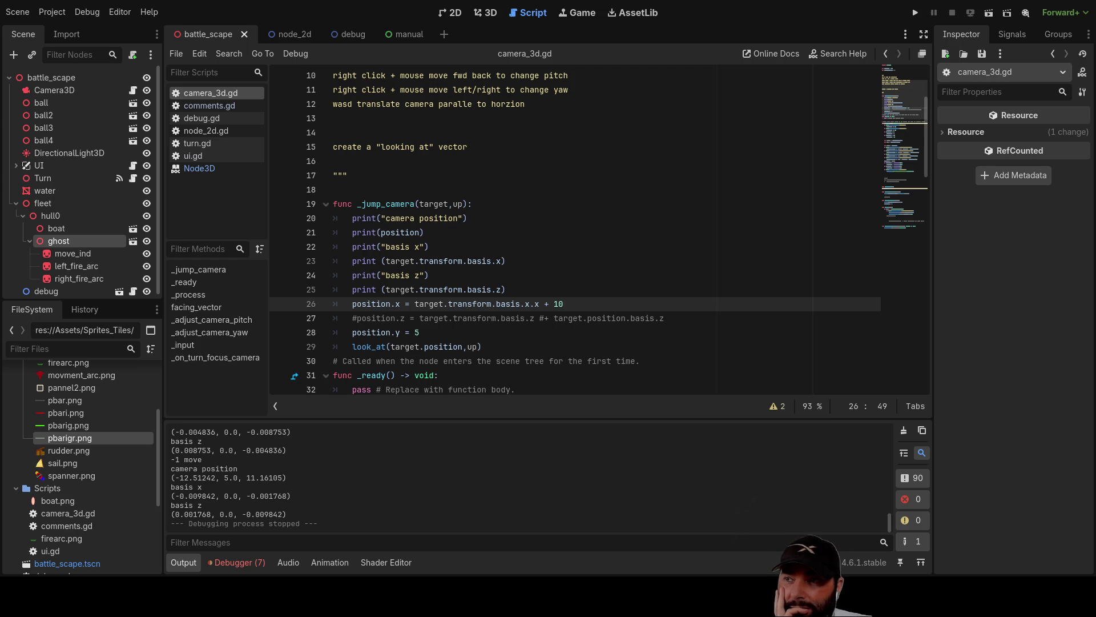
# Draft global_position = target.global_position + Vector3(0,5,10) on line 26, then cut it out.
pyautogui.scroll(-1, 599, 233)
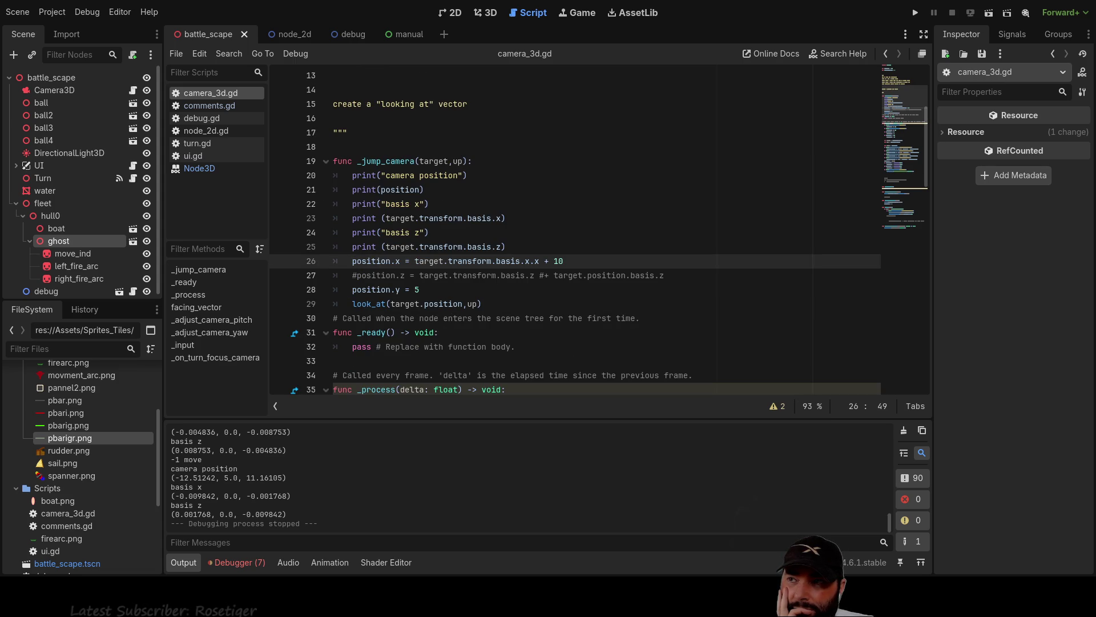
pyautogui.hotkey('ctrl', 'z')
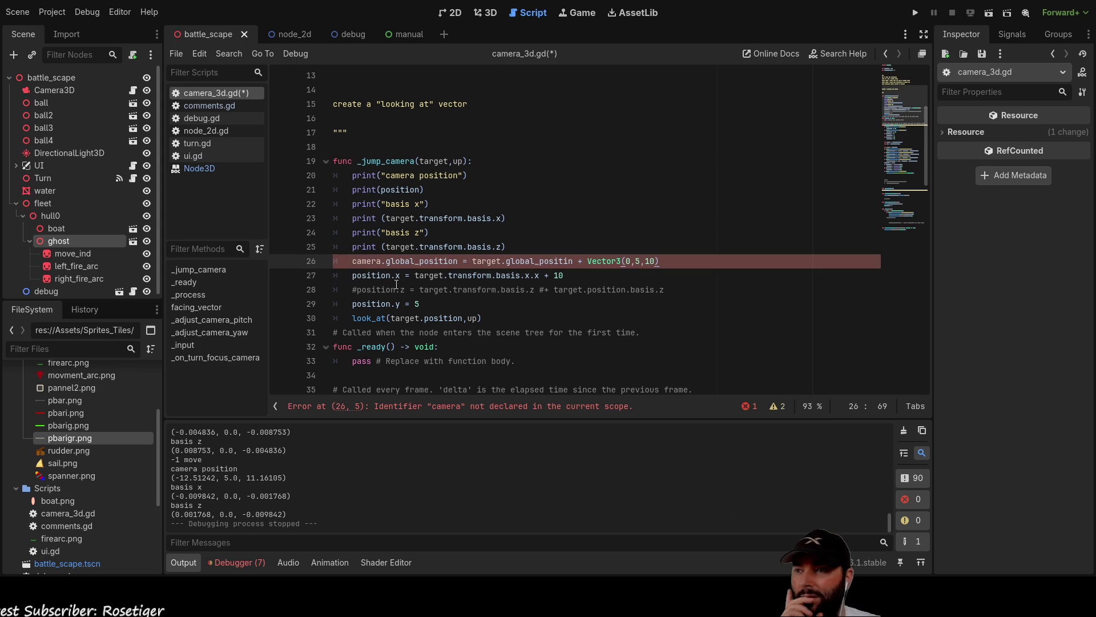
pyautogui.doubleClick(370, 262)
pyautogui.press('Delete')
pyautogui.press('Delete')
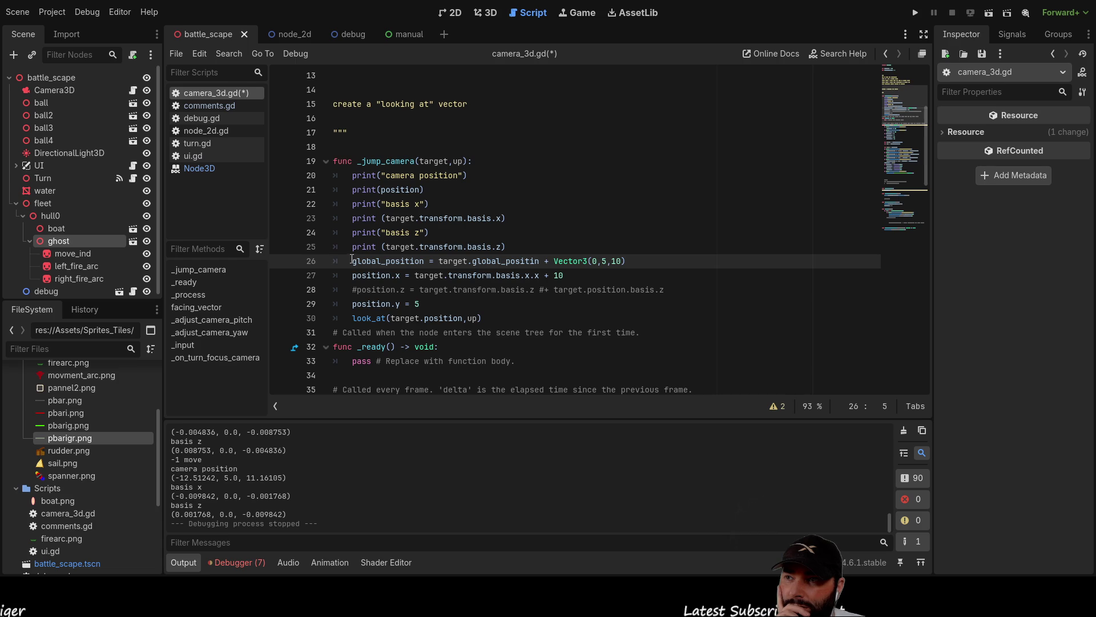
pyautogui.moveTo(353, 261); pyautogui.dragTo(626, 256)
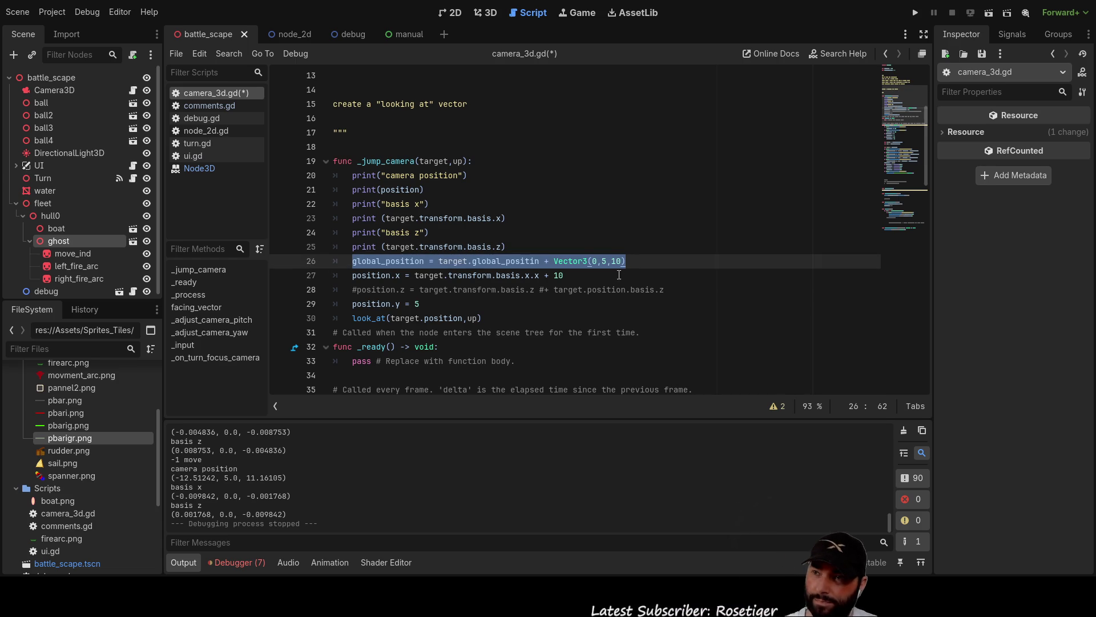
pyautogui.press('Delete')
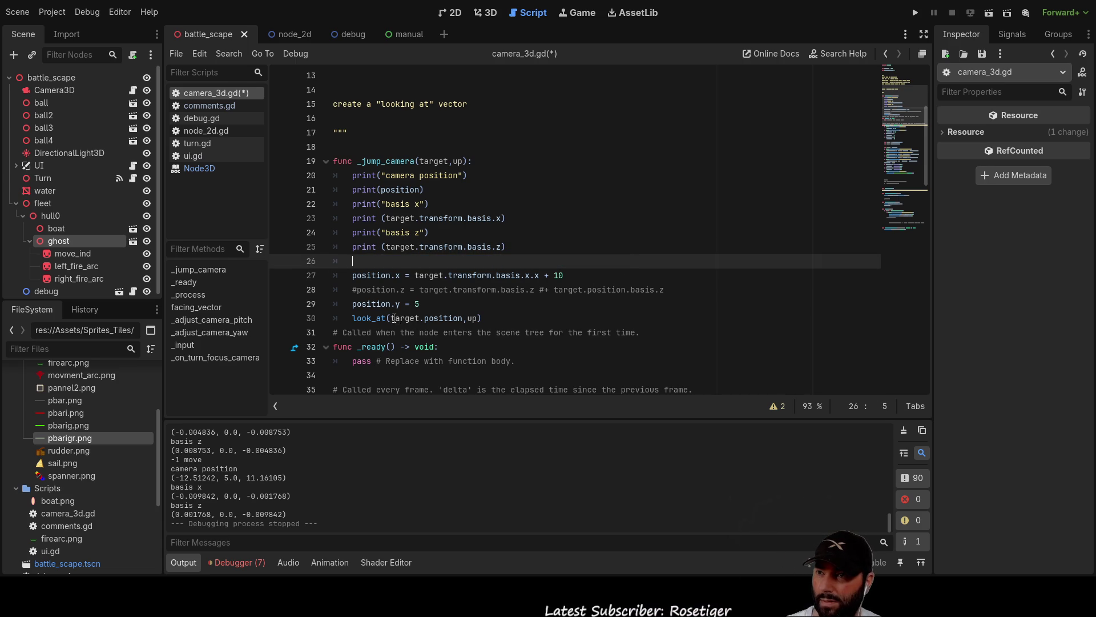
pyautogui.moveTo(392, 318); pyautogui.dragTo(463, 318)
# Put target.global_position + Vector3(0,5,10) inside look_at, fixing the 'positin' typo.
pyautogui.write('global_position = target.global_positin + Vector3(0,5,10)')
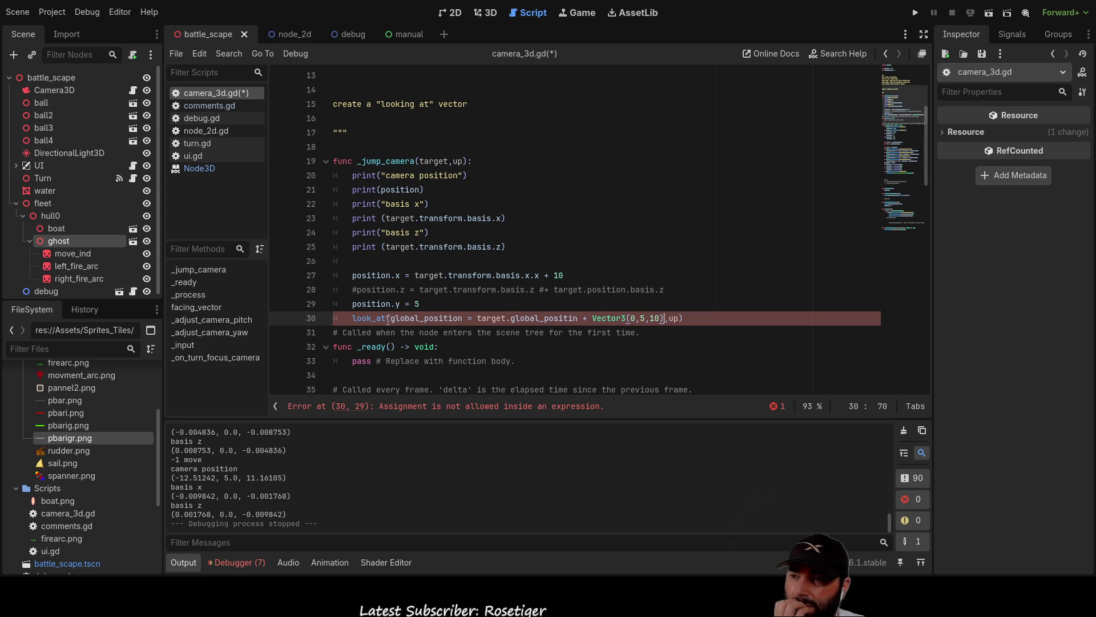
pyautogui.moveTo(474, 318); pyautogui.dragTo(399, 318)
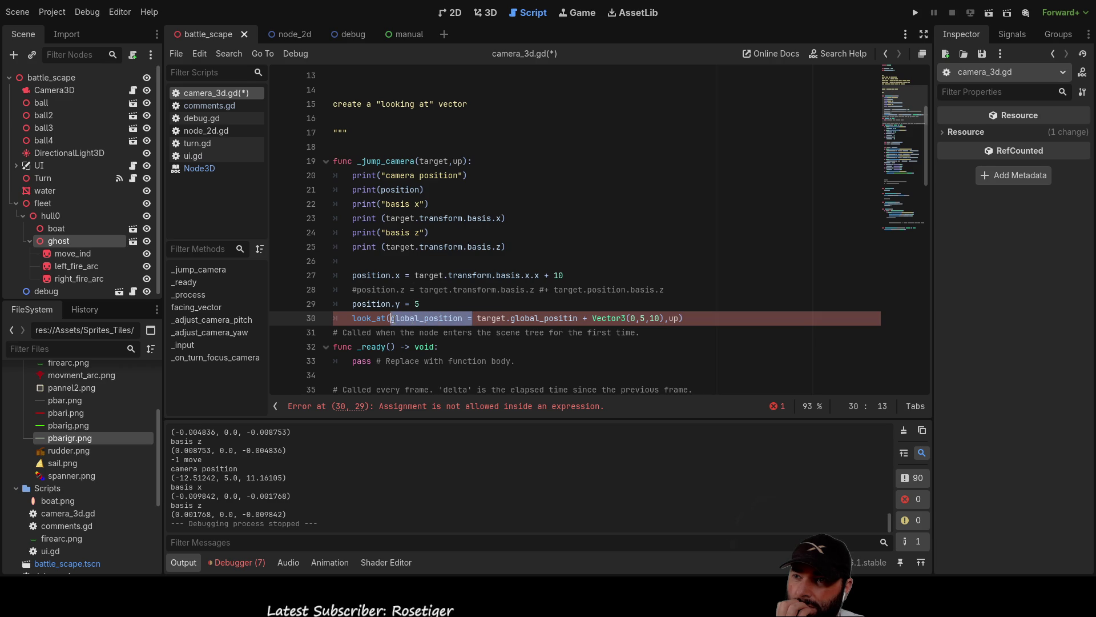
pyautogui.press('BackSpace')
pyautogui.press('BackSpace')
pyautogui.press('BackSpace')
pyautogui.press('Delete')
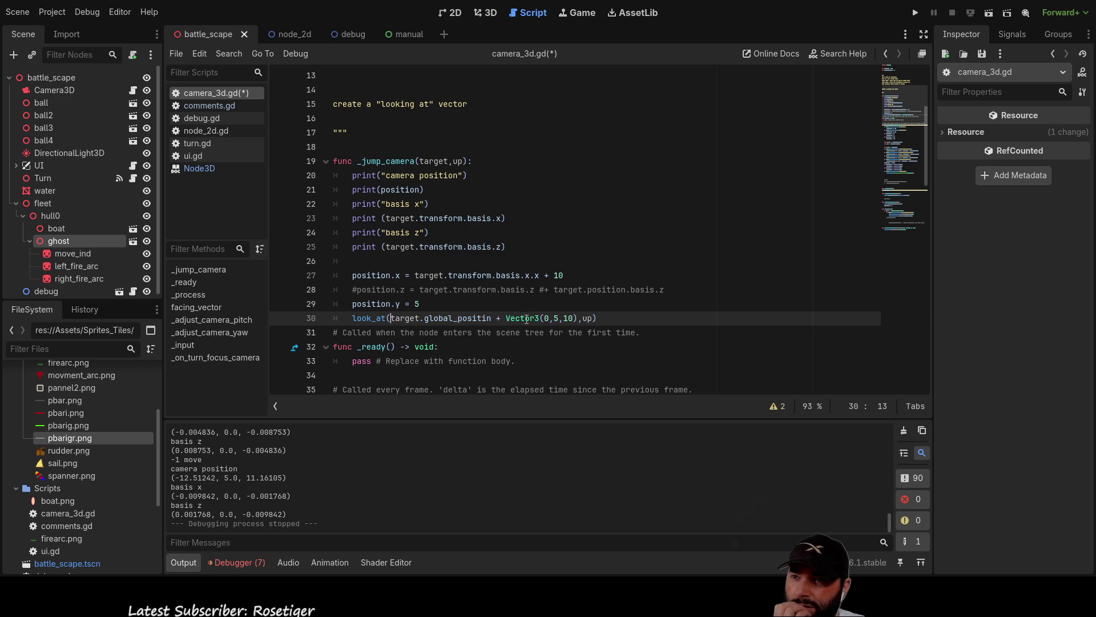
pyautogui.click(470, 318)
pyautogui.press('Right')
pyautogui.press('Right')
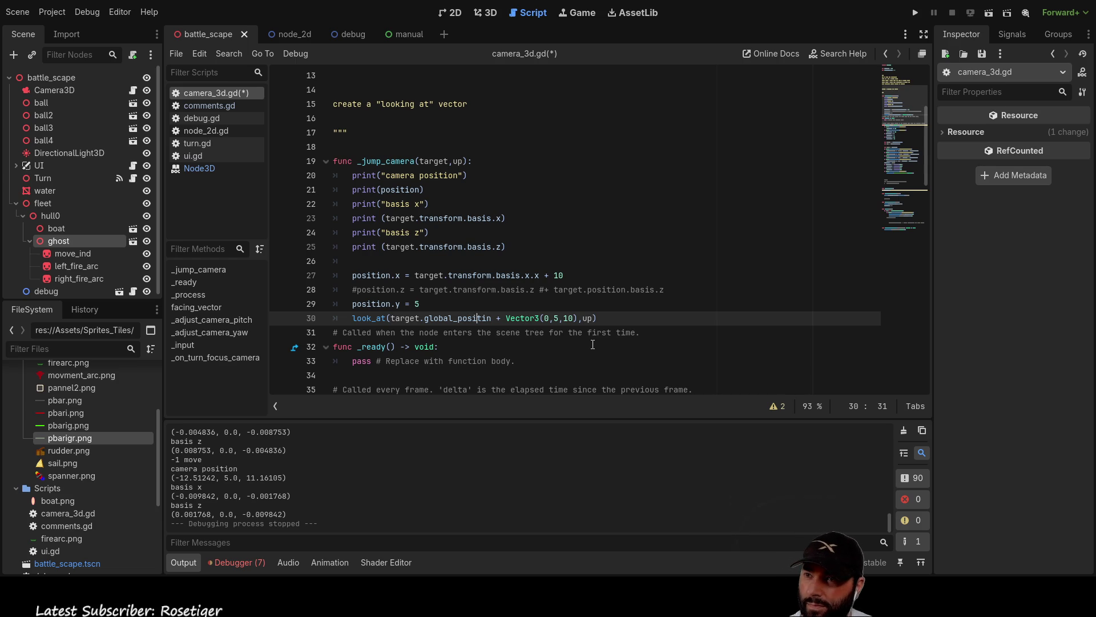
pyautogui.write('o')
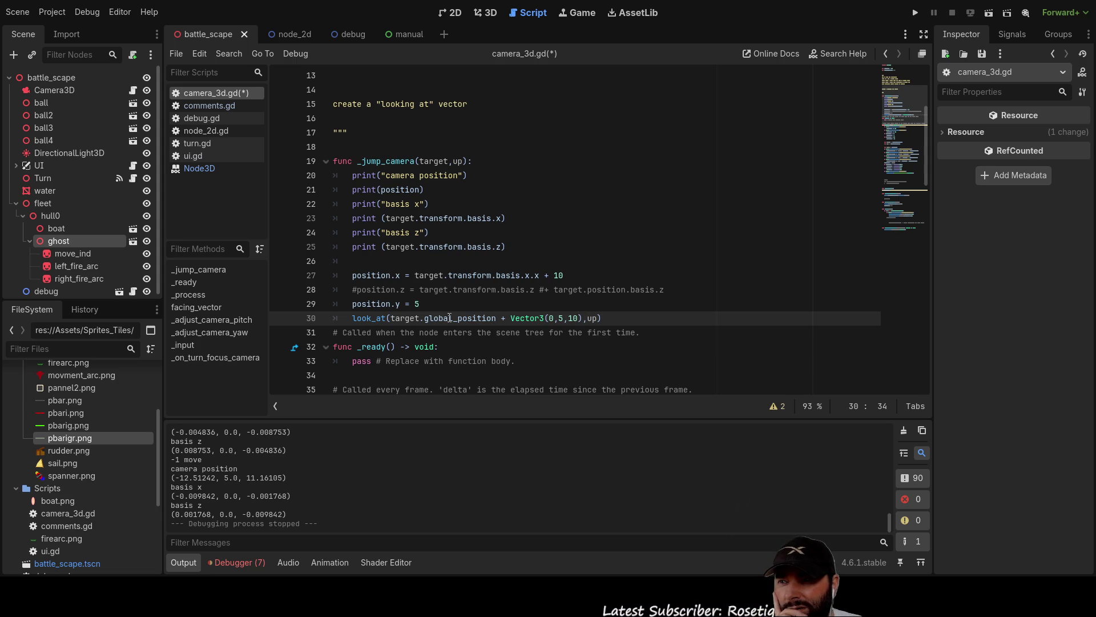
# Remove blank line 26, comment out position.x and position.y, and run the game.
pyautogui.moveTo(438, 305)
pyautogui.mouseDown()
pyautogui.moveTo(343, 277)
pyautogui.moveTo(336, 261)
pyautogui.mouseUp()
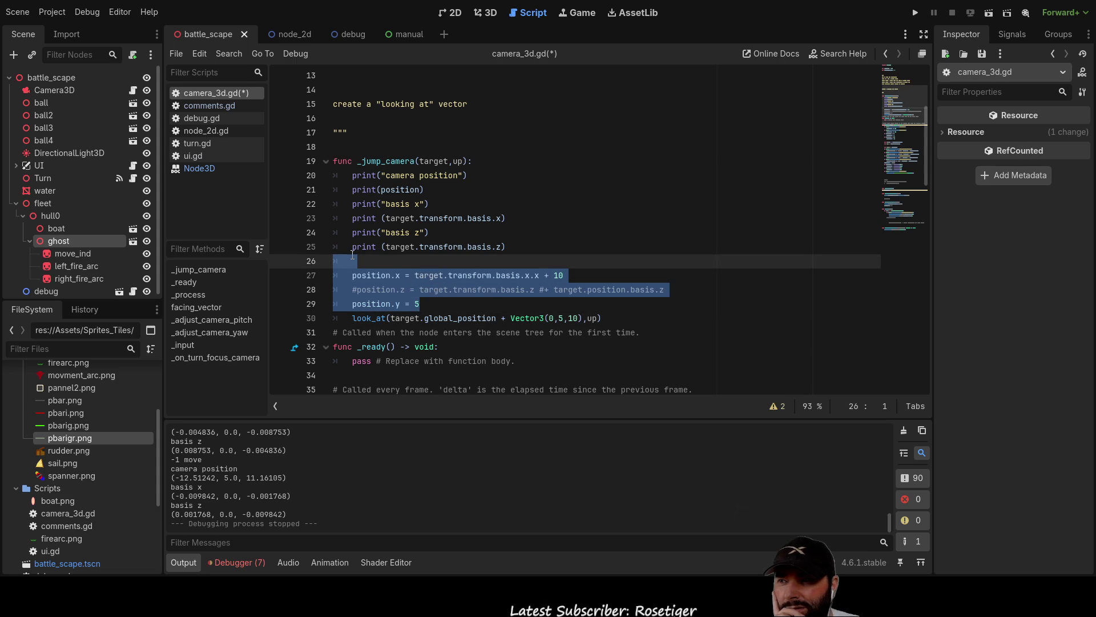
pyautogui.press('End')
pyautogui.press('Delete')
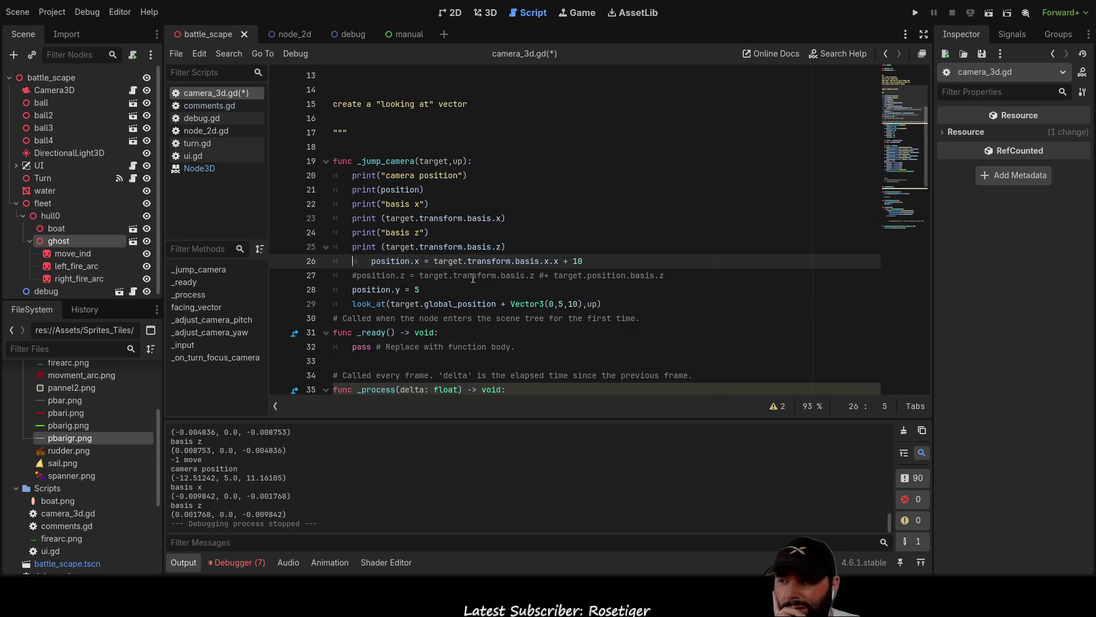
pyautogui.press('Delete')
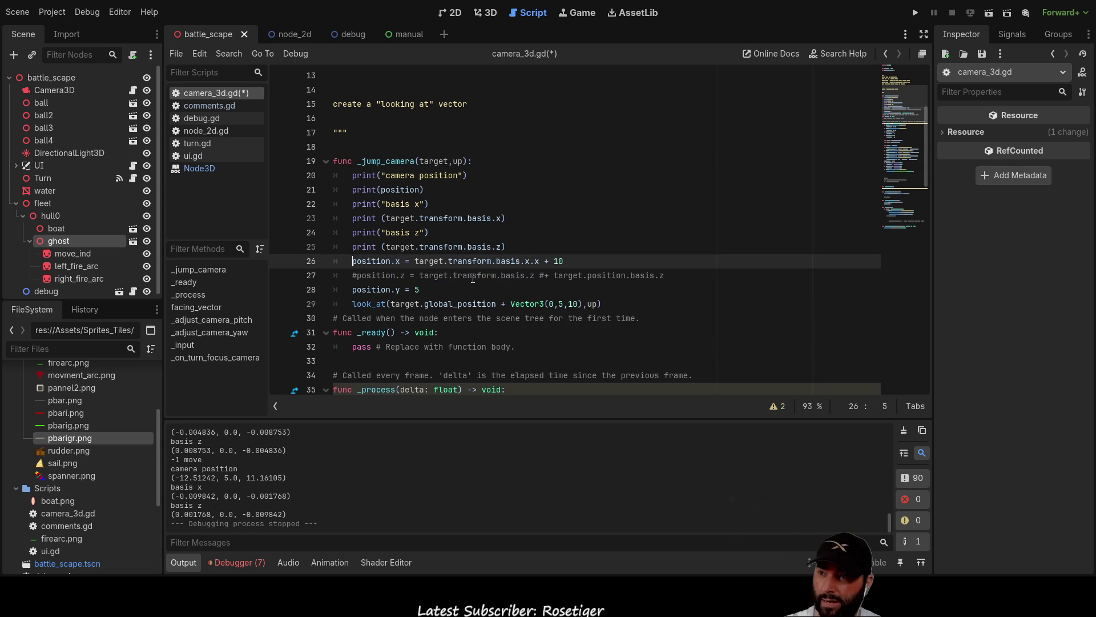
pyautogui.write('#')
pyautogui.press('Down')
pyautogui.press('Down')
pyautogui.press('Home')
pyautogui.press('Home')
pyautogui.write('#')
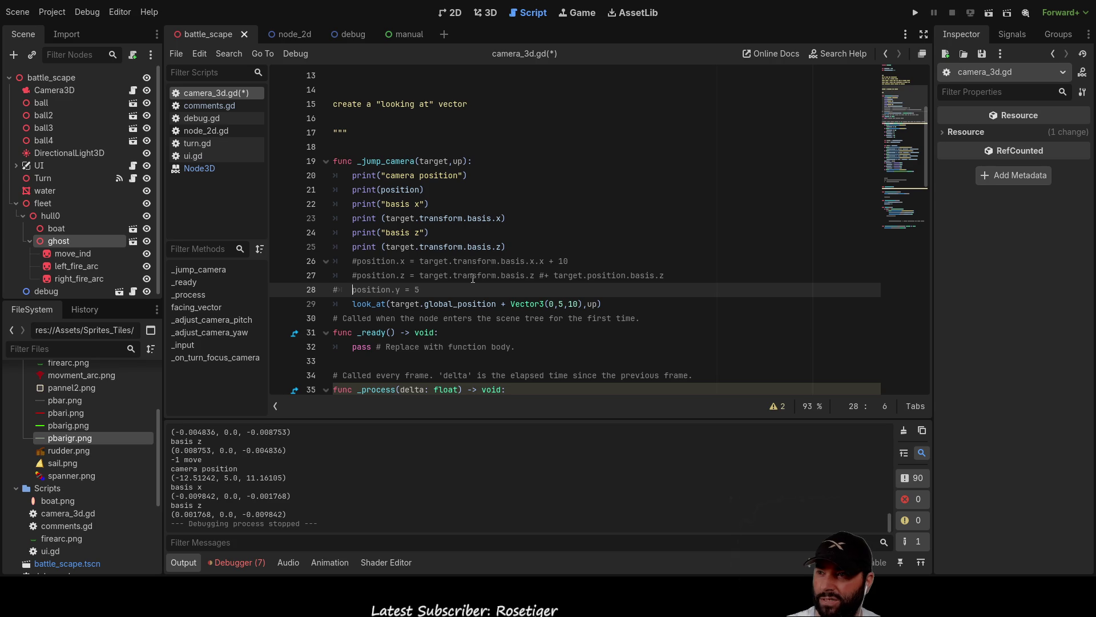
pyautogui.press('BackSpace')
pyautogui.press('Right')
pyautogui.press('Right')
pyautogui.press('Left')
pyautogui.write('#')
pyautogui.click(915, 13)
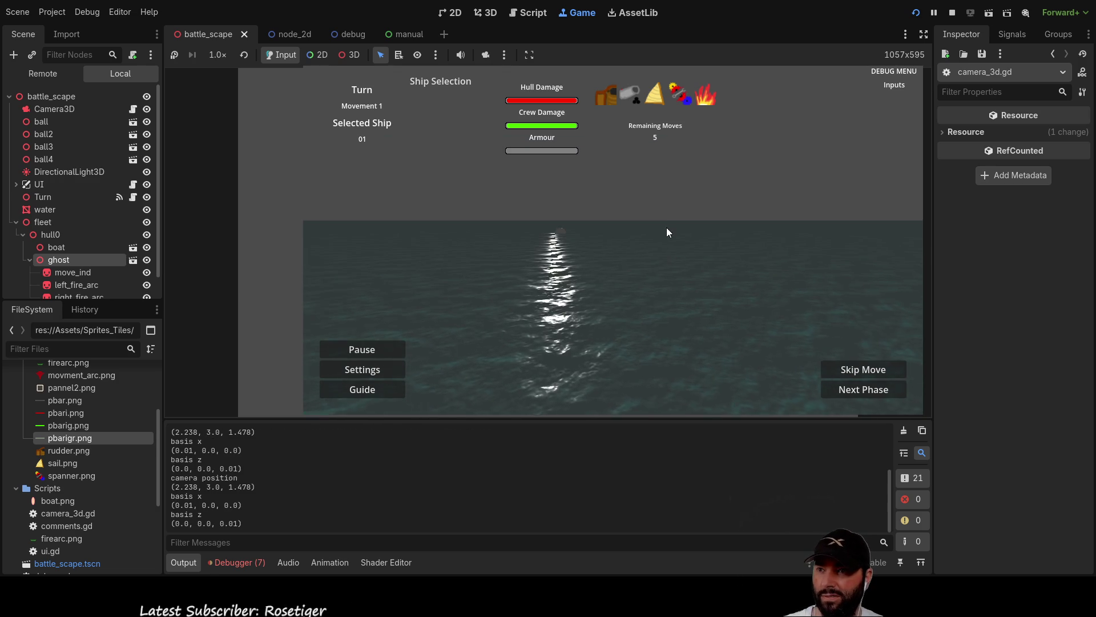
# Move the ship with W and D to watch the camera jump to new spots.
pyautogui.press('w')
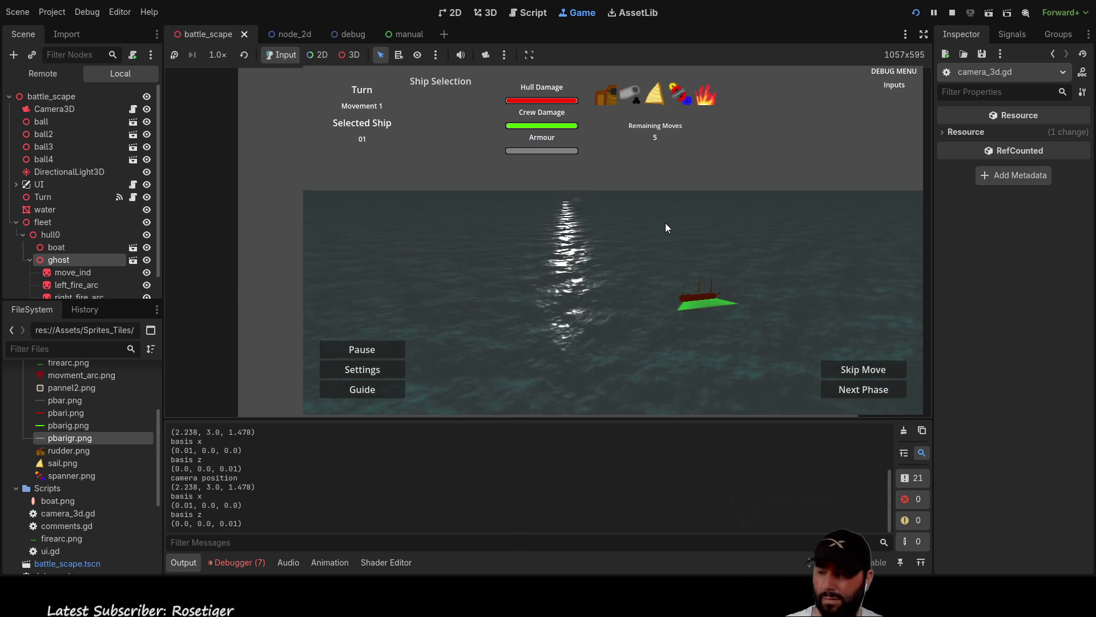
pyautogui.press('w')
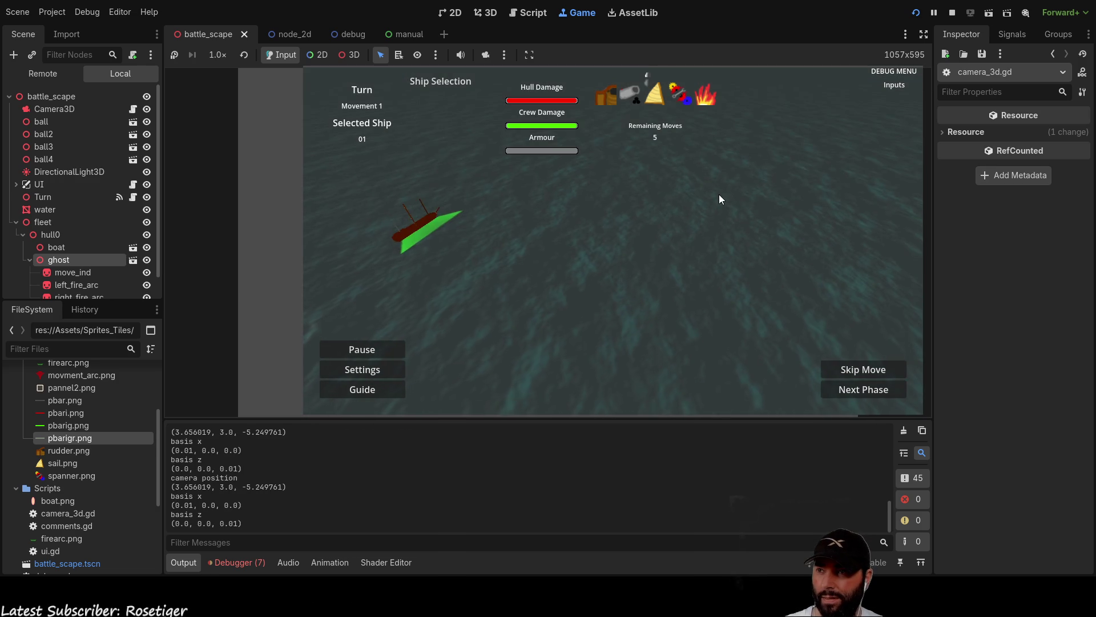
pyautogui.press('d')
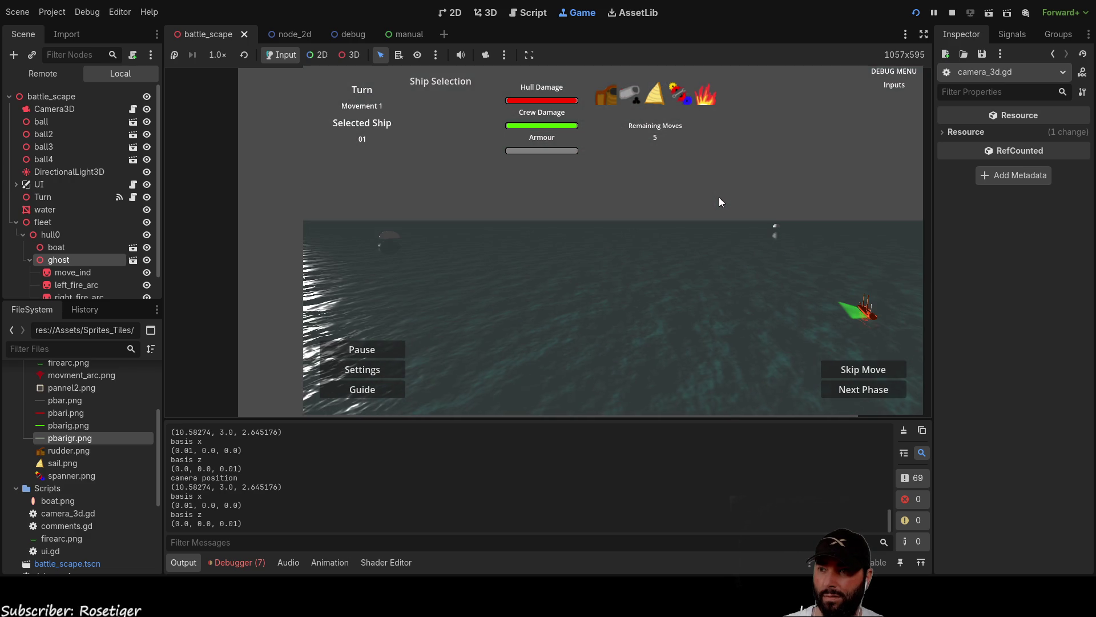
pyautogui.click(701, 222)
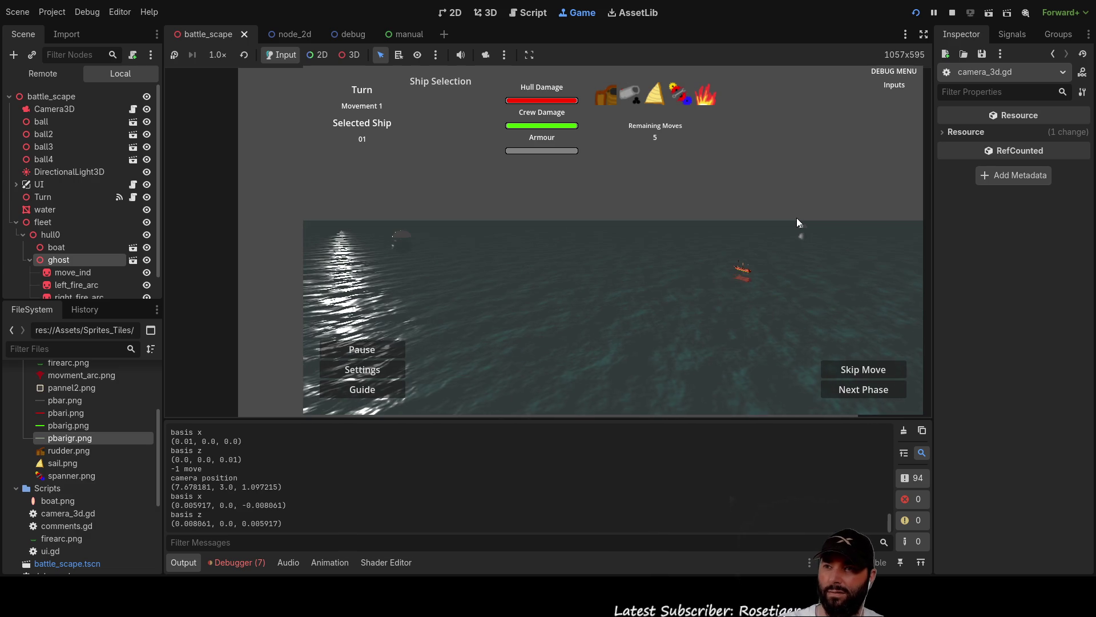
# Queue turns and moves with the arrow keys to swing the camera around, then stop.
pyautogui.press('Left')
pyautogui.press('Up')
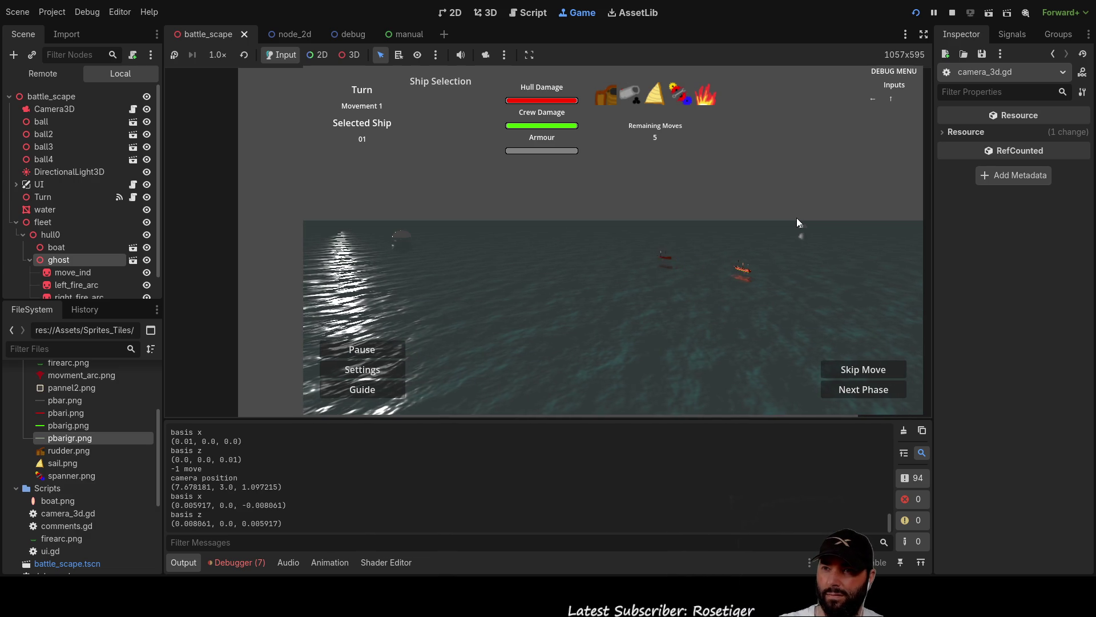
pyautogui.press('Left')
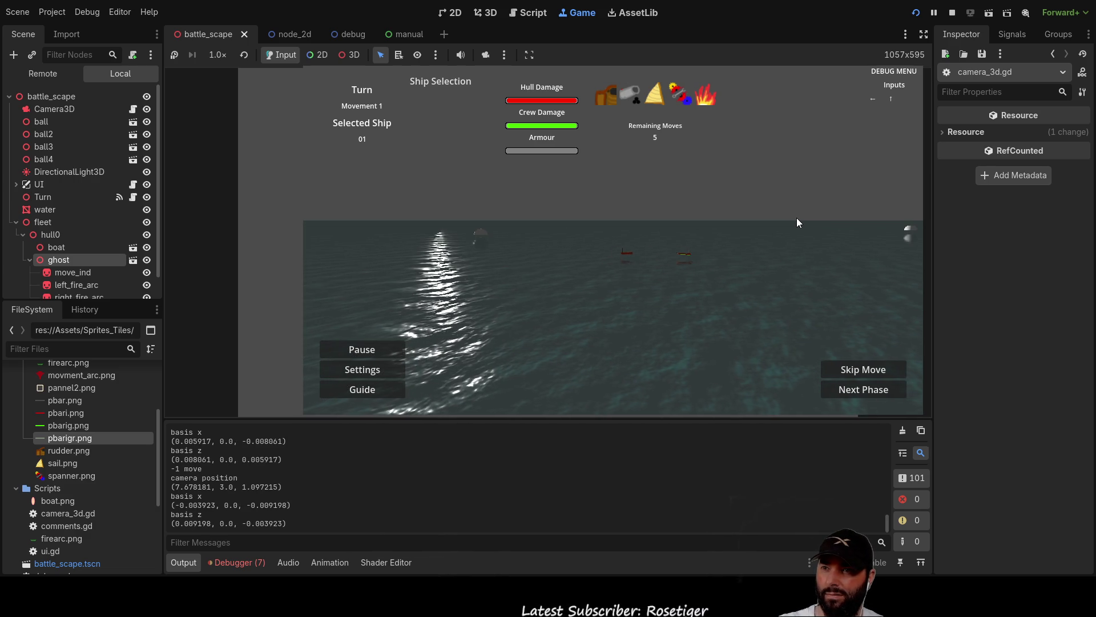
pyautogui.press('Left')
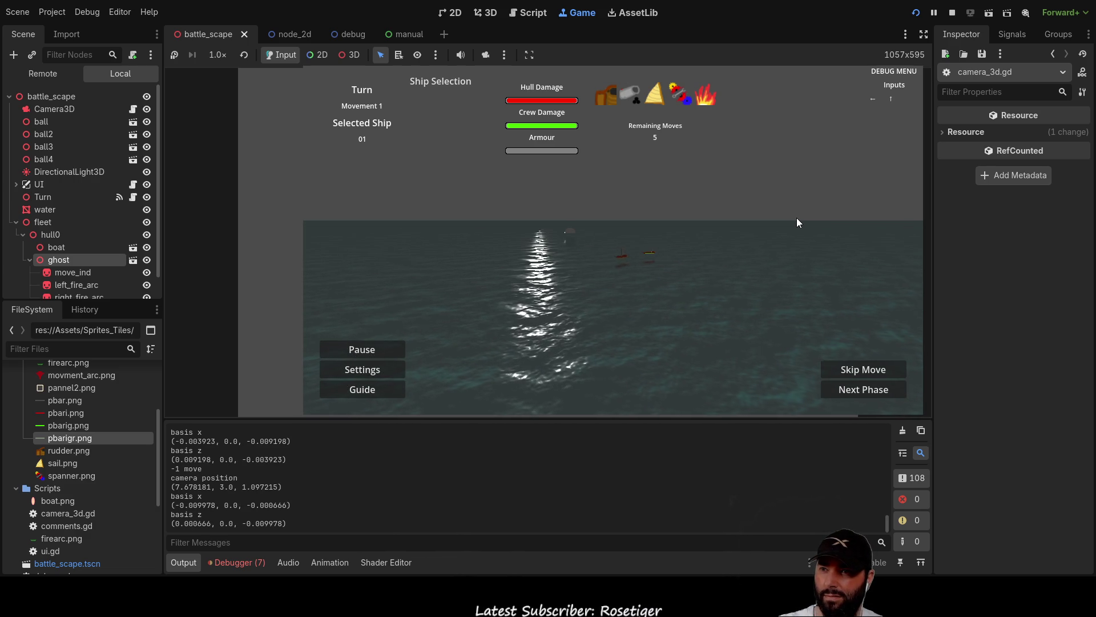
pyautogui.press('Right')
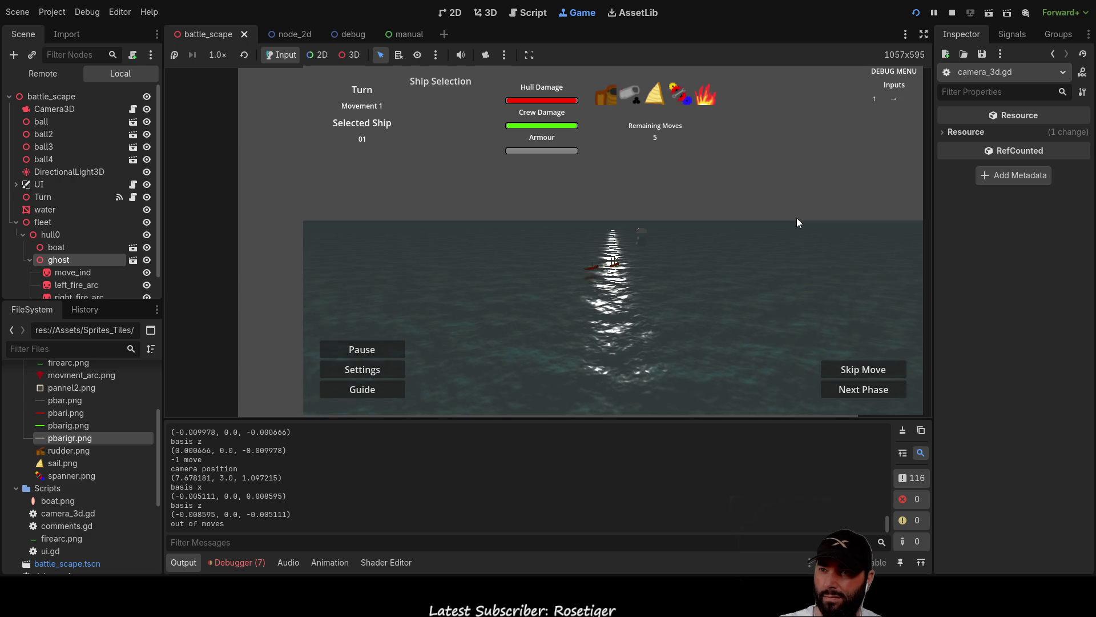
pyautogui.press('Left')
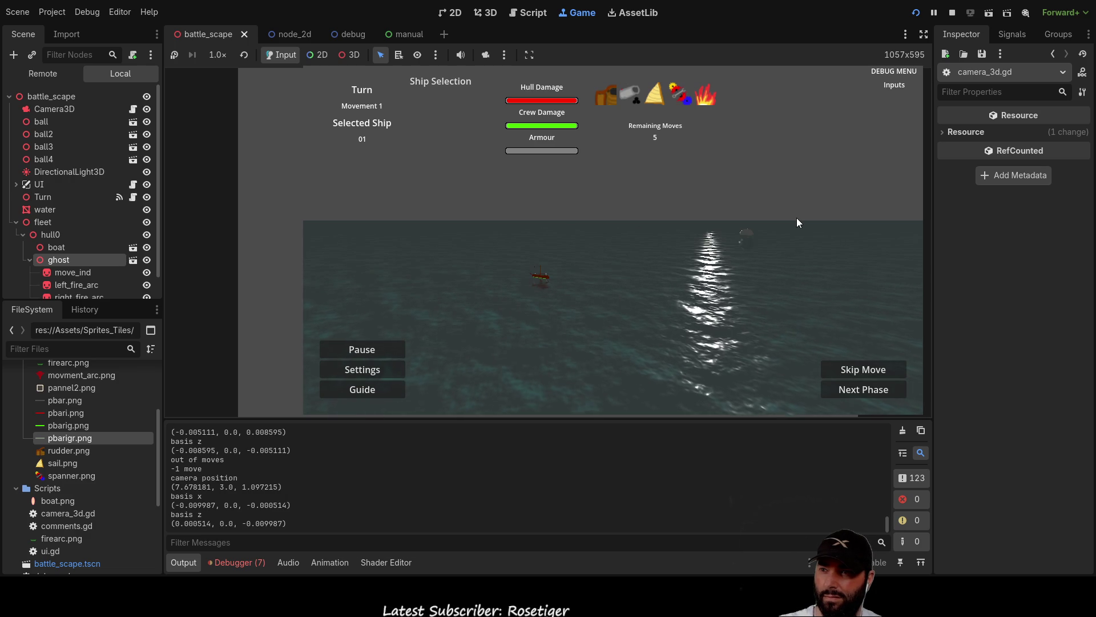
pyautogui.press('Right')
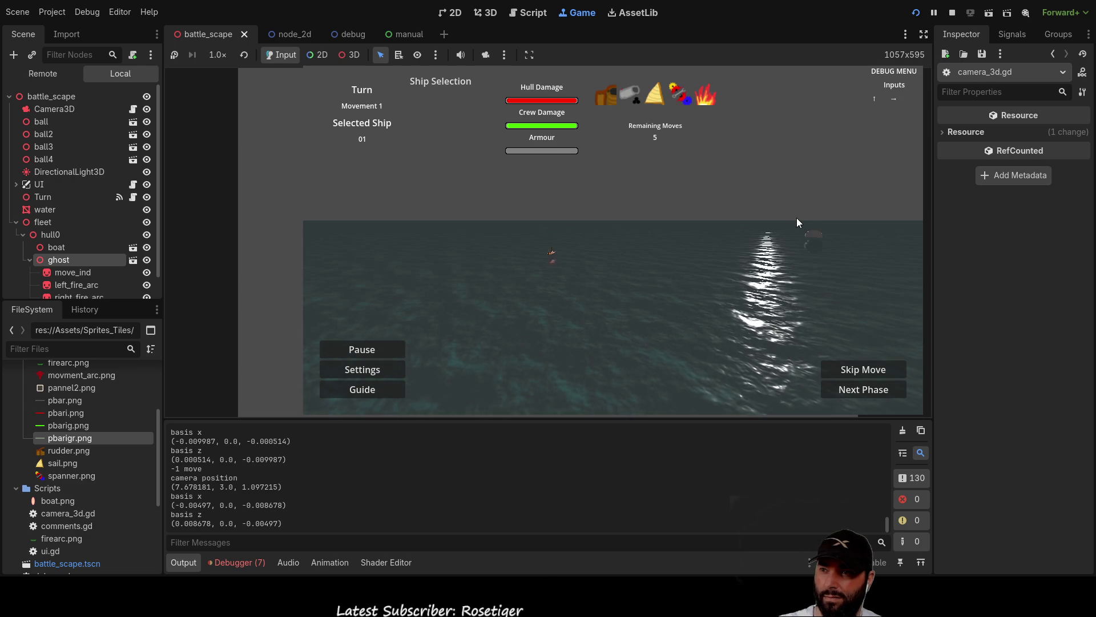
pyautogui.press('Left')
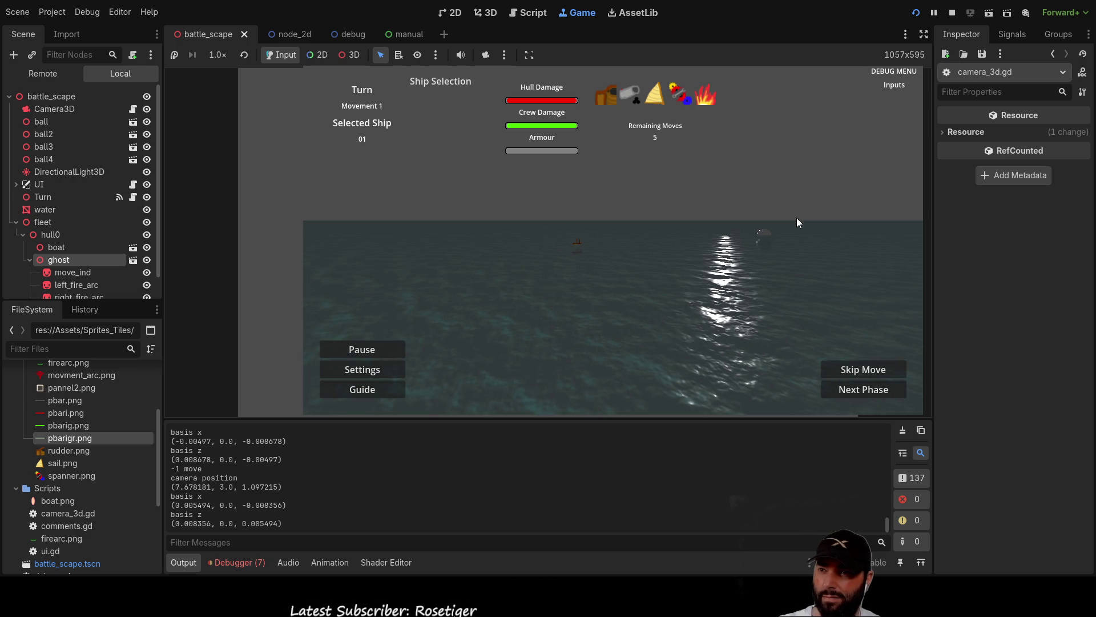
pyautogui.press('F8')
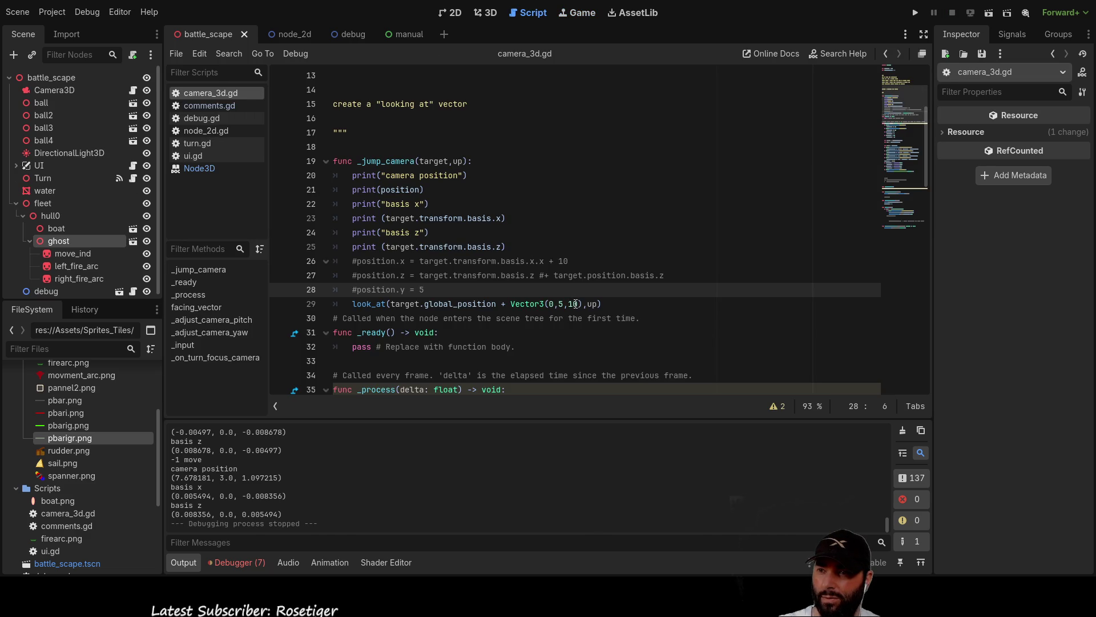
# Change the look_at offset from Vector3(0,5,10) to Vector3(10,5,0) and rerun the game.
pyautogui.click(576, 304)
pyautogui.write('1')
pyautogui.press('Right')
pyautogui.press('Right')
pyautogui.press('Right')
pyautogui.press('Left')
pyautogui.press('BackSpace')
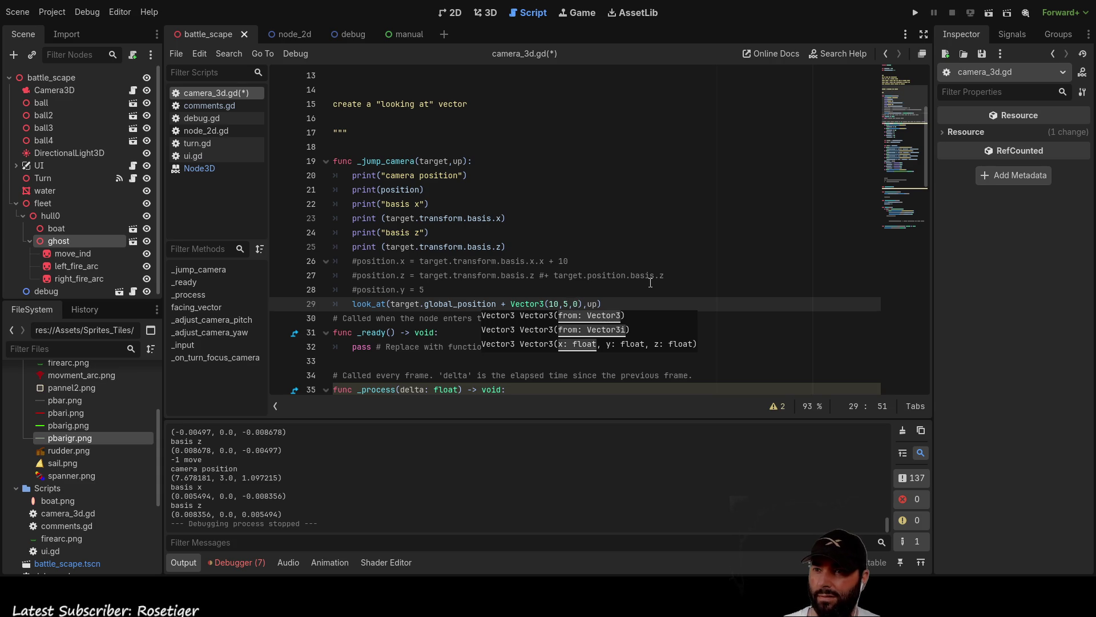
pyautogui.click(650, 283)
pyautogui.press('F5')
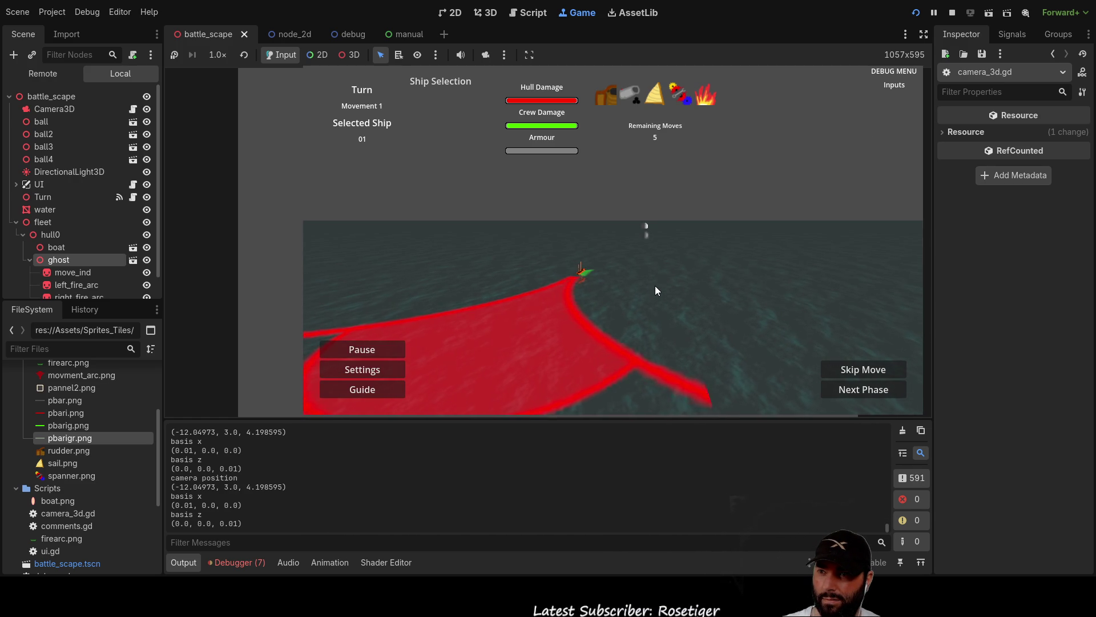
# Sail the ship forward along its arc, then stop the running game.
pyautogui.press('Up')
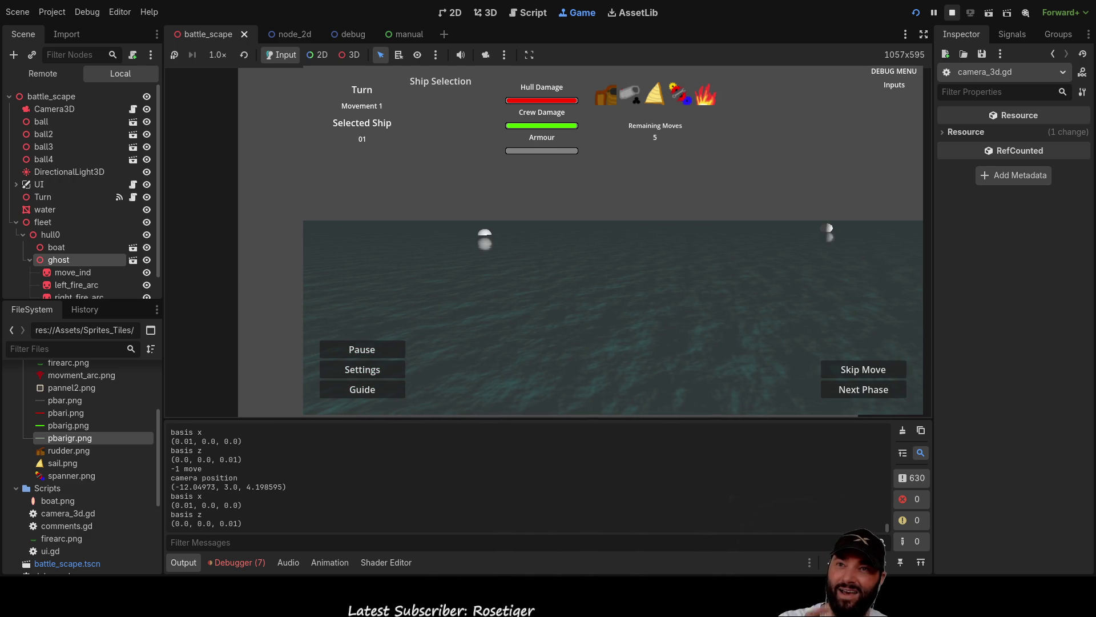
pyautogui.click(952, 13)
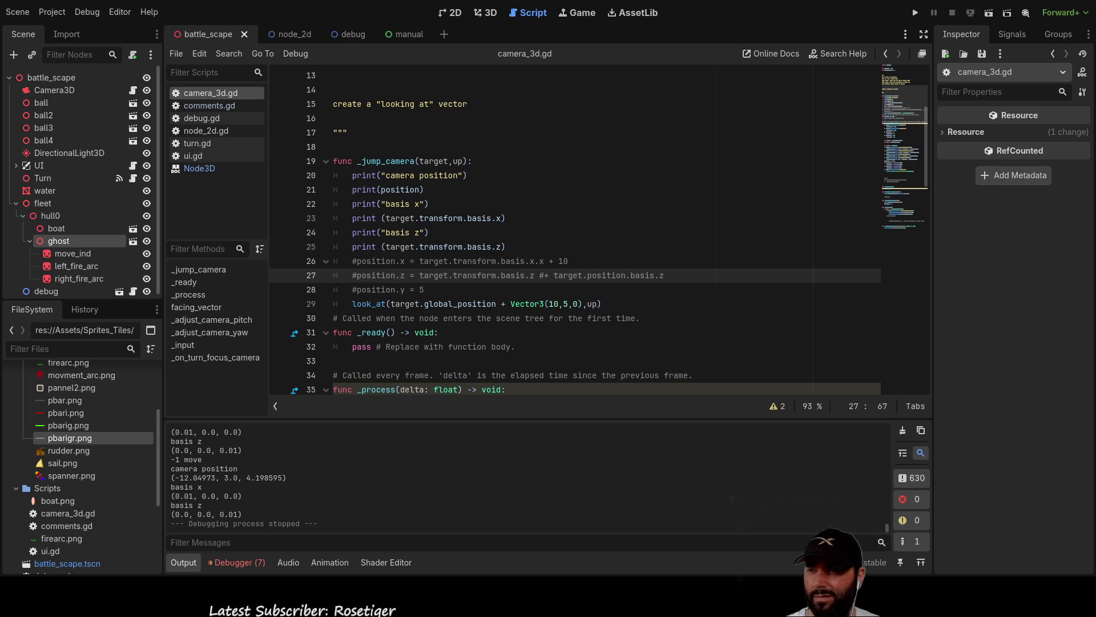
# Undo the recent edits to restore the earlier _jump_camera code.
pyautogui.click(400, 261)
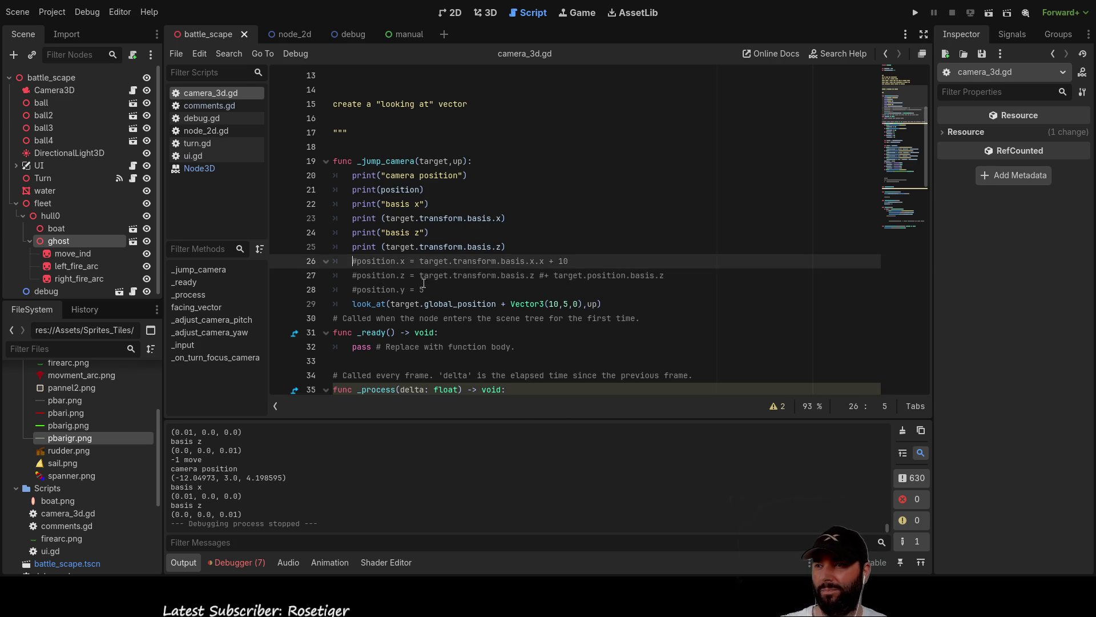
pyautogui.click(389, 289)
pyautogui.click(371, 304)
pyautogui.press('Right')
pyautogui.press('Right')
pyautogui.press('Right')
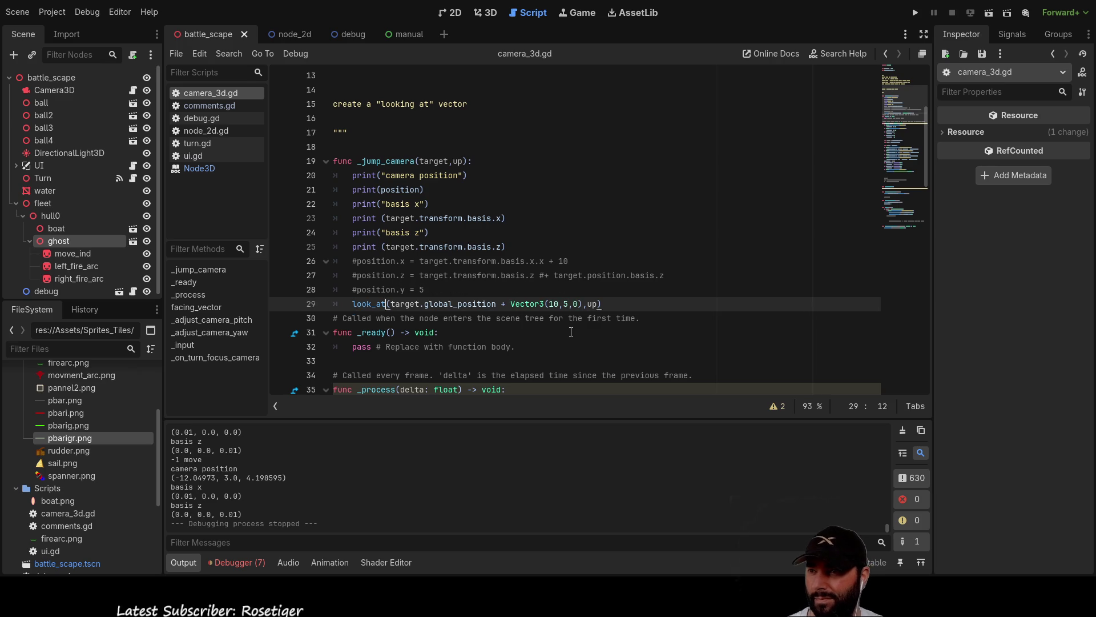
pyautogui.hotkey('ctrl', 'z')
pyautogui.hotkey('ctrl', 'z')
pyautogui.hotkey('ctrl', 'z')
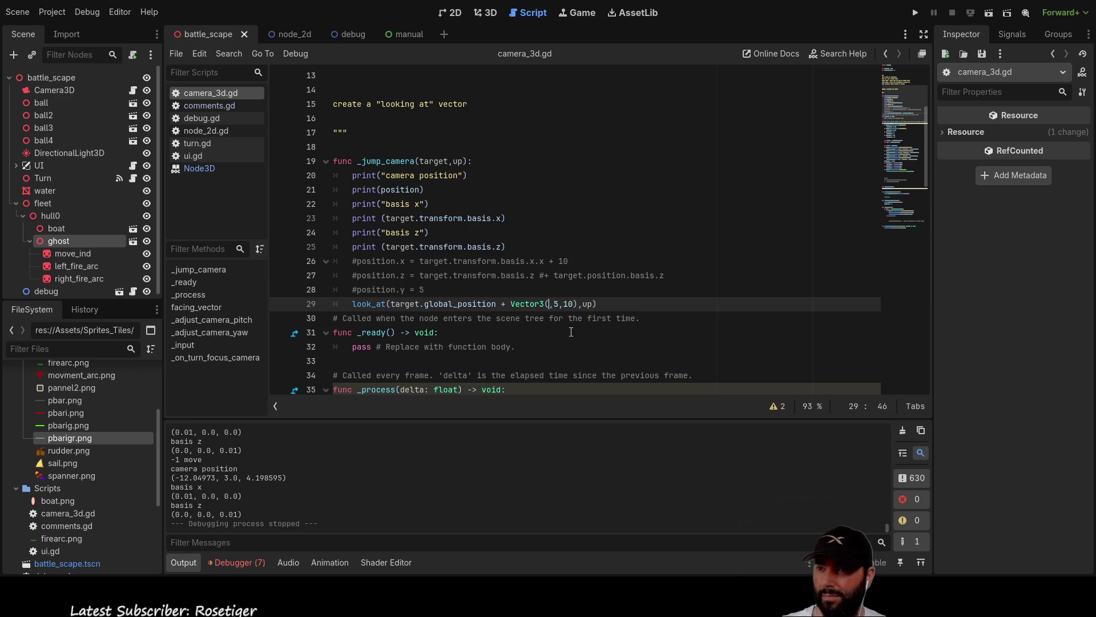
pyautogui.hotkey('ctrl', 'z')
pyautogui.hotkey('ctrl', 'z')
pyautogui.hotkey('ctrl', 'z')
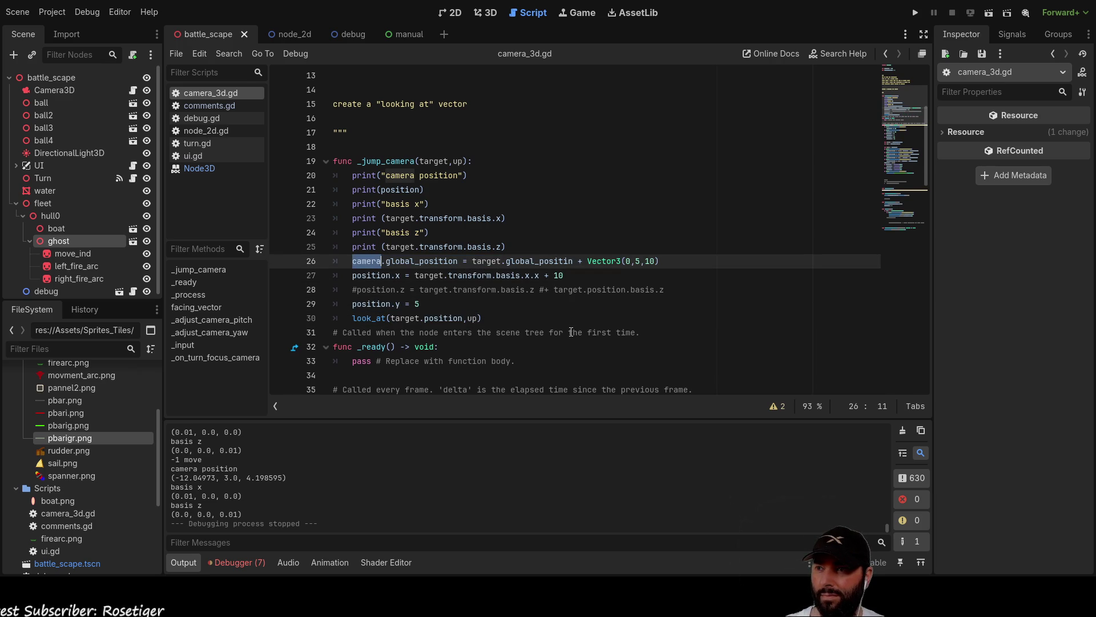
pyautogui.hotkey('ctrl', 'z')
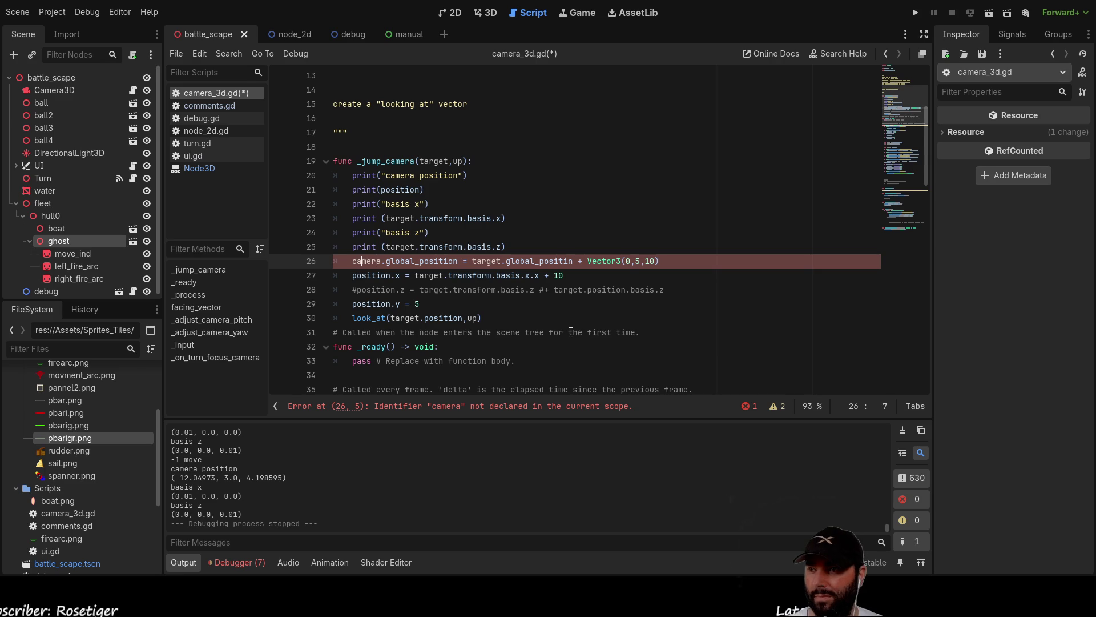
# Delete the 'camera.' prefix from the global_position line 26.
pyautogui.press('BackSpace')
pyautogui.press('BackSpace')
pyautogui.press('BackSpace')
pyautogui.press('Delete')
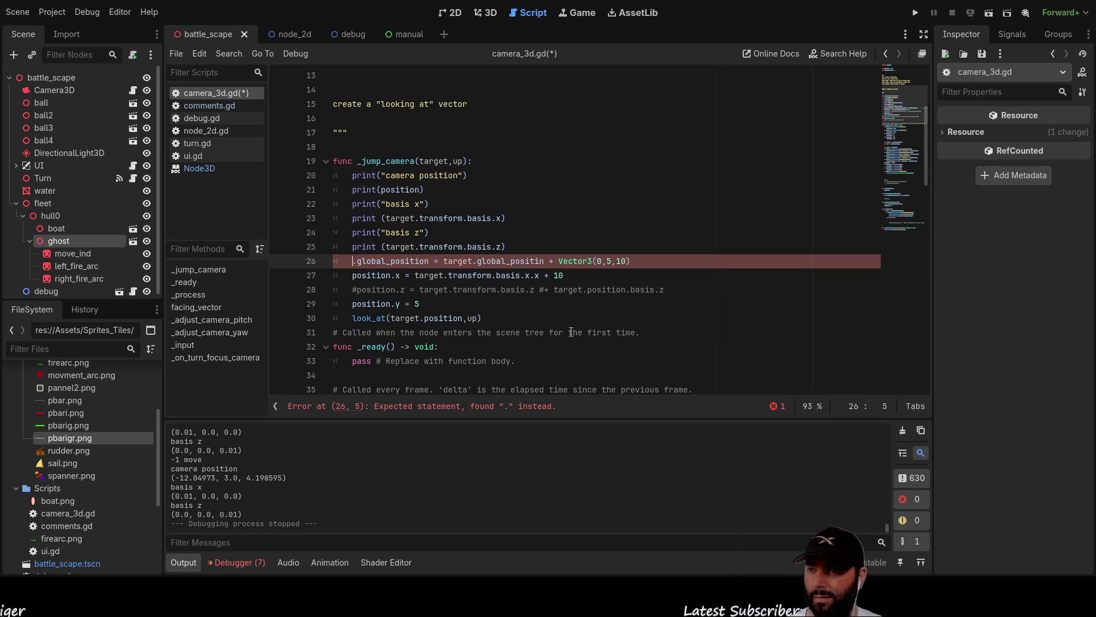
pyautogui.press('Delete')
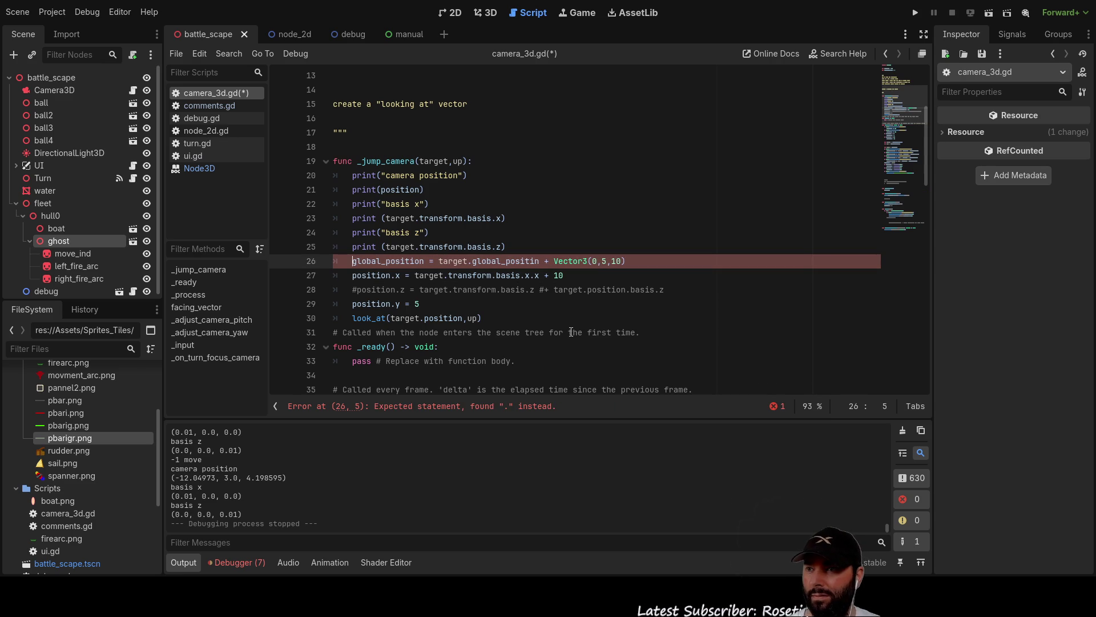
pyautogui.press('Right')
pyautogui.hotkey('ctrl', 'Right')
pyautogui.hotkey('ctrl', 'Right')
pyautogui.hotkey('ctrl', 'Right')
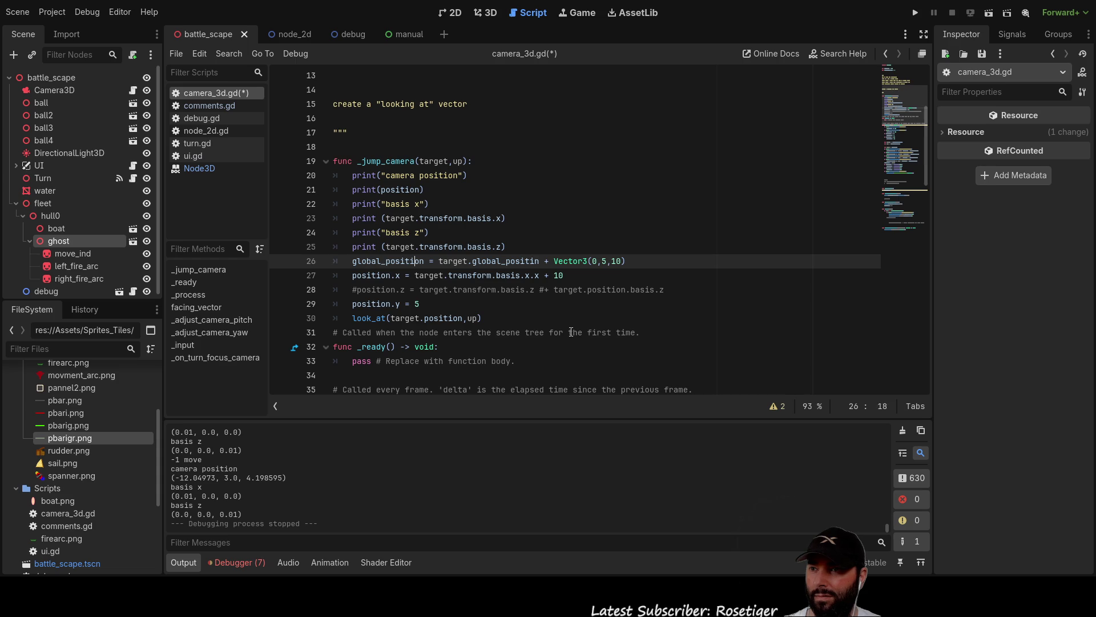
pyautogui.press('Left')
pyautogui.press('Left')
pyautogui.press('Left')
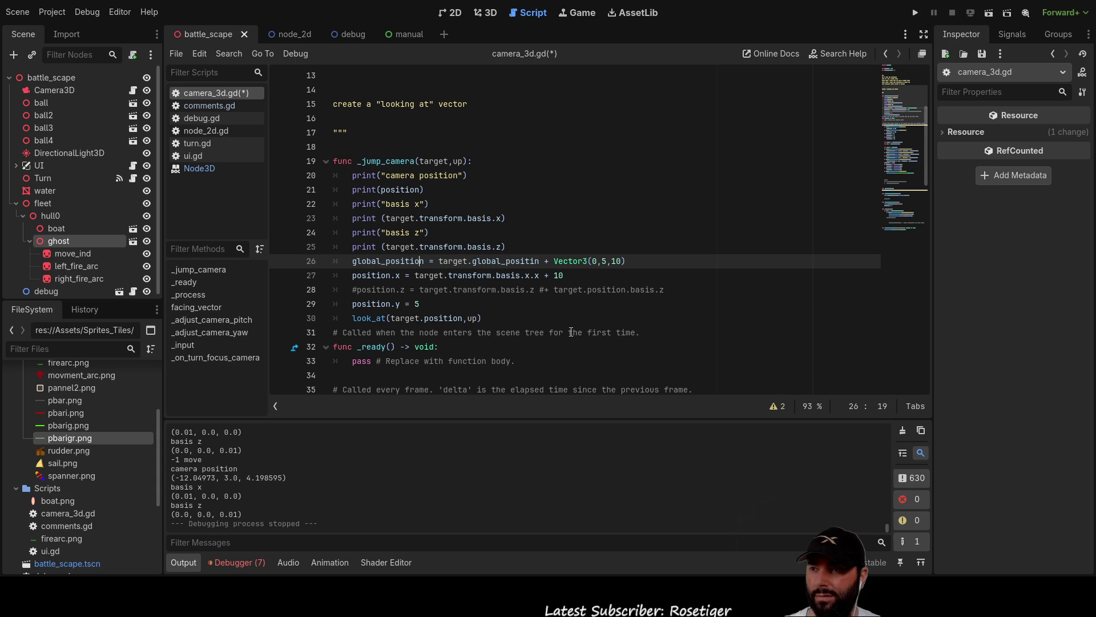
# Comment out the position.x line with Ctrl+K.
pyautogui.press('Down')
pyautogui.press('Up')
pyautogui.press('Left')
pyautogui.press('Left')
pyautogui.press('Left')
pyautogui.press('Down')
pyautogui.press('Up')
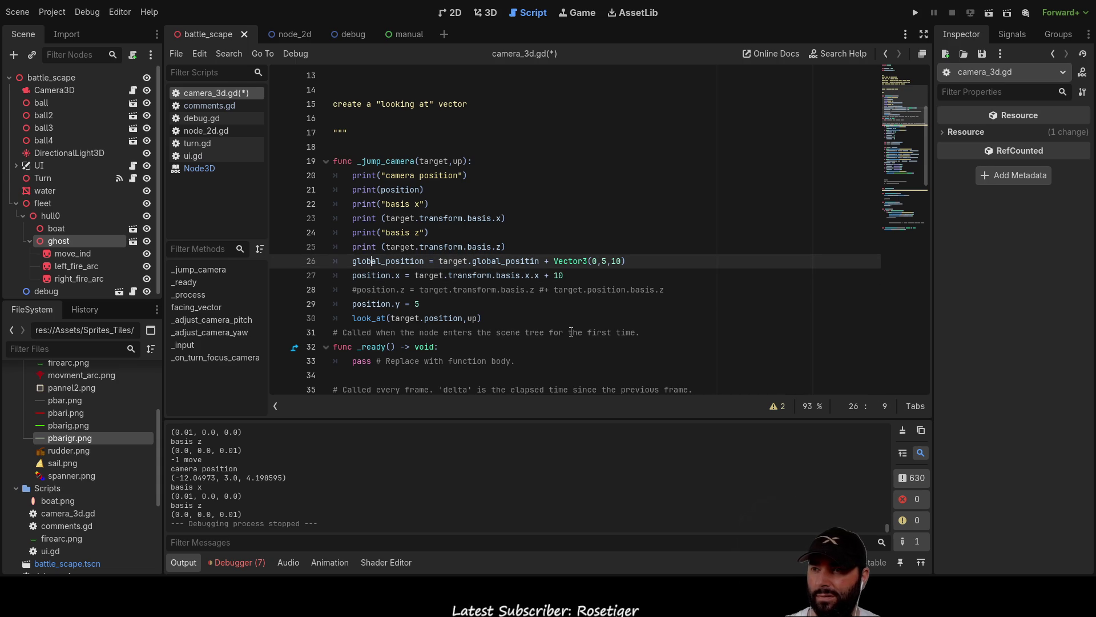
pyautogui.press('Down')
pyautogui.press('Left')
pyautogui.press('Left')
pyautogui.press('Left')
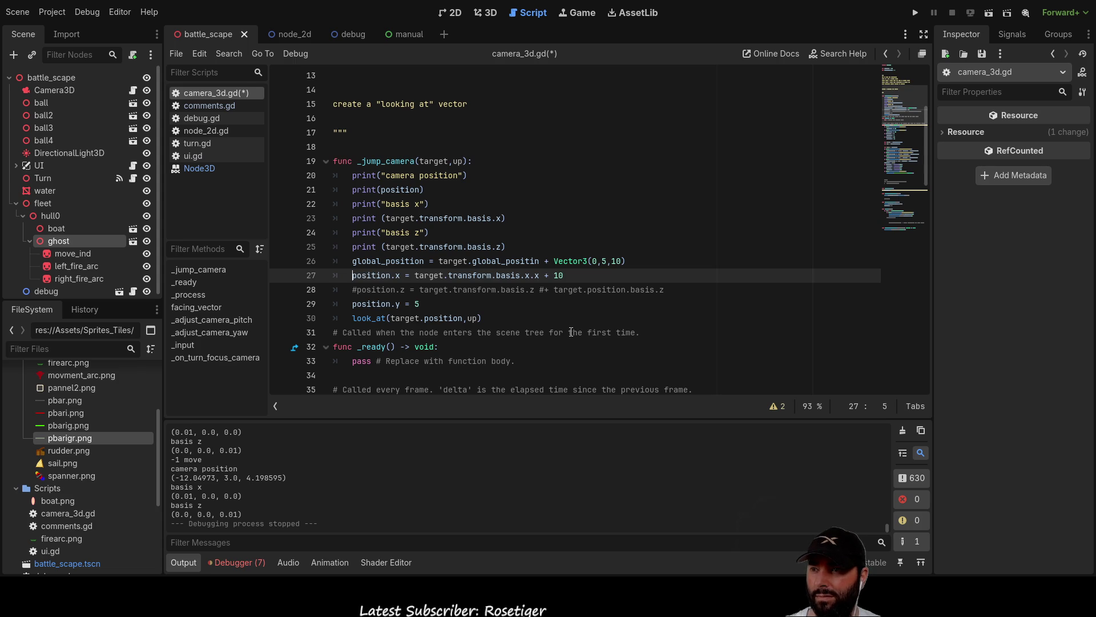
pyautogui.hotkey('shift', 'Right')
pyautogui.hotkey('shift', 'Right')
pyautogui.hotkey('shift', 'Down')
pyautogui.hotkey('shift', 'Right')
pyautogui.hotkey('shift', 'Right')
pyautogui.hotkey('shift', 'Right')
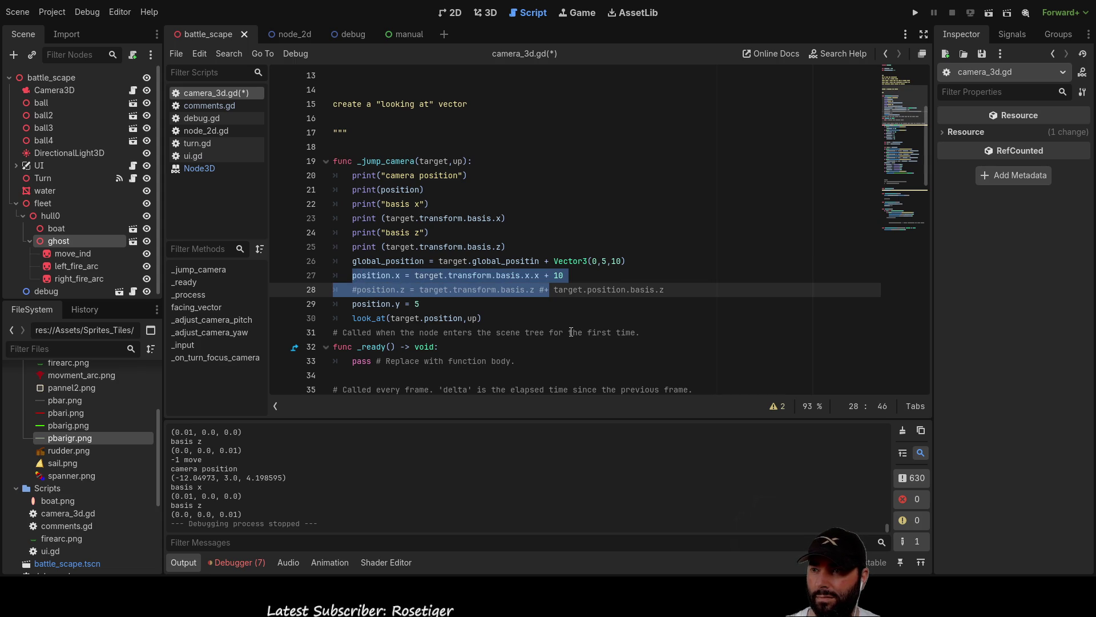
pyautogui.press('Left')
pyautogui.press('Up')
pyautogui.press('Down')
pyautogui.hotkey('ctrl', 'k')
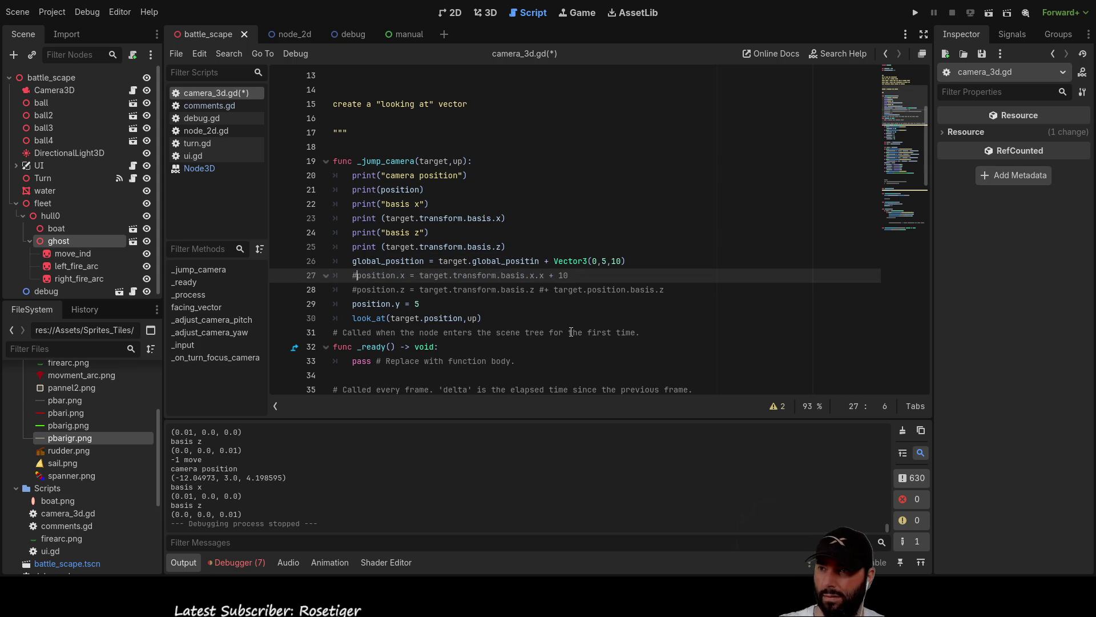
pyautogui.press('Up')
pyautogui.press('Up')
pyautogui.press('Down')
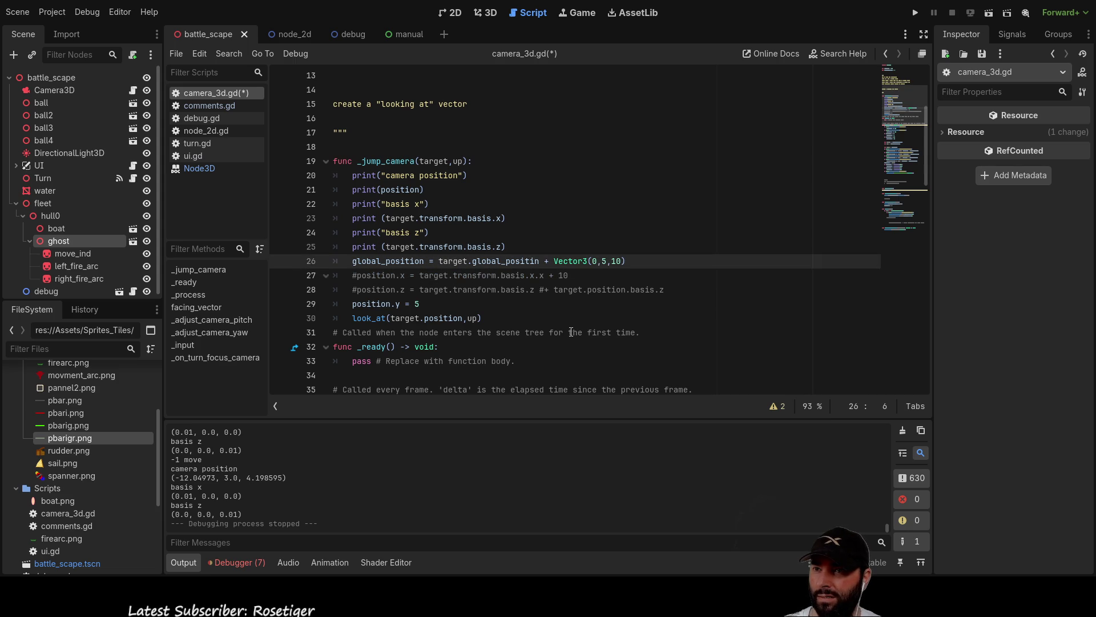
# Change the Vector3 offset on line 26 to (10,5,0).
pyautogui.hotkey('ctrl', 'Right')
pyautogui.hotkey('ctrl', 'Right')
pyautogui.hotkey('ctrl', 'Right')
pyautogui.hotkey('ctrl', 'Right')
pyautogui.hotkey('ctrl', 'Right')
pyautogui.hotkey('ctrl', 'Right')
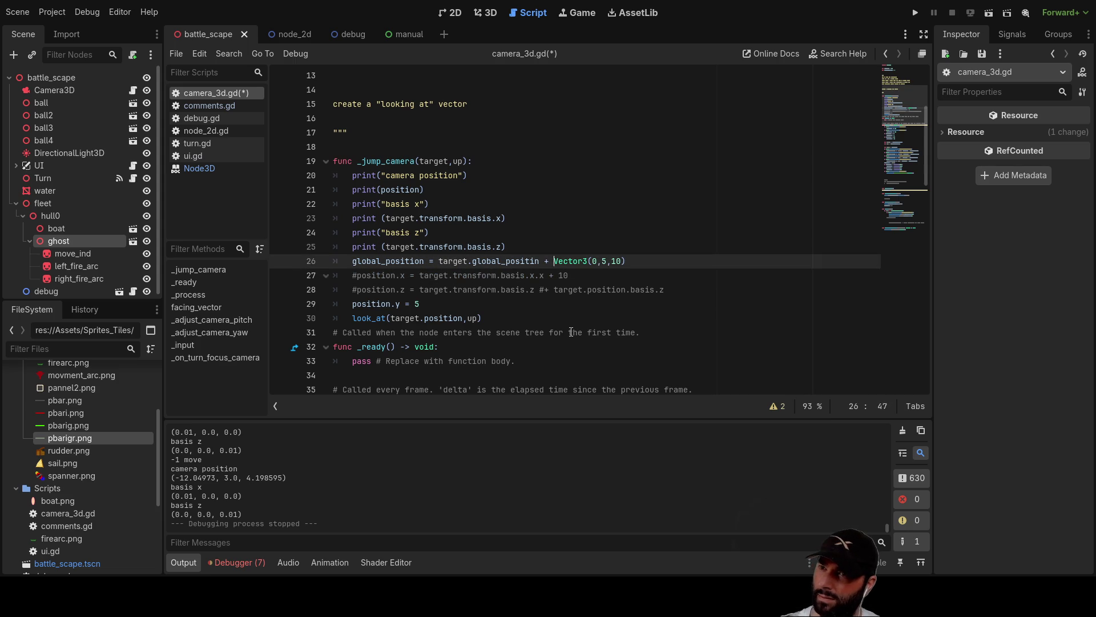
pyautogui.press('Left')
pyautogui.write('1')
pyautogui.press('Right')
pyautogui.press('Right')
pyautogui.press('Right')
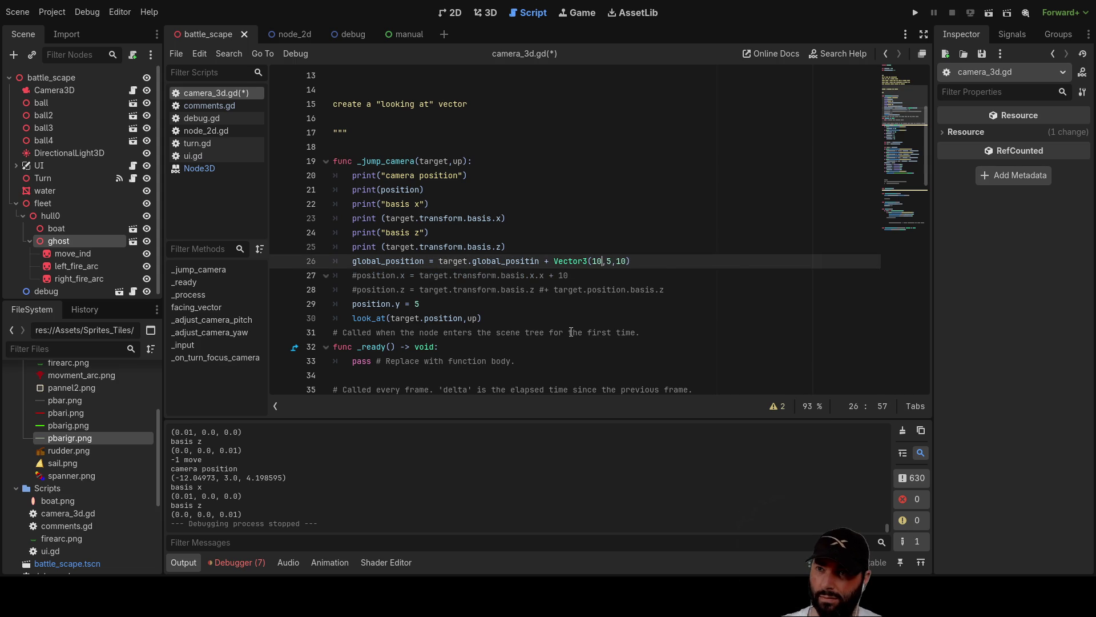
pyautogui.press('Left')
pyautogui.press('BackSpace')
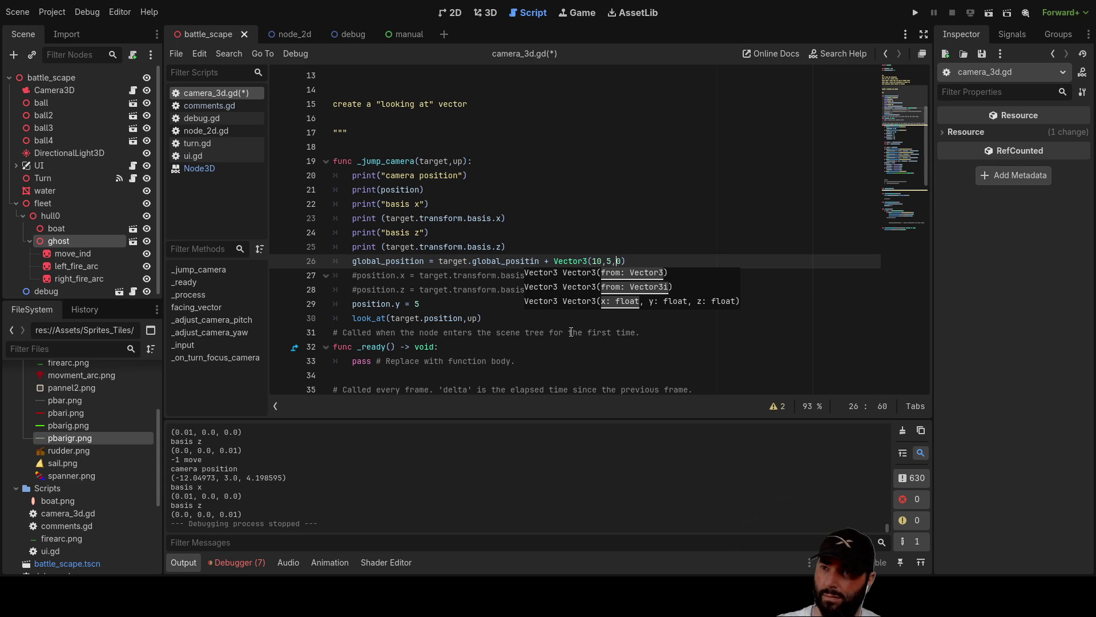
pyautogui.press('Left')
pyautogui.press('Left')
pyautogui.press('Left')
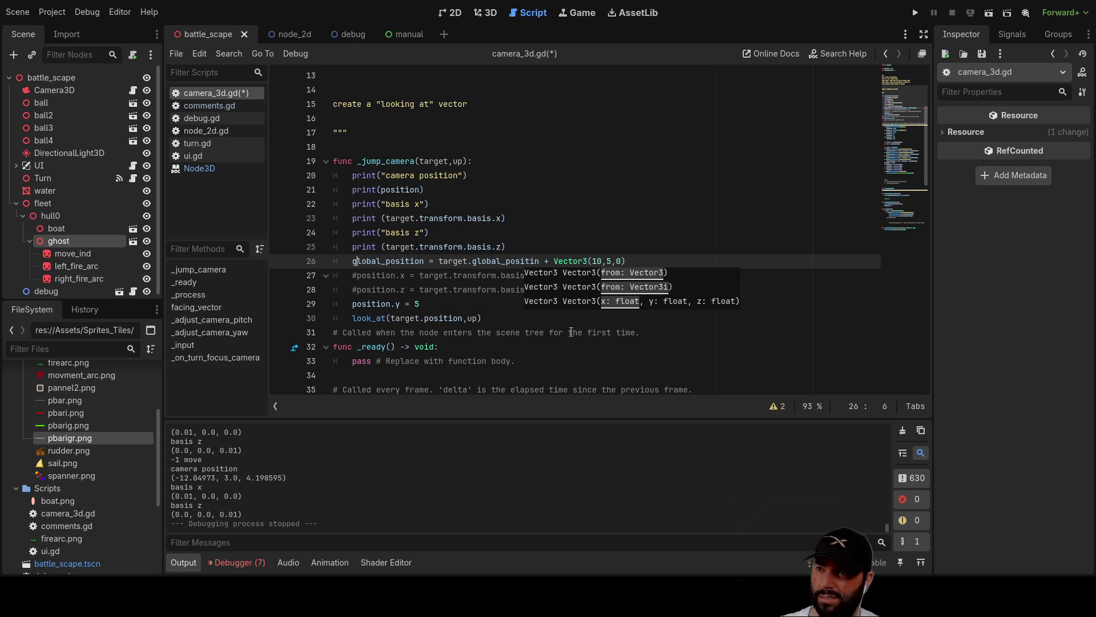
# Comment out the position.y line with # and run the game.
pyautogui.press('Down')
pyautogui.press('Down')
pyautogui.press('Down')
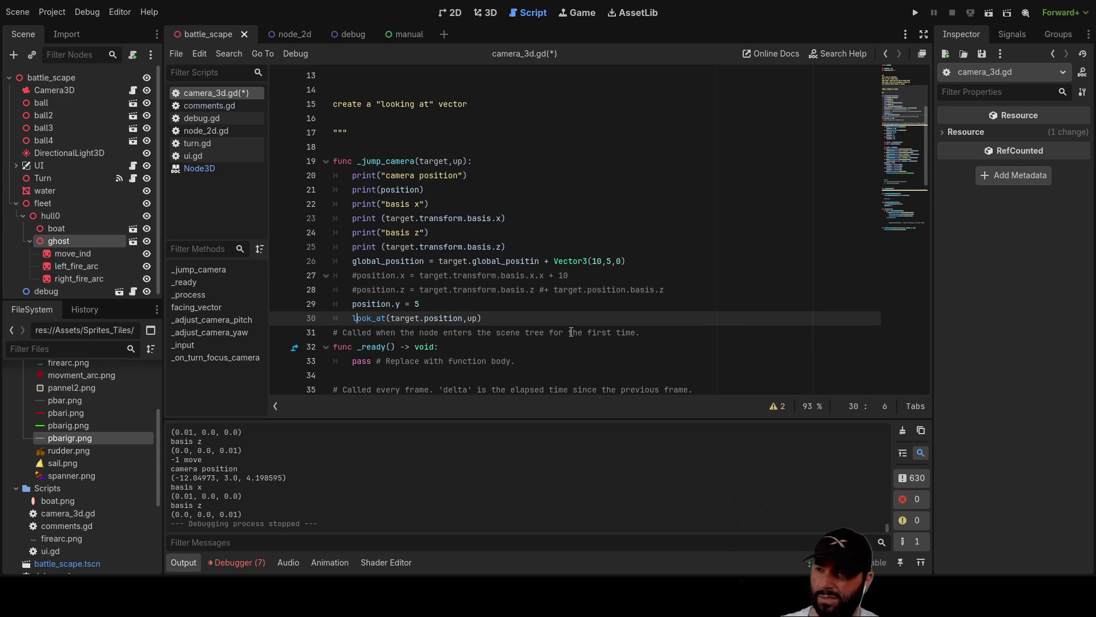
pyautogui.press('Up')
pyautogui.press('Up')
pyautogui.press('Down')
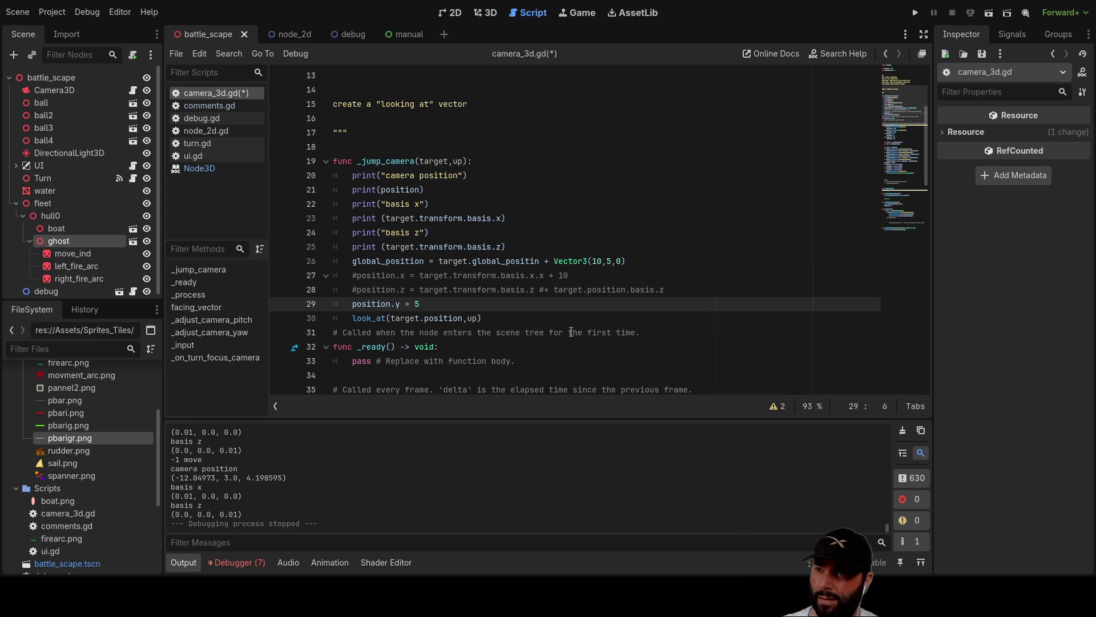
pyautogui.write('#')
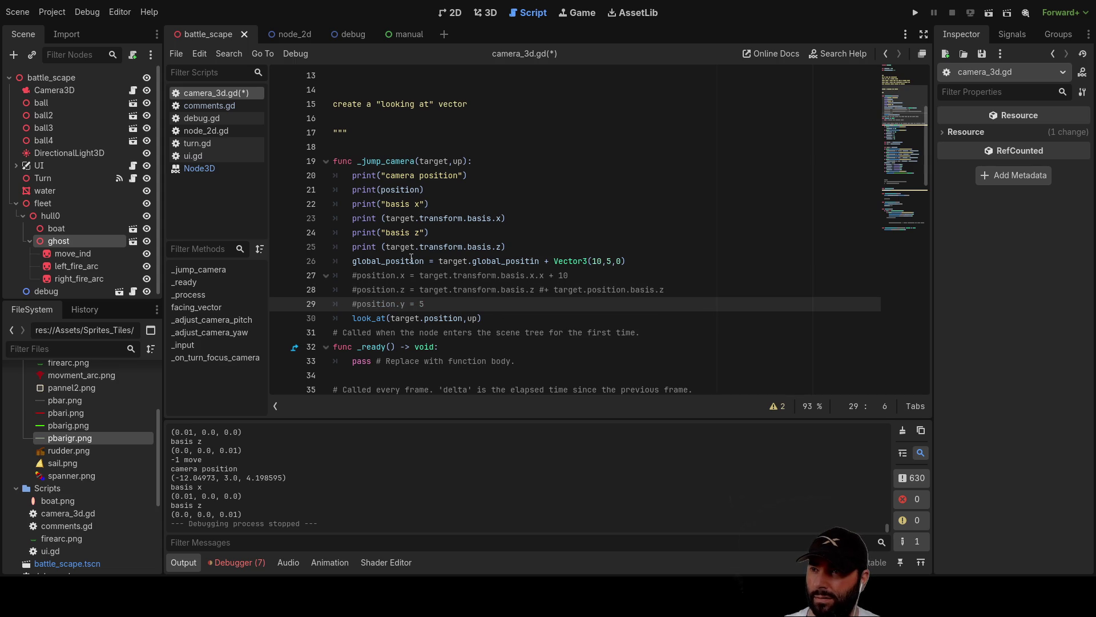
pyautogui.click(413, 261)
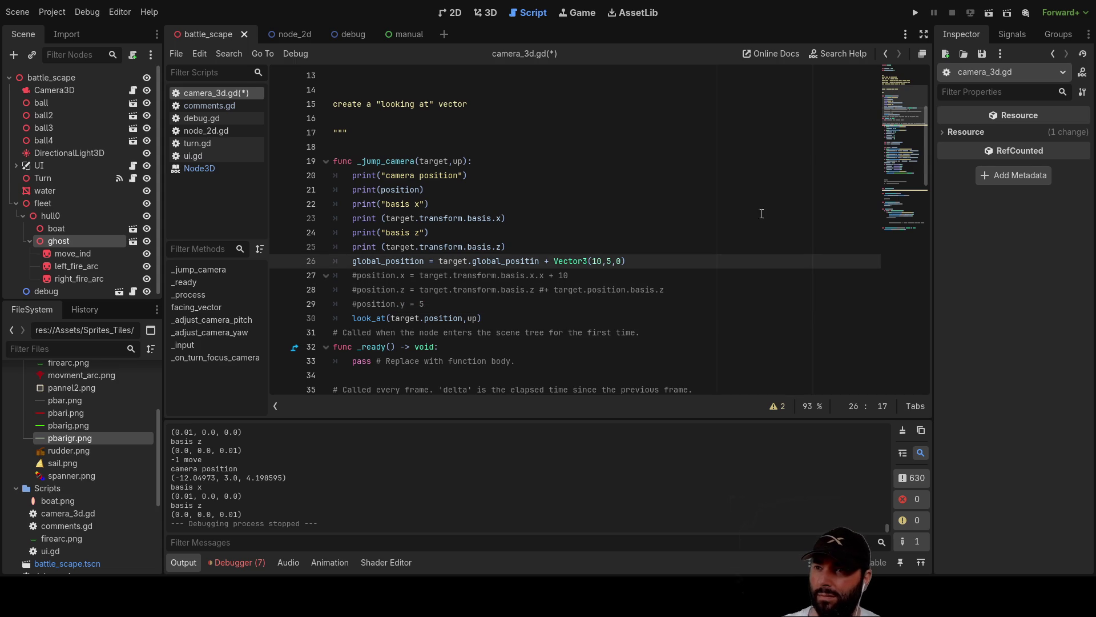
pyautogui.click(916, 13)
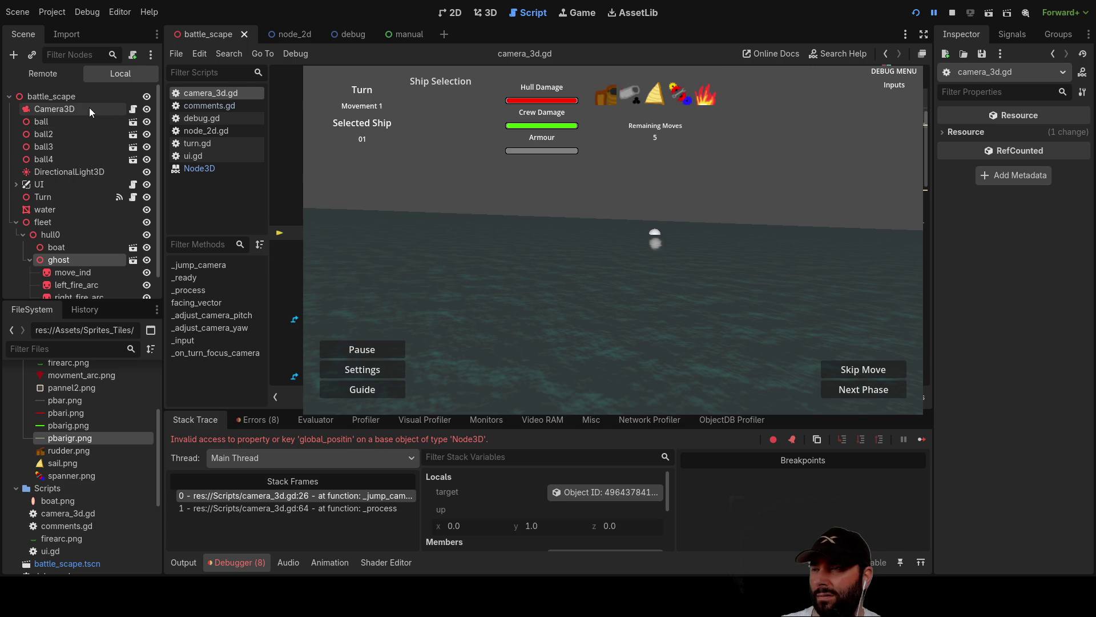
# Inspect Camera3D in the remote tree, correct 'global_positin' to global_position, and restart the game.
pyautogui.click(55, 108)
pyautogui.scroll(-5, 998, 383)
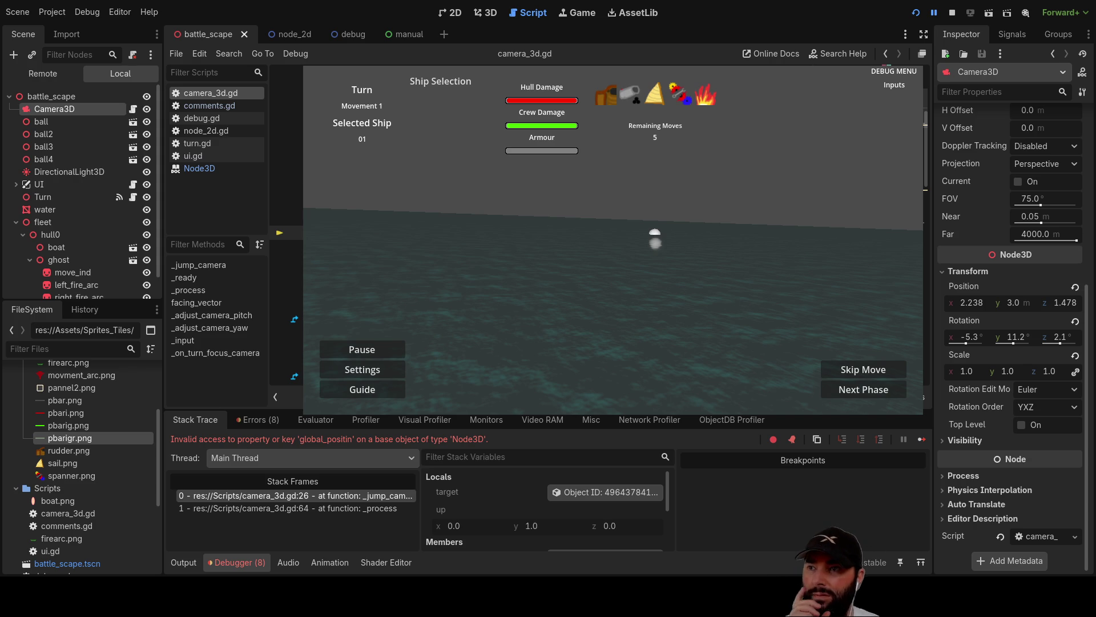
pyautogui.write('o')
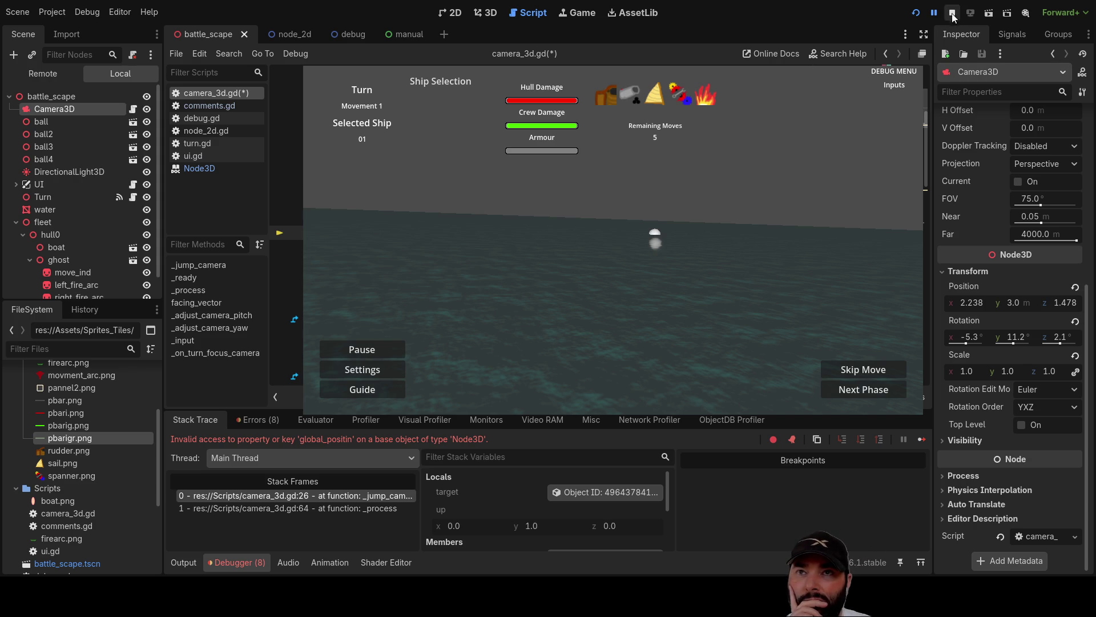
pyautogui.click(951, 13)
pyautogui.click(915, 13)
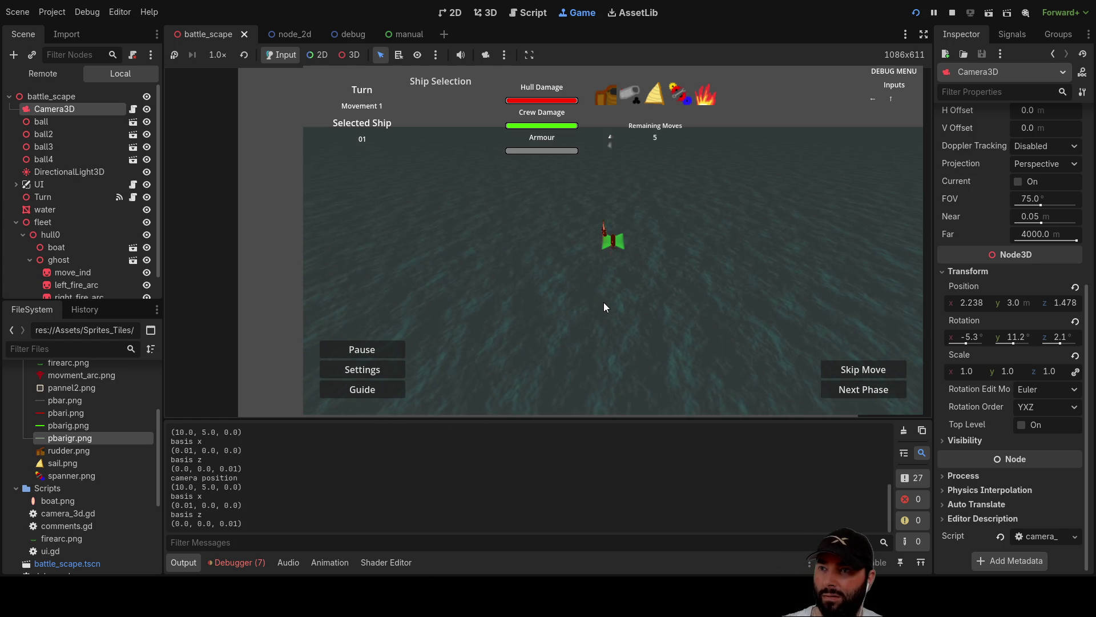
# Turn and move the ship to watch the camera follow, then undo recent purple strokes in Paint.NET.
pyautogui.press('Left')
pyautogui.press('Left')
pyautogui.press('Left')
pyautogui.press('Up')
pyautogui.press('Left')
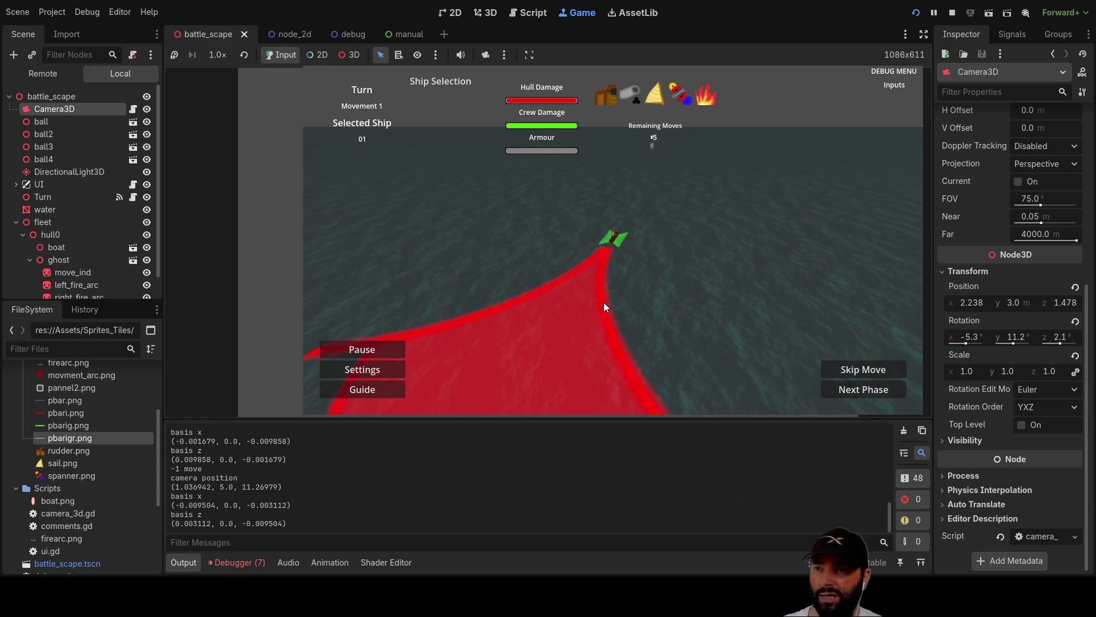
pyautogui.press('Right')
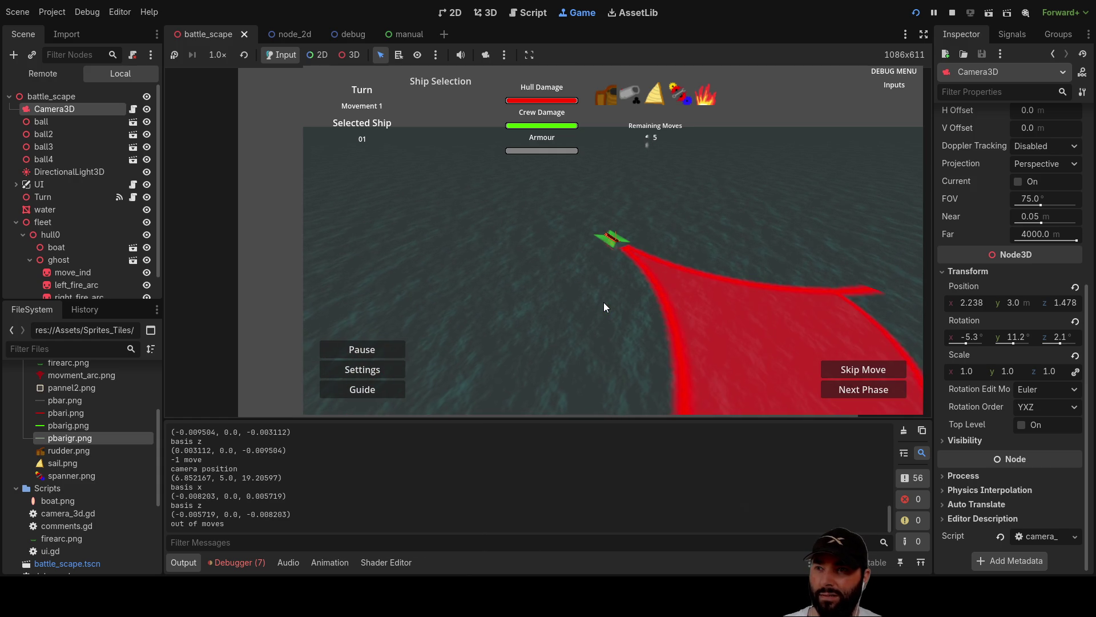
pyautogui.press('Left')
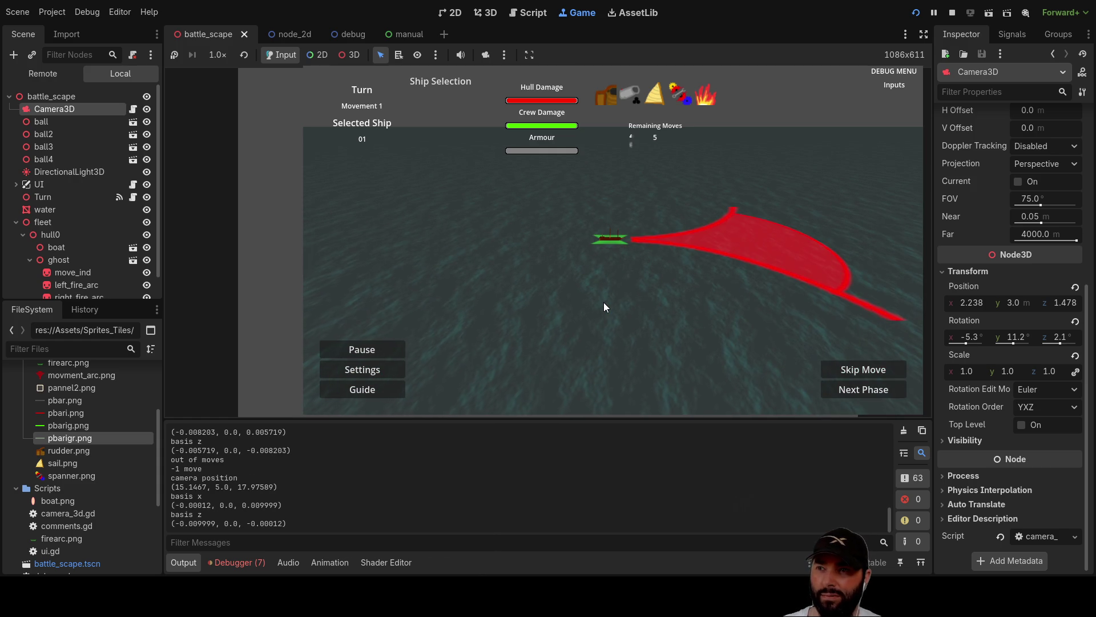
pyautogui.press('Left')
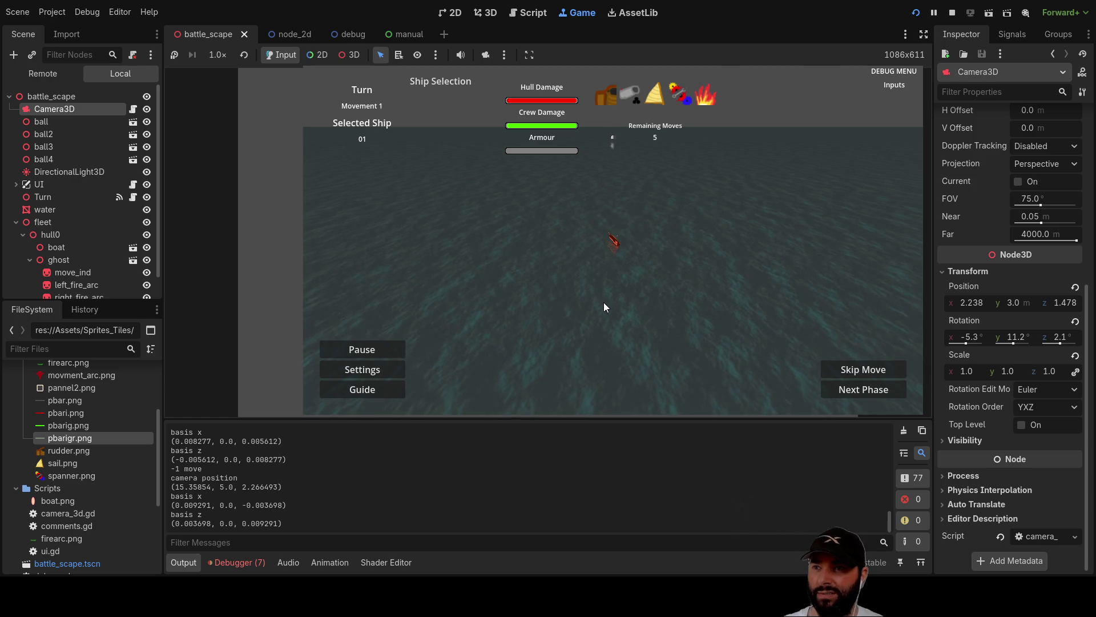
pyautogui.hotkey('alt', 'Tab')
pyautogui.hotkey('ctrl', 'z')
pyautogui.hotkey('ctrl', 'z')
pyautogui.hotkey('ctrl', 'z')
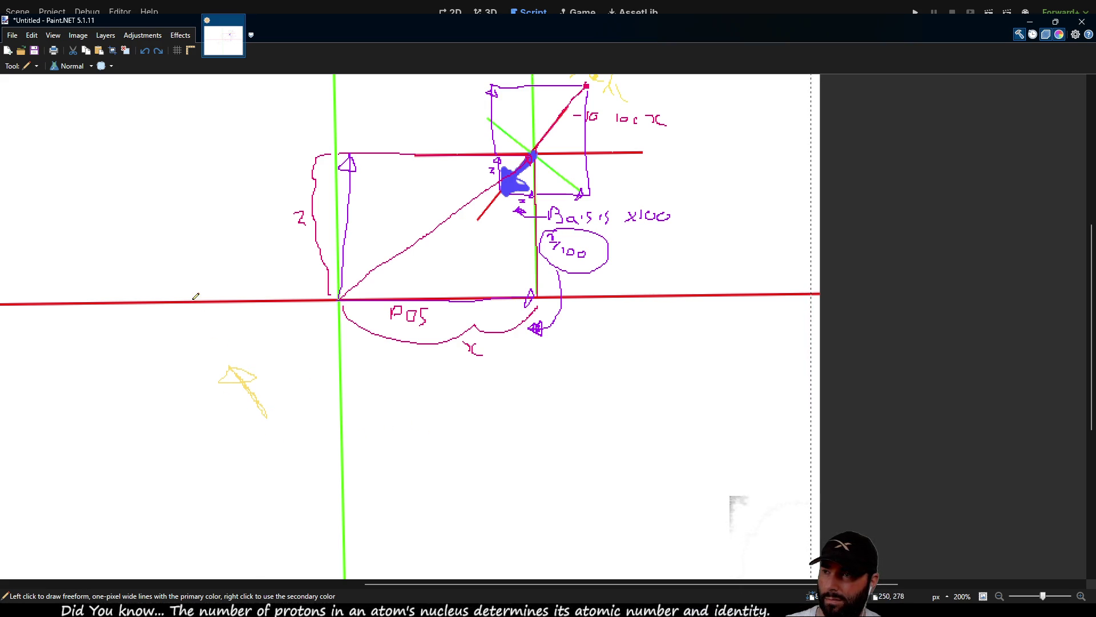
# Pan and scroll around the Paint.NET axes diagram, then switch back to camera_3d.gd.
pyautogui.moveTo(610, 401)
pyautogui.mouseDown()
pyautogui.moveTo(556, 462)
pyautogui.moveTo(588, 392)
pyautogui.moveTo(601, 386)
pyautogui.mouseUp()
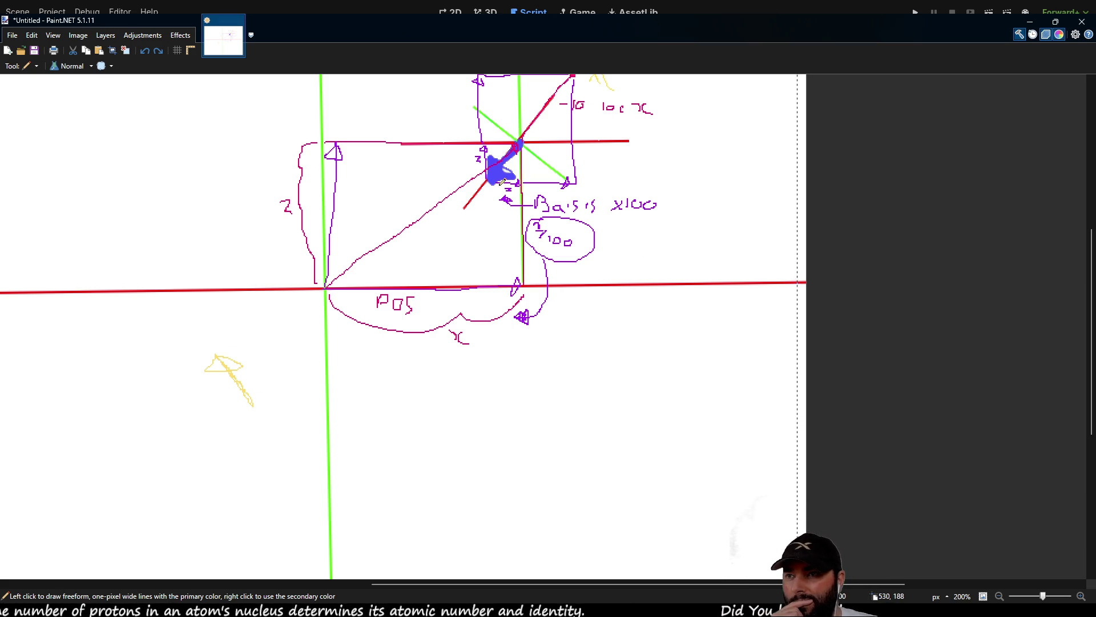
pyautogui.scroll(3, 599, 422)
pyautogui.hscroll(2, 600, 422)
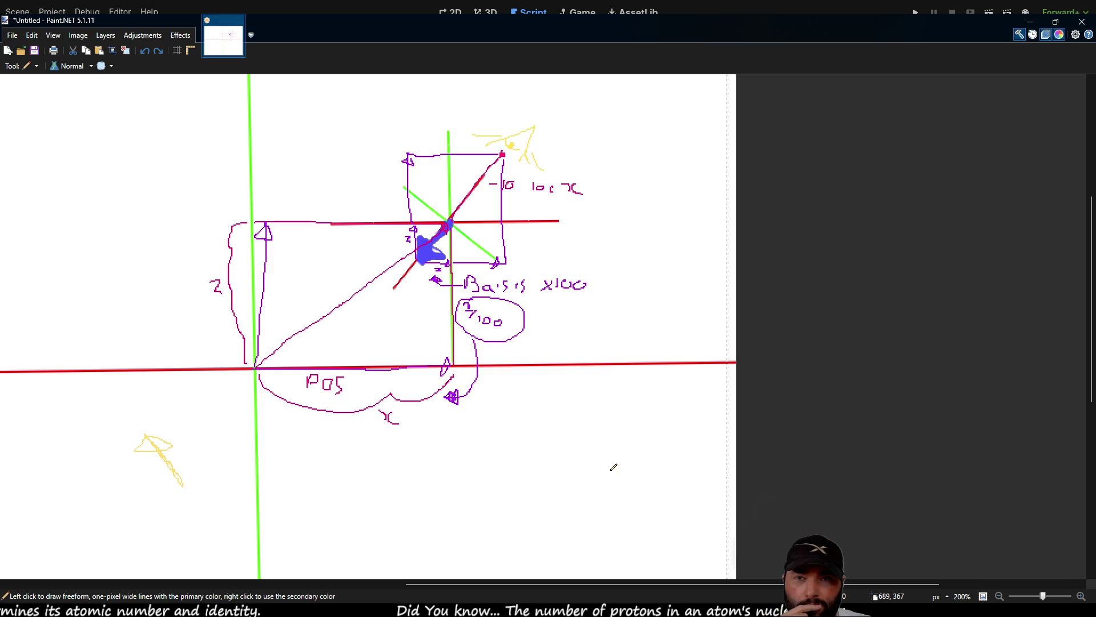
pyautogui.hotkey('alt', 'Tab')
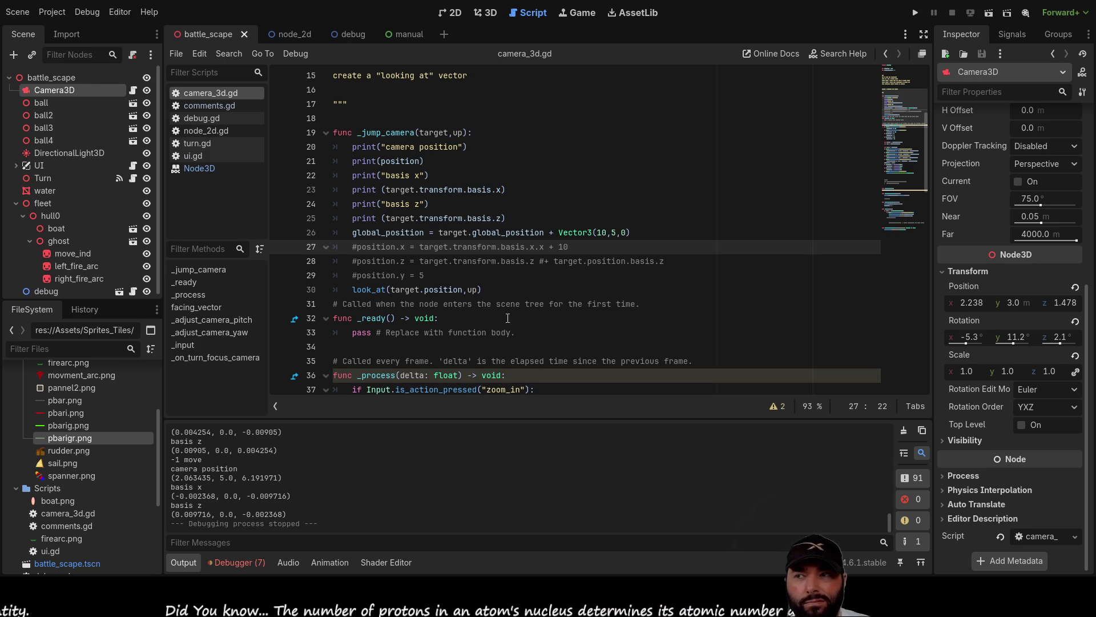
pyautogui.click(369, 247)
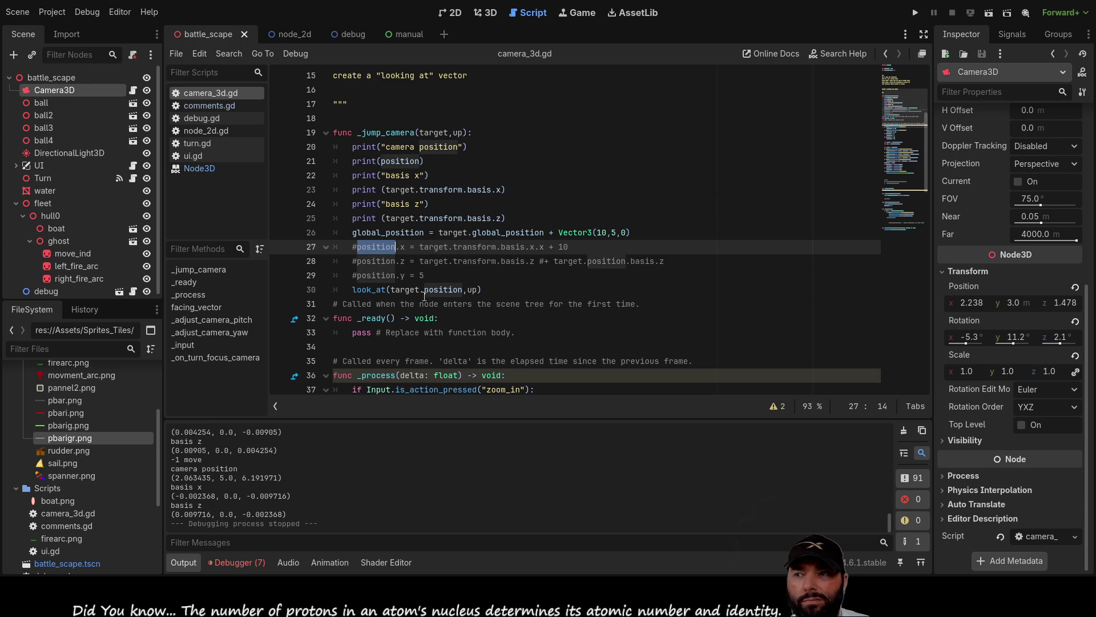
pyautogui.click(493, 283)
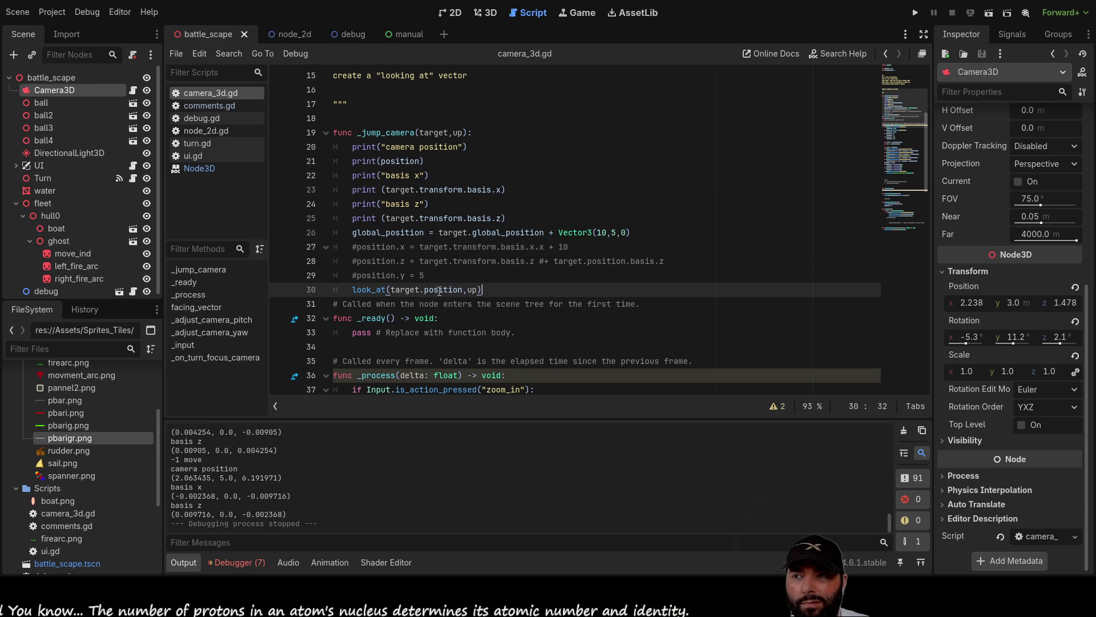
pyautogui.click(464, 290)
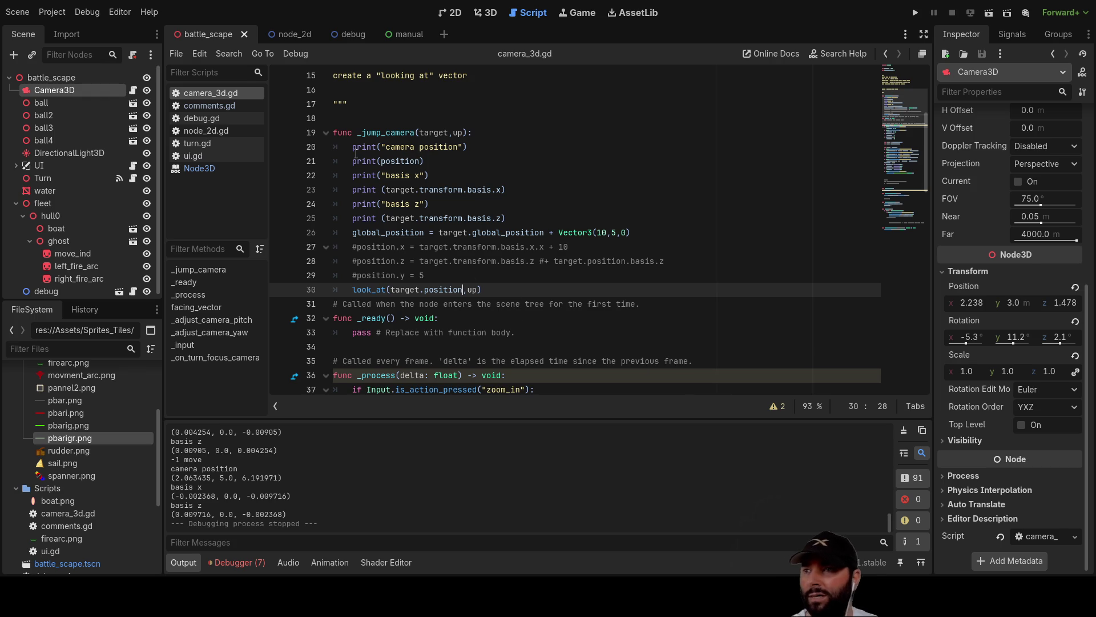
pyautogui.click(352, 232)
# Insert a print("rotation y") debug line, replacing the misspelt 'angel' label.
pyautogui.hotkey('ctrl', 'shift', 'Return')
pyautogui.hotkey('ctrl', 'shift', 'Return')
pyautogui.hotkey('ctrl', 'shift', 'Return')
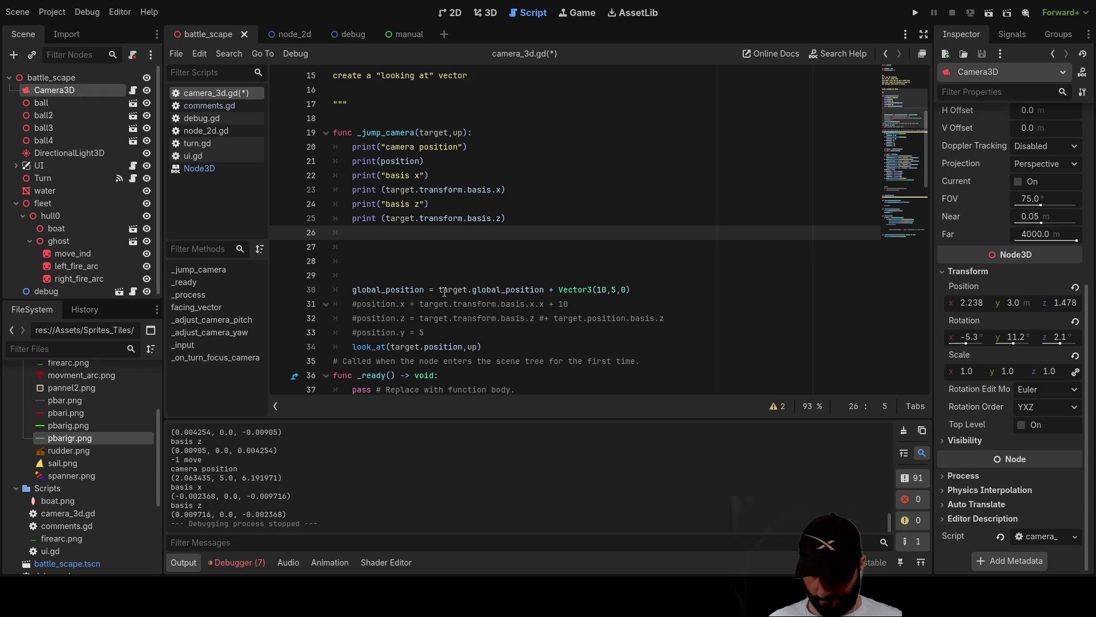
pyautogui.write('print')
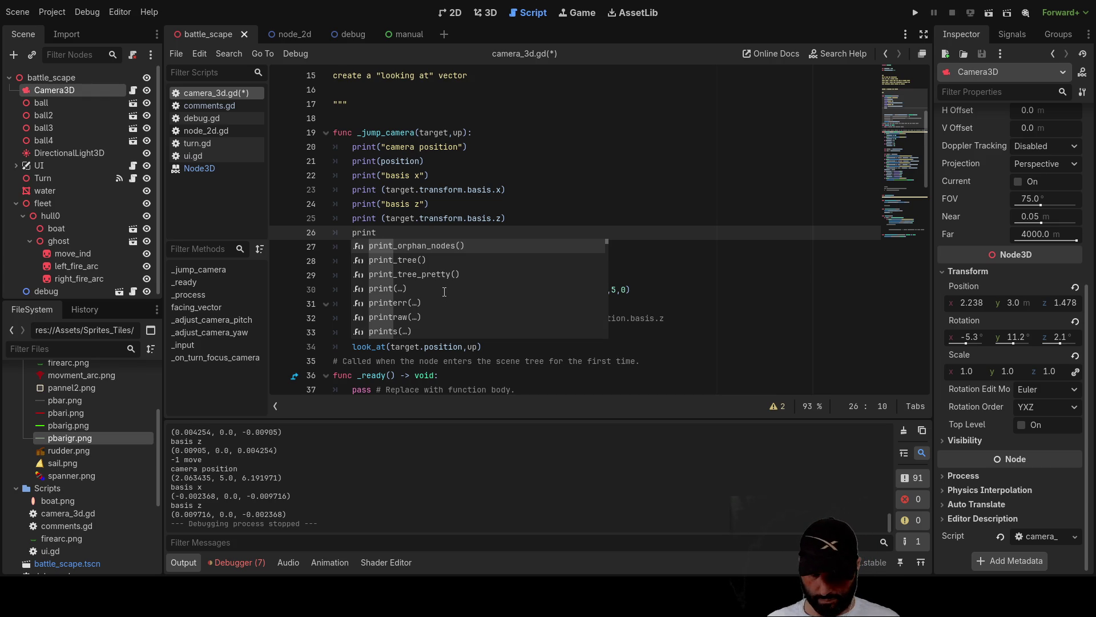
pyautogui.write('(')
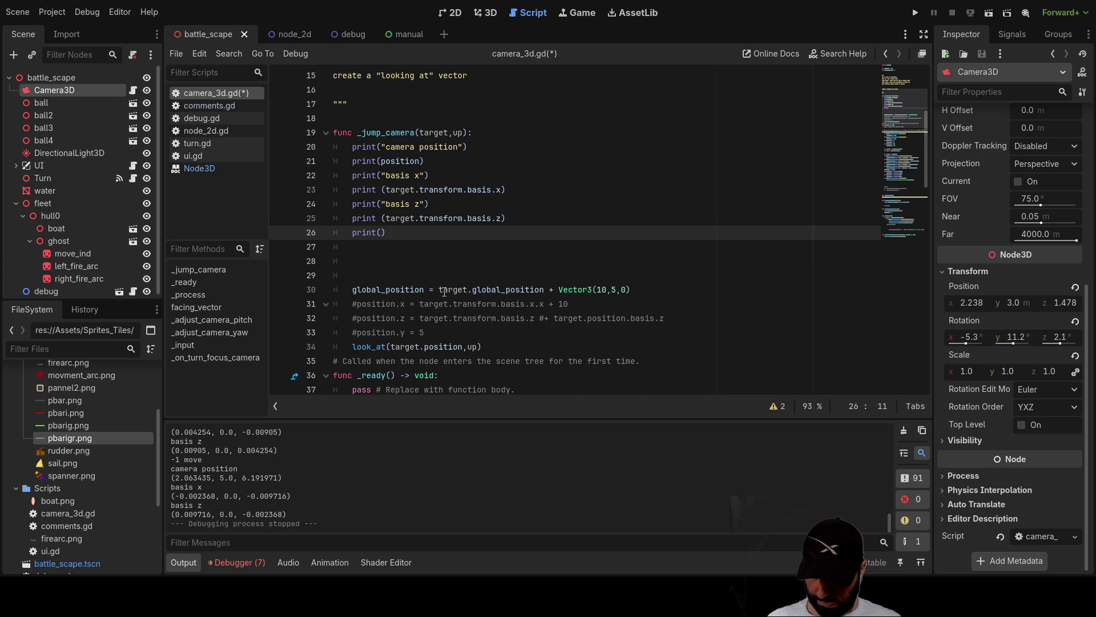
pyautogui.write('angel ')
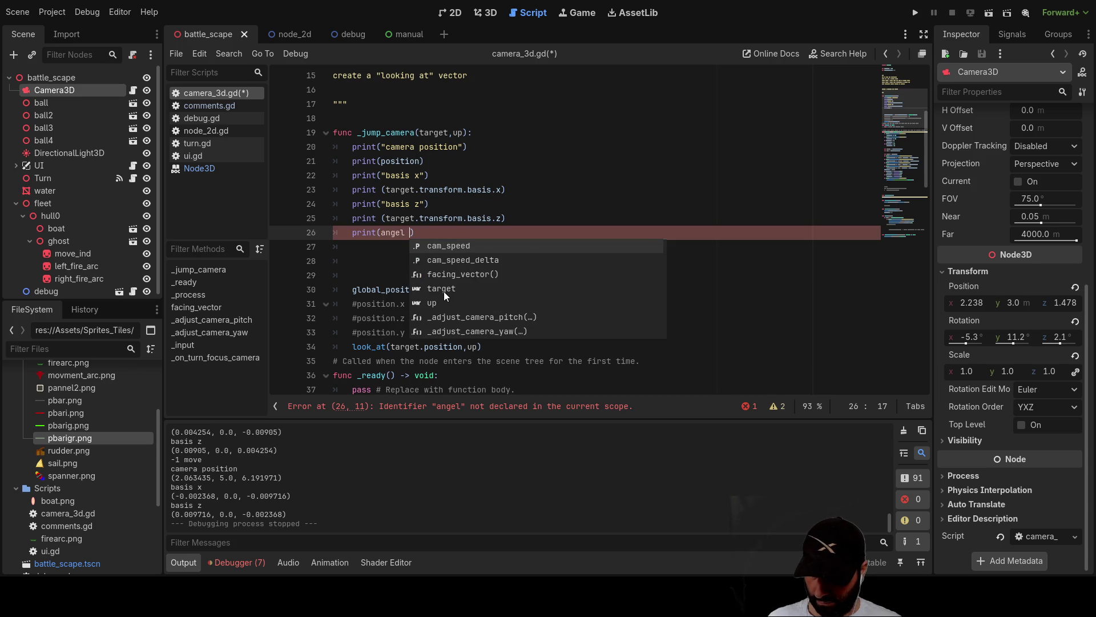
pyautogui.write('y')
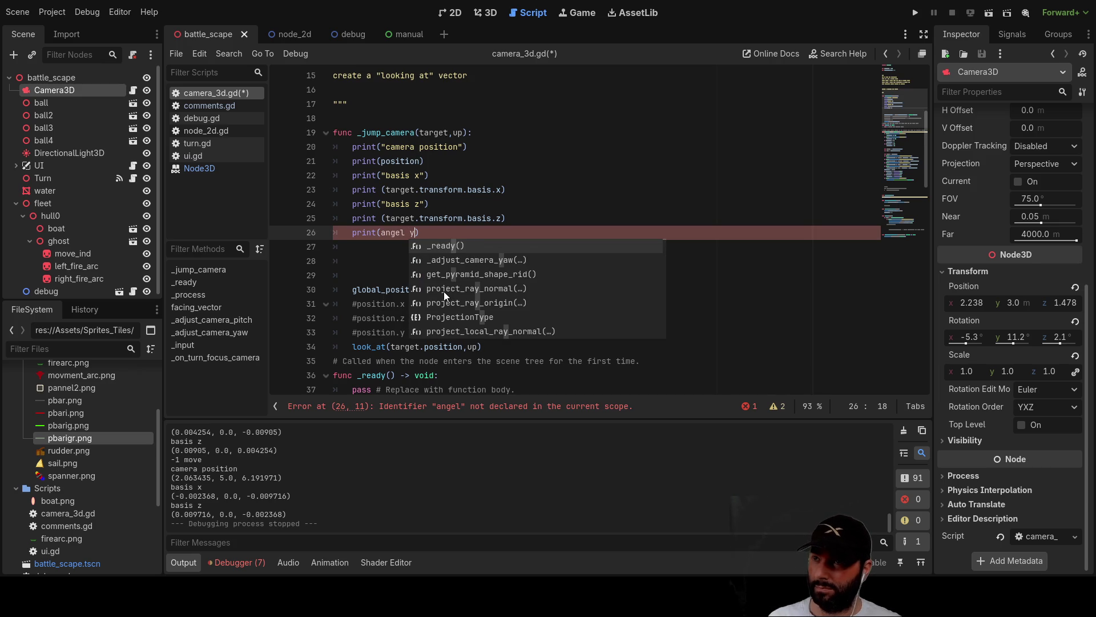
pyautogui.press('Left')
pyautogui.press('Left')
pyautogui.press('BackSpace')
pyautogui.press('BackSpace')
pyautogui.press('BackSpace')
pyautogui.press('BackSpace')
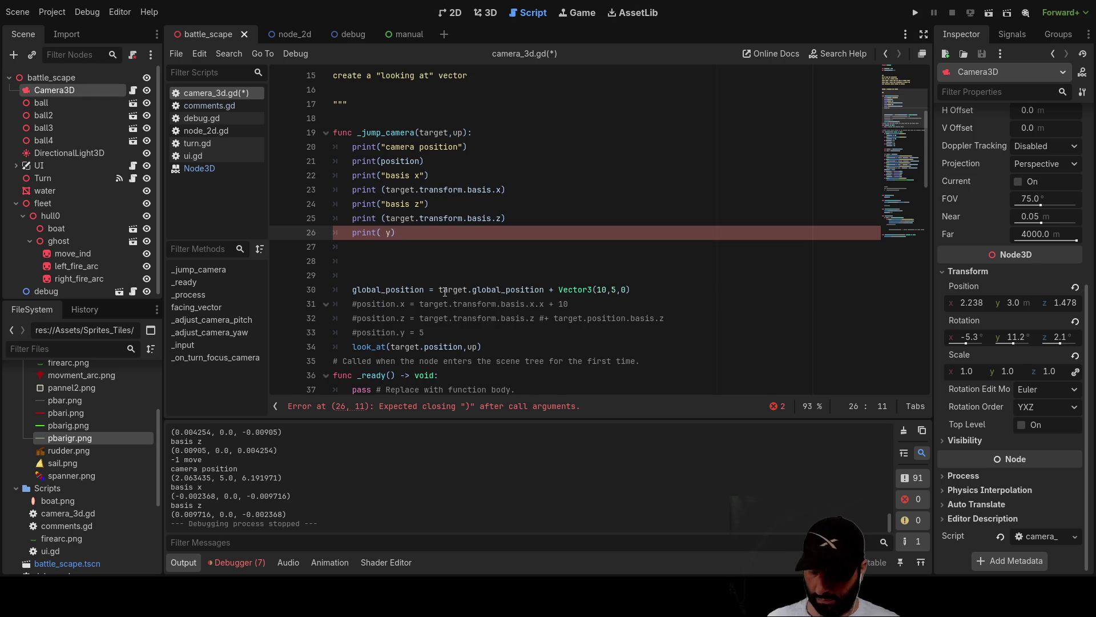
pyautogui.write('rotation')
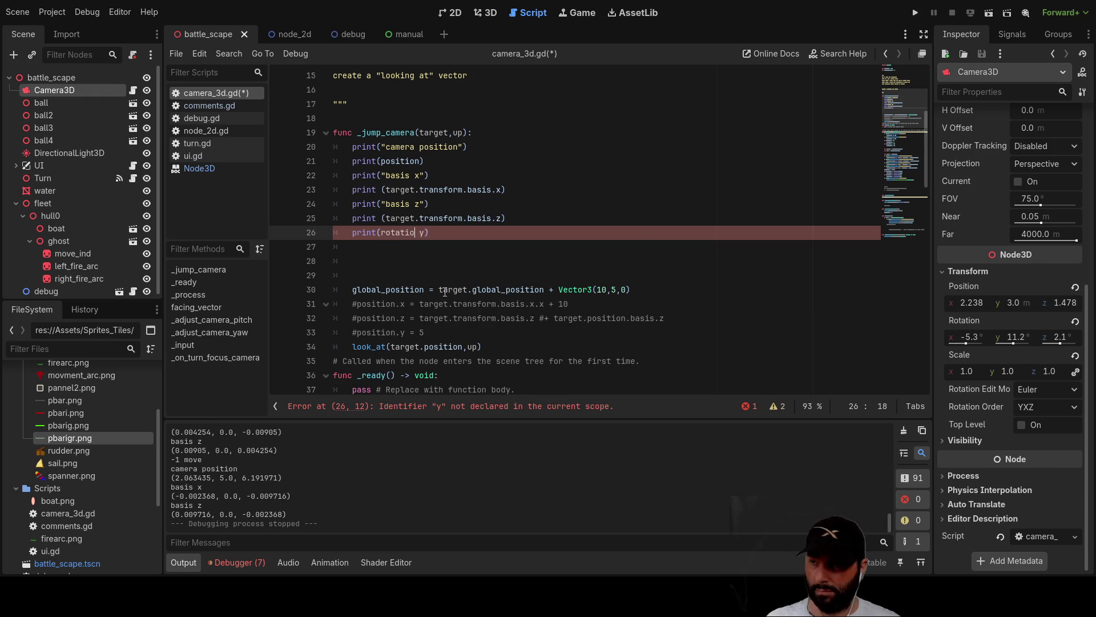
pyautogui.press('Left')
pyautogui.press('Left')
pyautogui.press('Left')
pyautogui.press('Left')
pyautogui.press('Left')
pyautogui.press('Left')
pyautogui.write('"')
pyautogui.press('Right')
pyautogui.press('Right')
pyautogui.press('Right')
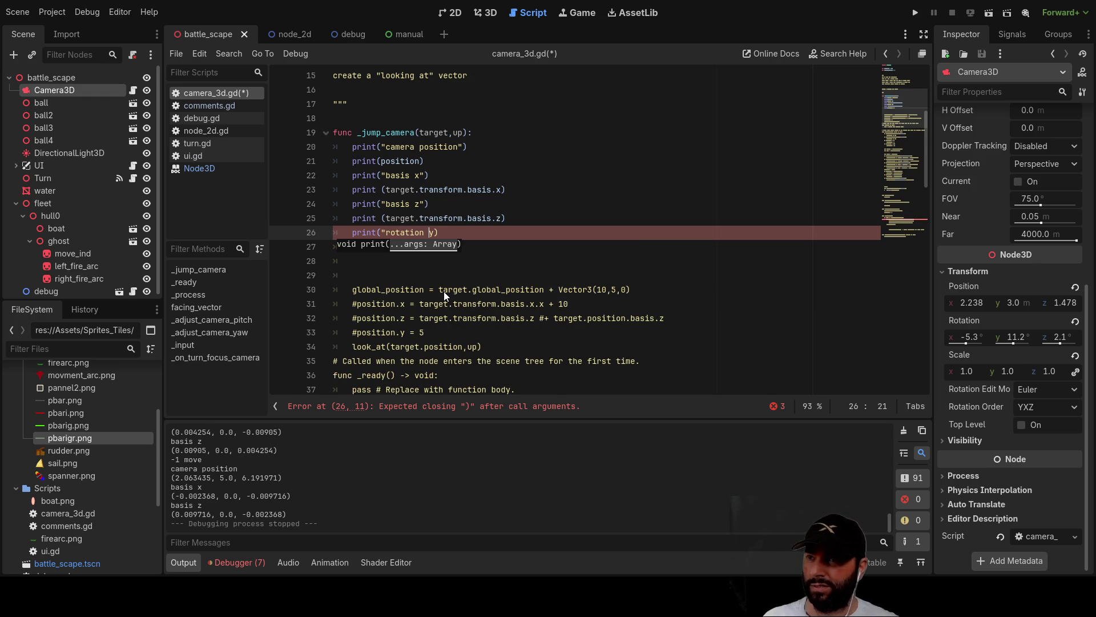
pyautogui.press('Right')
pyautogui.write('"')
pyautogui.press('Down')
# Add print(target.rotation.y) below it, pasting the copied word target.
pyautogui.write('print')
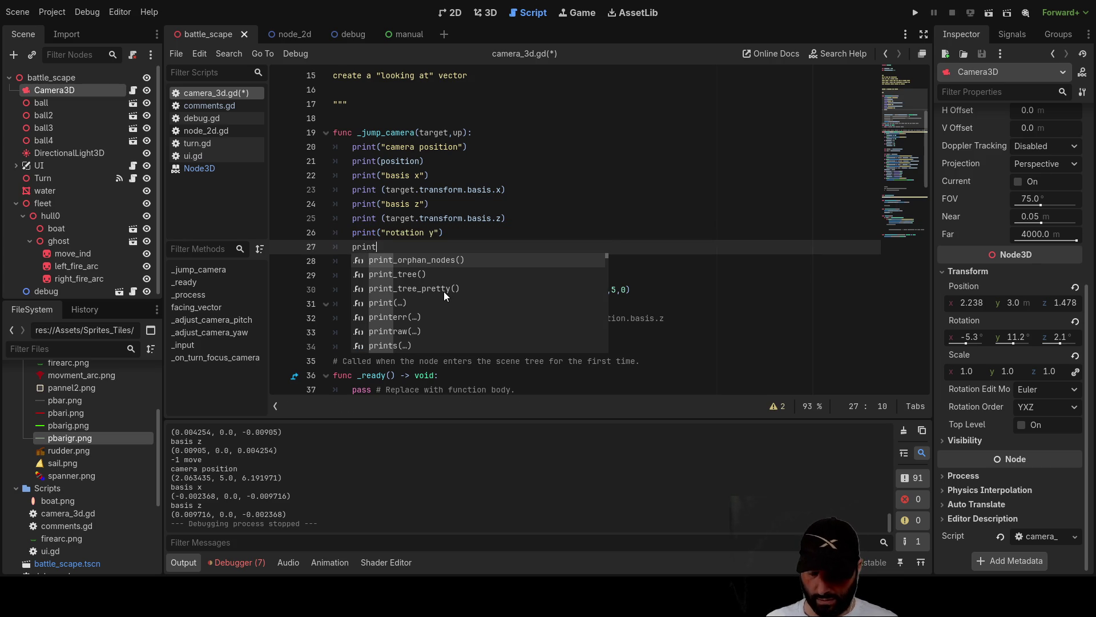
pyautogui.write('(')
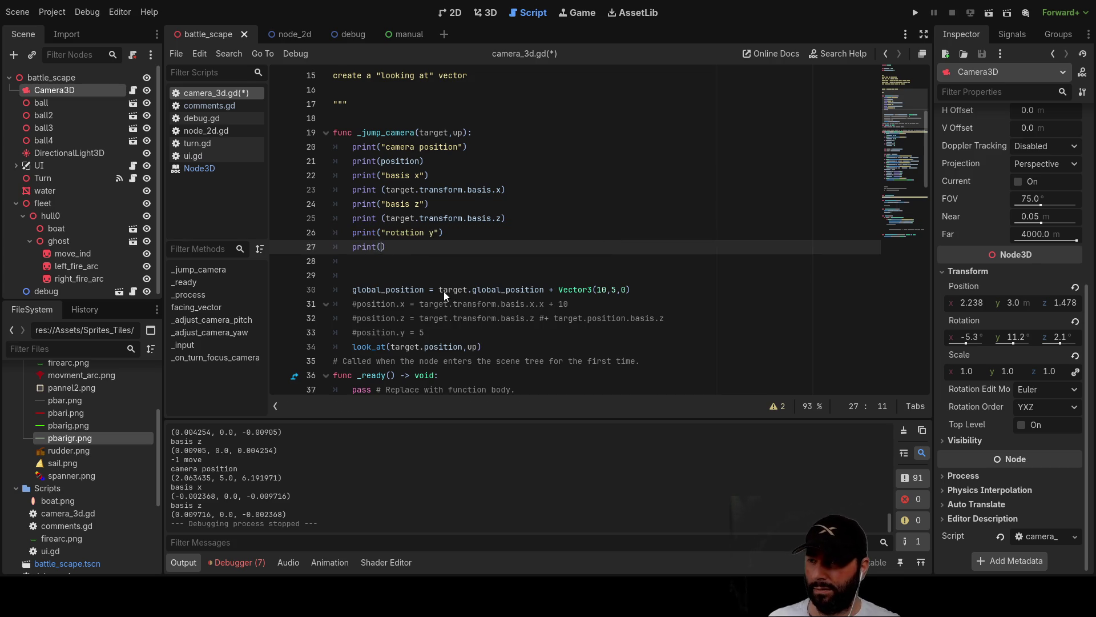
pyautogui.doubleClick(403, 348)
pyautogui.hotkey('ctrl', 'c')
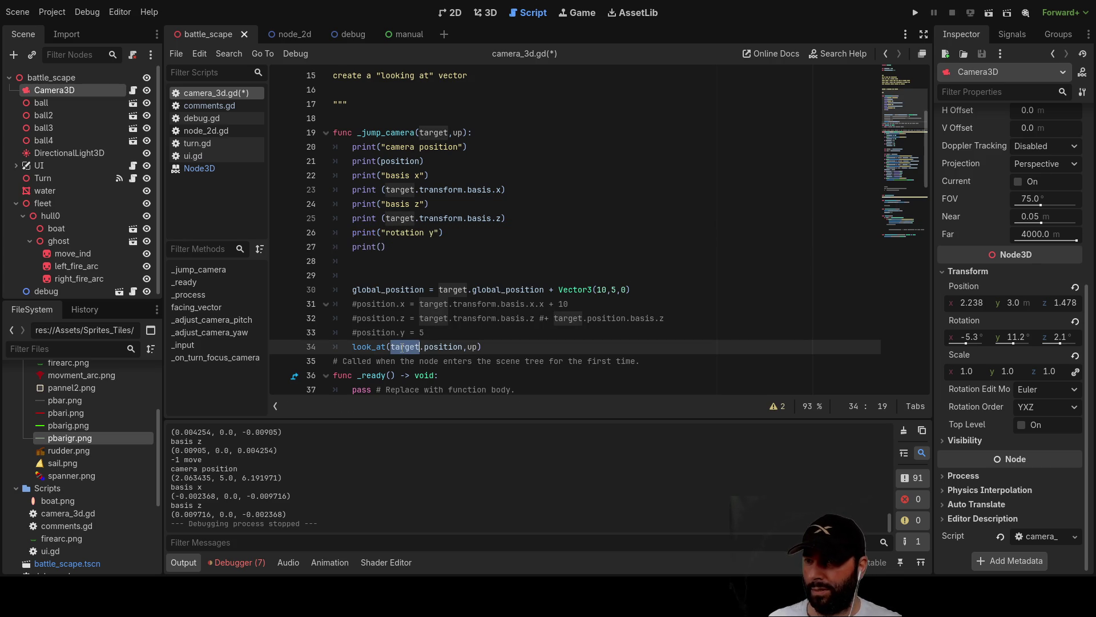
pyautogui.click(380, 248)
pyautogui.hotkey('ctrl', 'v')
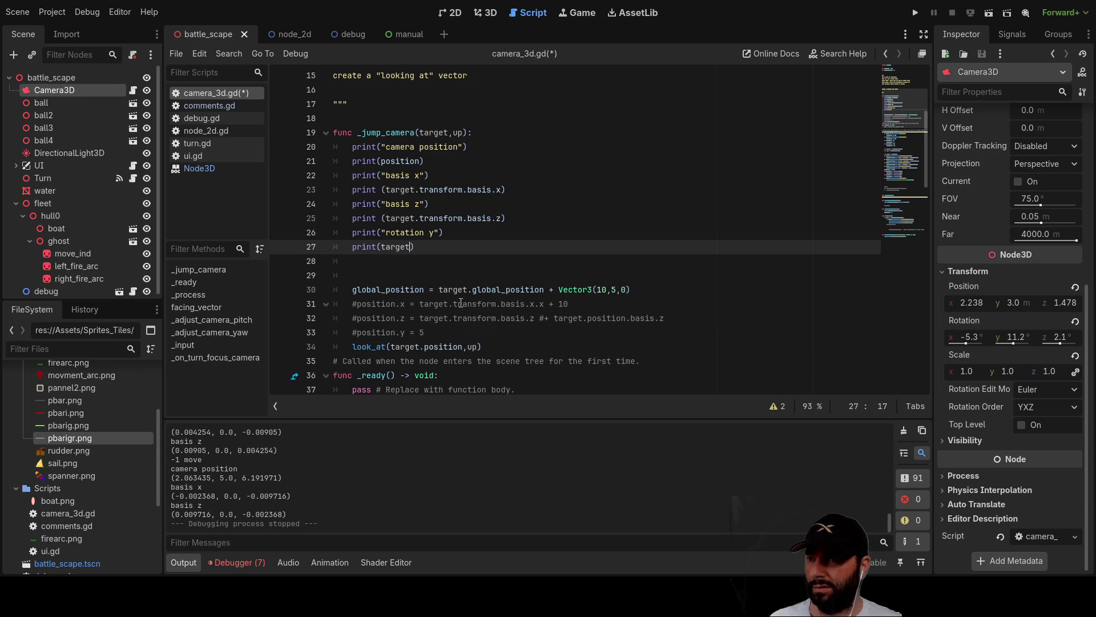
pyautogui.write('.rota')
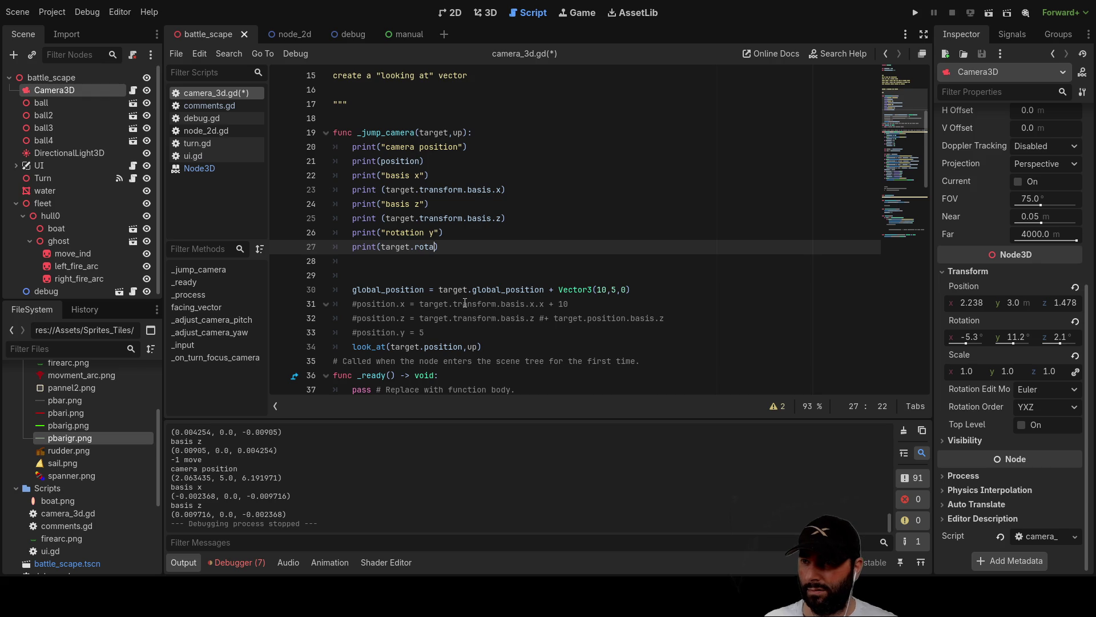
pyautogui.press('BackSpace')
pyautogui.write('tation')
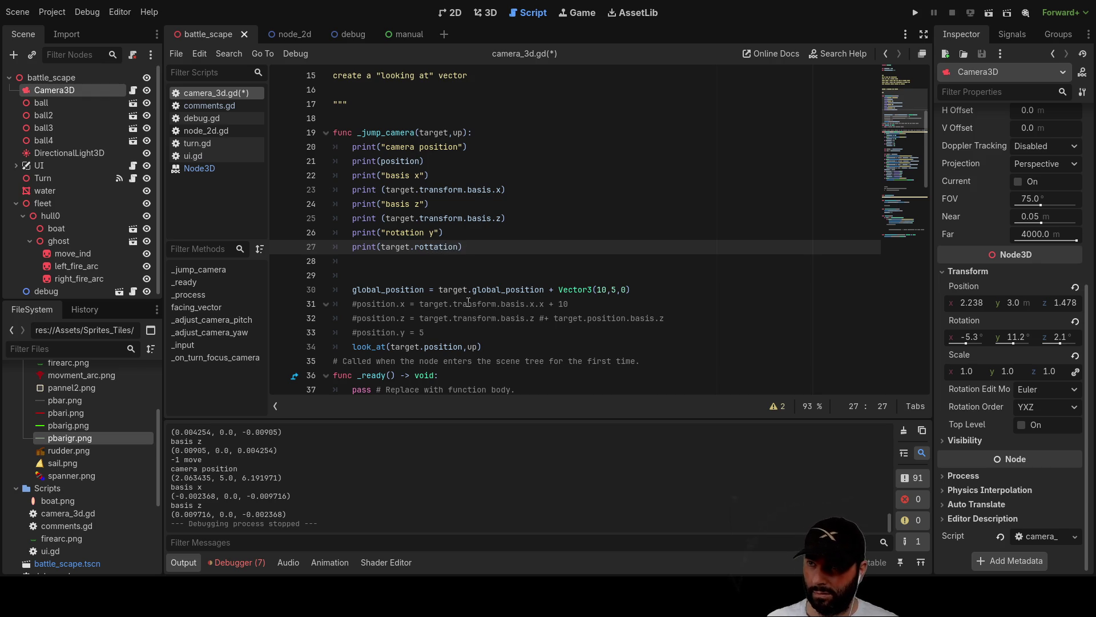
pyautogui.write('.y')
# Fix the misspelt 'rottation' and delete the stray 'rotation' word on line 28.
pyautogui.press('Down')
pyautogui.write('rotation')
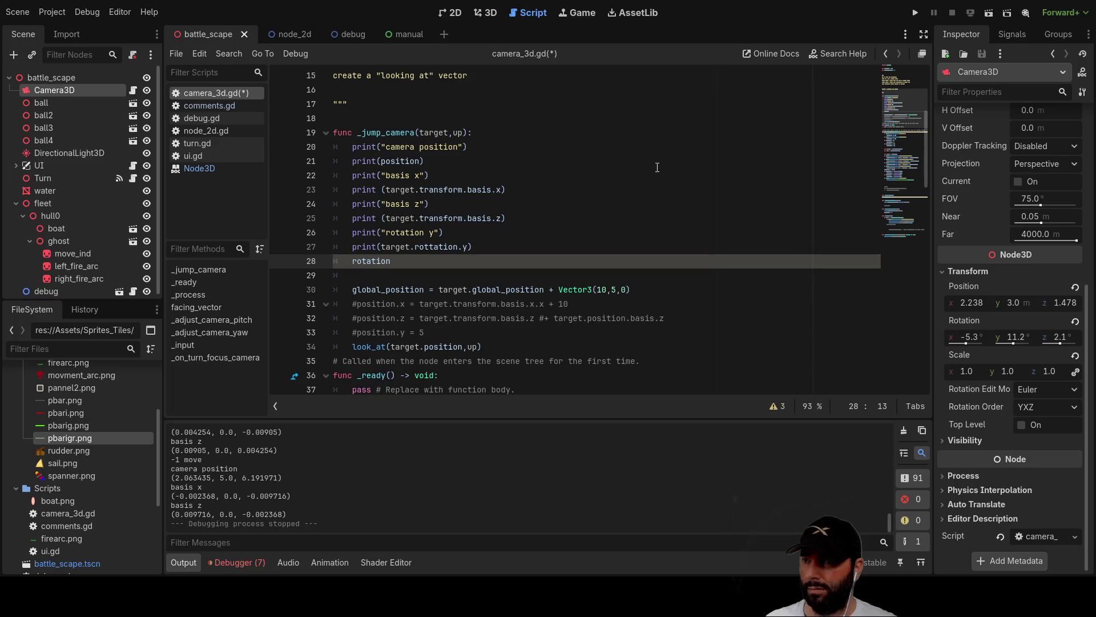
pyautogui.doubleClick(376, 261)
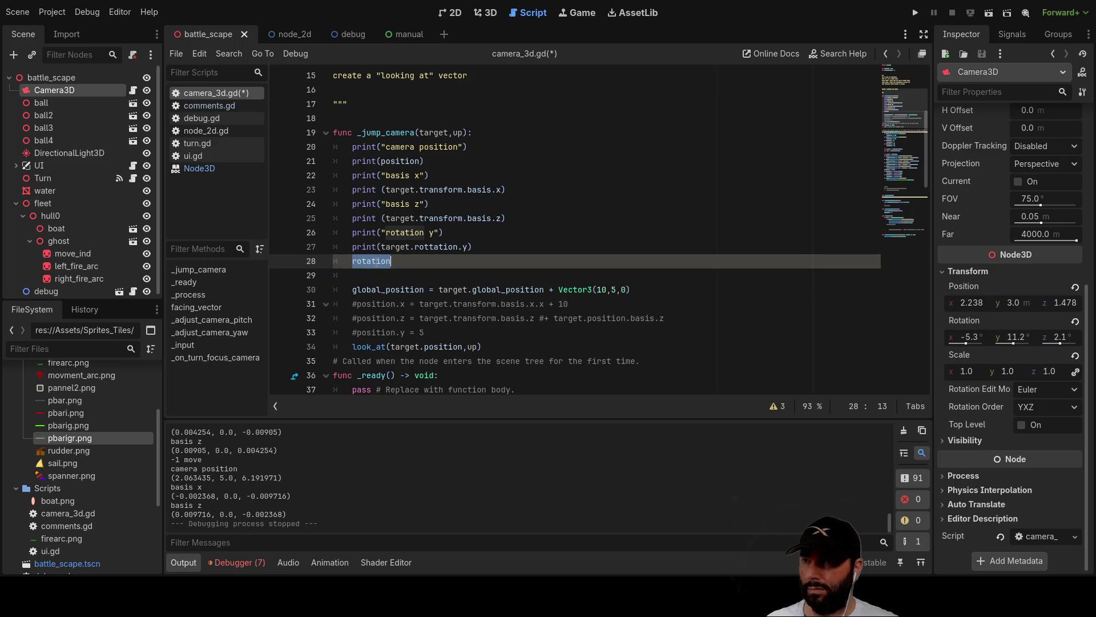
pyautogui.doubleClick(430, 247)
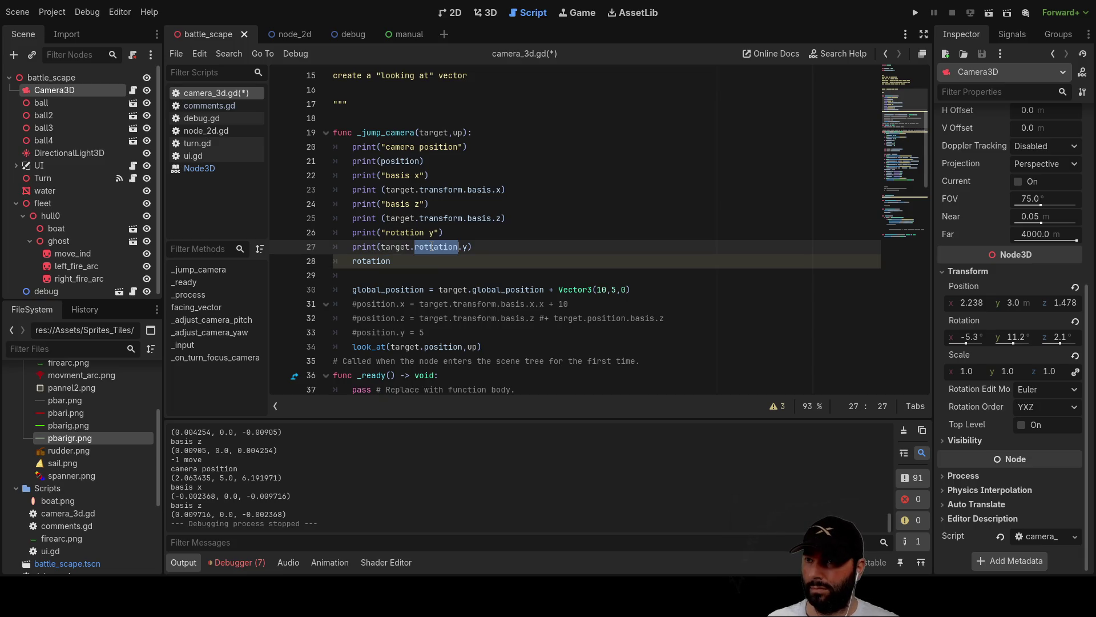
pyautogui.write('rotation')
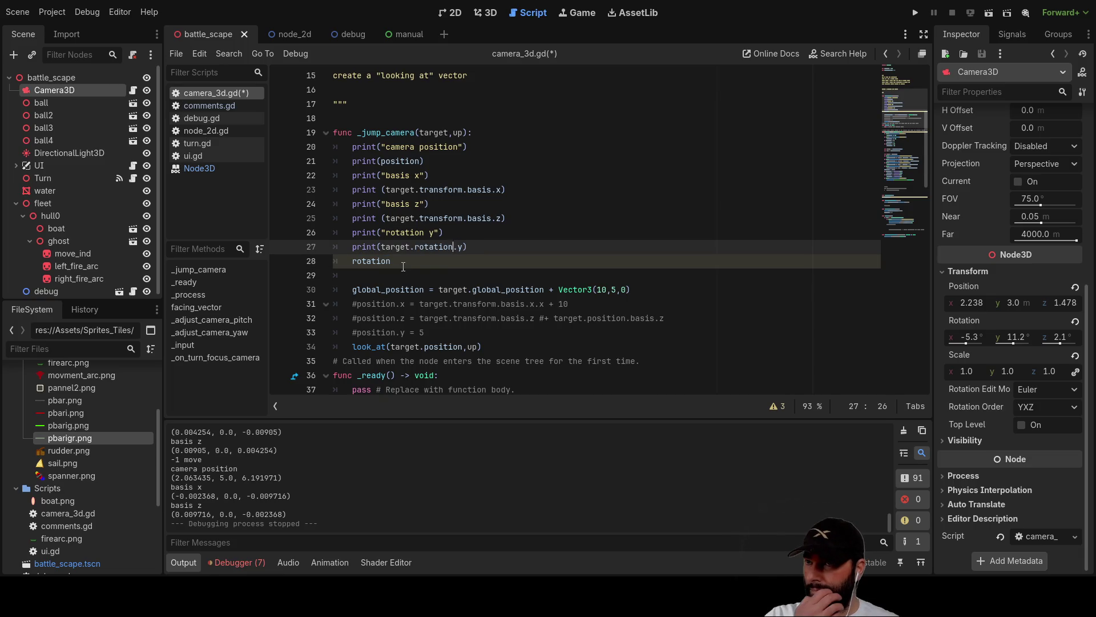
pyautogui.click(403, 267)
pyautogui.moveTo(394, 263); pyautogui.dragTo(350, 263)
pyautogui.press('BackSpace')
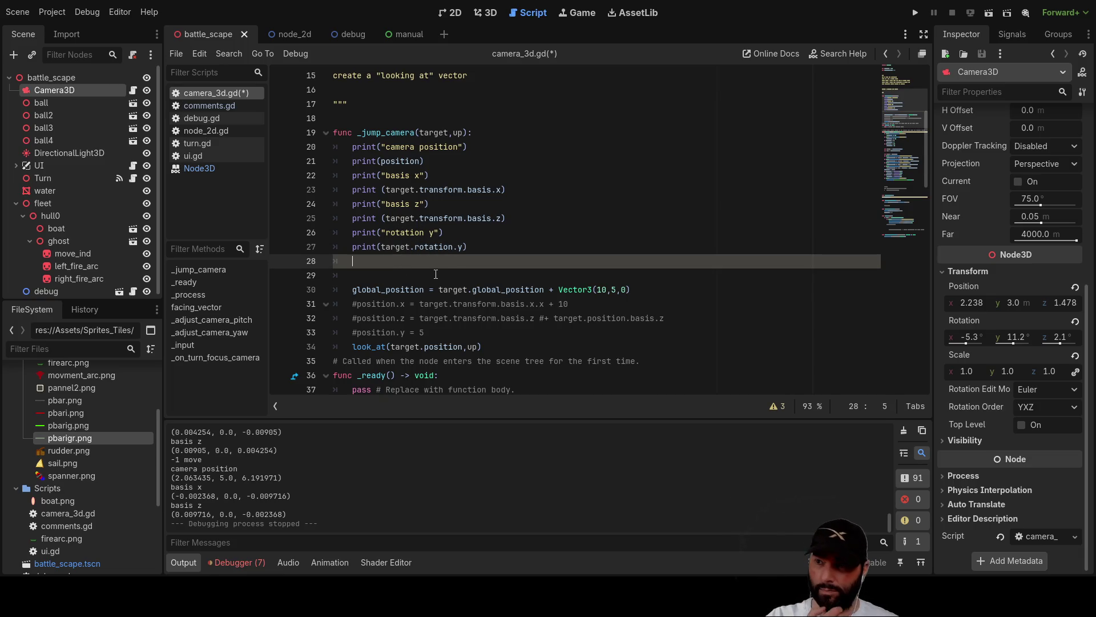
# Comment out the global_position offset line with # and run the game.
pyautogui.press('Down')
pyautogui.press('Down')
pyautogui.write('#')
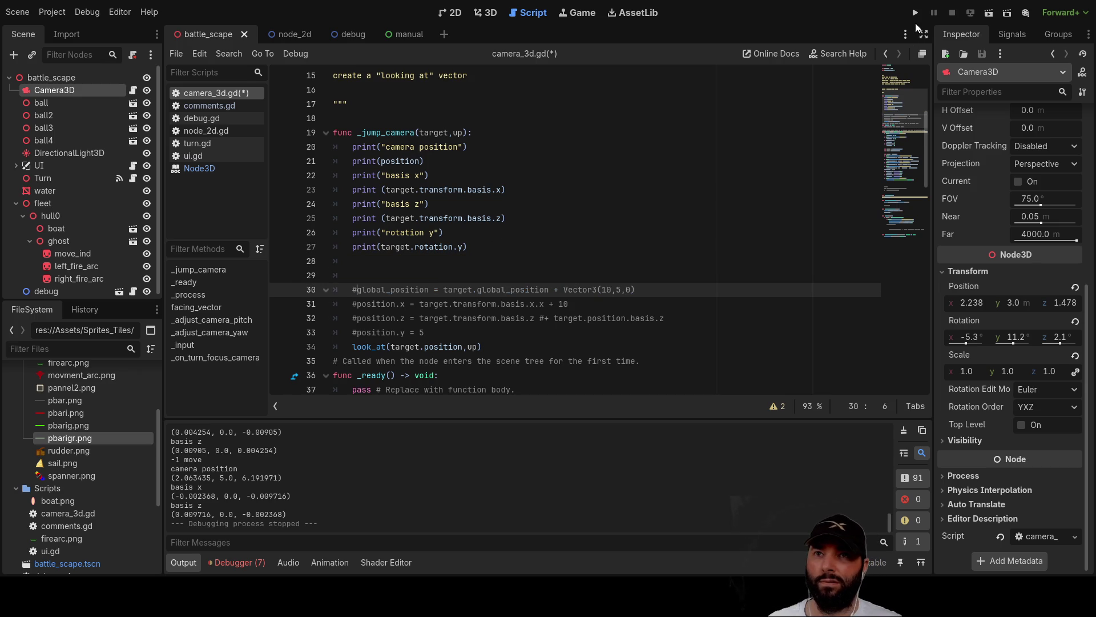
pyautogui.click(915, 13)
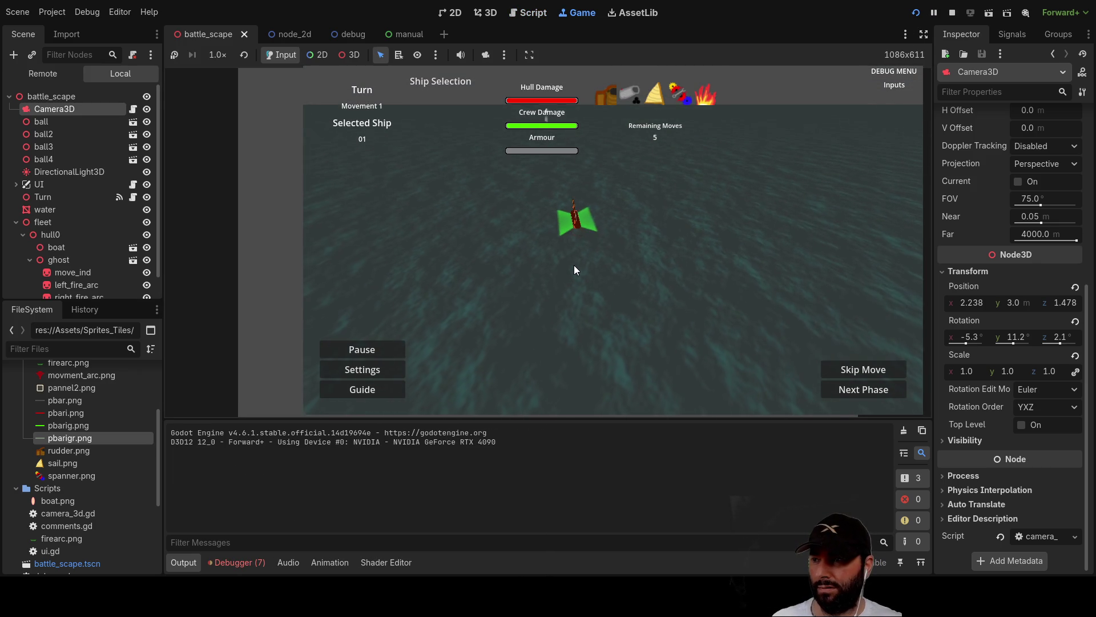
# Turn and advance the ship with W and arrows until out of moves, watching the camera orbit.
pyautogui.press('Left')
pyautogui.press('Up')
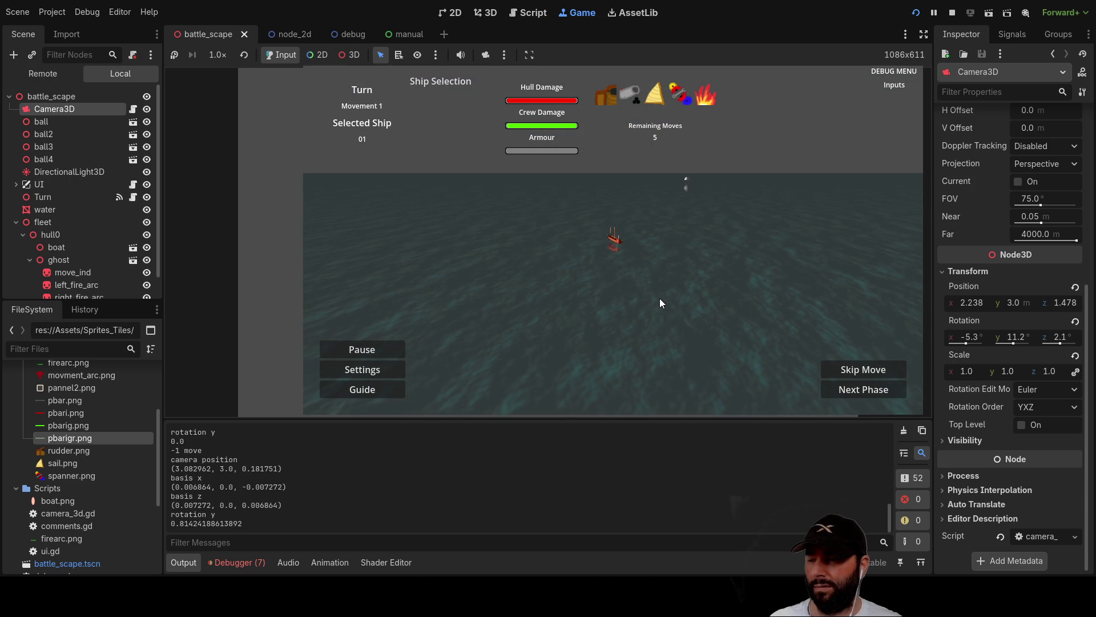
pyautogui.press('w')
pyautogui.press('d')
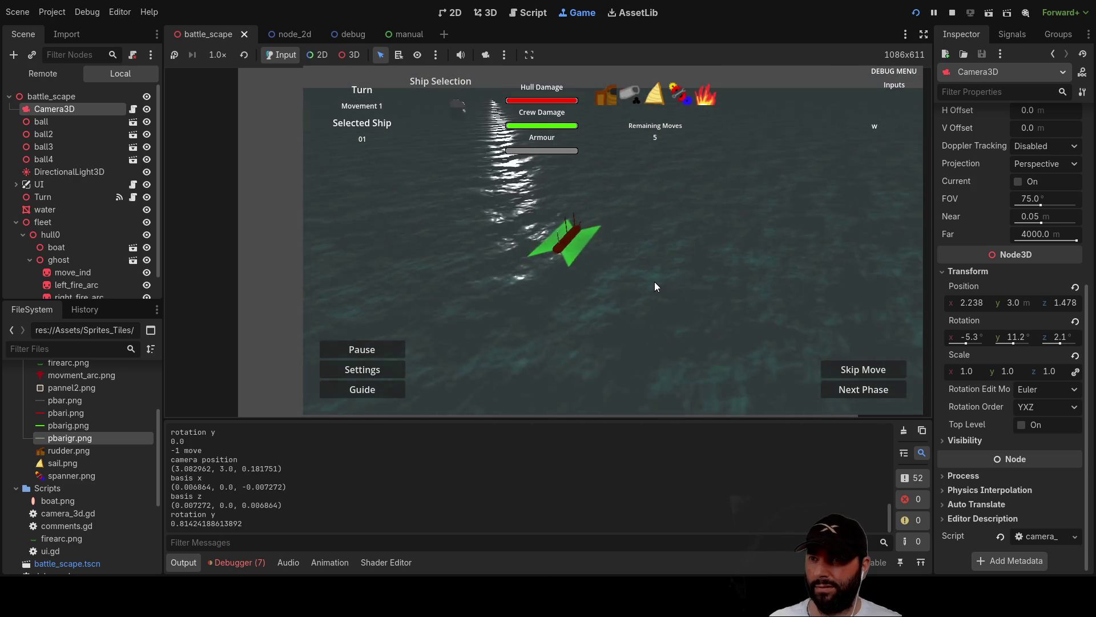
pyautogui.press('Left')
pyautogui.press('Up')
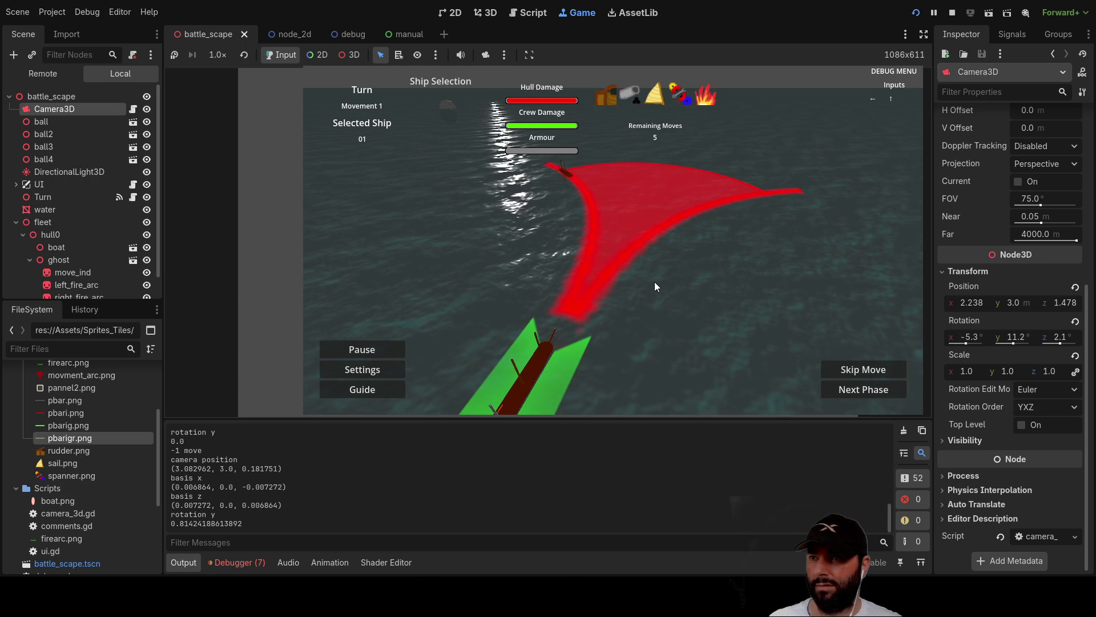
pyautogui.press('w')
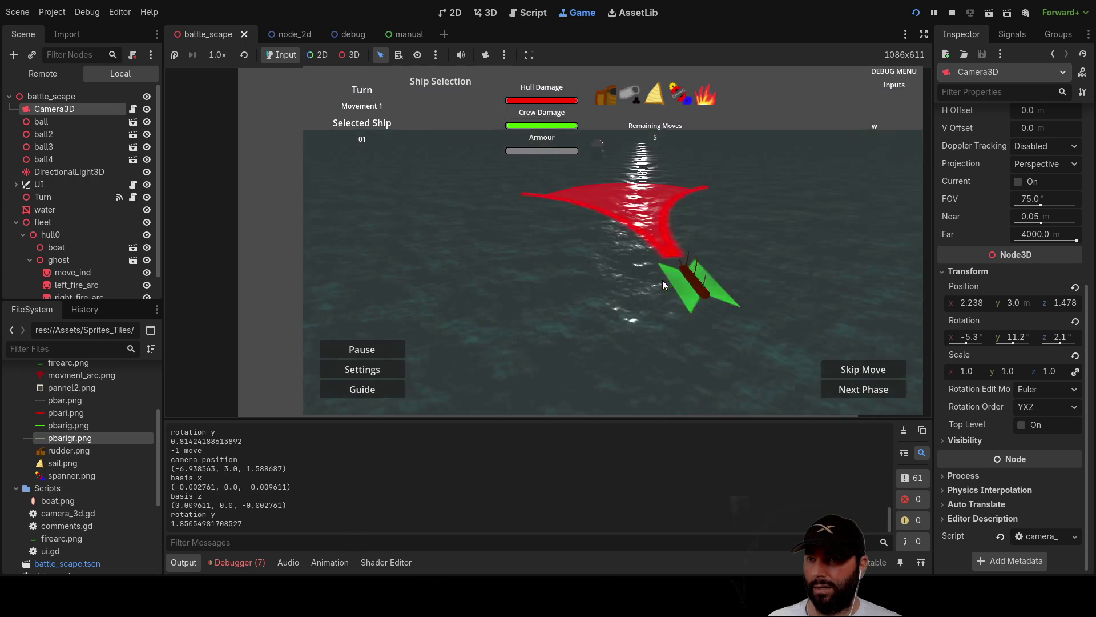
pyautogui.press('Left')
pyautogui.press('Up')
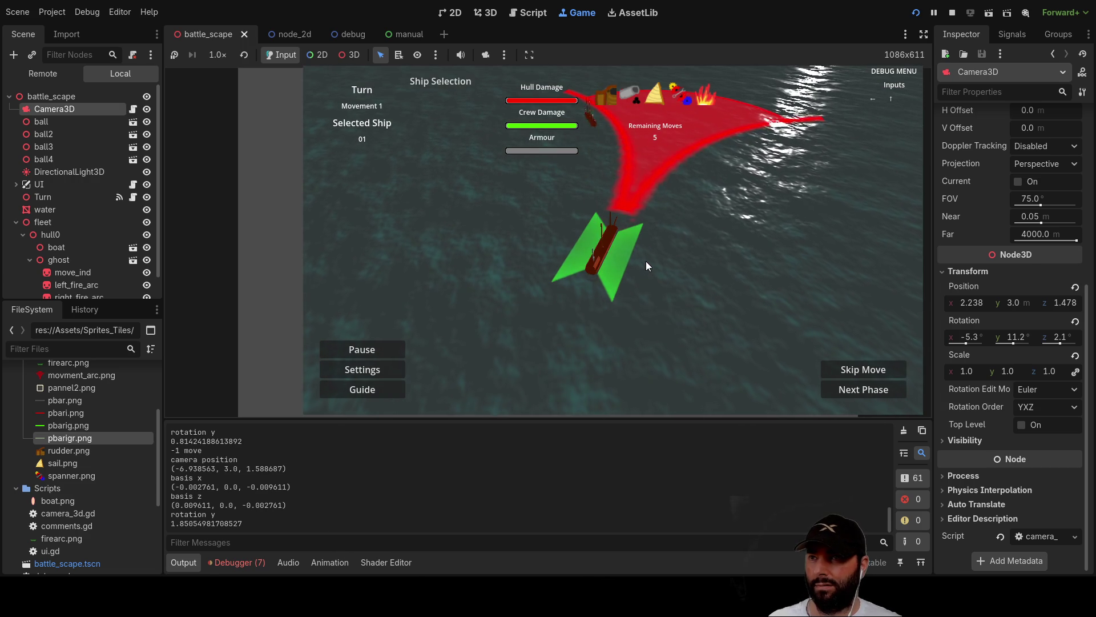
pyautogui.press('w')
pyautogui.press('Left')
pyautogui.press('Up')
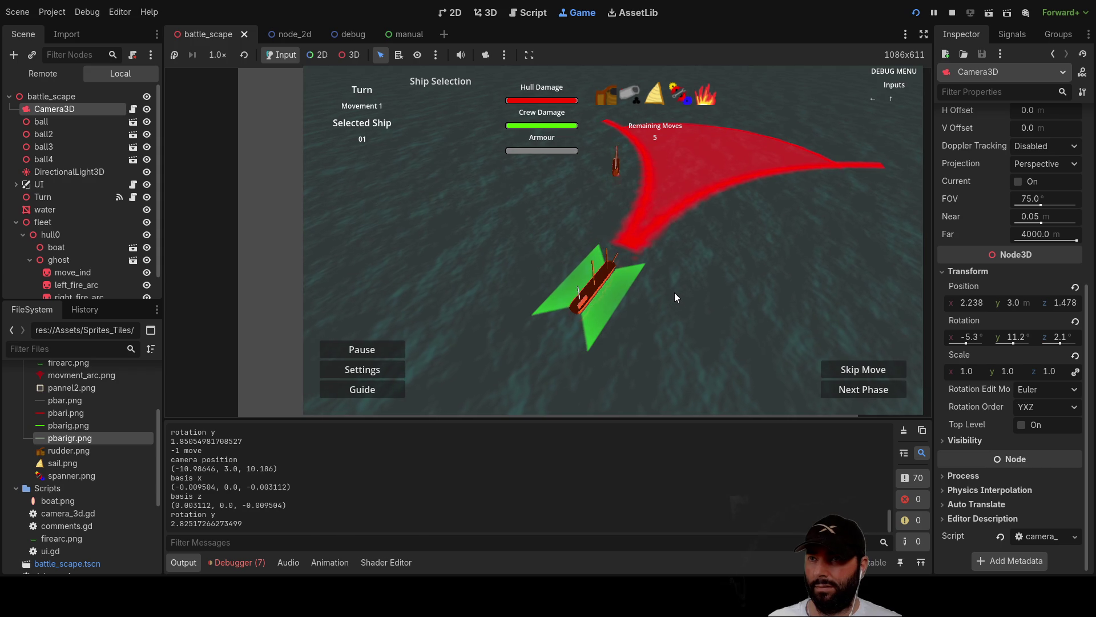
pyautogui.press('w')
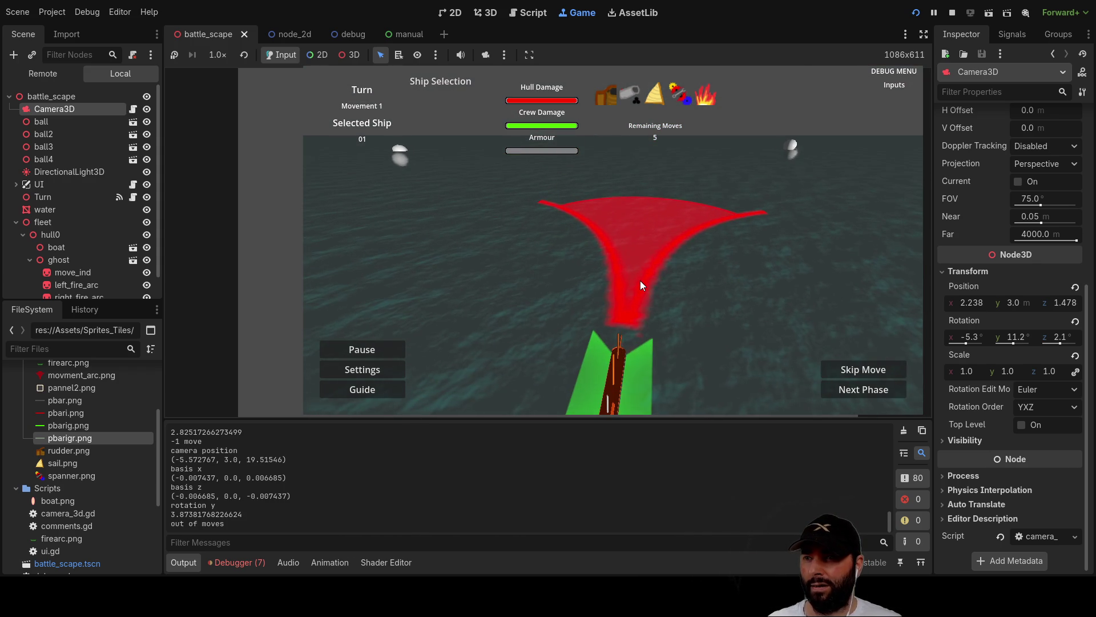
pyautogui.press('w')
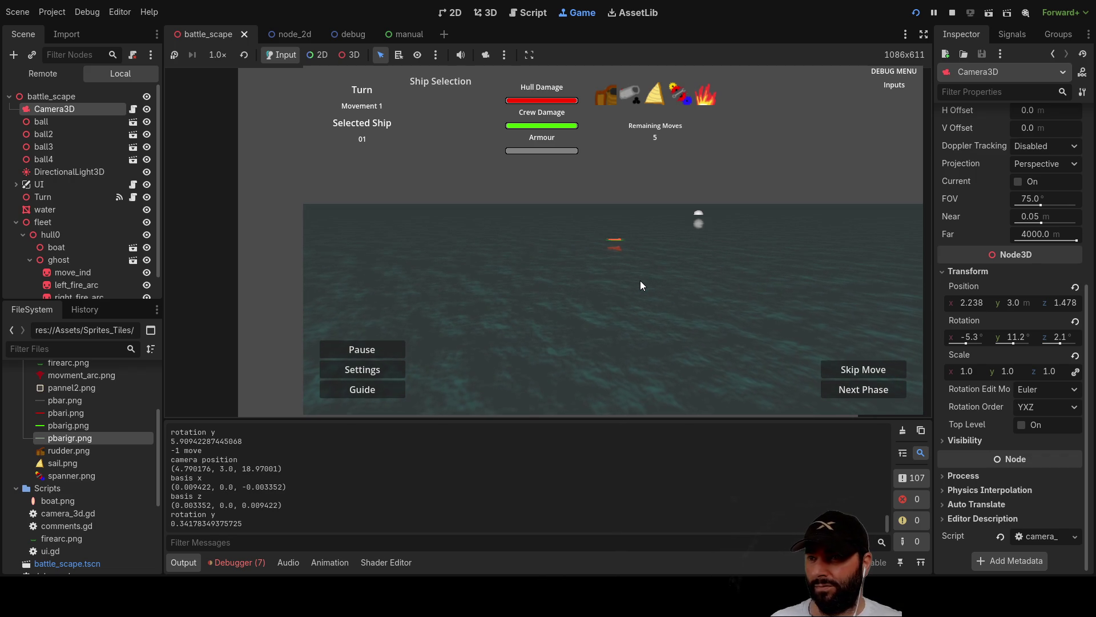
# Turn the ship repeatedly with arrows, D and A until rotation y wraps from 6.19 to 0.14.
pyautogui.press('d')
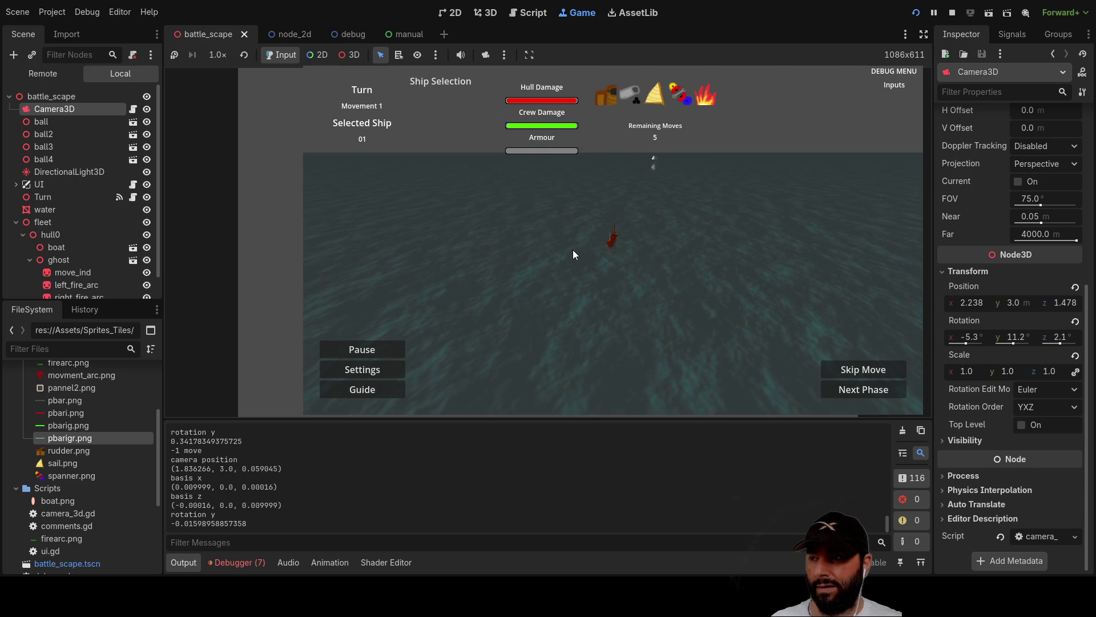
pyautogui.press('Up')
pyautogui.press('Right')
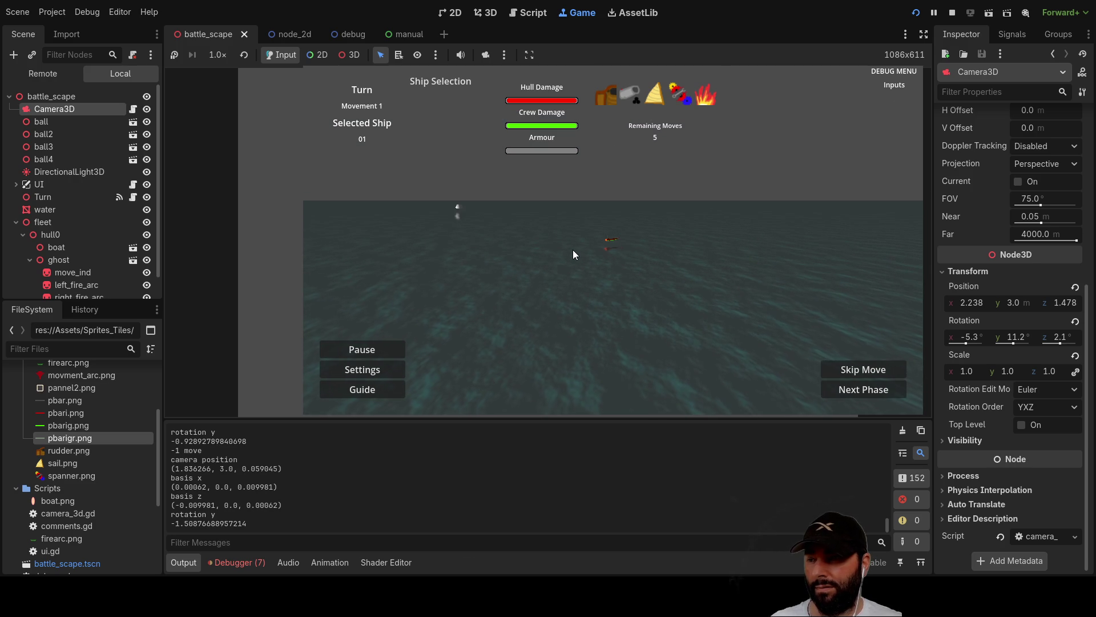
pyautogui.press('Right')
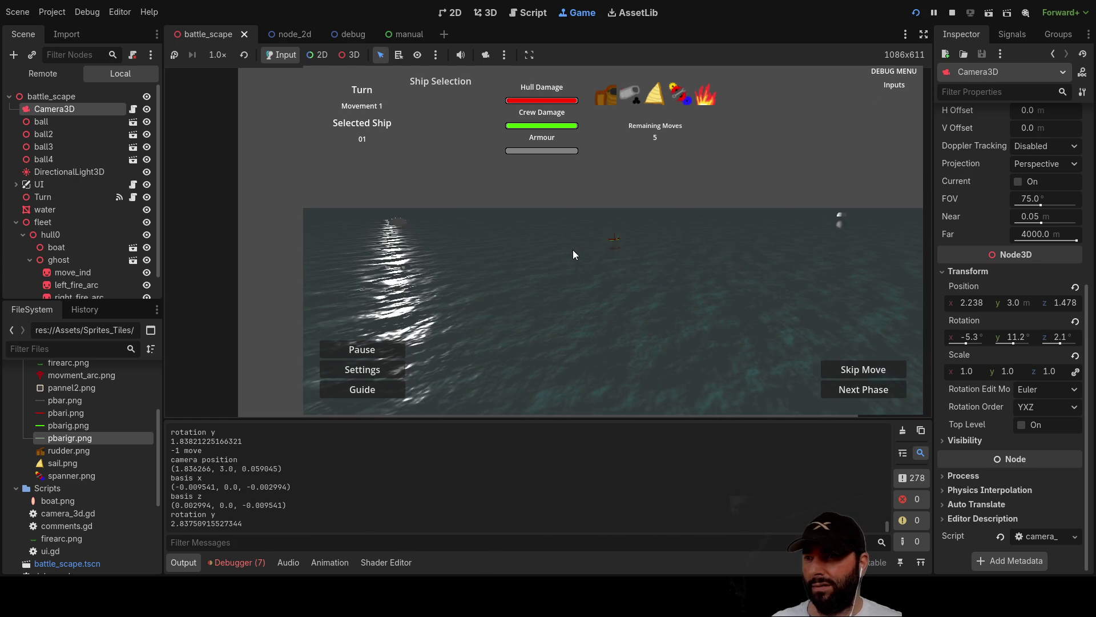
pyautogui.press('Left')
pyautogui.press('Up')
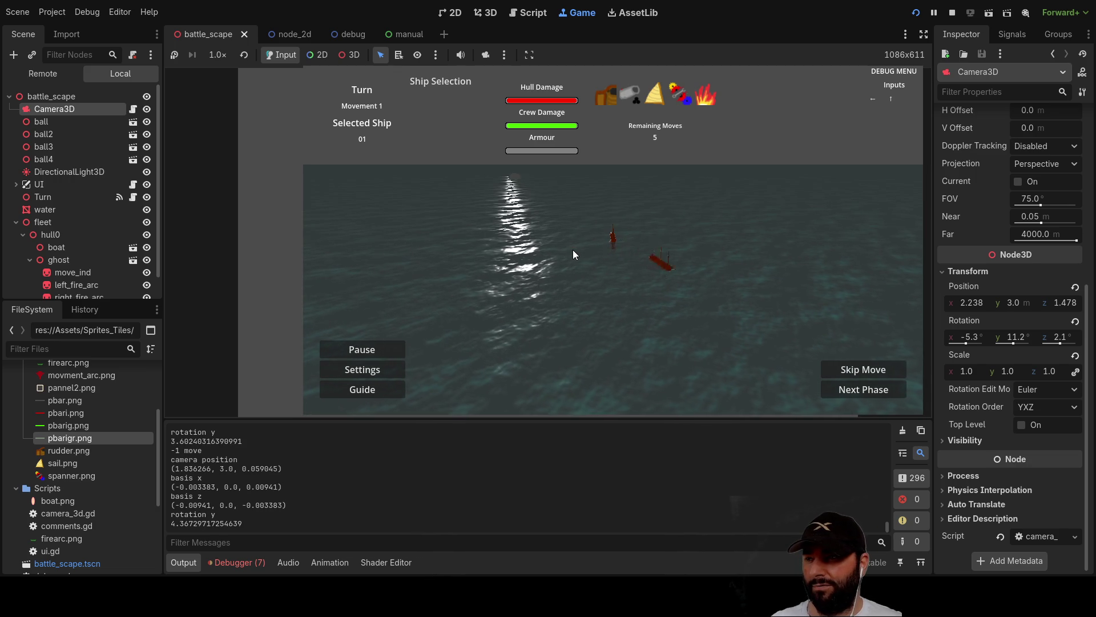
pyautogui.press('a')
pyautogui.press('a')
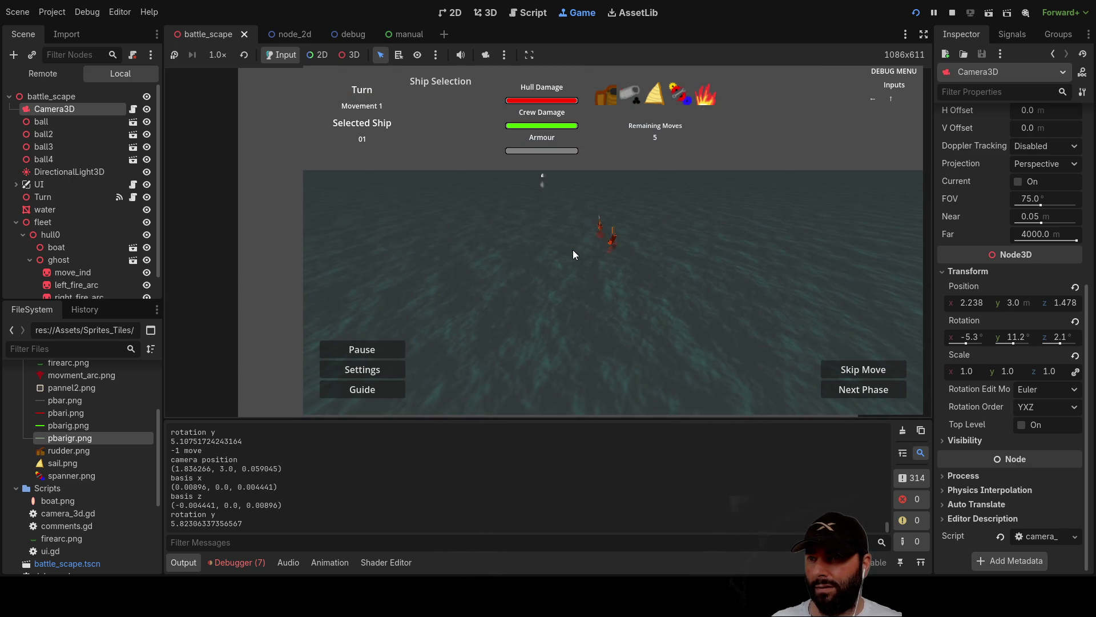
pyautogui.press('a')
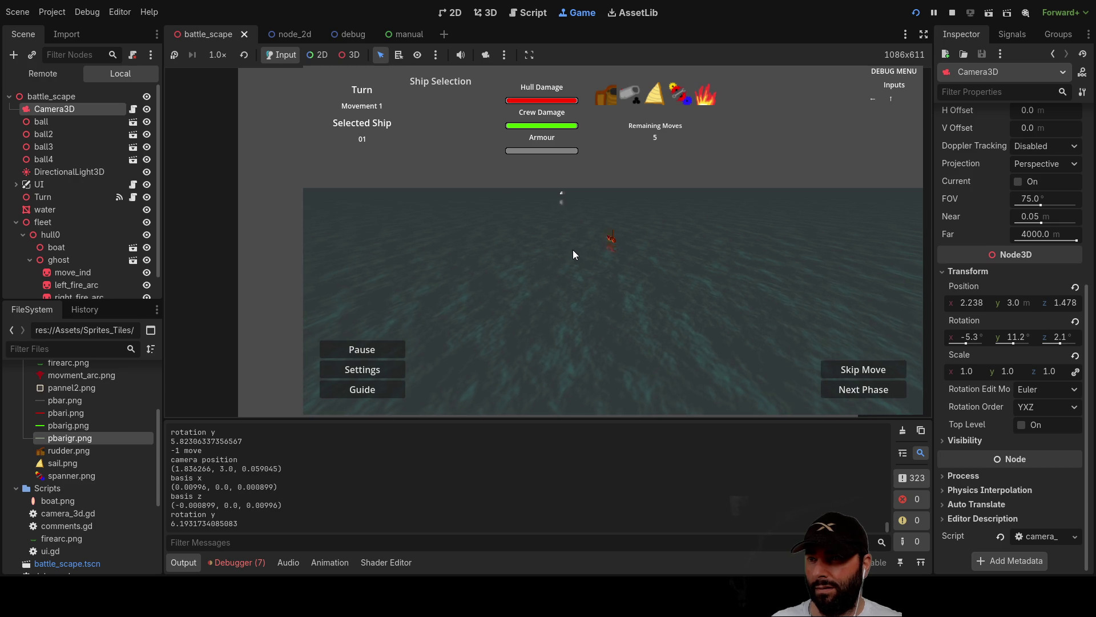
pyautogui.press('a')
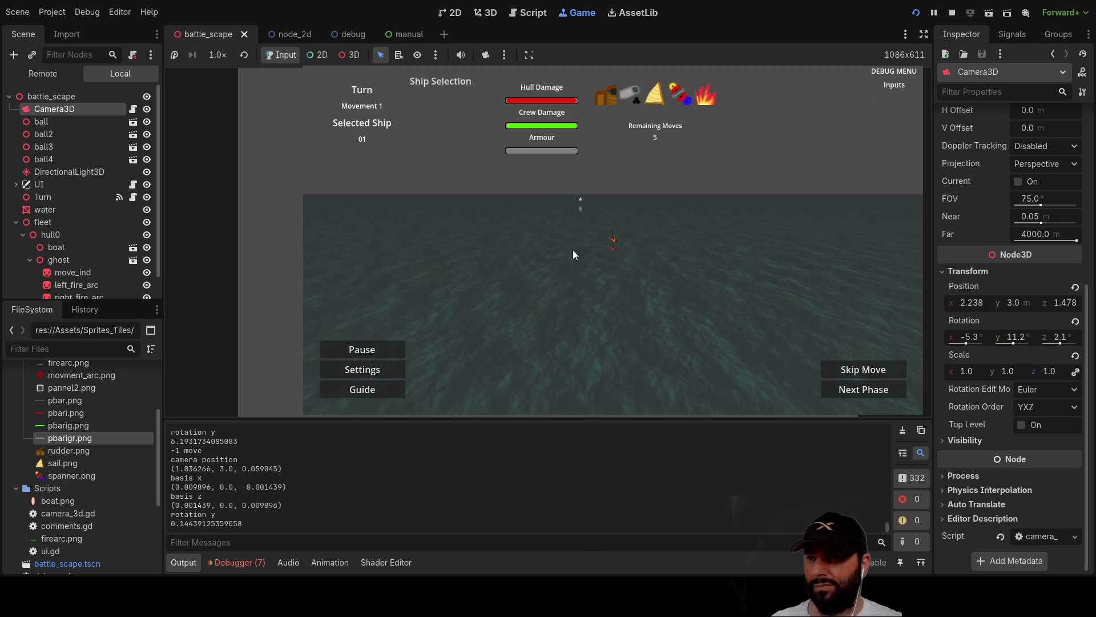
# Select the ship and reframe the camera to show it and its fire arc.
pyautogui.press('w')
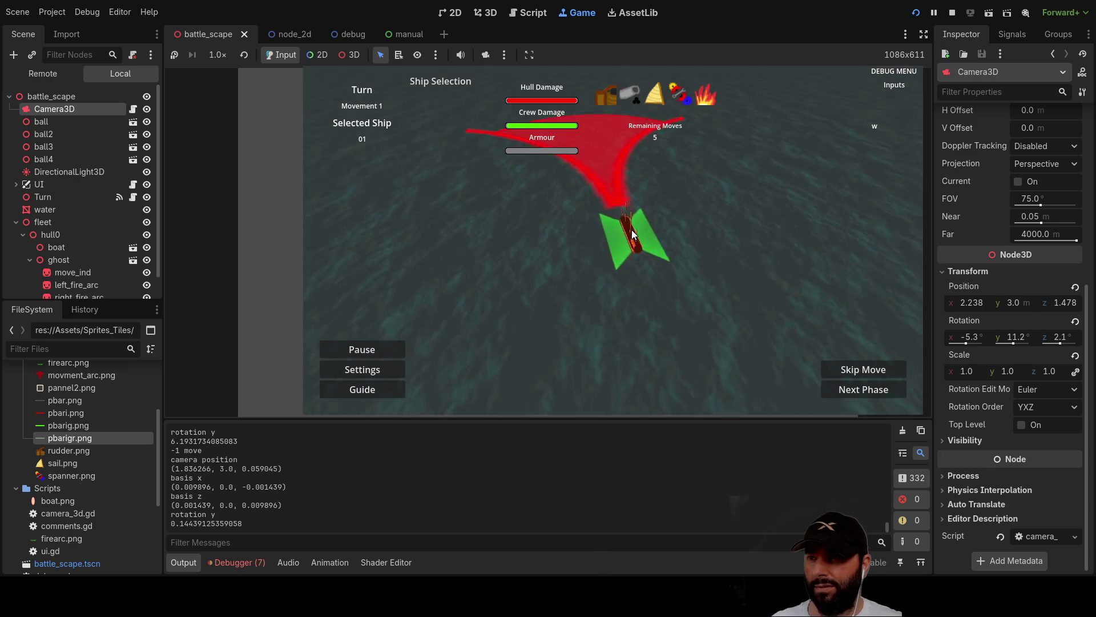
pyautogui.click(632, 235)
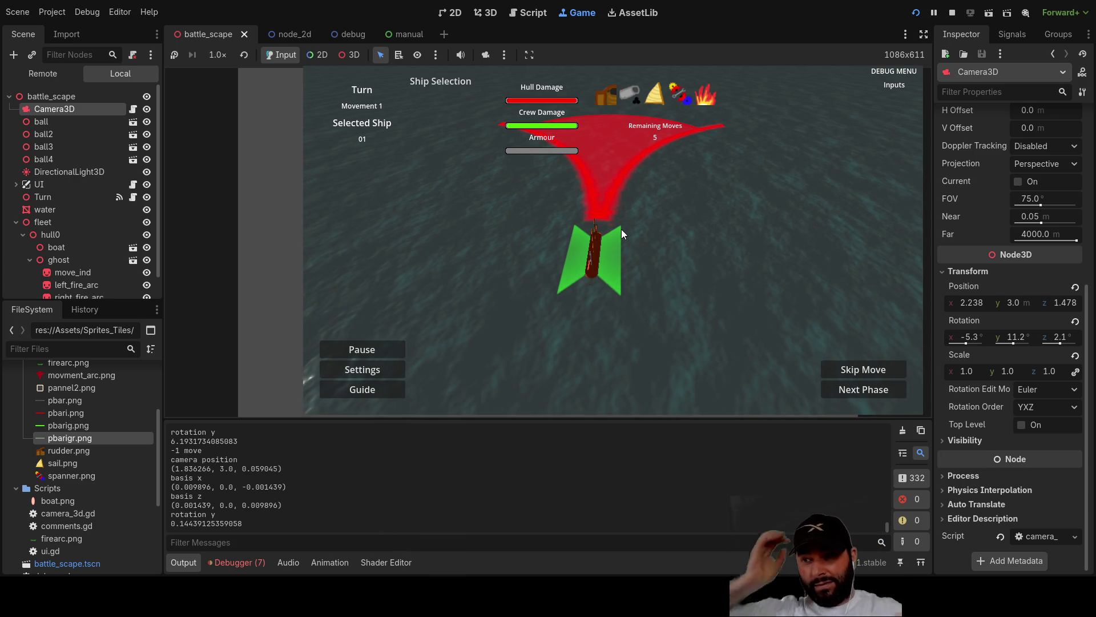
pyautogui.press('q')
pyautogui.press('a')
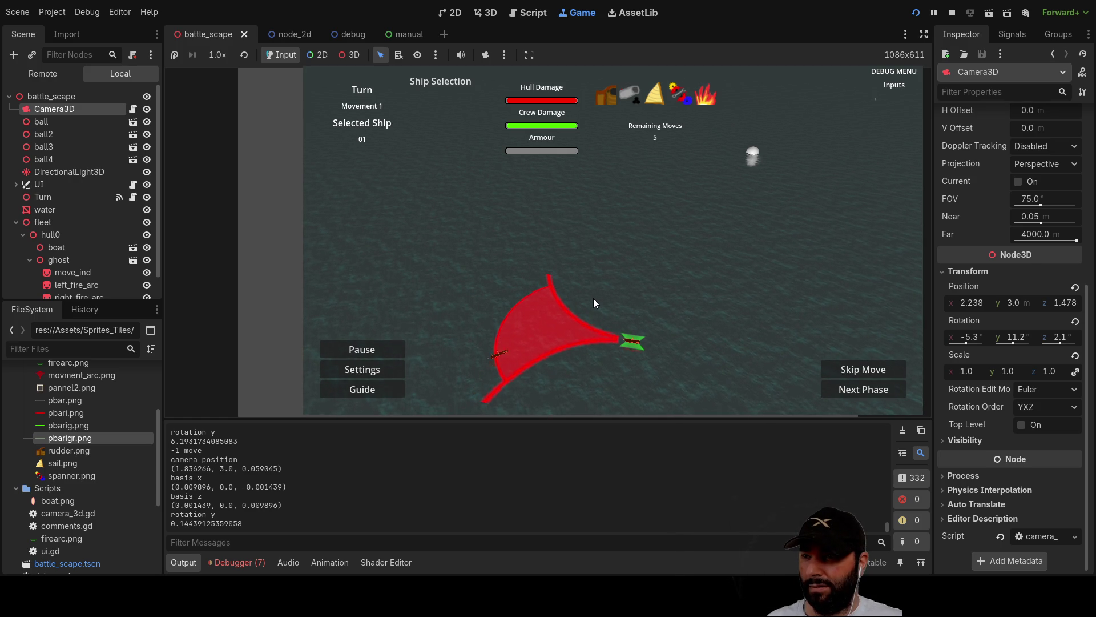
# Move the ghost ship along the arc, to its upper-left edge, then into the middle.
pyautogui.press('Left')
pyautogui.press('Down')
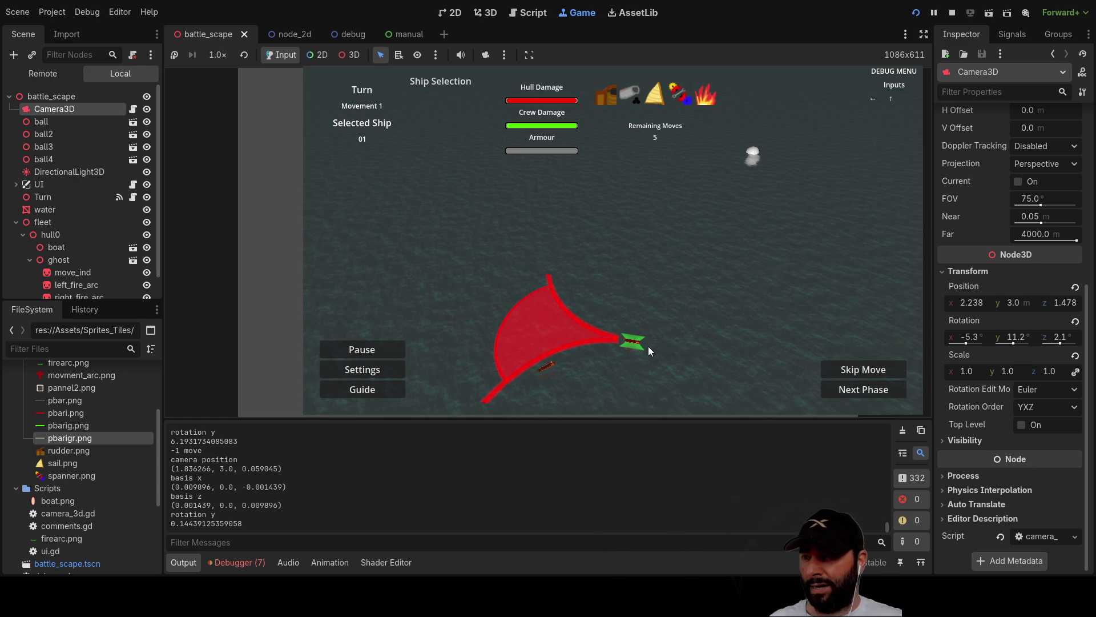
pyautogui.press('Up')
pyautogui.press('Right')
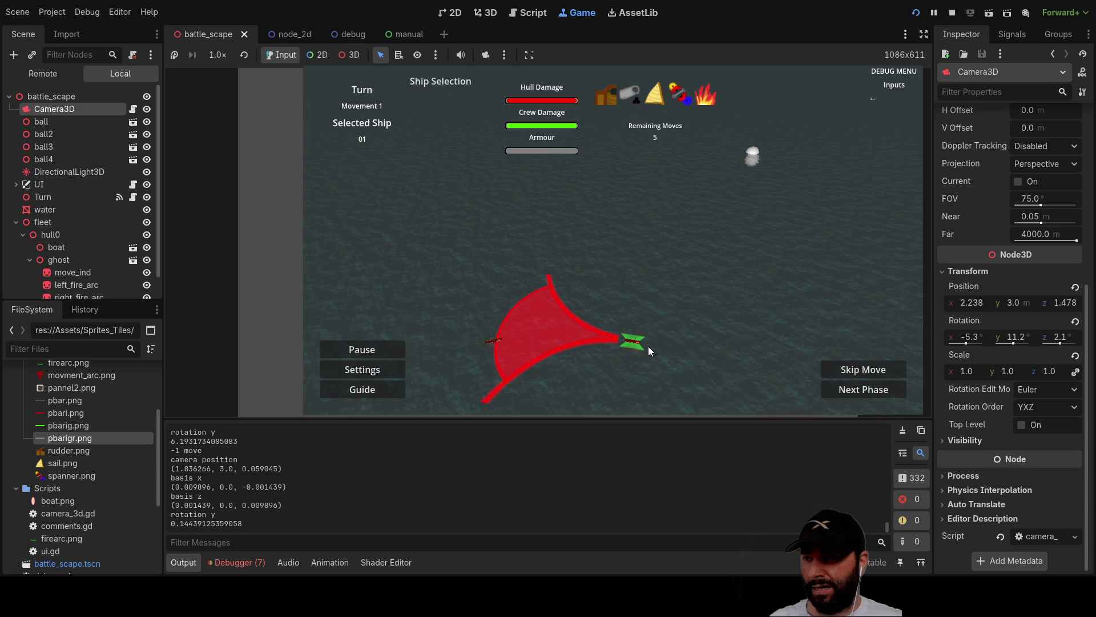
pyautogui.press('Right')
pyautogui.press('Down')
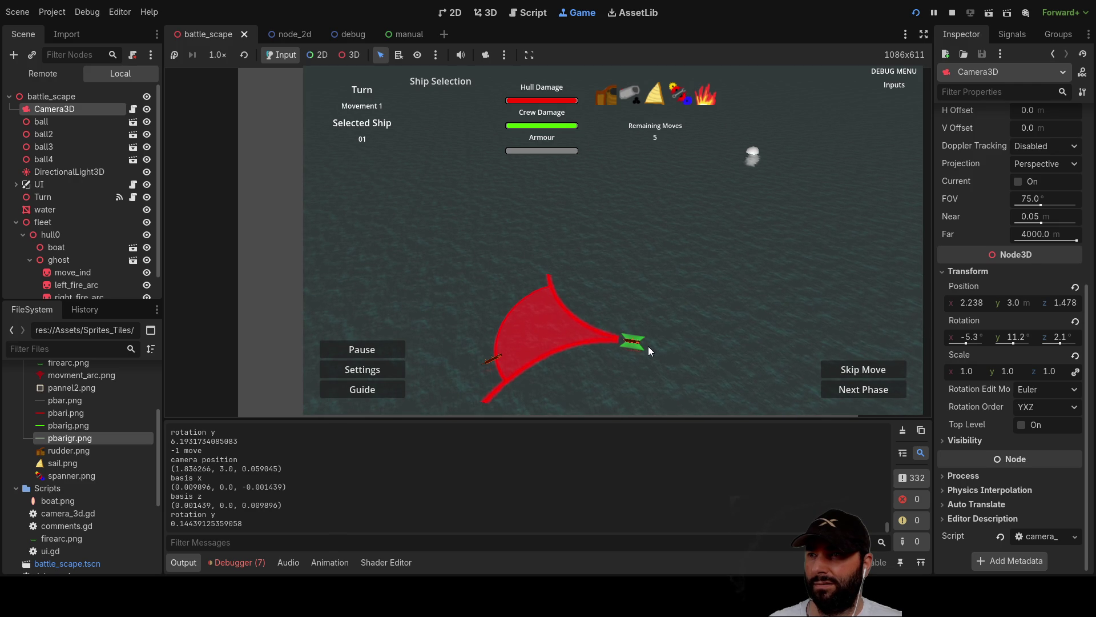
pyautogui.press('Down')
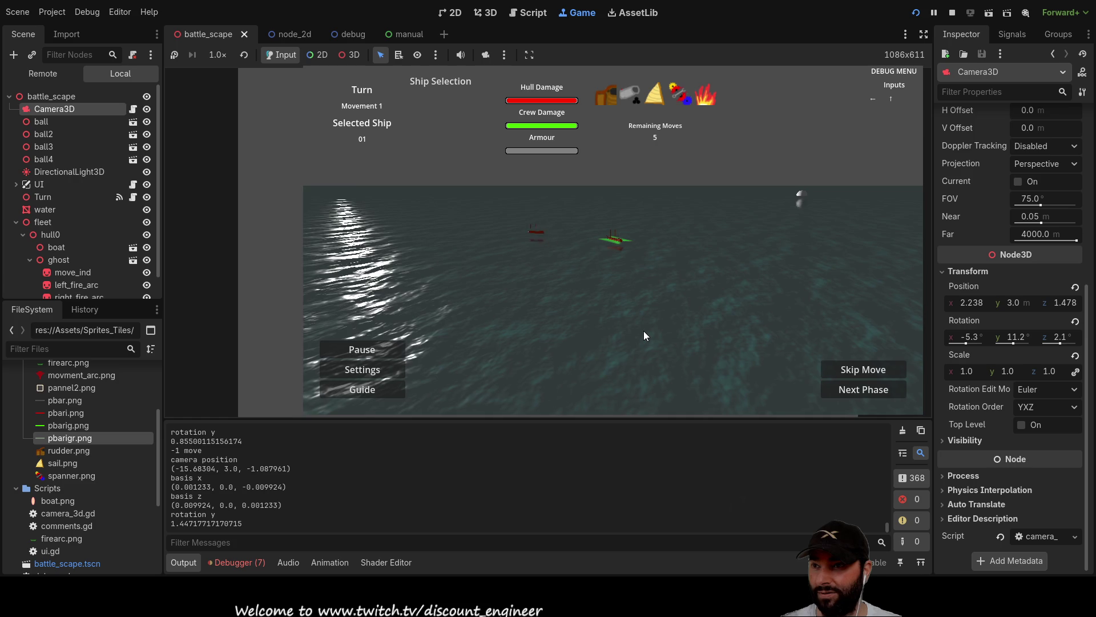
# Swing the game camera all the way around the ship with the arrow keys, then stop the game.
pyautogui.press('Left')
pyautogui.press('Up')
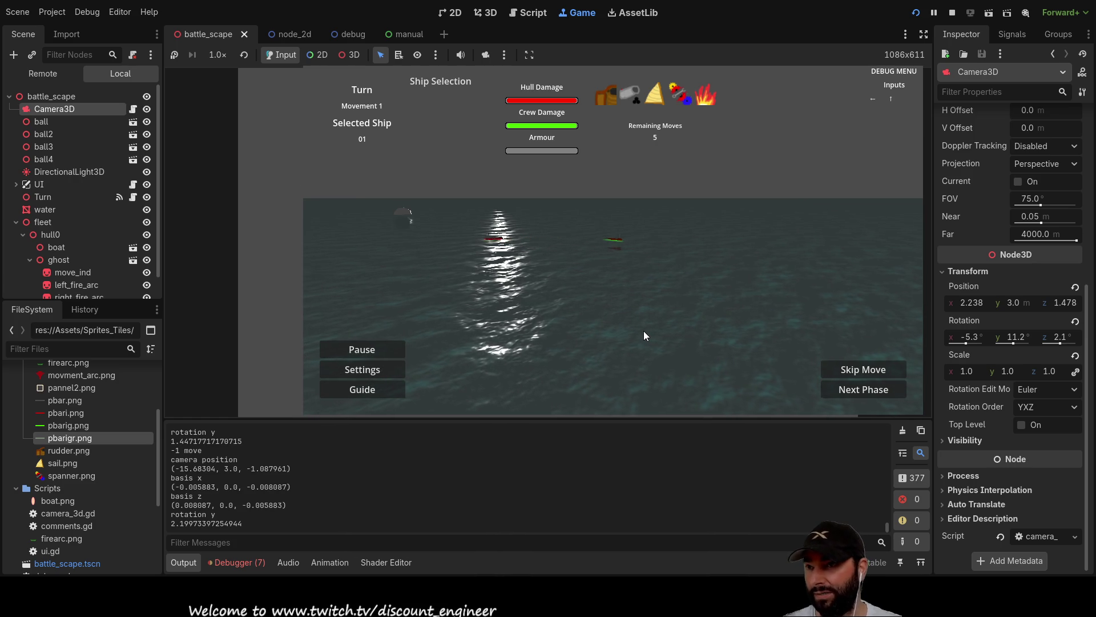
pyautogui.press('Left')
pyautogui.press('Left')
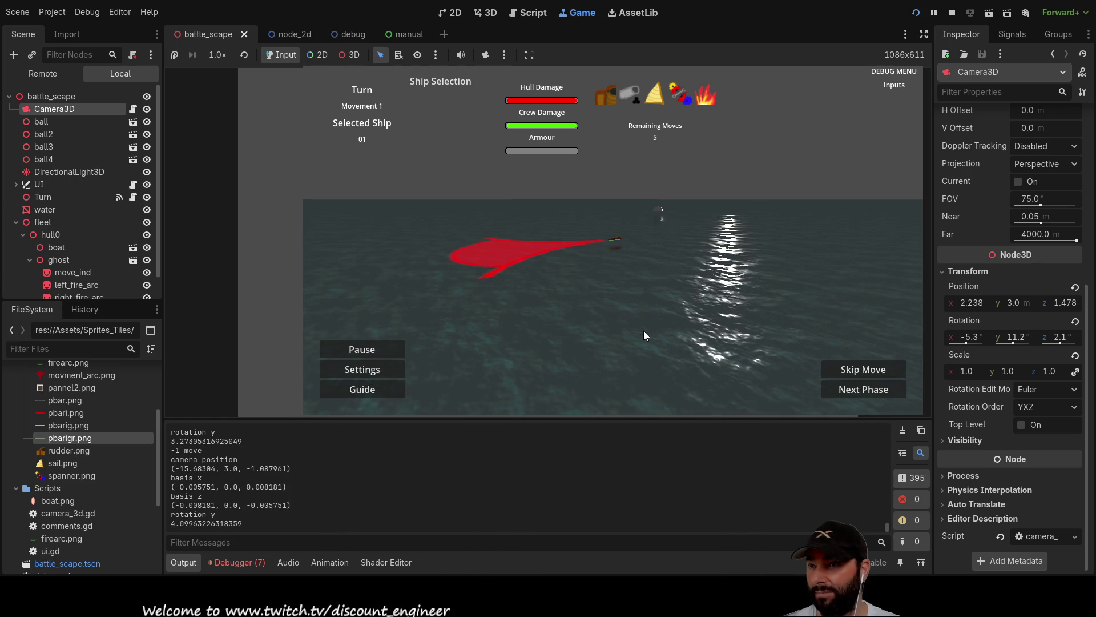
pyautogui.press('Left')
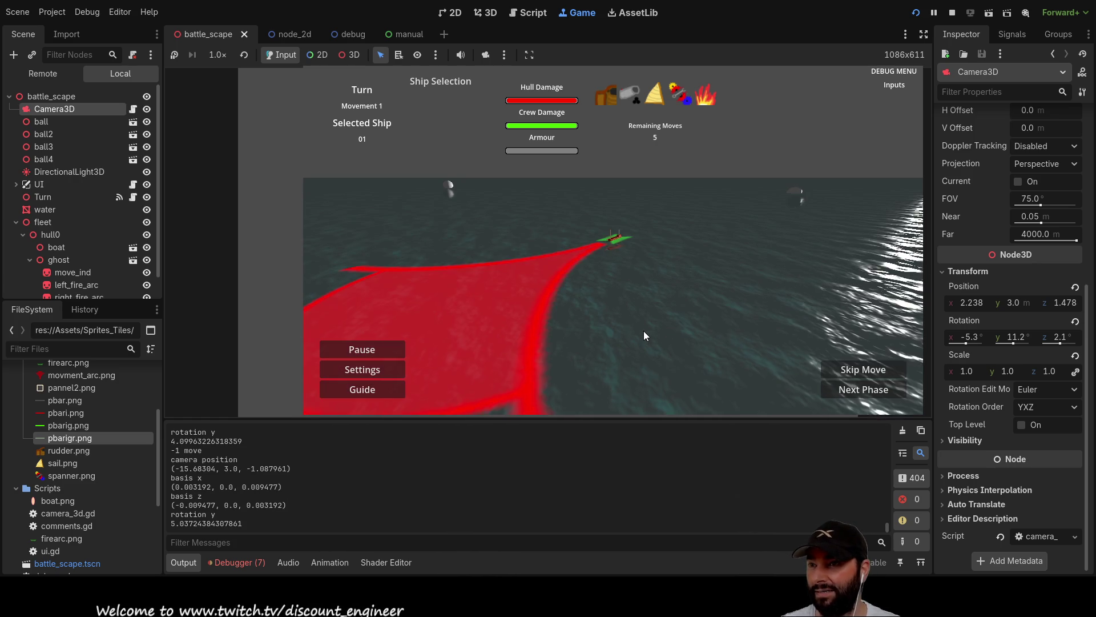
pyautogui.press('Left')
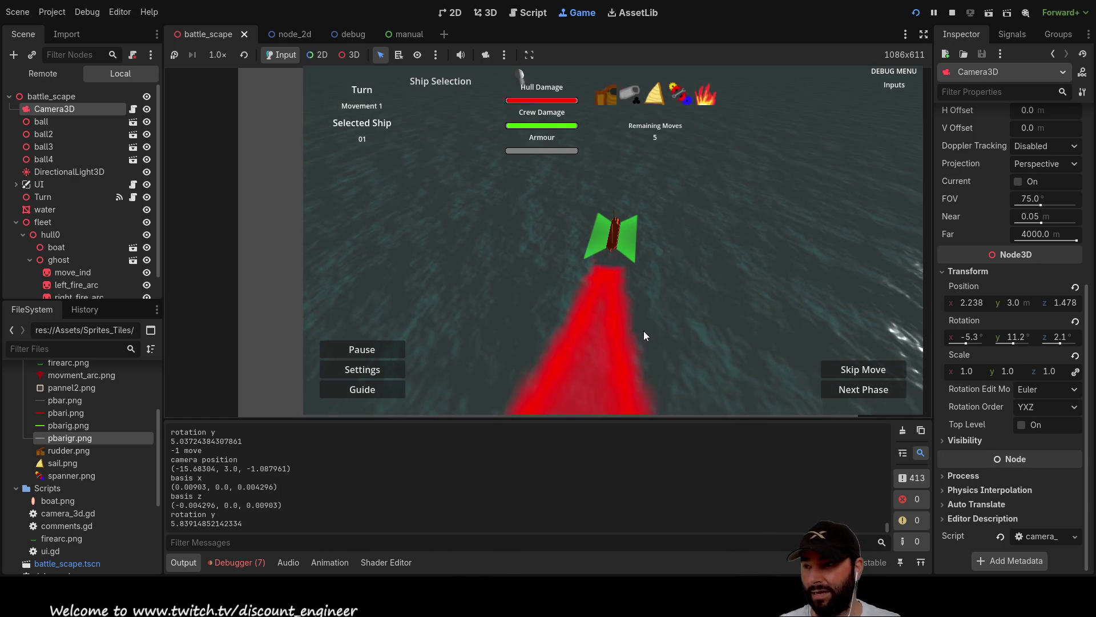
pyautogui.press('Right')
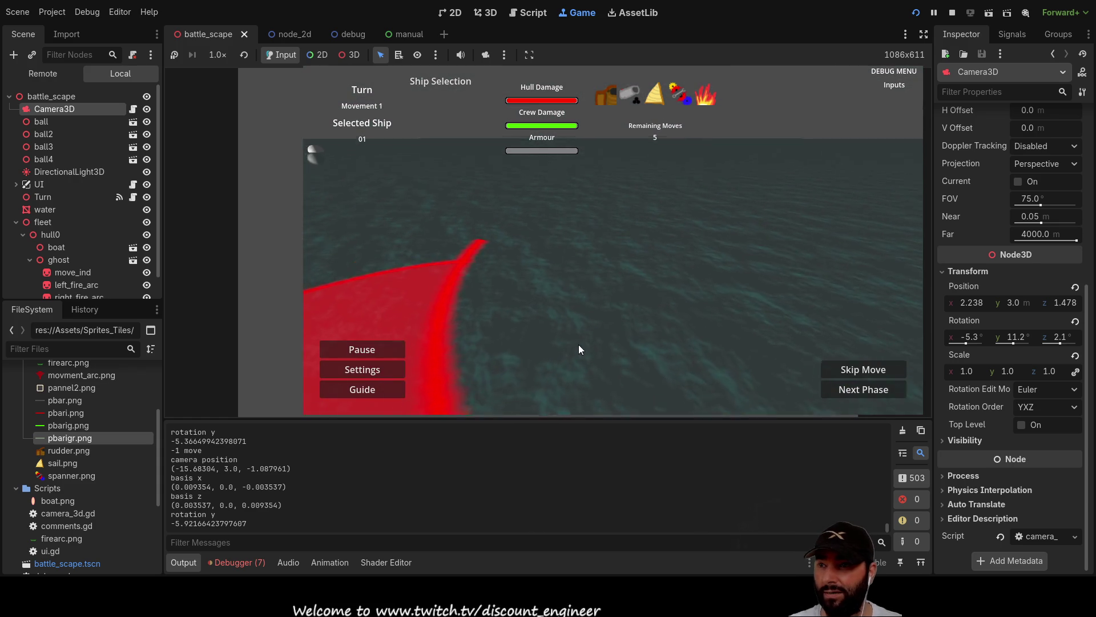
pyautogui.press('q')
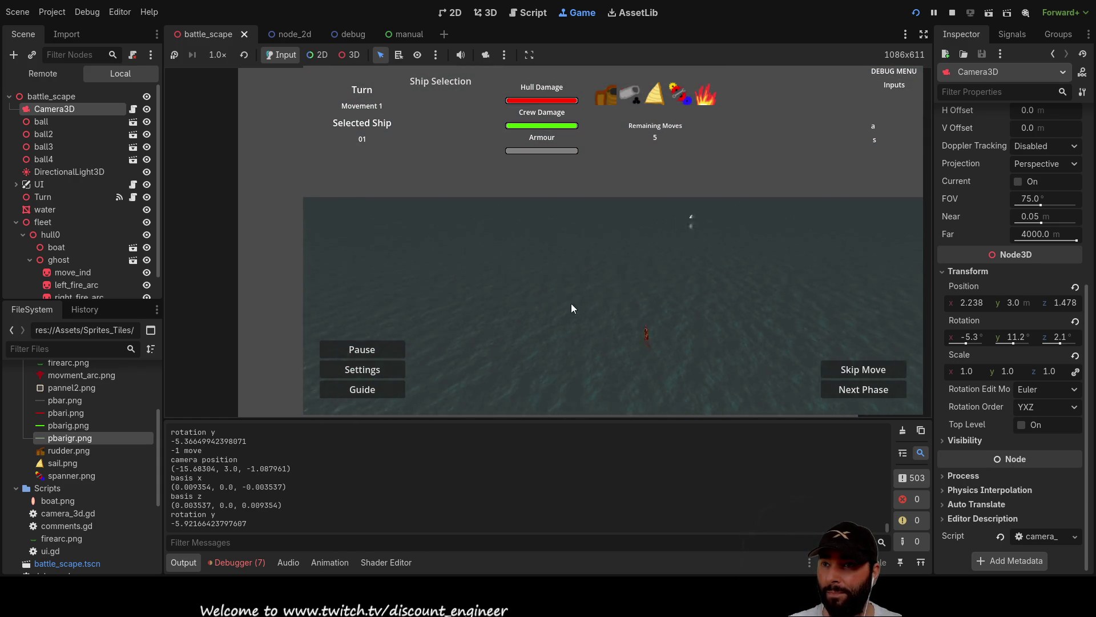
pyautogui.click(953, 12)
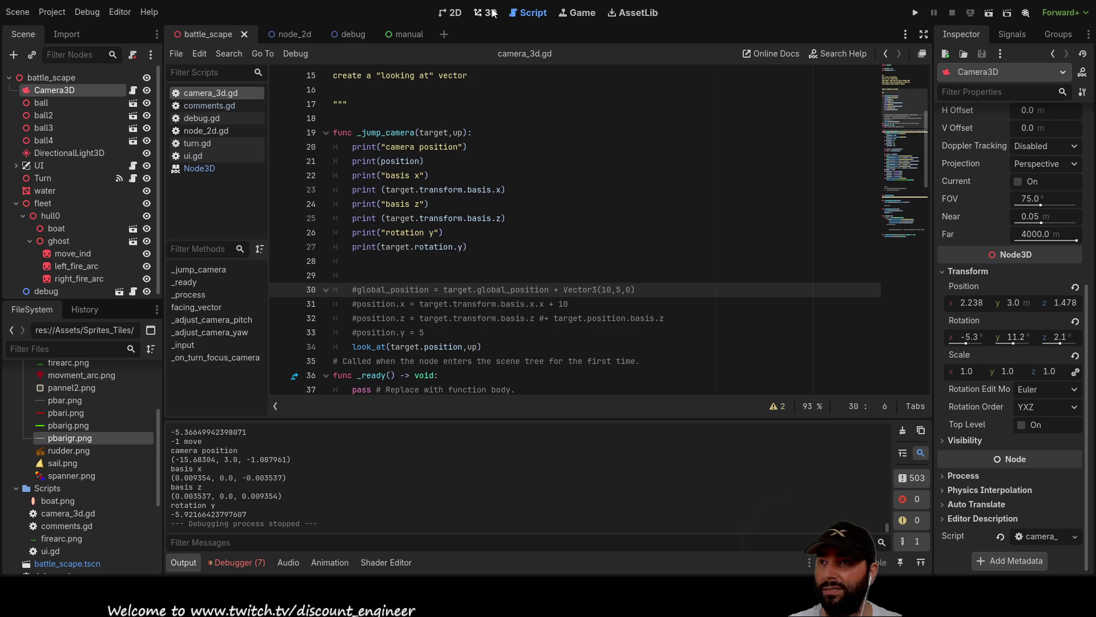
# In the battle_scape 3D view, frame the Camera3D, adjust the view, and select the white ball.
pyautogui.click(485, 12)
pyautogui.press('f')
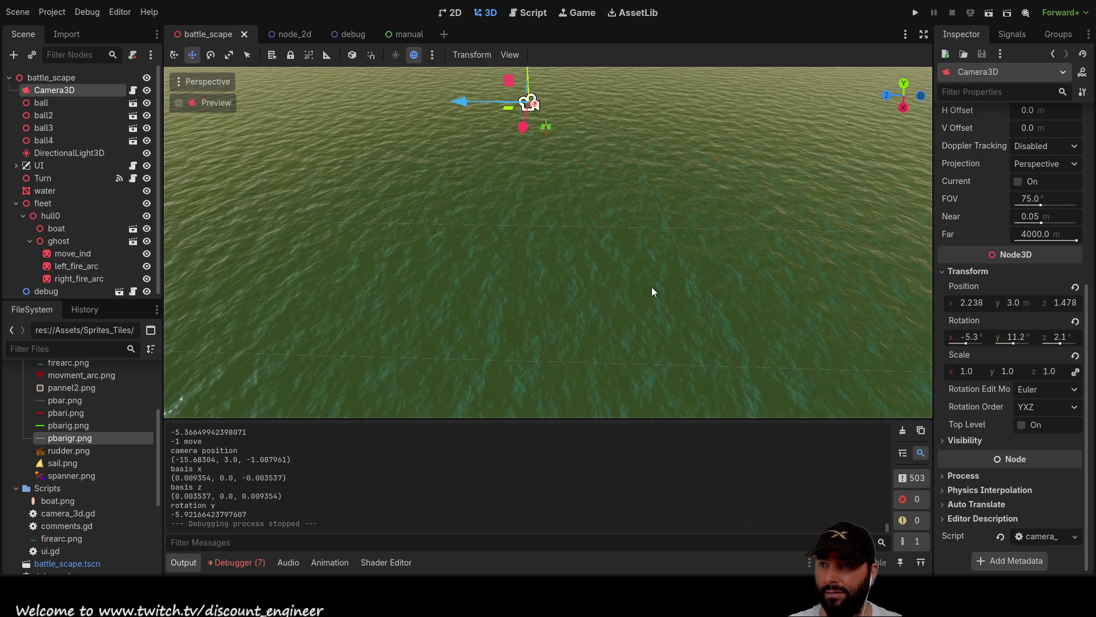
pyautogui.press('w')
pyautogui.moveTo(626, 248)
pyautogui.mouseDown()
pyautogui.moveTo(605, 229)
pyautogui.moveTo(617, 262)
pyautogui.moveTo(599, 228)
pyautogui.moveTo(634, 225)
pyautogui.moveTo(617, 133)
pyautogui.moveTo(484, 123)
pyautogui.moveTo(471, 111)
pyautogui.moveTo(377, 337)
pyautogui.moveTo(380, 309)
pyautogui.moveTo(400, 304)
pyautogui.moveTo(383, 342)
pyautogui.moveTo(386, 311)
pyautogui.moveTo(399, 311)
pyautogui.moveTo(392, 326)
pyautogui.moveTo(380, 312)
pyautogui.moveTo(377, 400)
pyautogui.moveTo(382, 303)
pyautogui.moveTo(397, 294)
pyautogui.moveTo(386, 260)
pyautogui.mouseUp()
pyautogui.moveTo(363, 299)
pyautogui.mouseDown()
pyautogui.moveTo(358, 283)
pyautogui.moveTo(307, 292)
pyautogui.moveTo(298, 264)
pyautogui.moveTo(299, 318)
pyautogui.moveTo(321, 321)
pyautogui.mouseUp()
pyautogui.moveTo(503, 303); pyautogui.dragTo(513, 302)
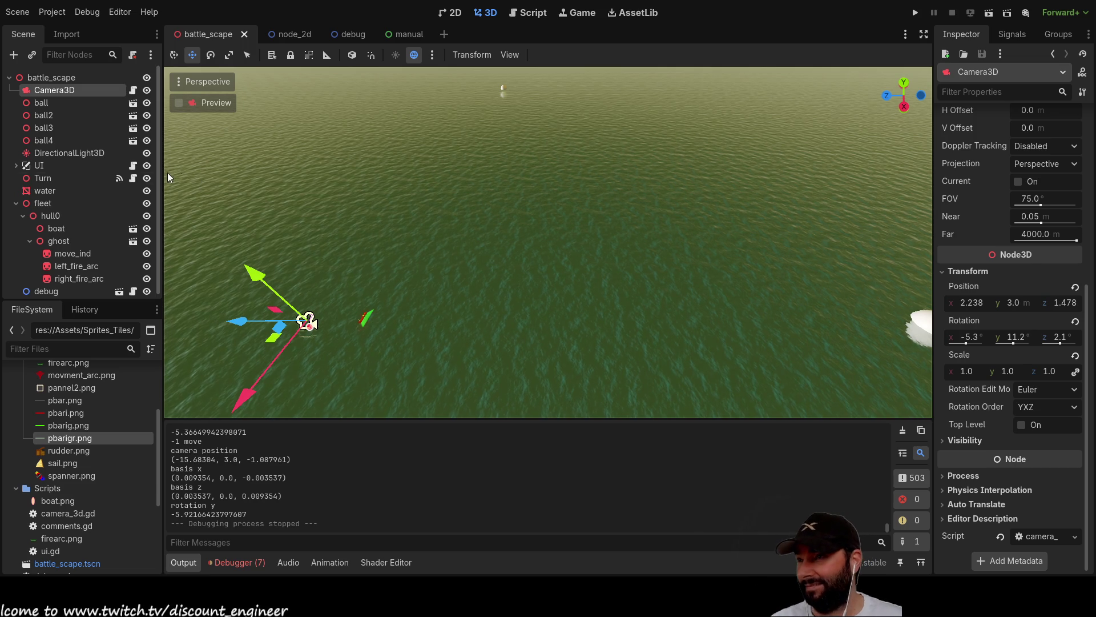
pyautogui.click(920, 321)
# Paste a copy of the ball under ball, drag it along the Z axis, and launch the game.
pyautogui.scroll(-5, 748, 322)
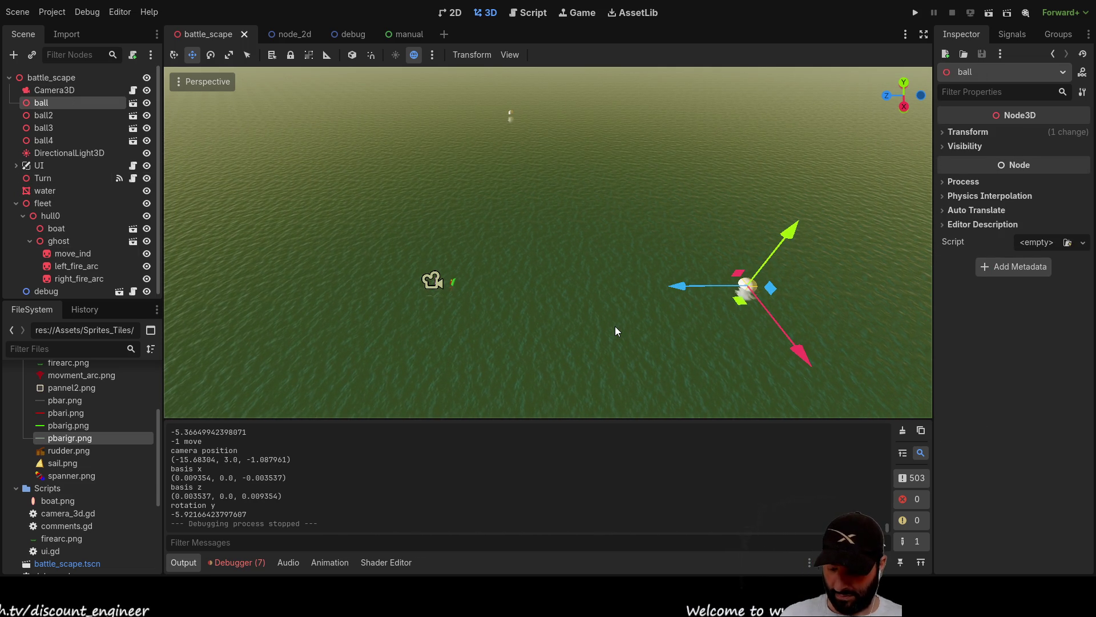
pyautogui.hotkey('ctrl', 'v')
pyautogui.scroll(-5, 660, 319)
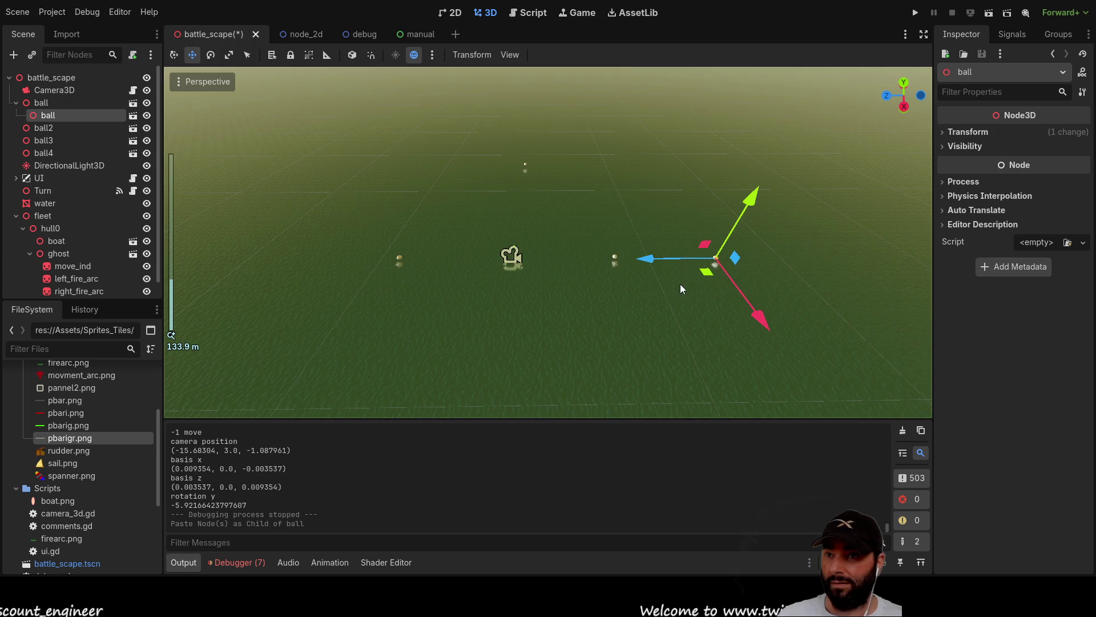
pyautogui.moveTo(651, 260)
pyautogui.mouseDown()
pyautogui.moveTo(491, 268)
pyautogui.moveTo(495, 289)
pyautogui.mouseUp()
pyautogui.scroll(15, 497, 288)
pyautogui.moveTo(545, 352)
pyautogui.mouseDown()
pyautogui.moveTo(395, 337)
pyautogui.moveTo(284, 343)
pyautogui.mouseUp()
pyautogui.moveTo(528, 289)
pyautogui.mouseDown()
pyautogui.moveTo(364, 324)
pyautogui.moveTo(548, 339)
pyautogui.mouseUp()
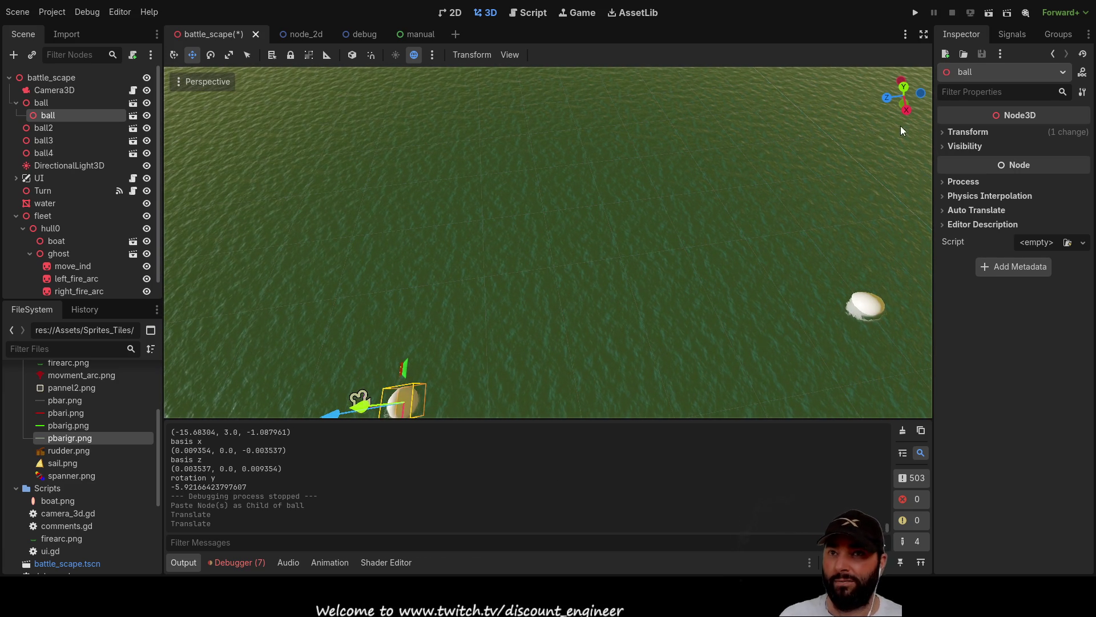
pyautogui.click(915, 14)
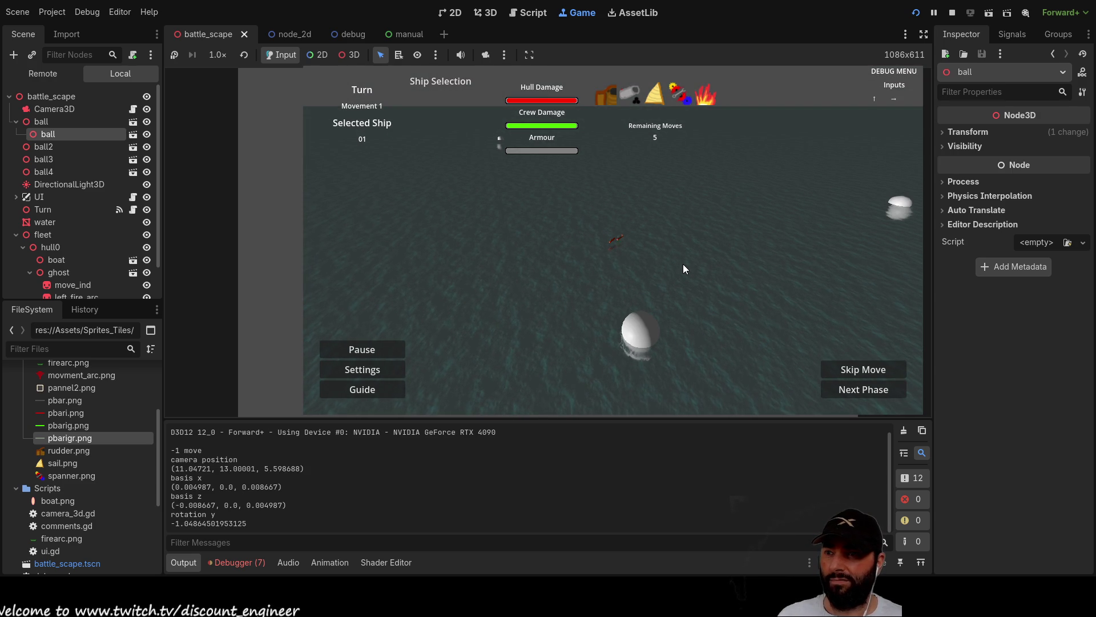
# Jump the game camera through four angles around the ball and move the ship forward.
pyautogui.press('Right')
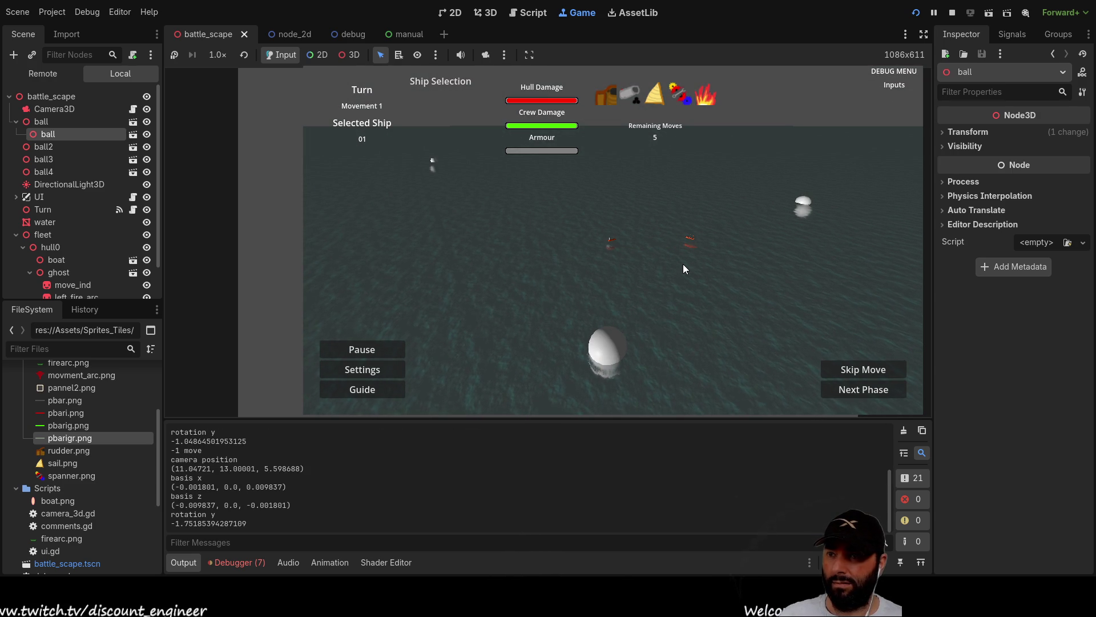
pyautogui.press('Right')
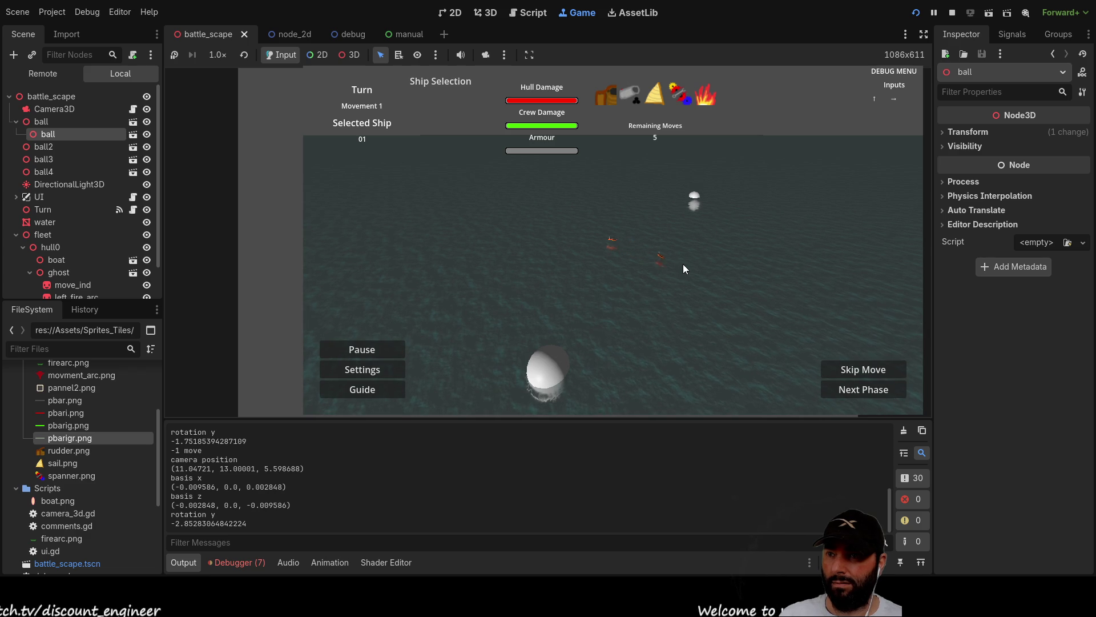
pyautogui.press('Right')
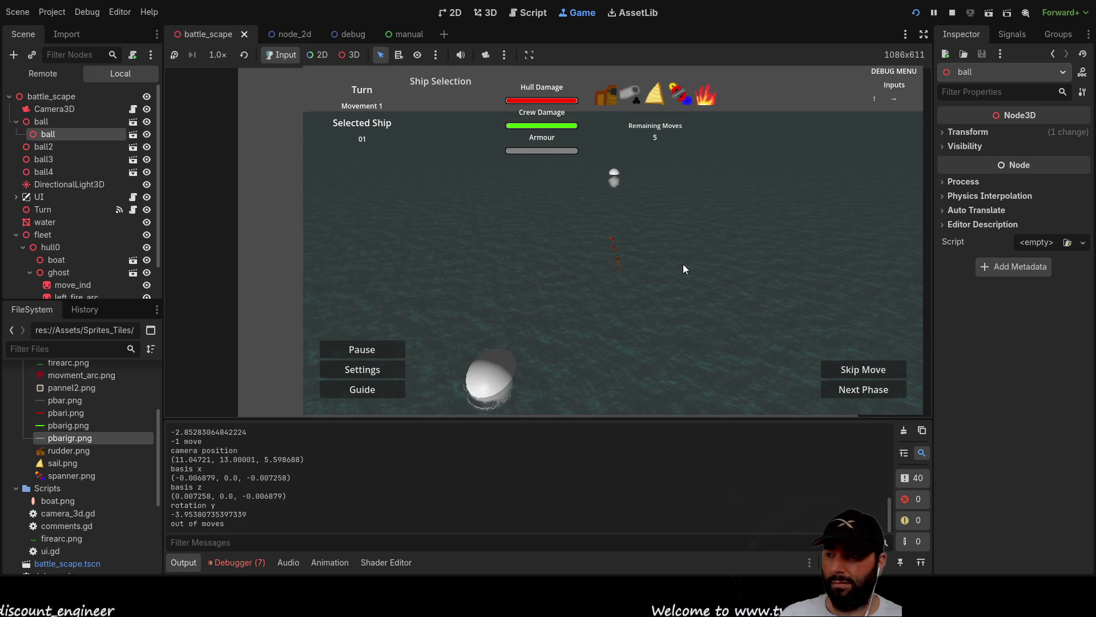
pyautogui.press('Right')
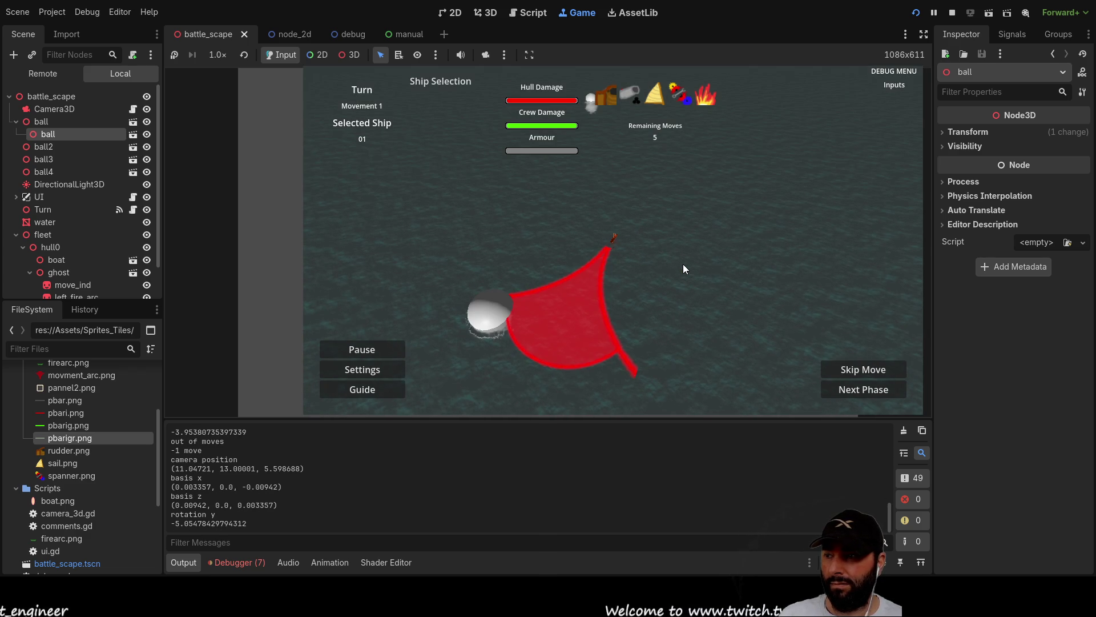
pyautogui.press('Up')
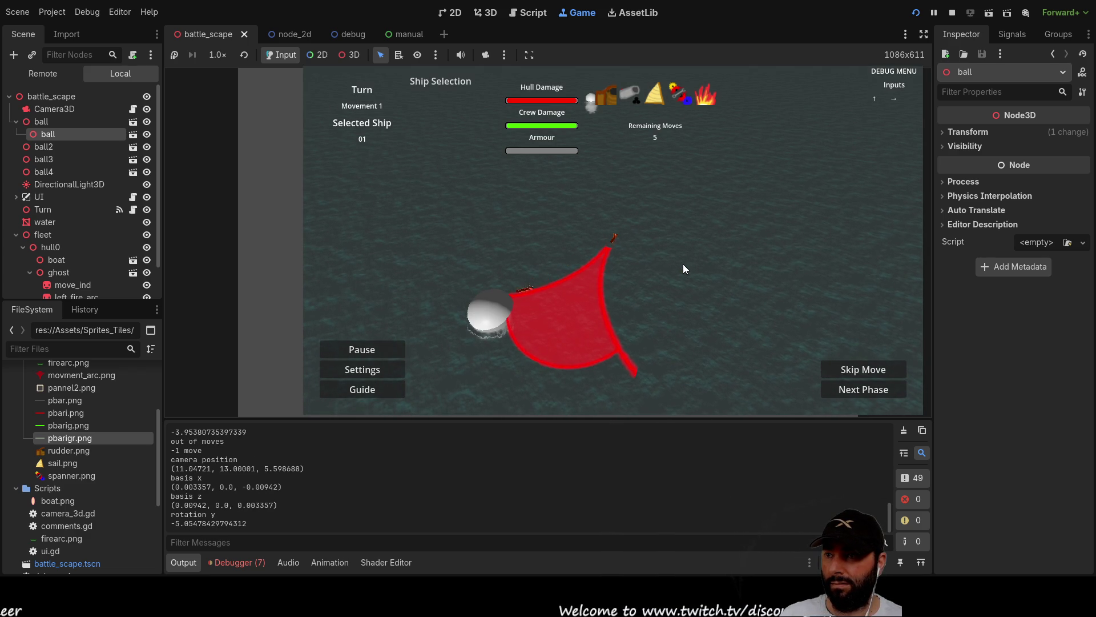
pyautogui.press('Up')
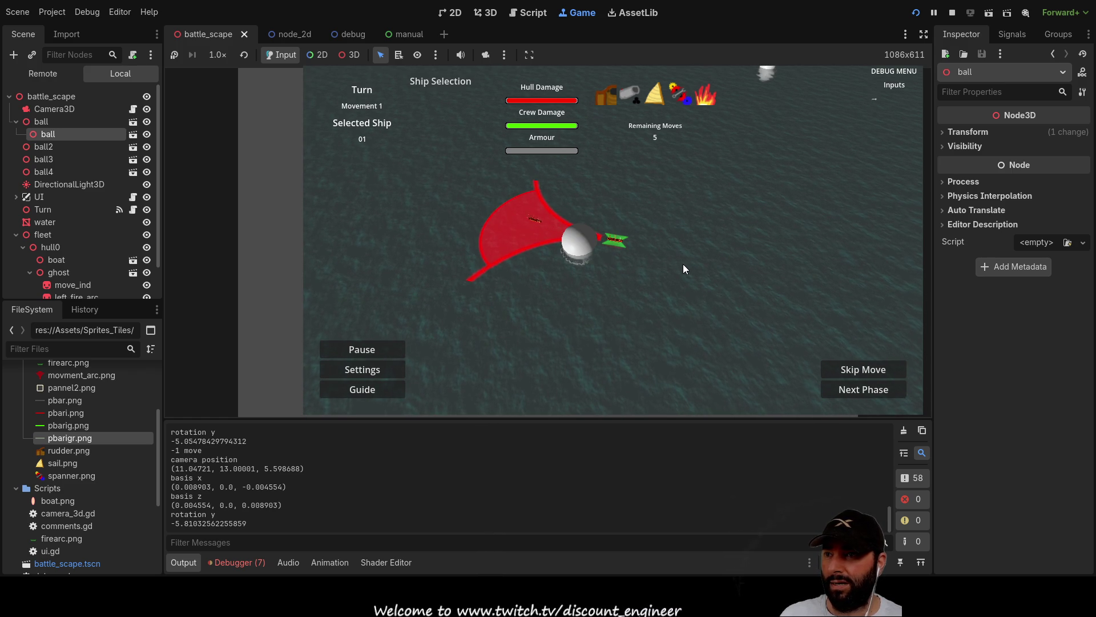
# Rotate the camera once more, stop the game, and return to the camera_3d.gd script.
pyautogui.press('d')
pyautogui.press('s')
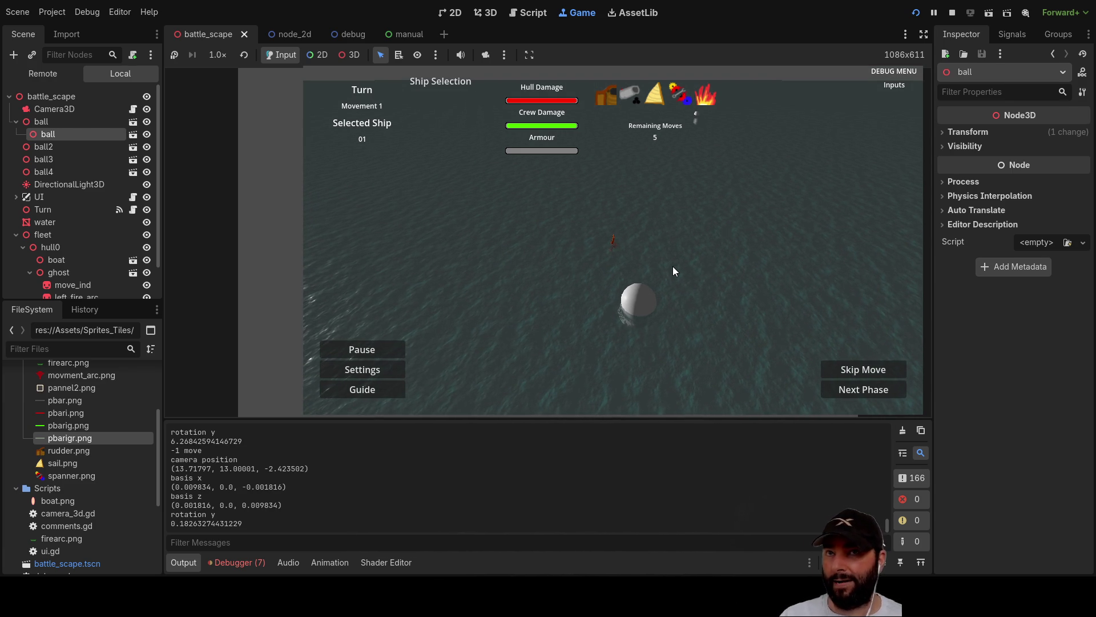
pyautogui.click(953, 12)
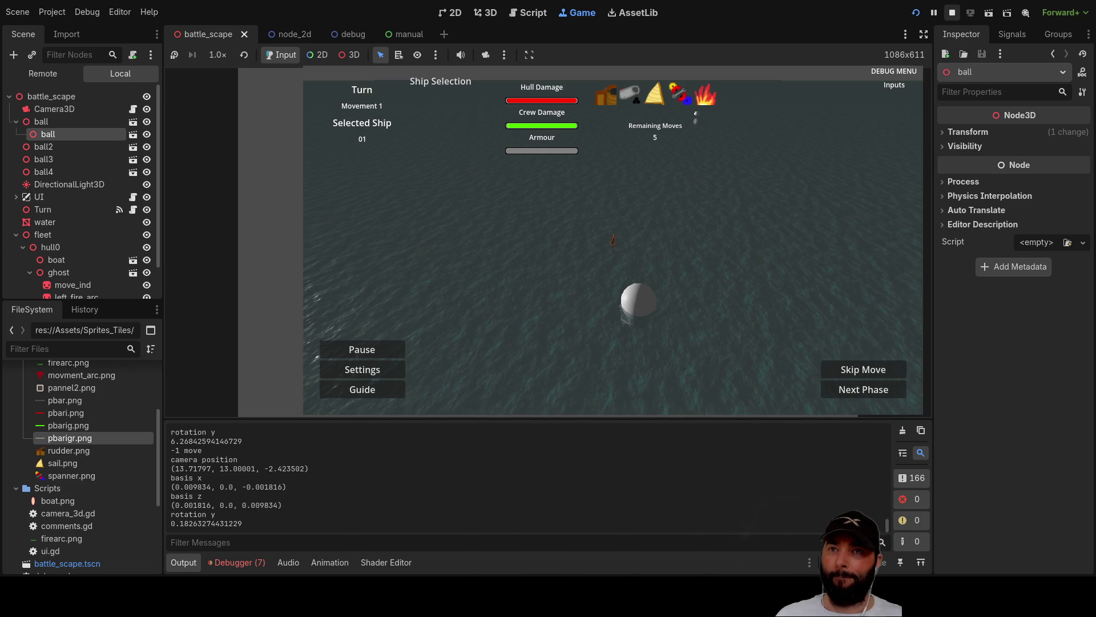
pyautogui.click(529, 12)
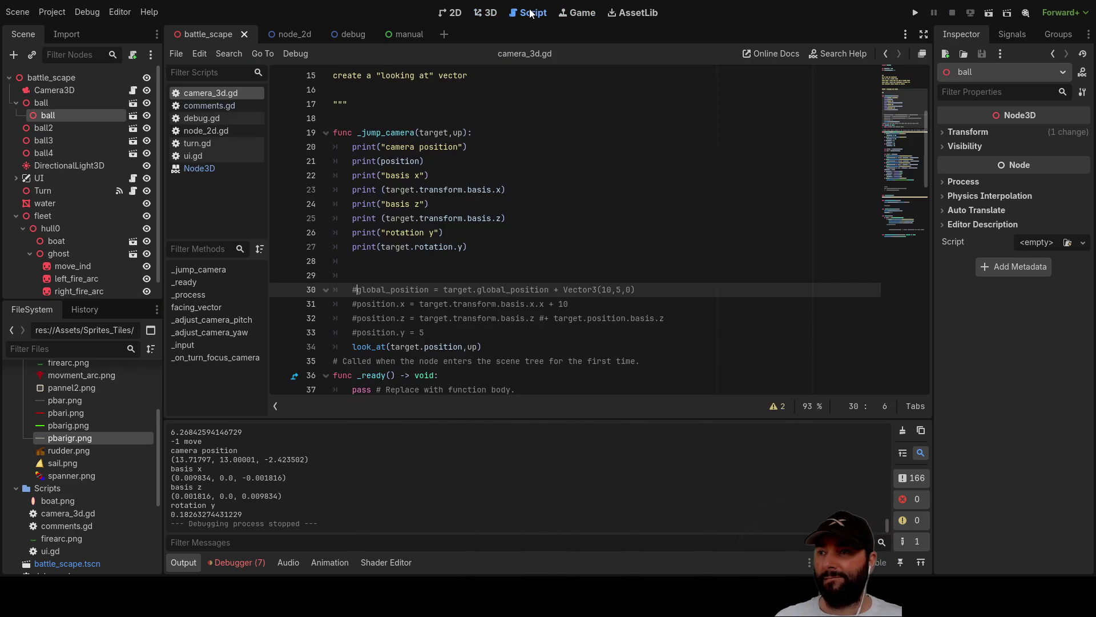
# Move through lines 26–28 of _jump_camera and leave empty line 28 at one indent level.
pyautogui.doubleClick(418, 232)
pyautogui.press('Down')
pyautogui.press('Down')
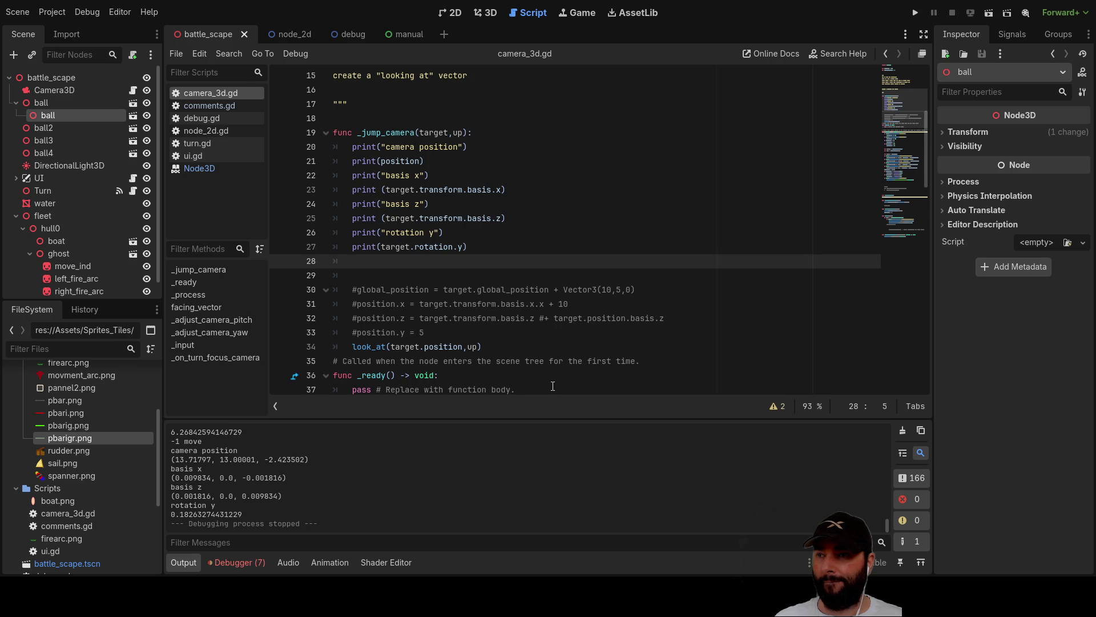
pyautogui.press('Up')
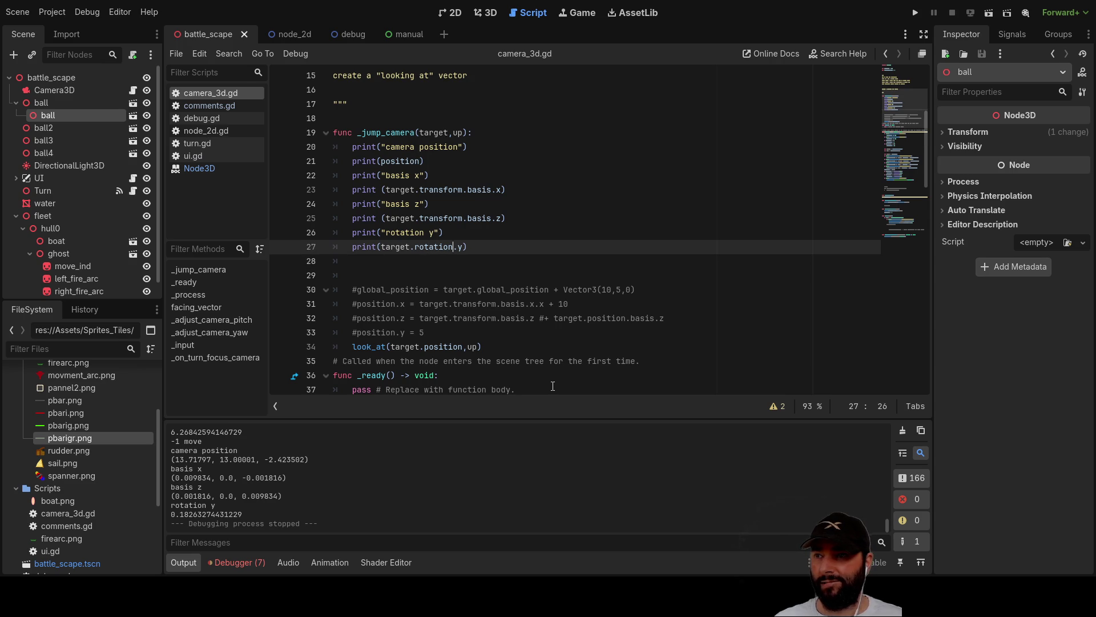
pyautogui.press('Right')
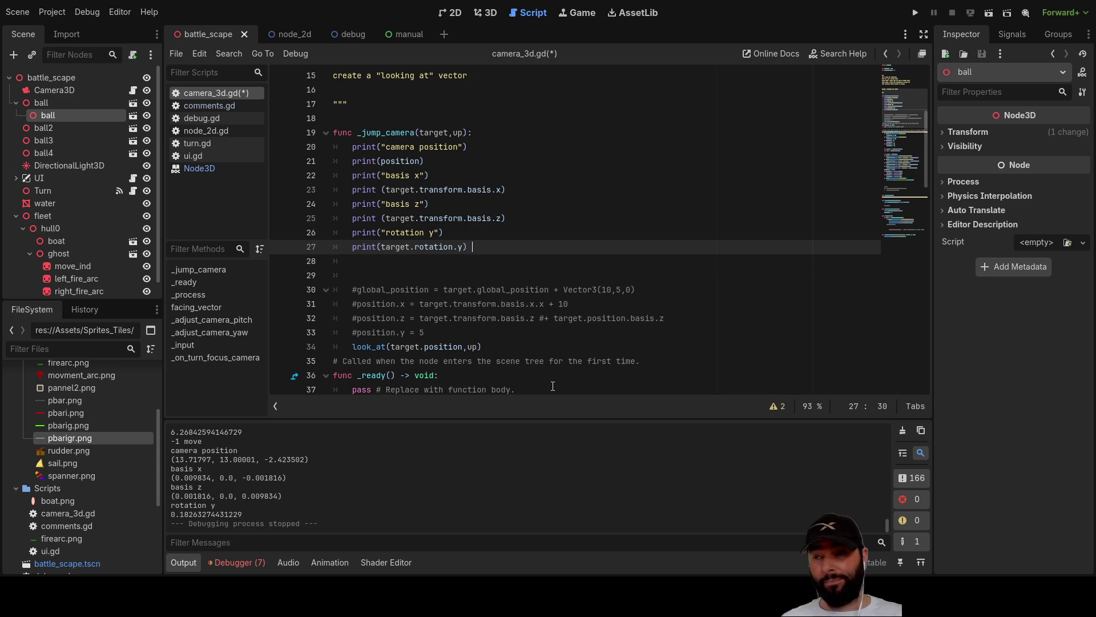
pyautogui.press('Down')
pyautogui.press('Up')
pyautogui.press('Down')
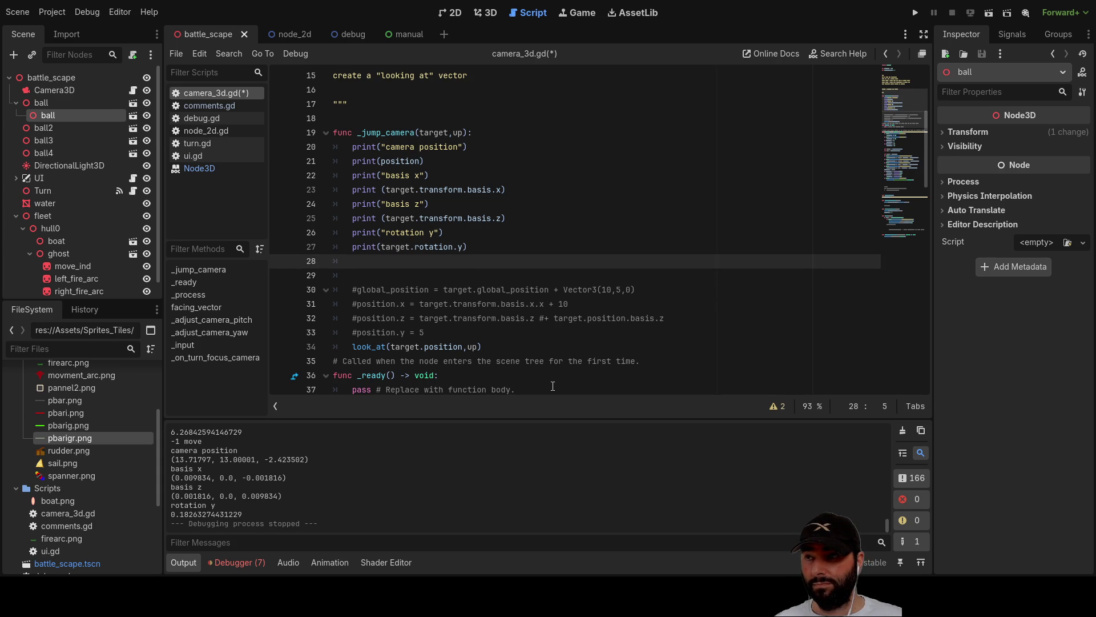
pyautogui.press('Tab')
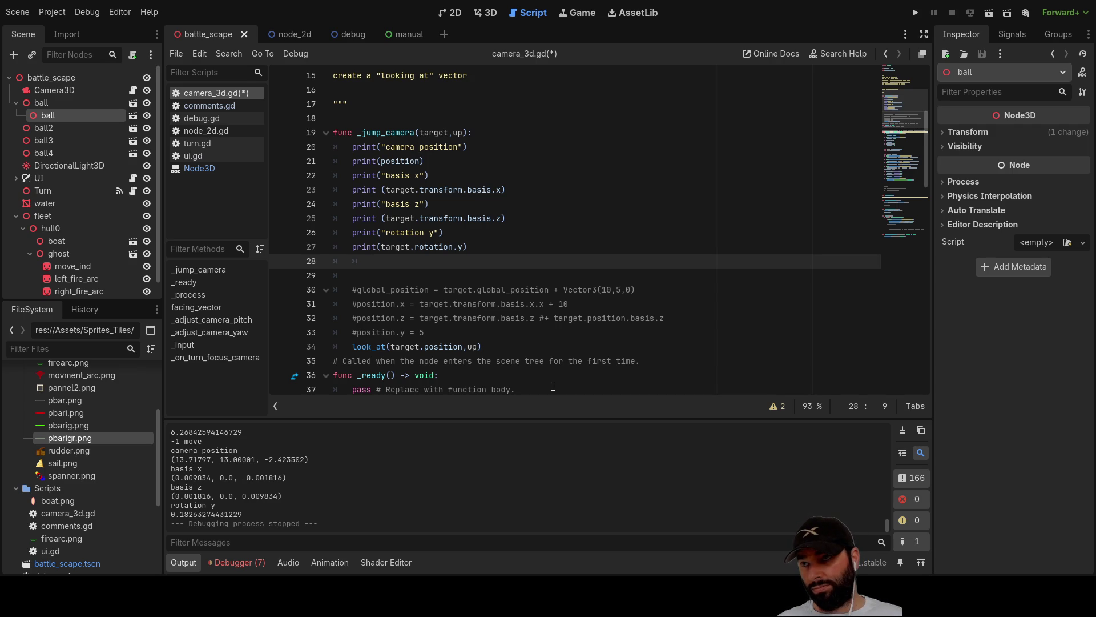
pyautogui.press('BackSpace')
pyautogui.press('BackSpace')
pyautogui.press('BackSpace')
pyautogui.press('Return')
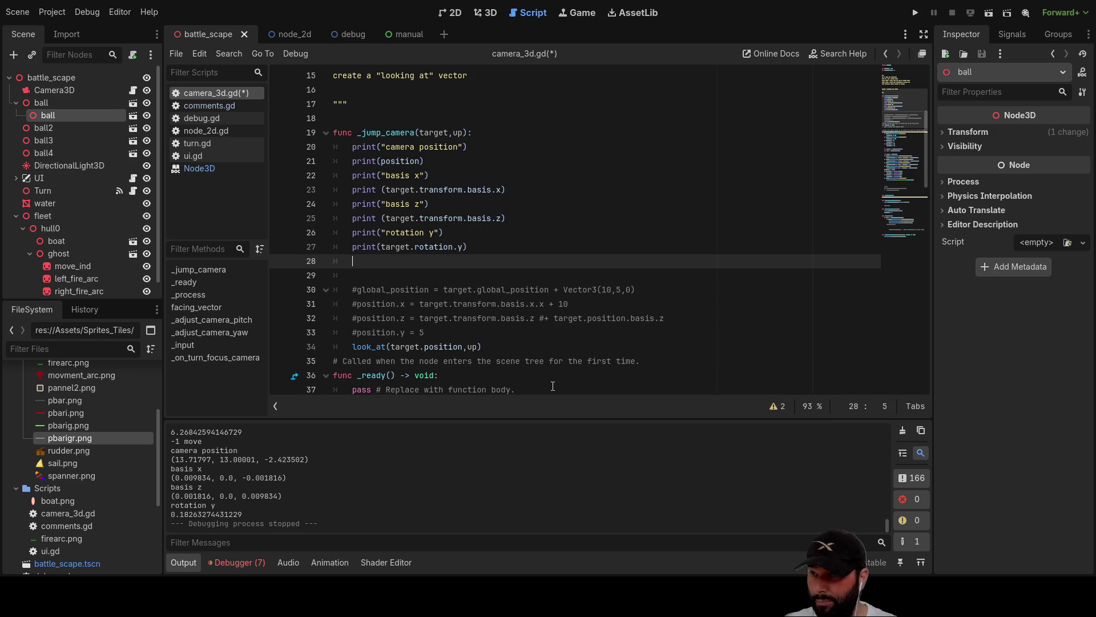
# Delete the blank line before #global_position and remove the # from the position.x line.
pyautogui.press('Down')
pyautogui.press('Down')
pyautogui.press('Up')
pyautogui.press('Up')
pyautogui.press('Delete')
pyautogui.press('Down')
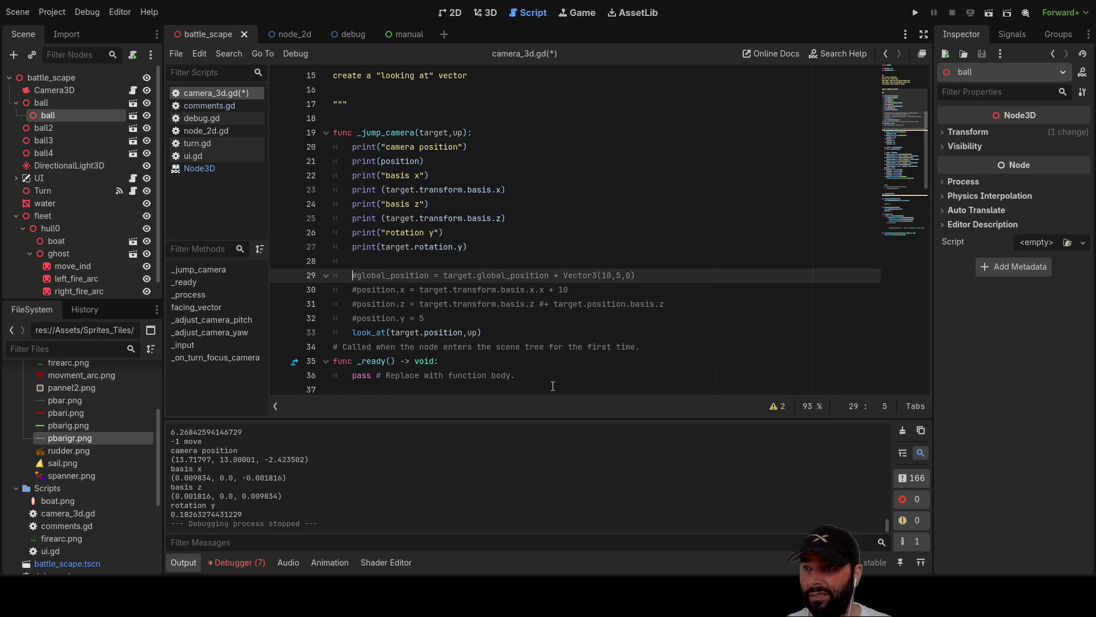
pyautogui.press('Down')
pyautogui.press('Delete')
# Delete 'transform.basis.' and the extra '.x' so line 30 reads position.x = target.x + 10.
pyautogui.press('Right')
pyautogui.press('Right')
pyautogui.press('Right')
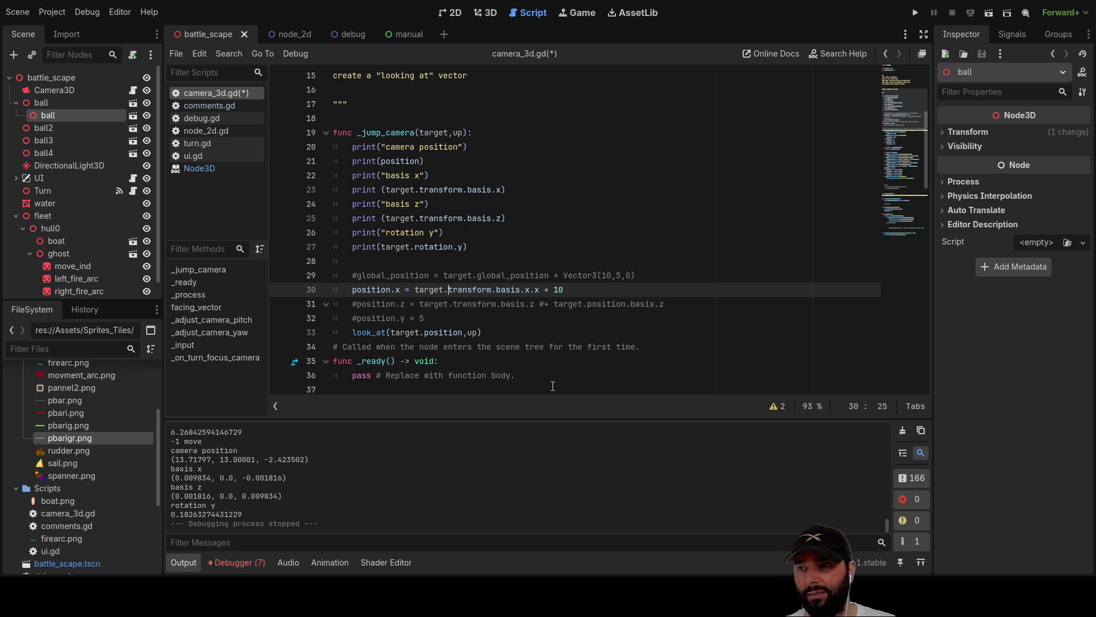
pyautogui.hotkey('shift', 'Right')
pyautogui.hotkey('shift', 'Right')
pyautogui.hotkey('shift', 'Right')
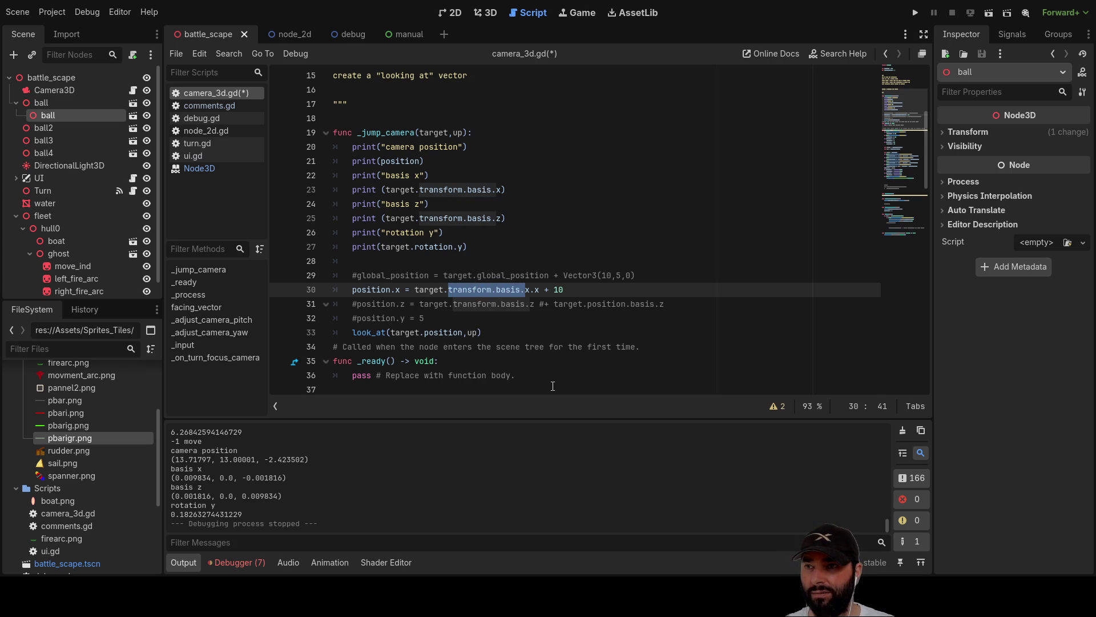
pyautogui.press('Delete')
pyautogui.hotkey('shift', 'Right')
pyautogui.hotkey('shift', 'Right')
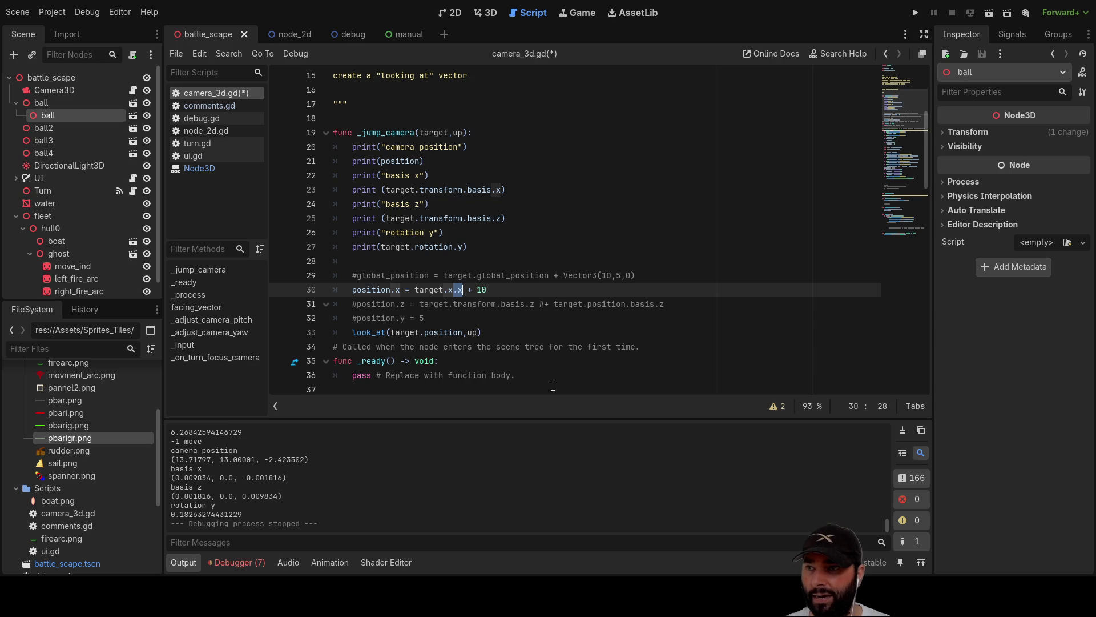
pyautogui.press('Delete')
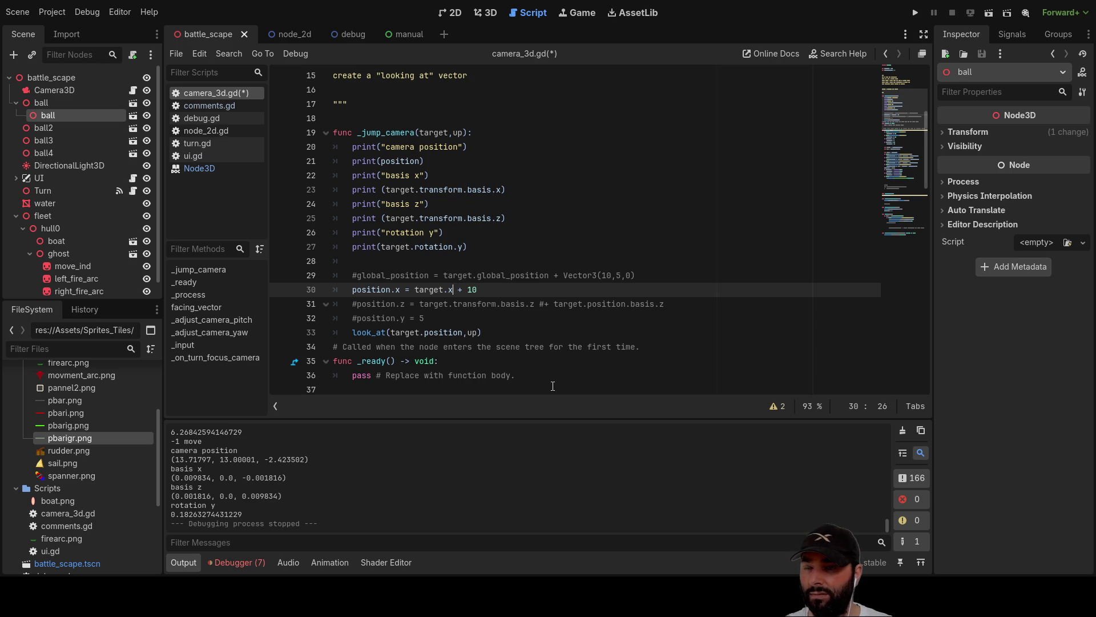
pyautogui.press('Right')
pyautogui.press('Right')
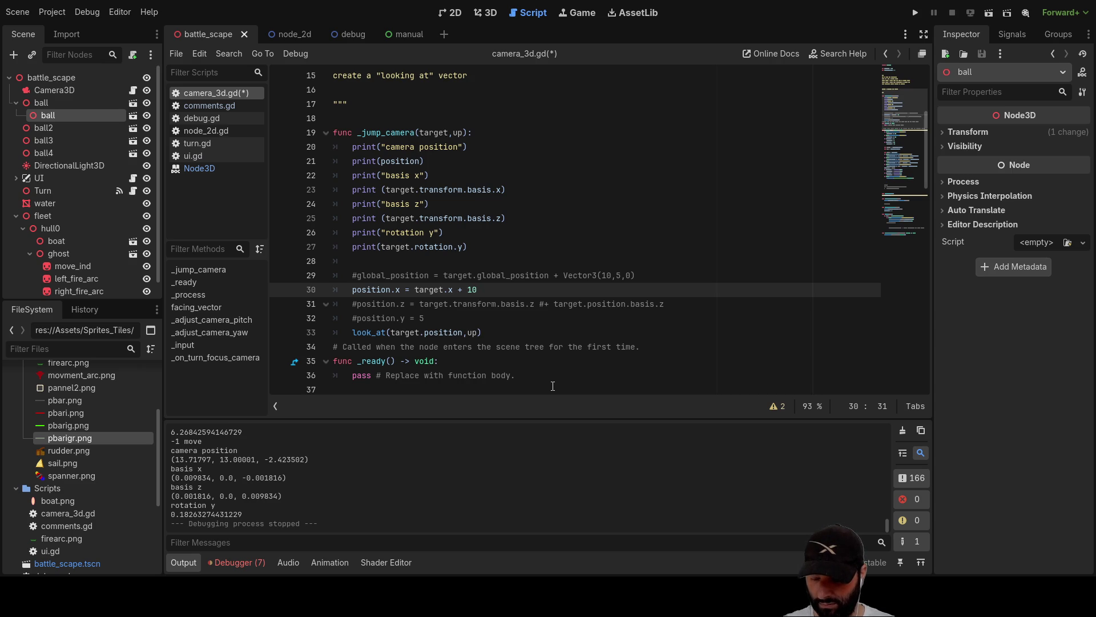
# Append *sin() after 10 on line 30.
pyautogui.write('sin')
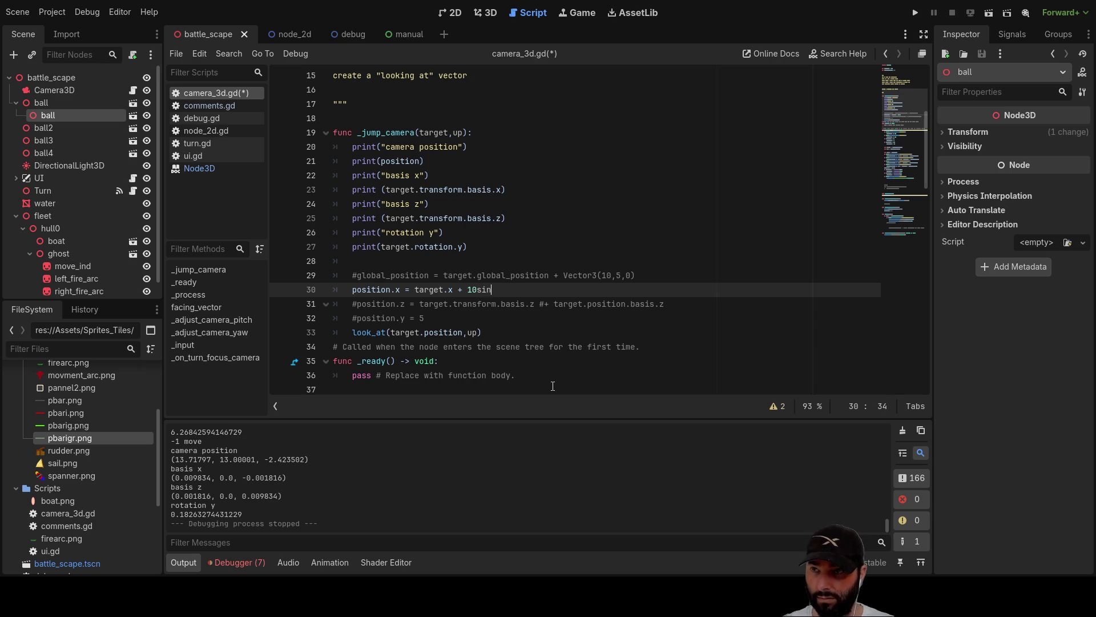
pyautogui.write('()')
pyautogui.press('Left')
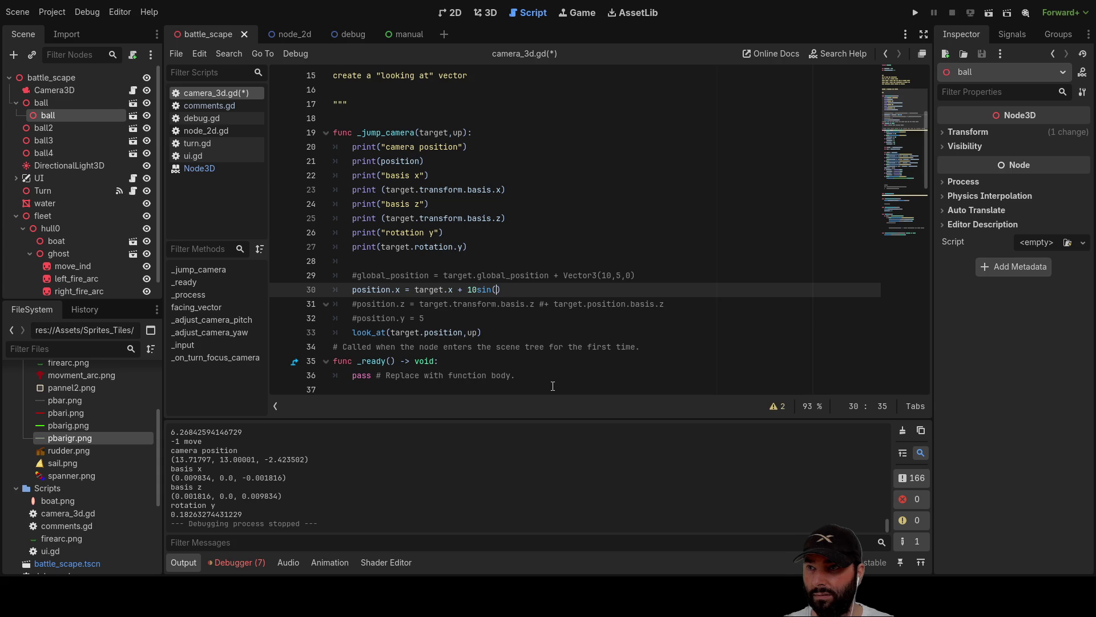
pyautogui.press('Left')
pyautogui.press('Left')
pyautogui.press('Left')
pyautogui.write('*')
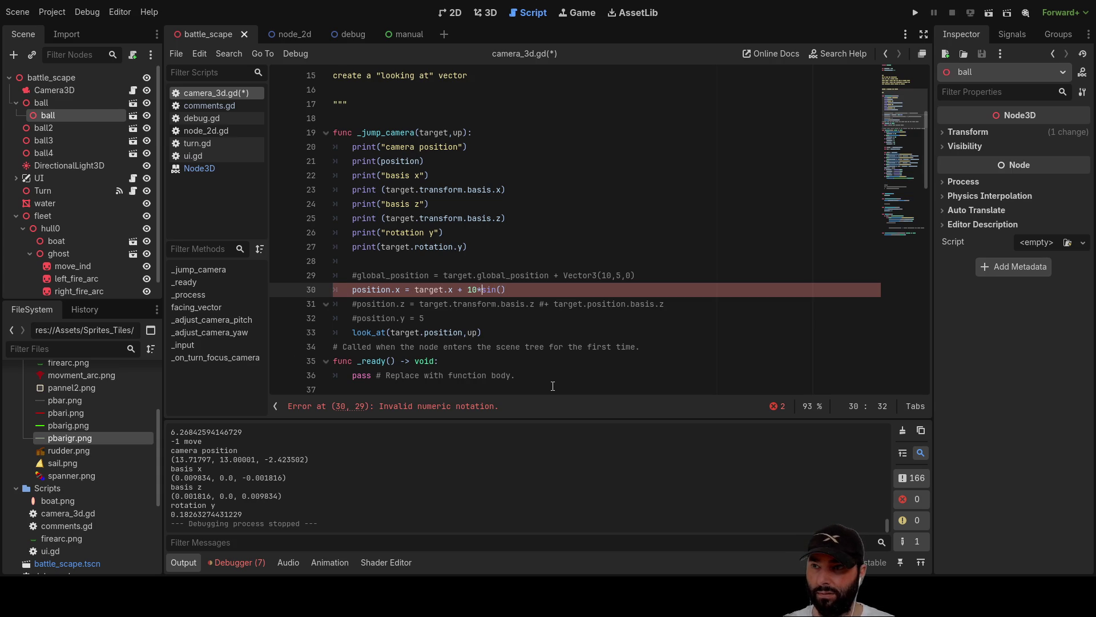
pyautogui.press('Right')
pyautogui.press('Right')
pyautogui.press('Right')
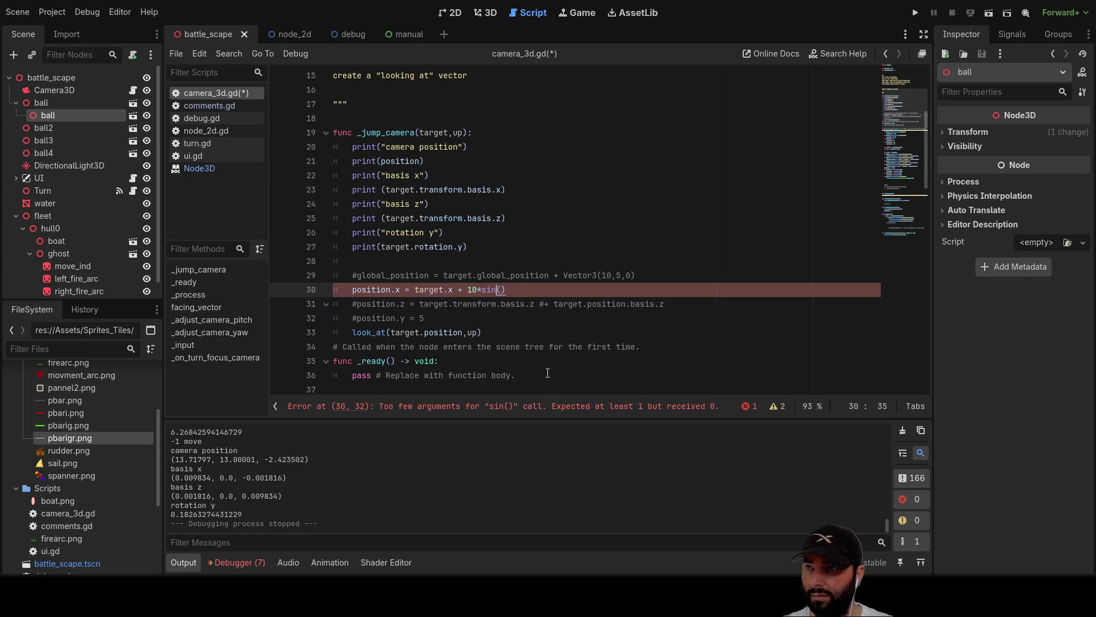
# Copy target.rotation.y from line 27 into the empty sin() parentheses on line 30.
pyautogui.click(387, 246)
pyautogui.moveTo(438, 244); pyautogui.dragTo(463, 244)
pyautogui.click(511, 246)
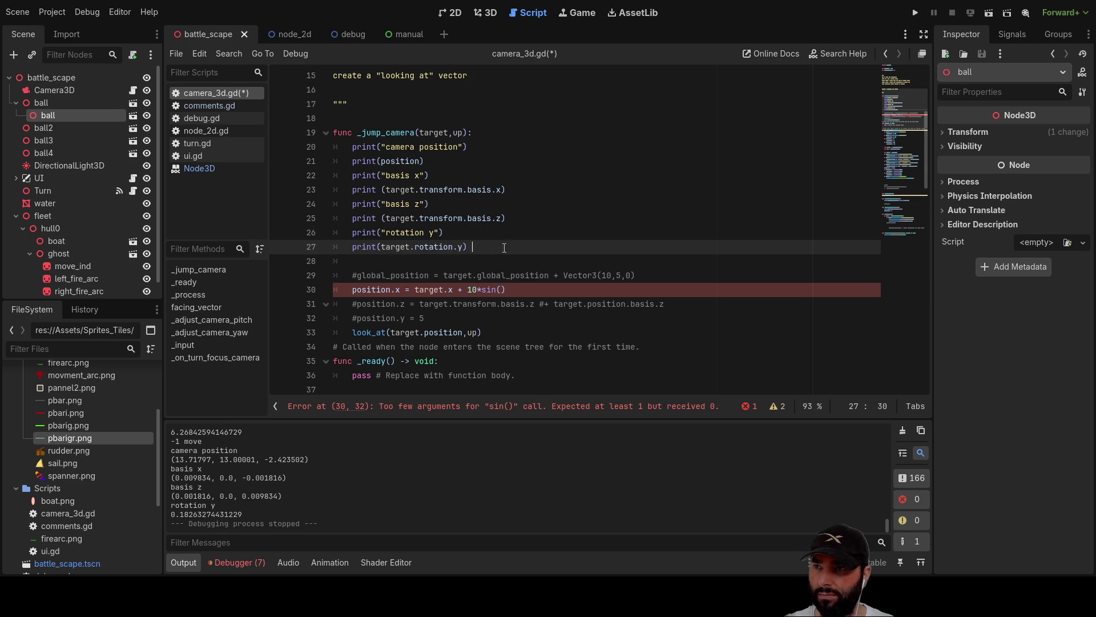
pyautogui.moveTo(380, 246); pyautogui.dragTo(463, 246)
pyautogui.hotkey('ctrl', 'c')
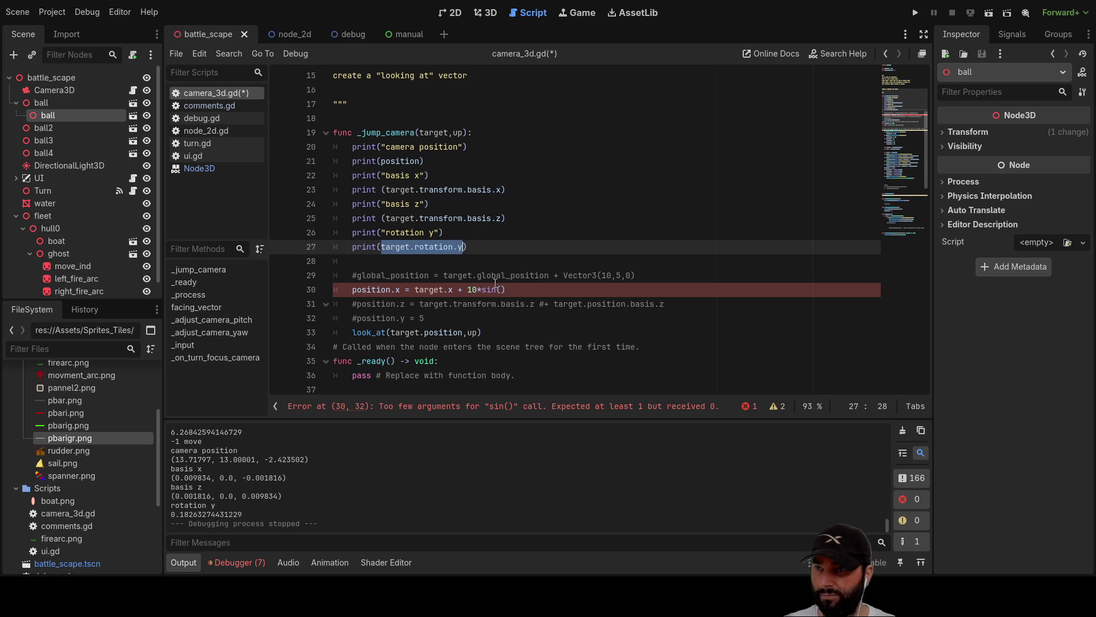
pyautogui.click(501, 290)
pyautogui.hotkey('ctrl', 'v')
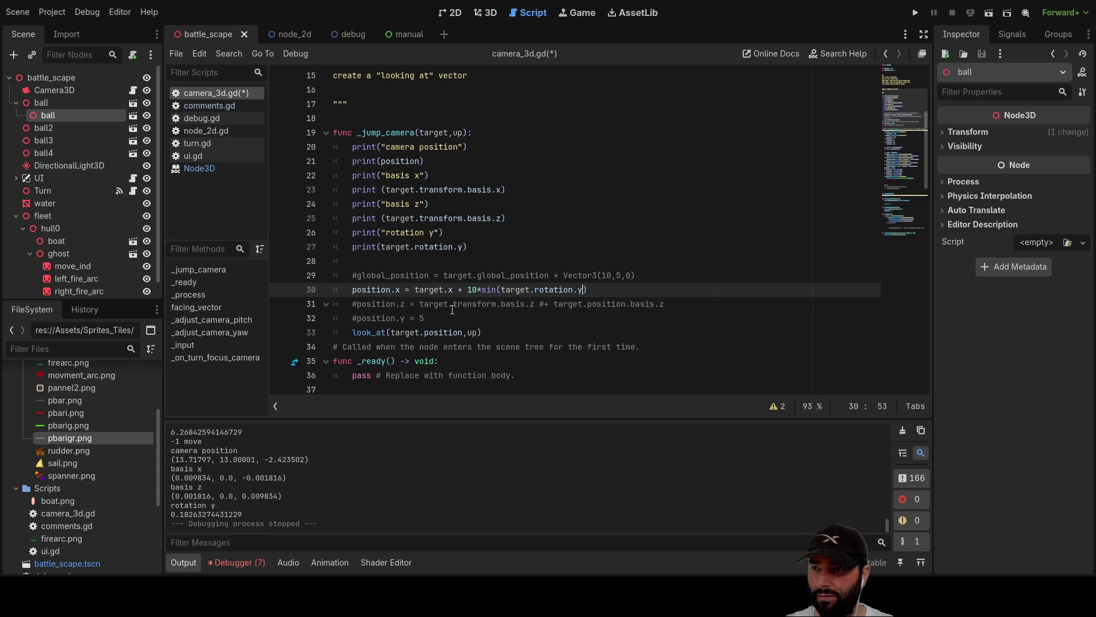
pyautogui.moveTo(454, 304); pyautogui.dragTo(525, 304)
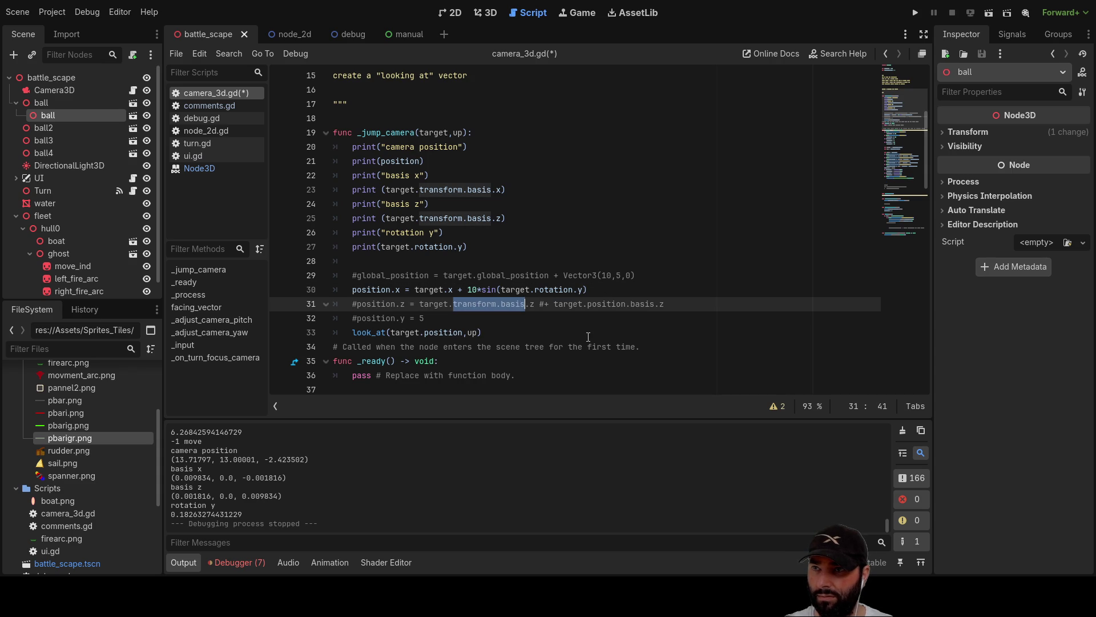
# Replace line 31's basis text with 10*sin(target.rotation.y) and uncomment the position.z line.
pyautogui.press('BackSpace')
pyautogui.press('BackSpace')
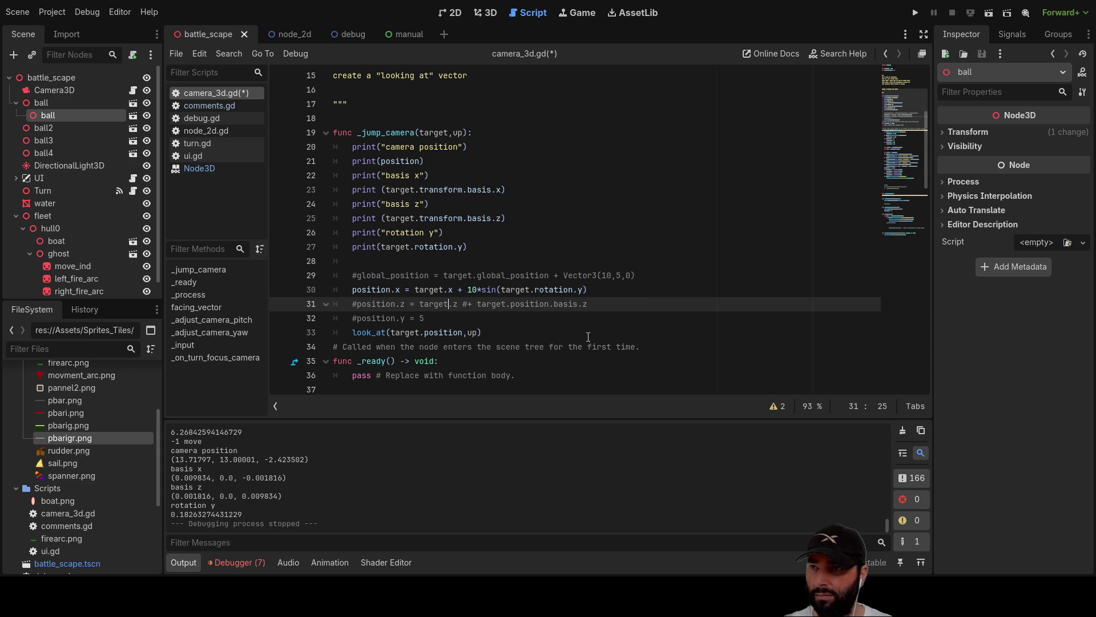
pyautogui.press('BackSpace')
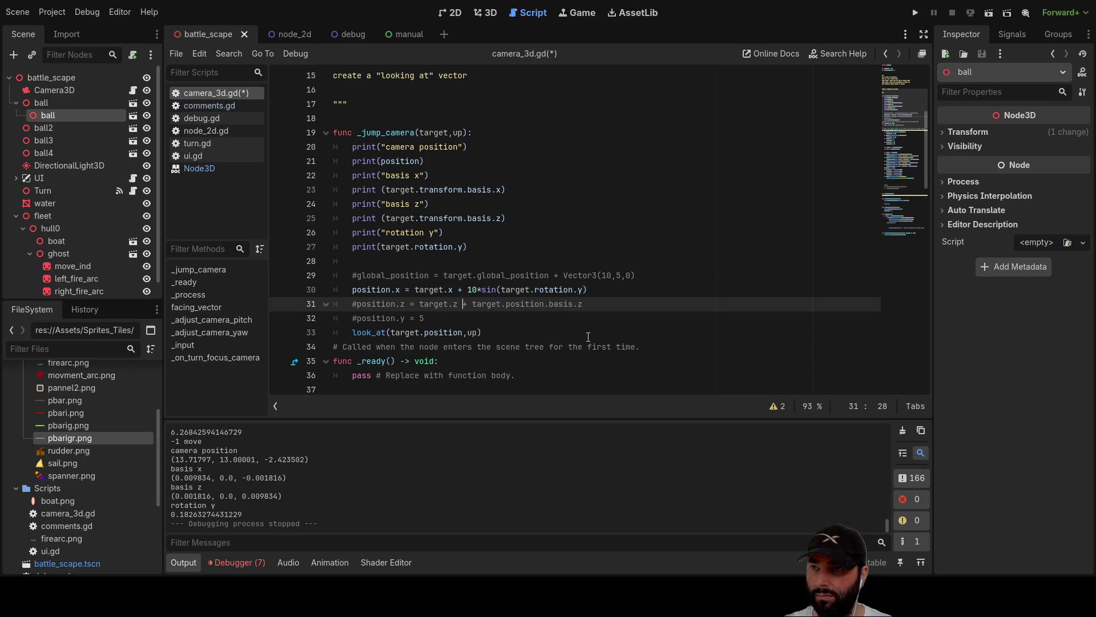
pyautogui.hotkey('shift', 'Right')
pyautogui.hotkey('shift', 'Right')
pyautogui.hotkey('shift', 'Right')
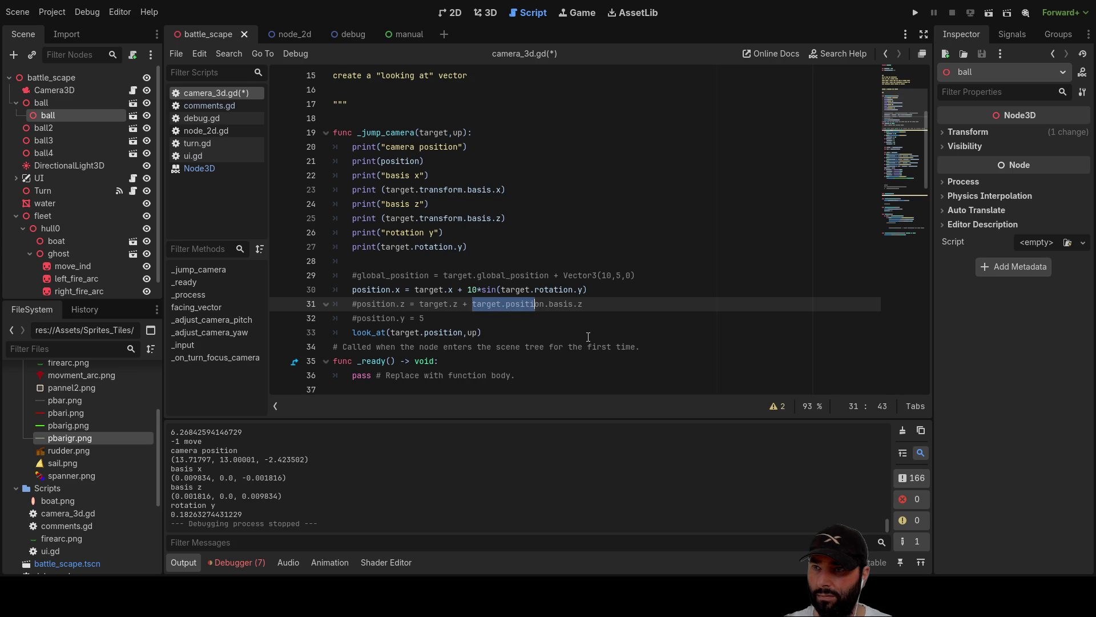
pyautogui.press('BackSpace')
pyautogui.press('Up')
pyautogui.hotkey('shift', 'Right')
pyautogui.hotkey('shift', 'Right')
pyautogui.hotkey('shift', 'Right')
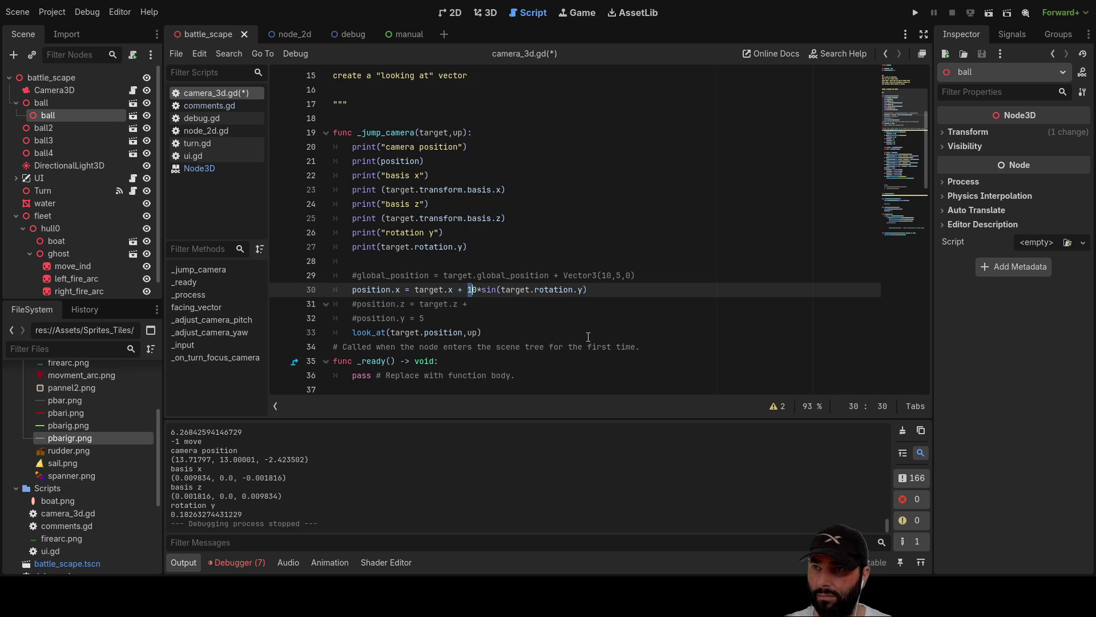
pyautogui.hotkey('shift', 'End')
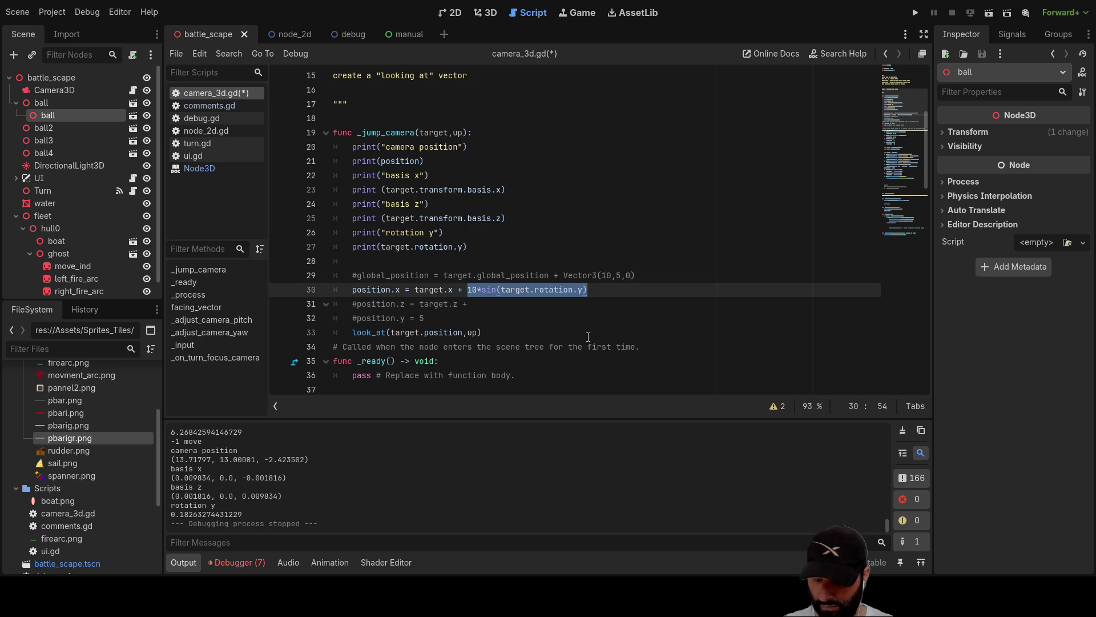
pyautogui.press('Down')
pyautogui.hotkey('ctrl', 'v')
pyautogui.press('Left')
pyautogui.press('Left')
pyautogui.press('Left')
pyautogui.press('Left')
pyautogui.press('Left')
pyautogui.press('Left')
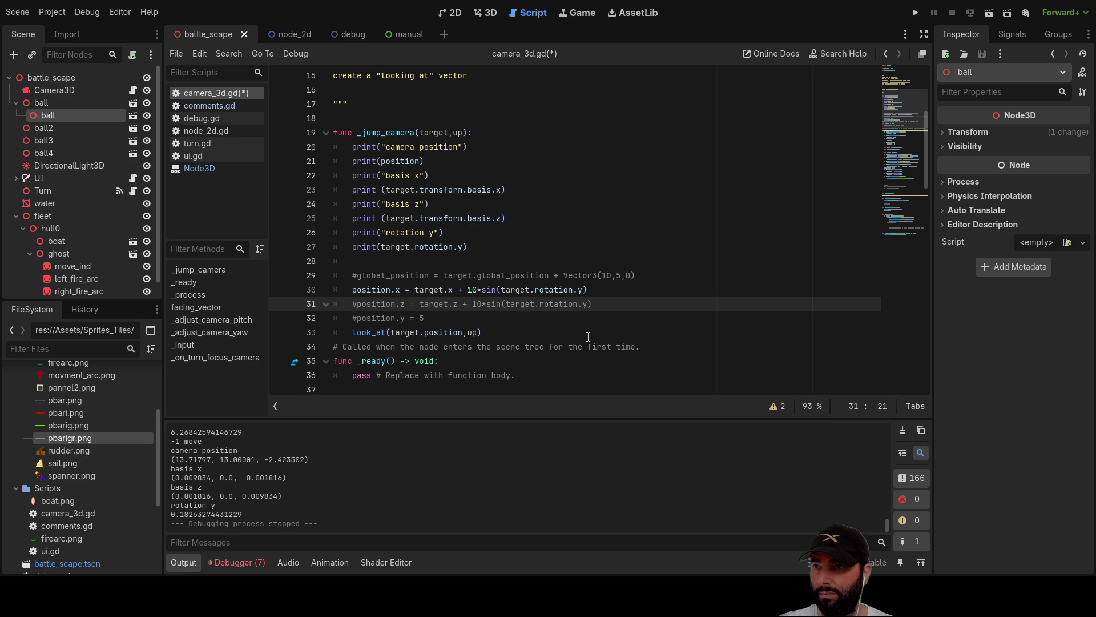
pyautogui.press('Delete')
pyautogui.press('Right')
pyautogui.press('Right')
pyautogui.press('Right')
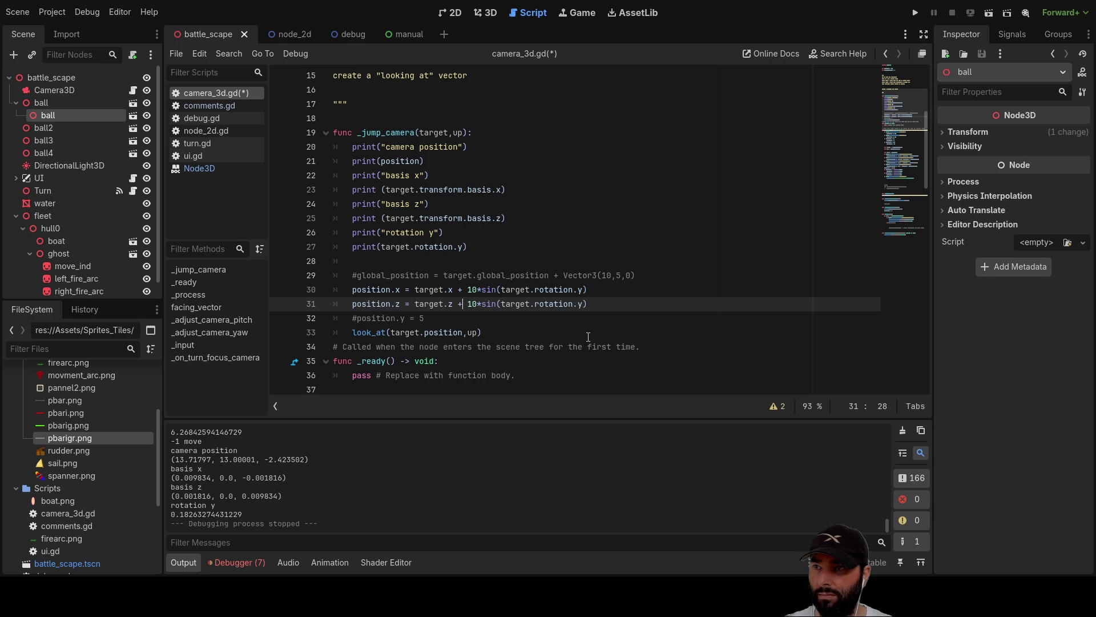
# Uncomment position.y = 5 on line 32.
pyautogui.press('Down')
pyautogui.press('Left')
pyautogui.press('Left')
pyautogui.press('Left')
pyautogui.press('Left')
pyautogui.press('Delete')
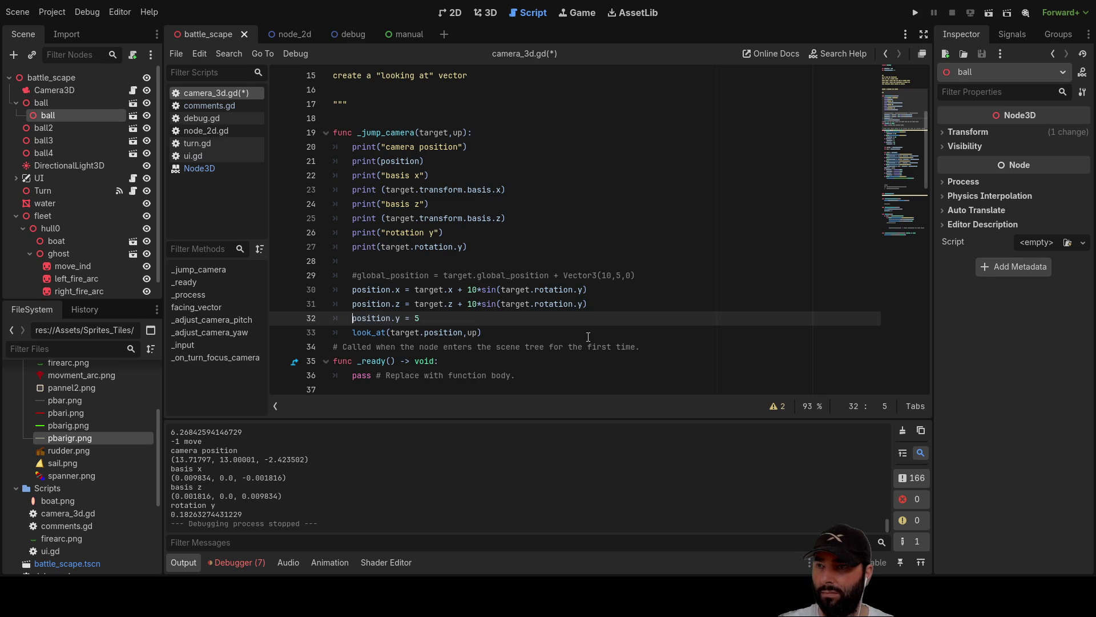
pyautogui.press('Up')
pyautogui.press('Up')
pyautogui.press('Right')
pyautogui.press('Right')
pyautogui.press('Right')
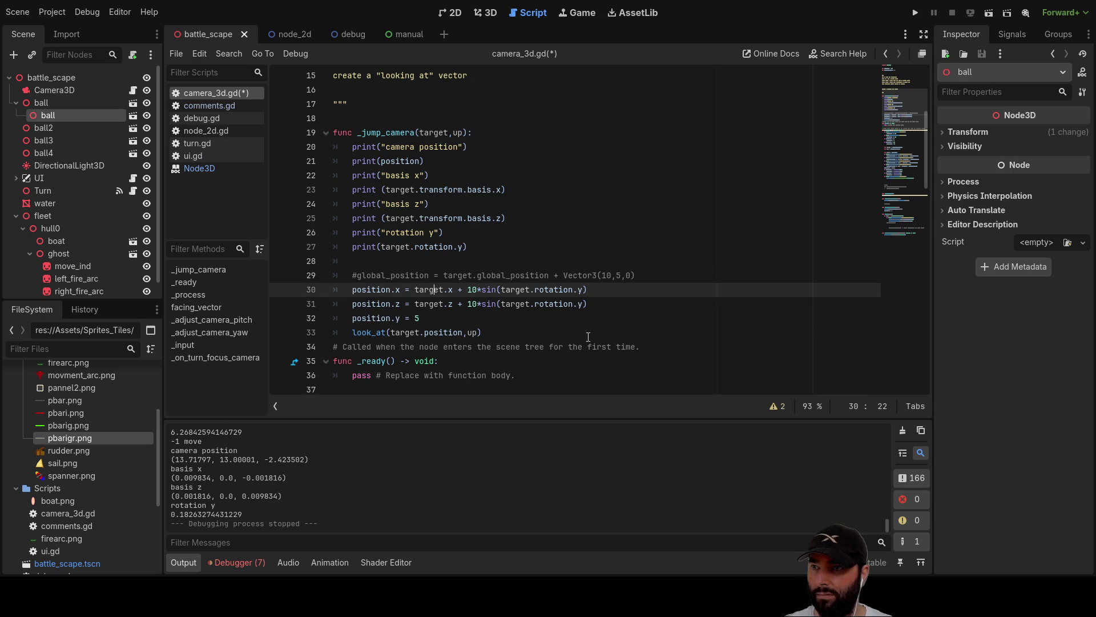
# Change sin to cos so line 31 reads target.z + 10*cos(target.rotation.y).
pyautogui.press('Down')
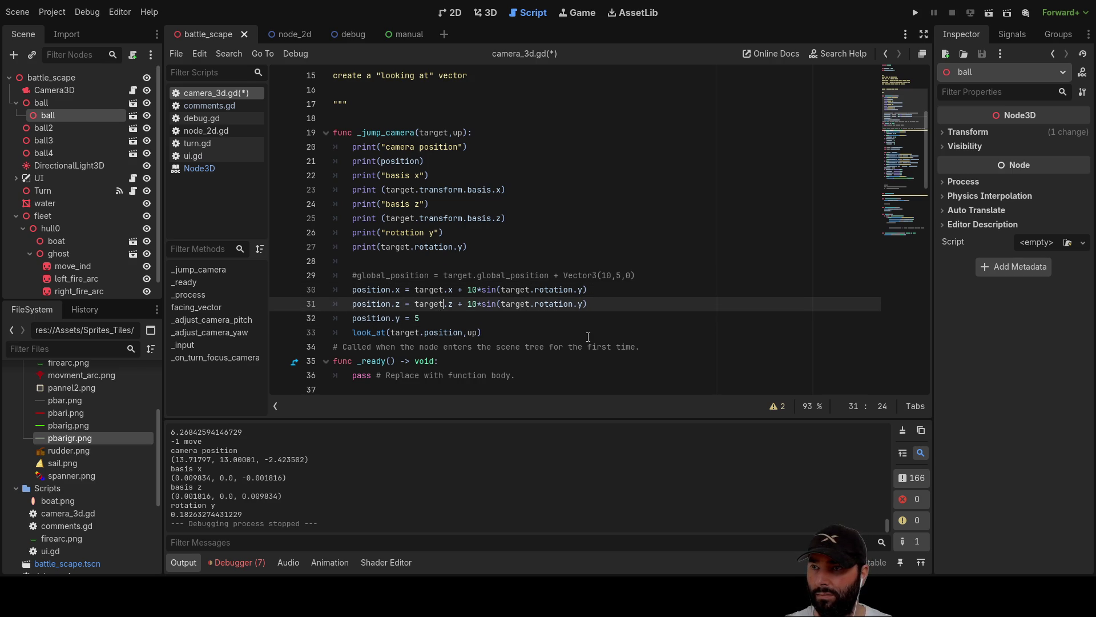
pyautogui.press('Right')
pyautogui.press('Right')
pyautogui.press('Right')
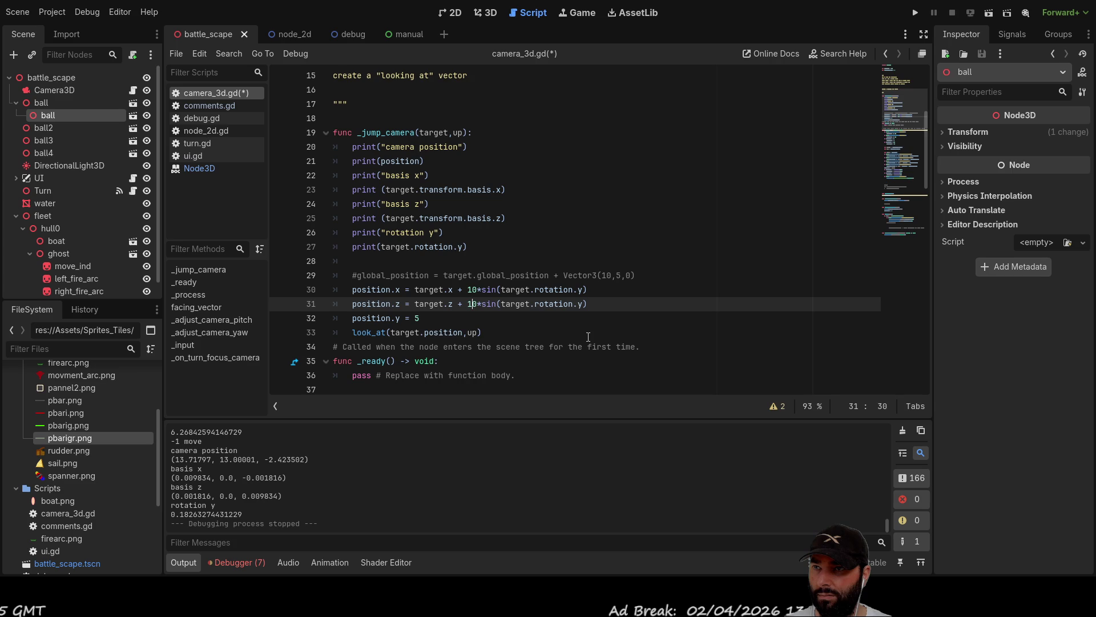
pyautogui.press('Delete')
pyautogui.press('Delete')
pyautogui.press('Delete')
pyautogui.write('c')
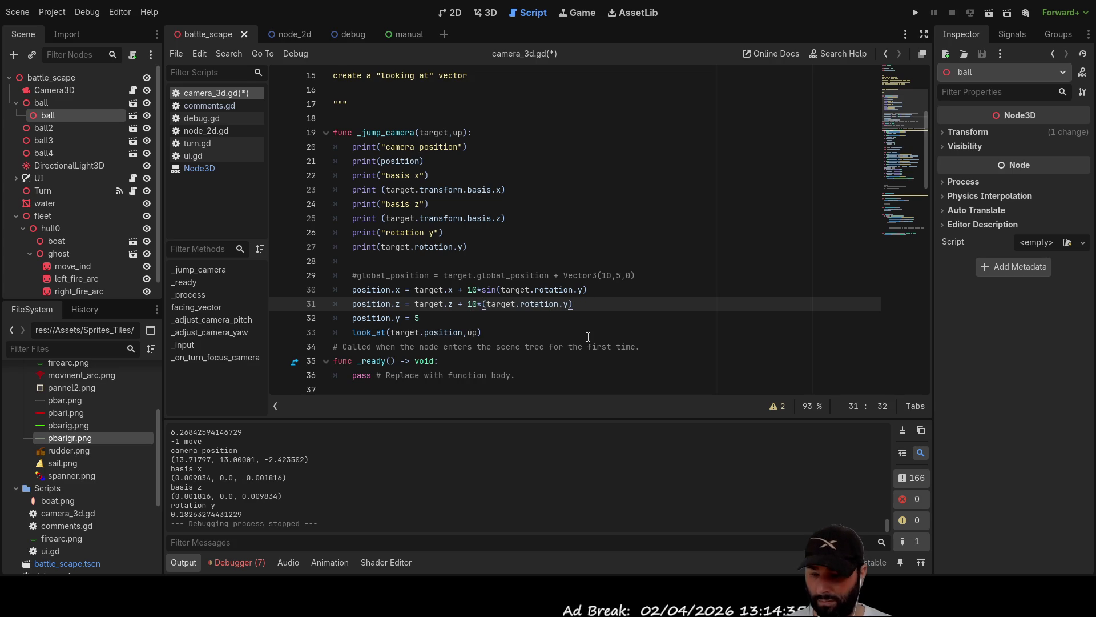
pyautogui.write('os')
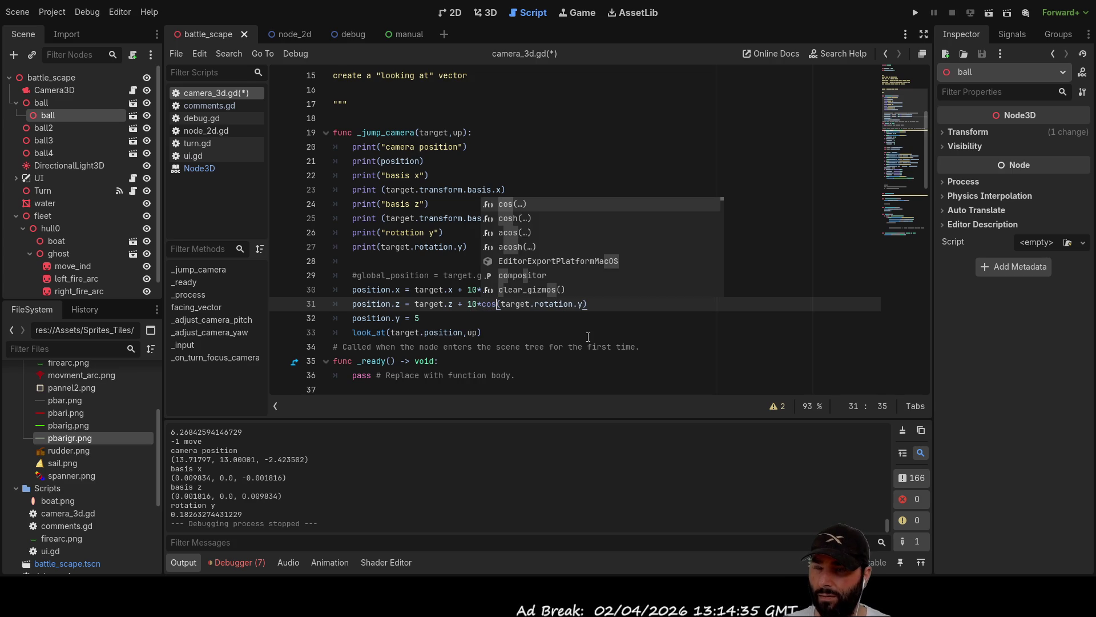
pyautogui.click(588, 335)
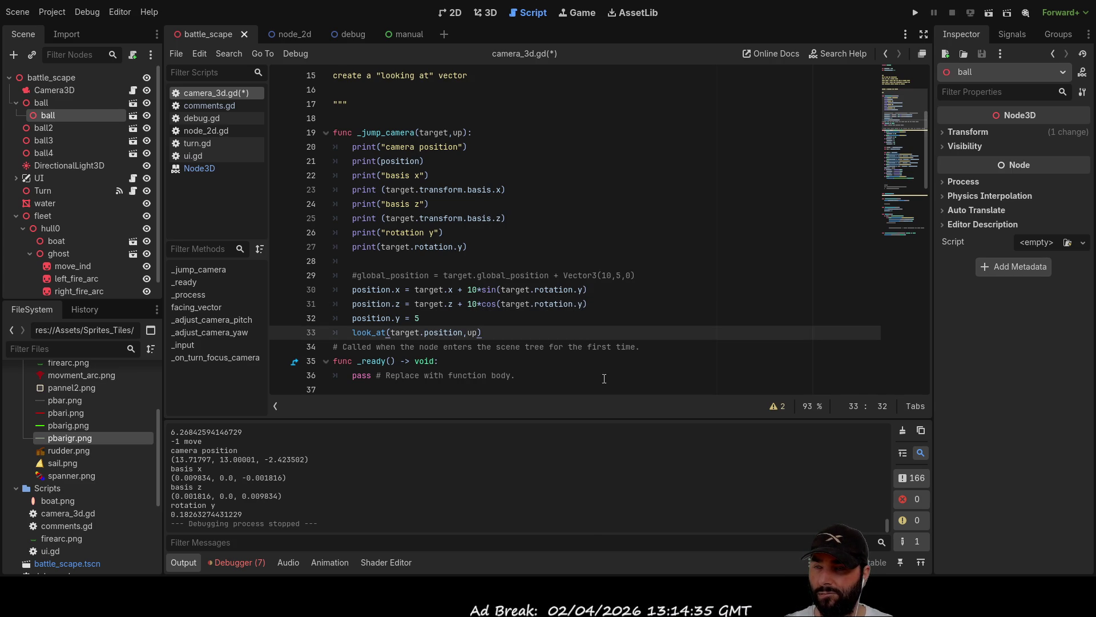
pyautogui.click(619, 304)
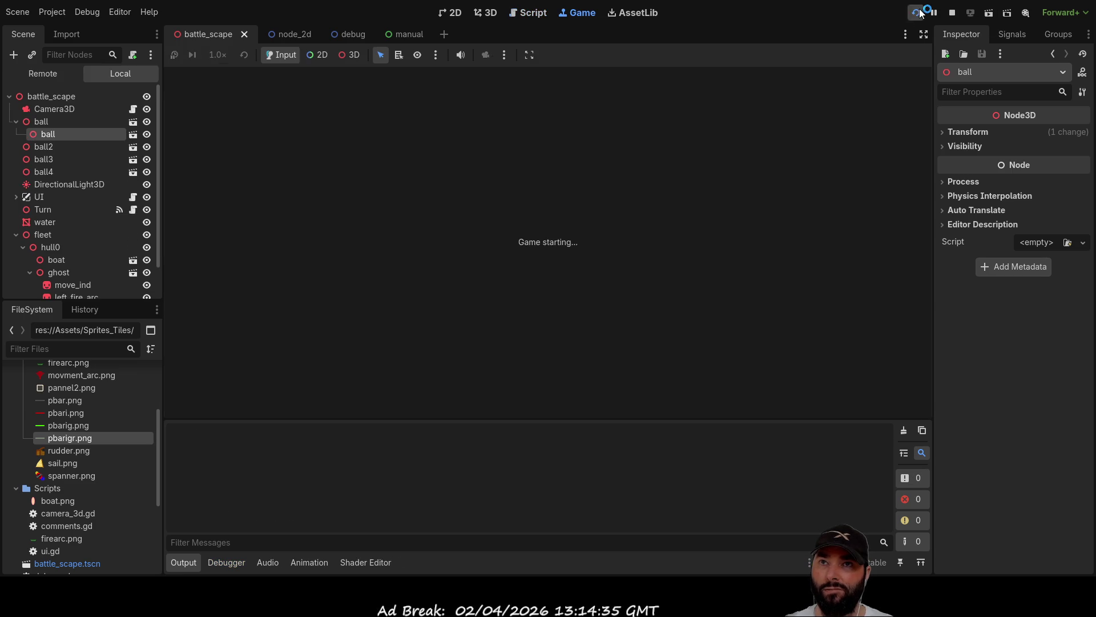
# After the invalid 'x' error, switch lines 30–31 to target.position.x and target.position.z and relaunch.
pyautogui.press('F5')
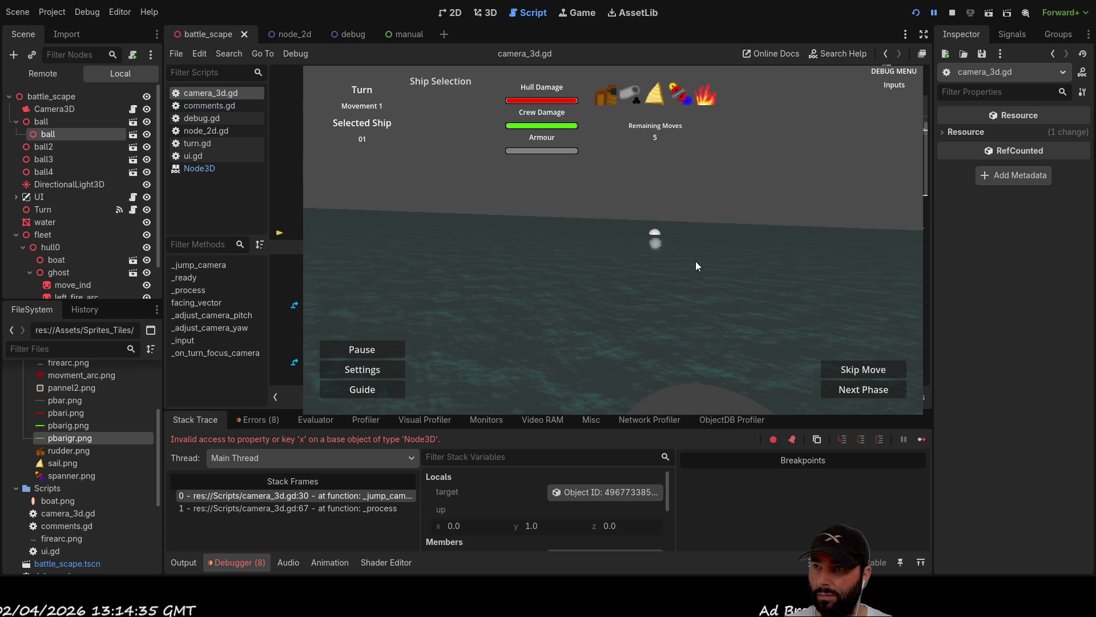
pyautogui.hotkey('ctrl', 'z')
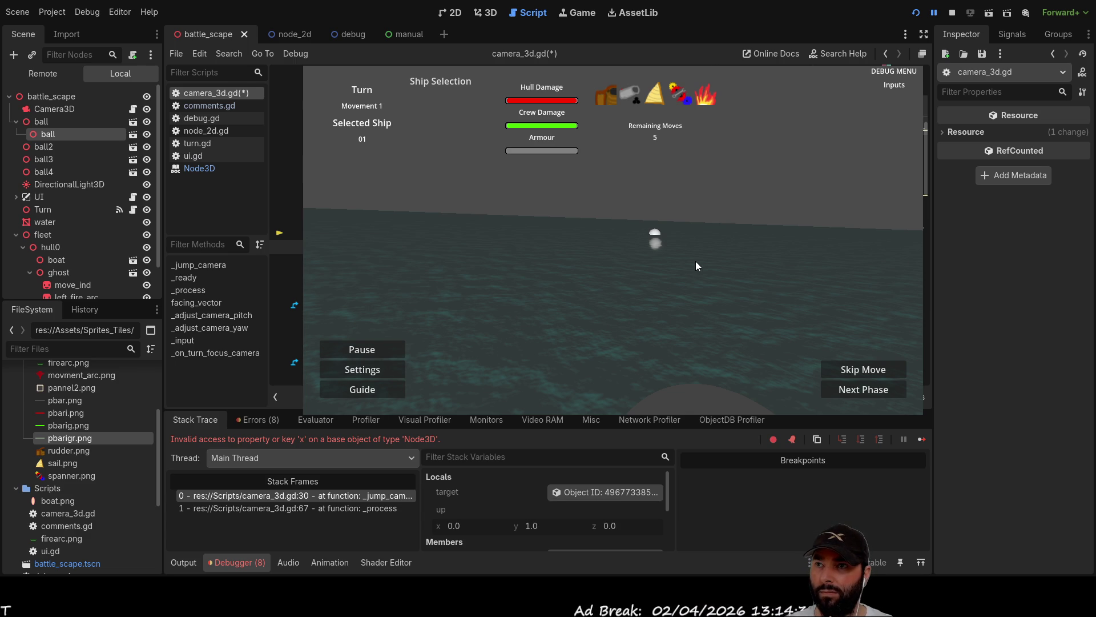
pyautogui.press('F8')
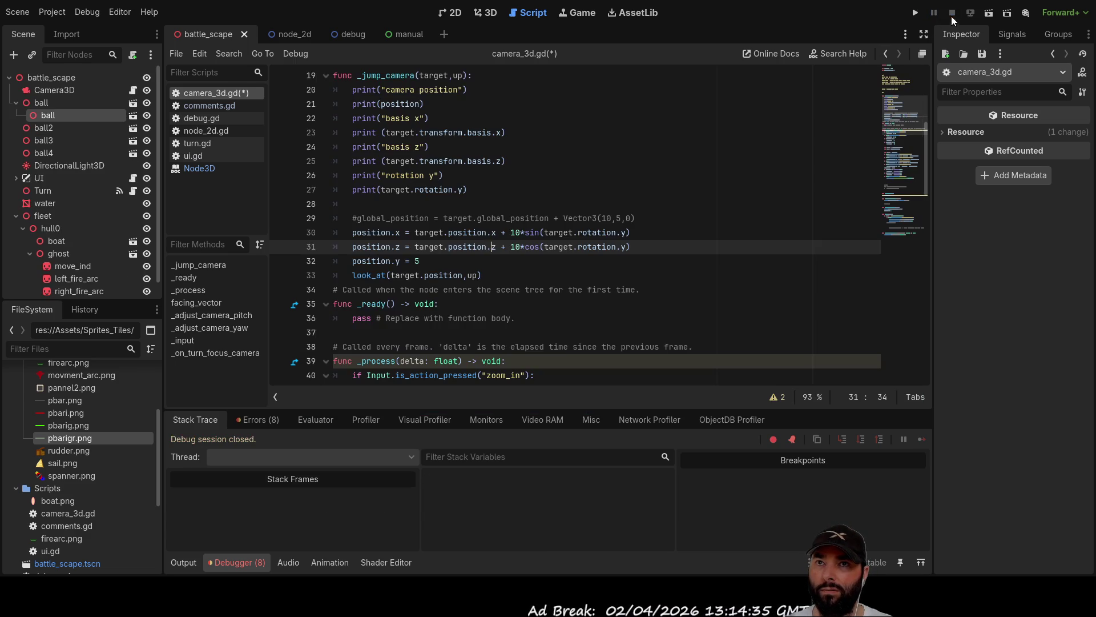
pyautogui.click(914, 12)
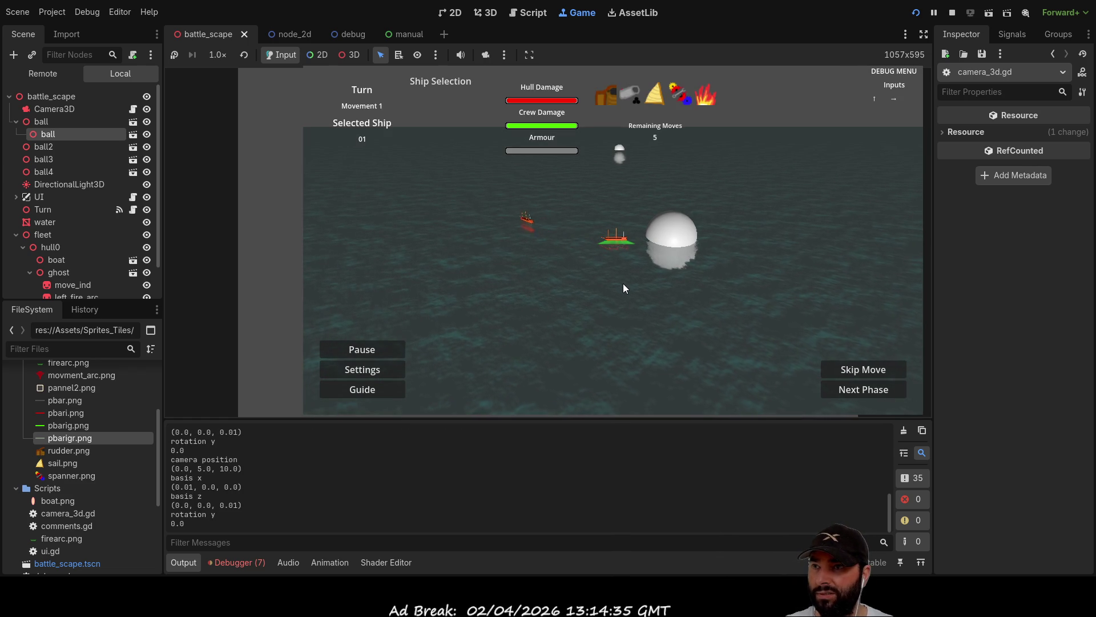
# Plot several right-turning moves to watch the camera swing around the ship.
pyautogui.press('Up')
pyautogui.press('Right')
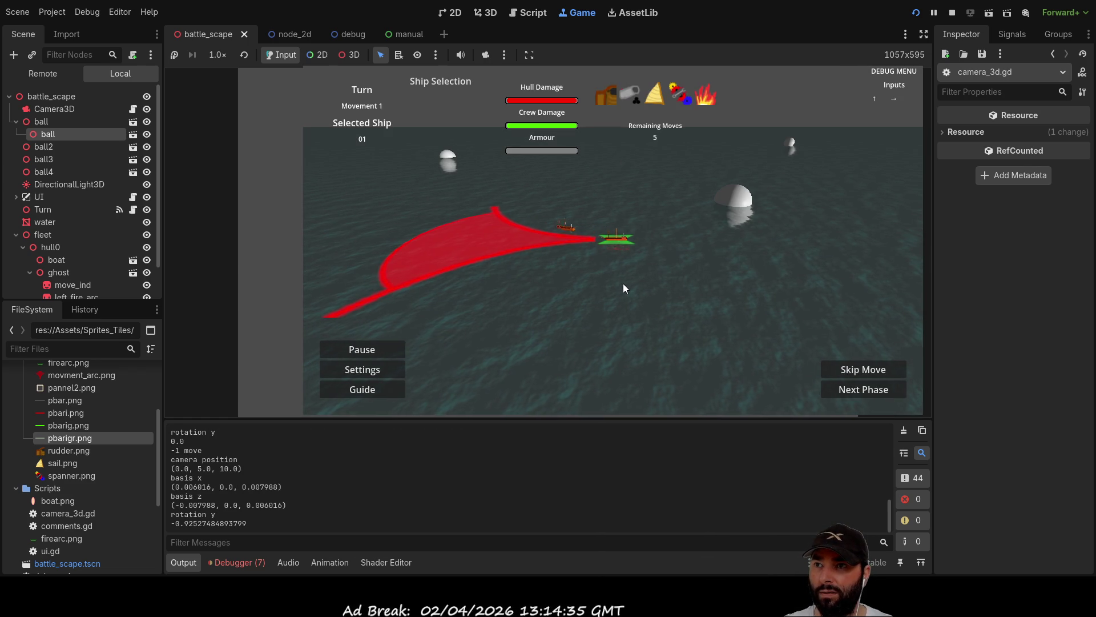
pyautogui.press('Right')
pyautogui.press('Right')
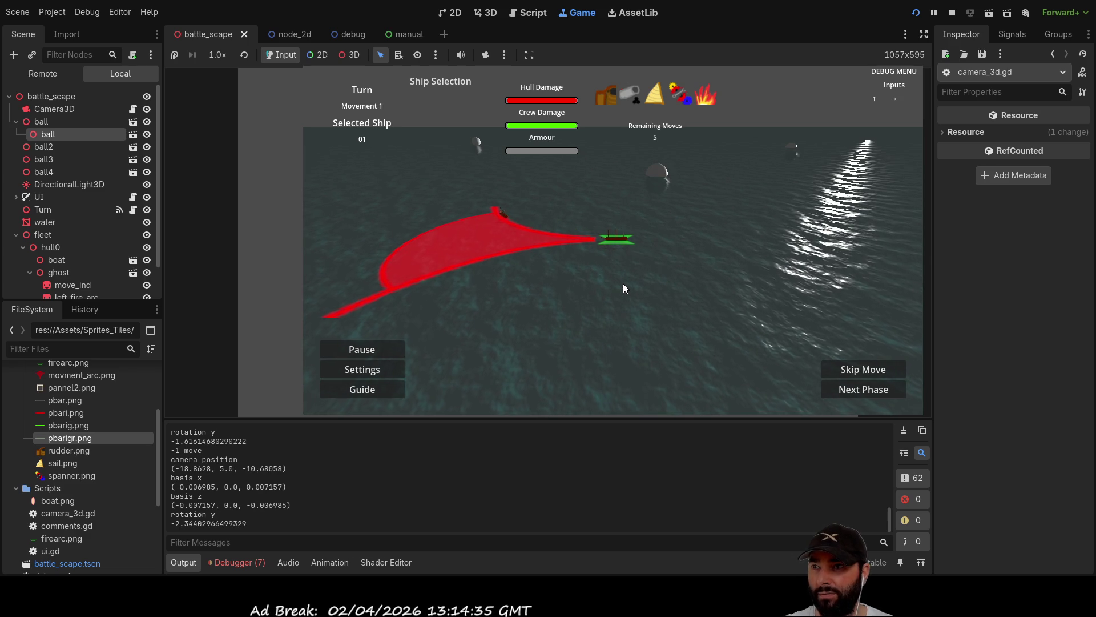
pyautogui.press('Right')
pyautogui.press('Up')
pyautogui.press('Right')
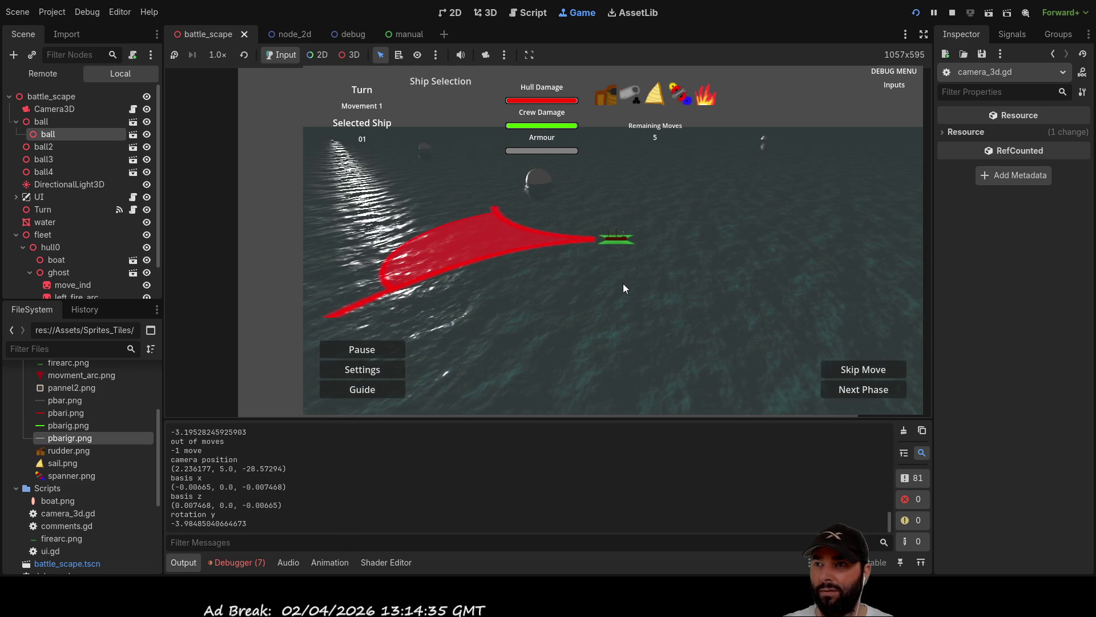
pyautogui.press('Right')
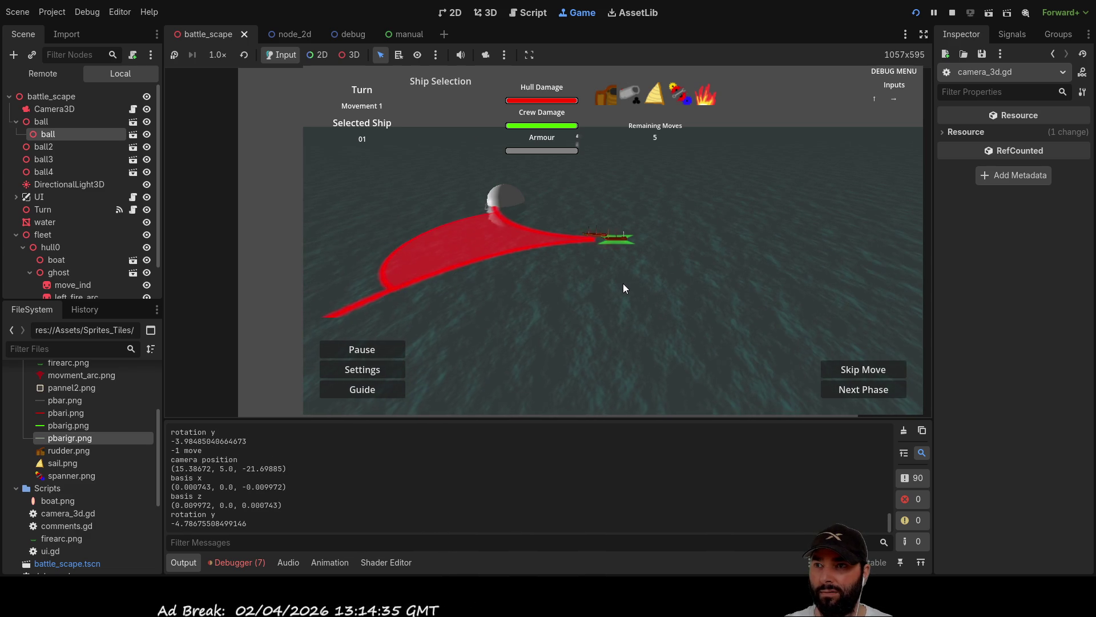
# Keep turning through the full orbit, then stop the game at camera position (-17.85684, 5.0, -14.01701).
pyautogui.press('Right')
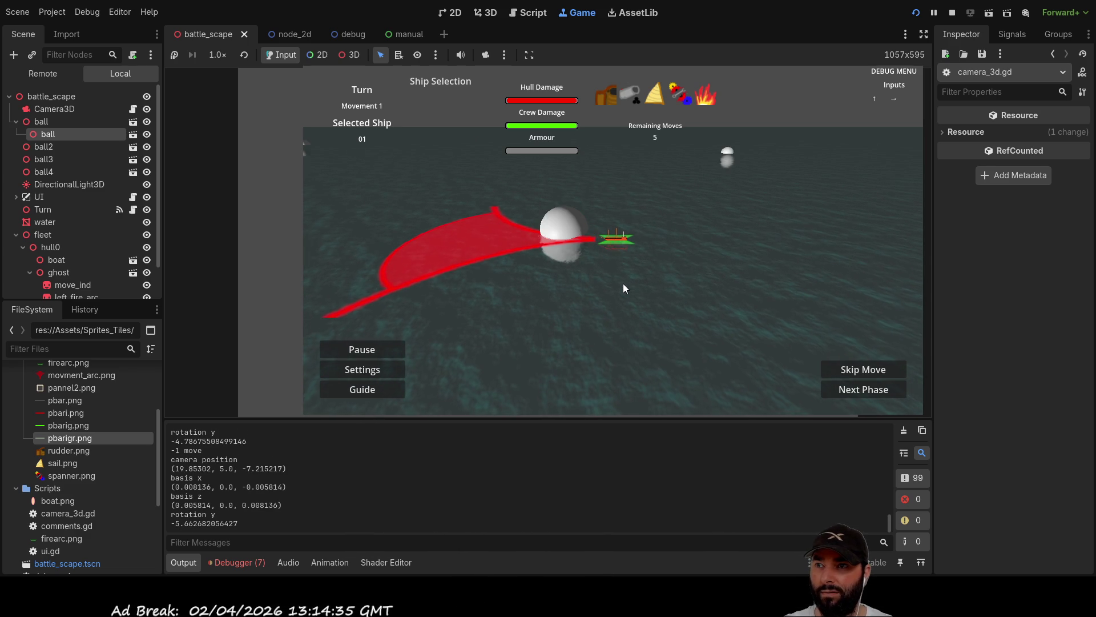
pyautogui.press('Right')
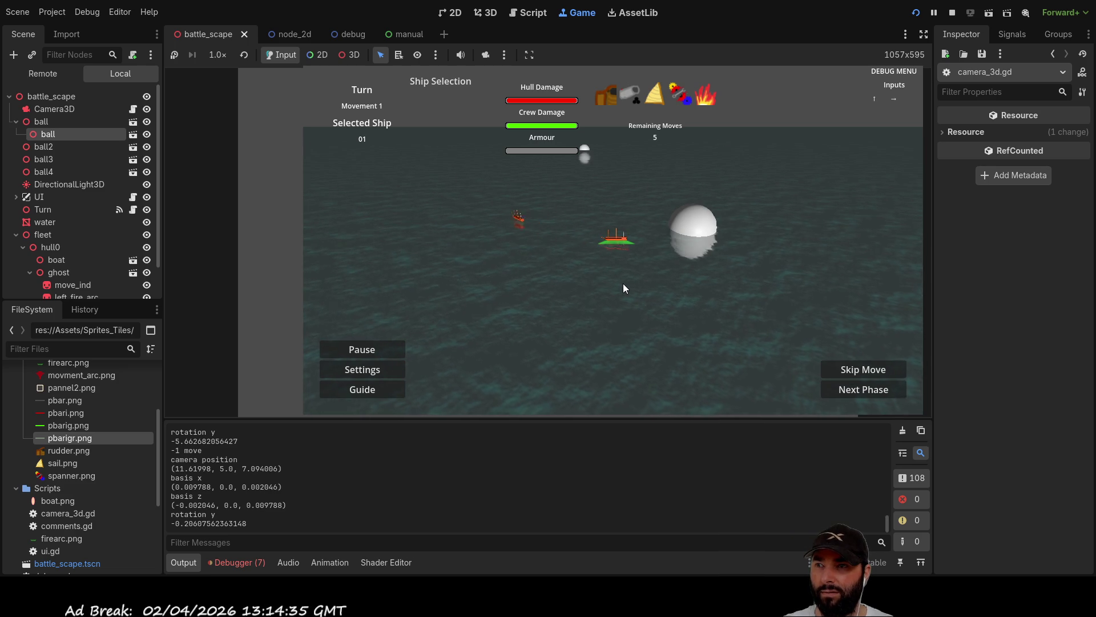
pyautogui.press('Right')
pyautogui.press('Up')
pyautogui.press('Right')
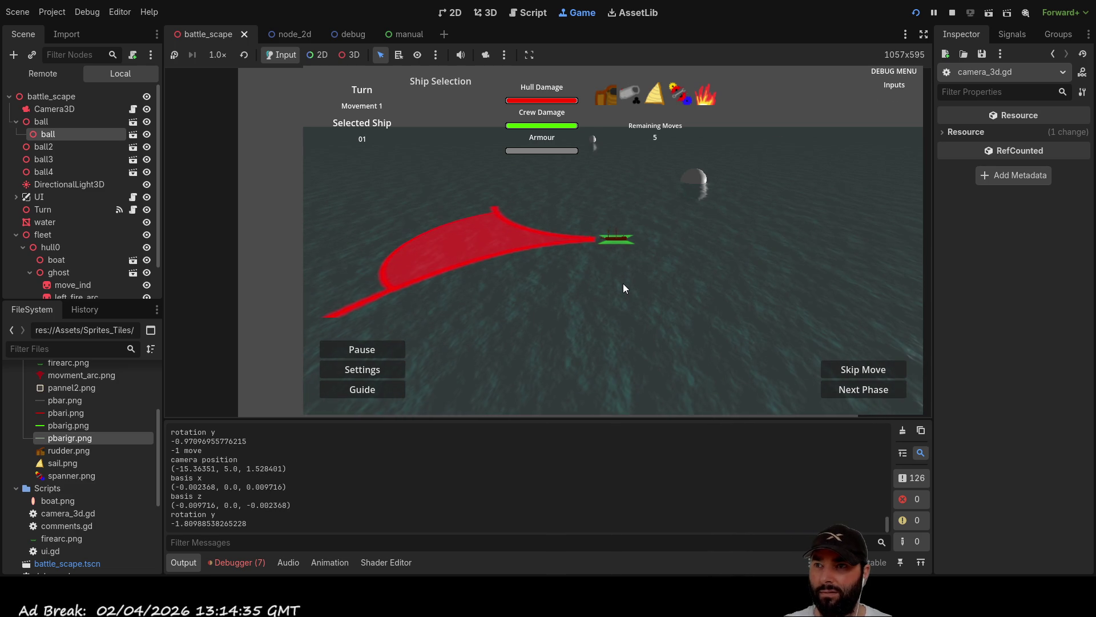
pyautogui.press('Right')
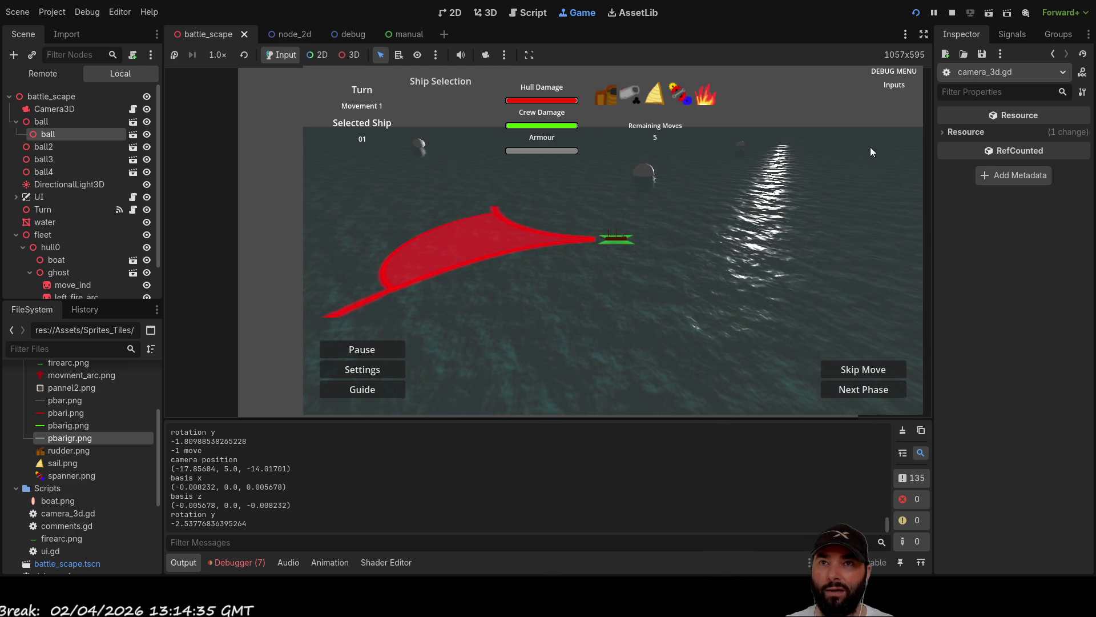
pyautogui.click(951, 12)
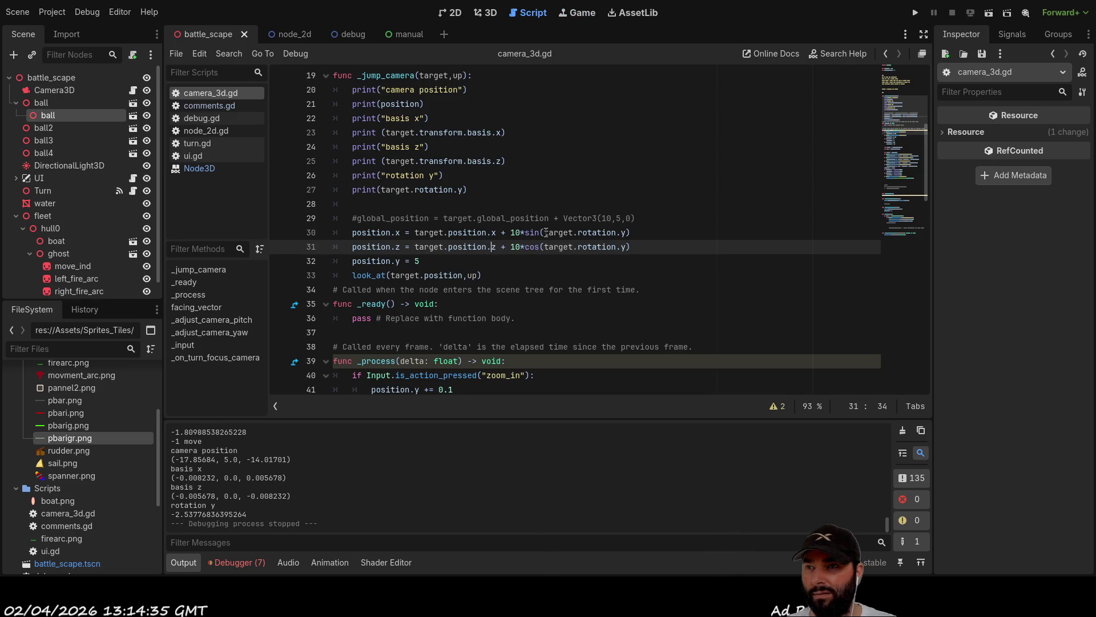
# Change the orbit offsets to 10*cos for position.x and 10*sin for position.z, then run the project.
pyautogui.click(530, 232)
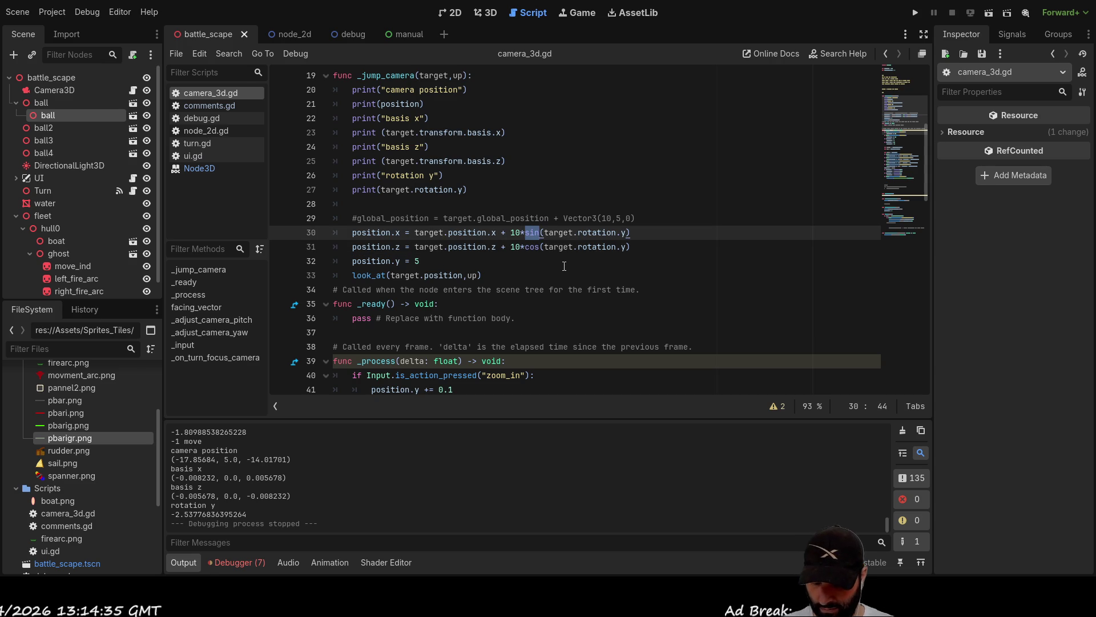
pyautogui.write('cos')
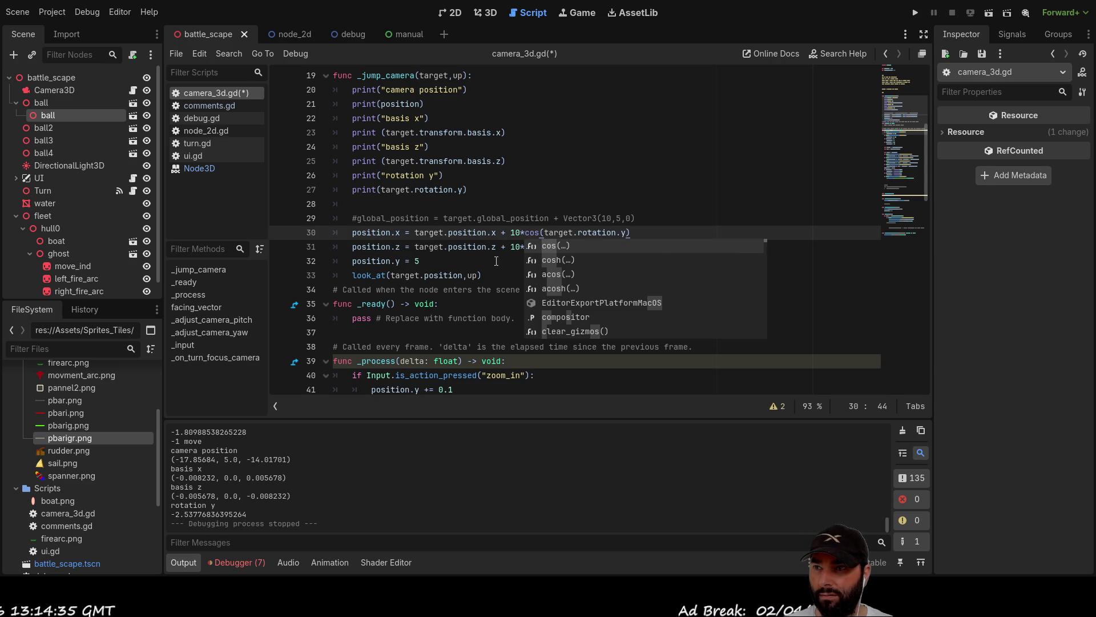
pyautogui.press('Escape')
pyautogui.click(531, 246)
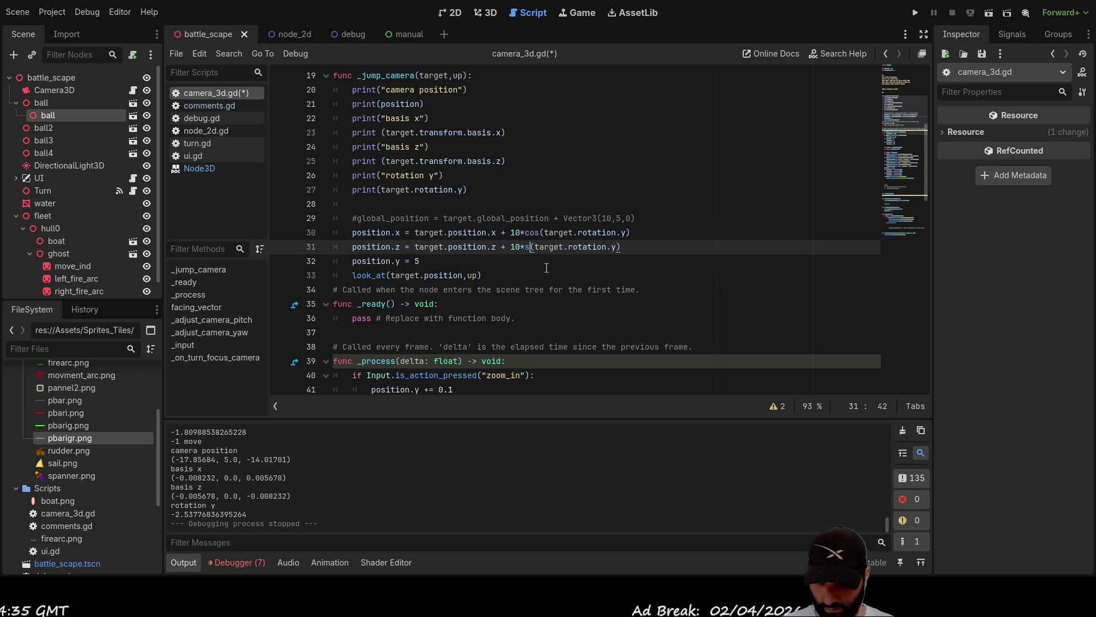
pyautogui.write('in')
pyautogui.click(670, 232)
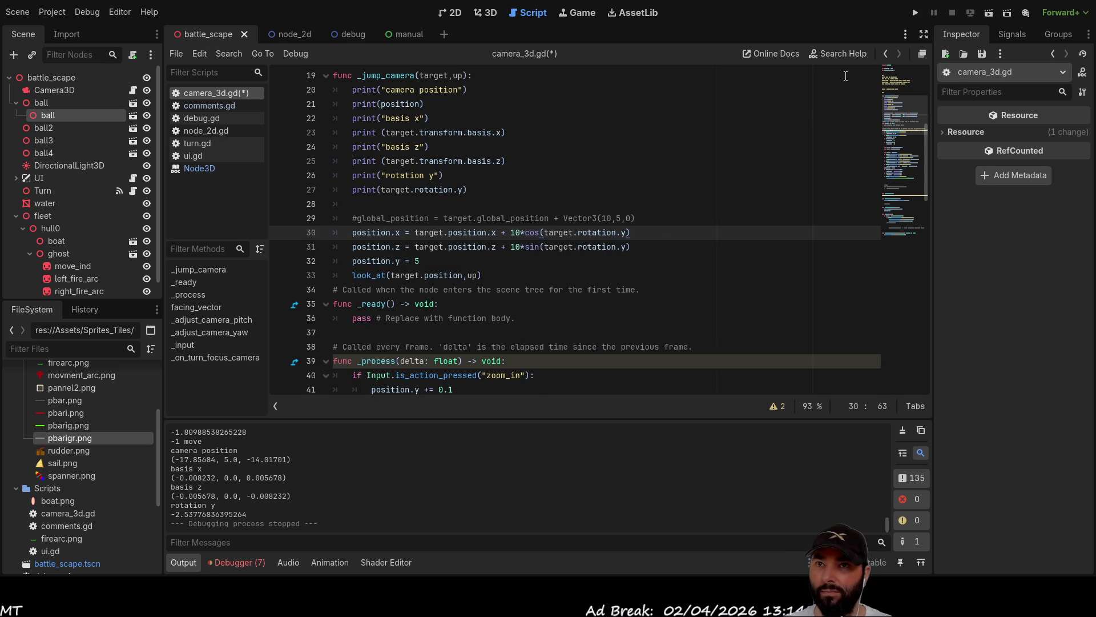
pyautogui.click(915, 12)
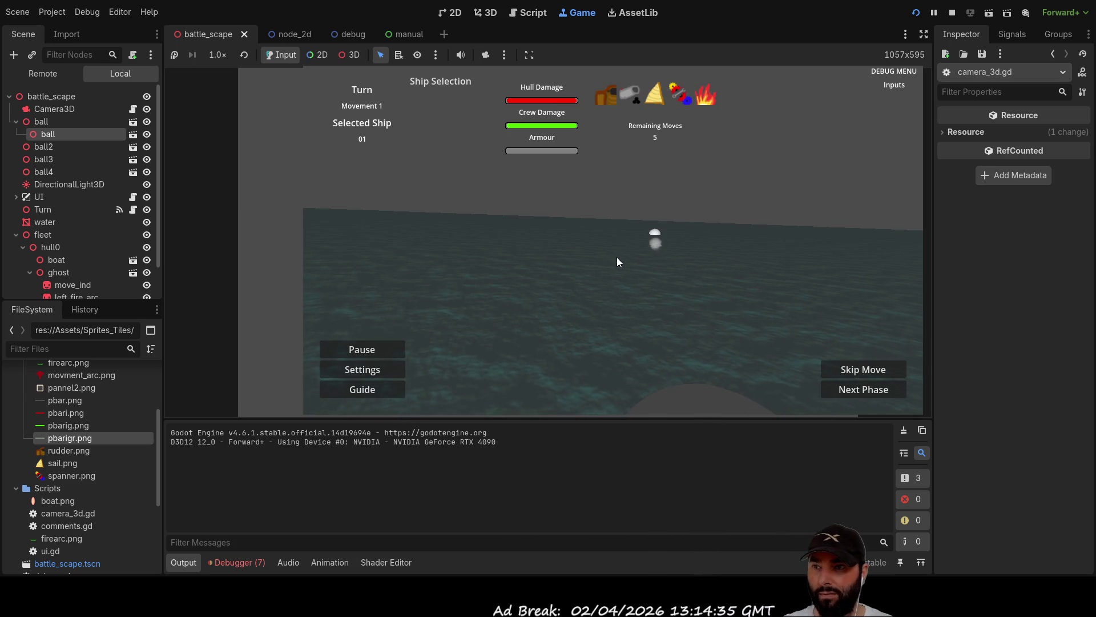
# Select the ship and make several moves (a, Up, Right) to watch the camera orbit.
pyautogui.click(616, 257)
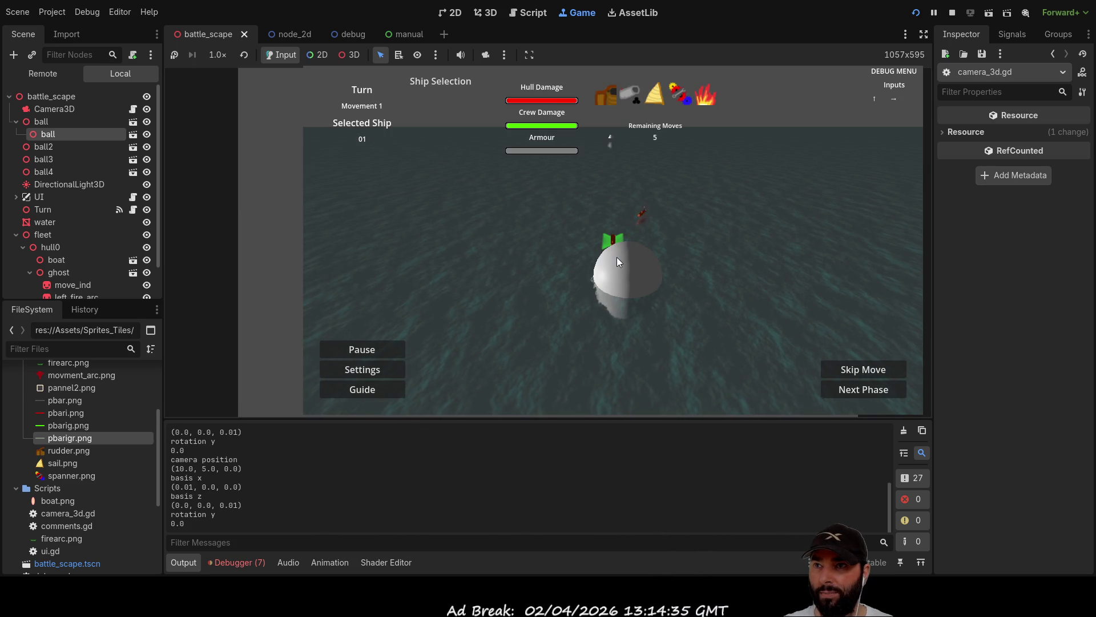
pyautogui.press('a')
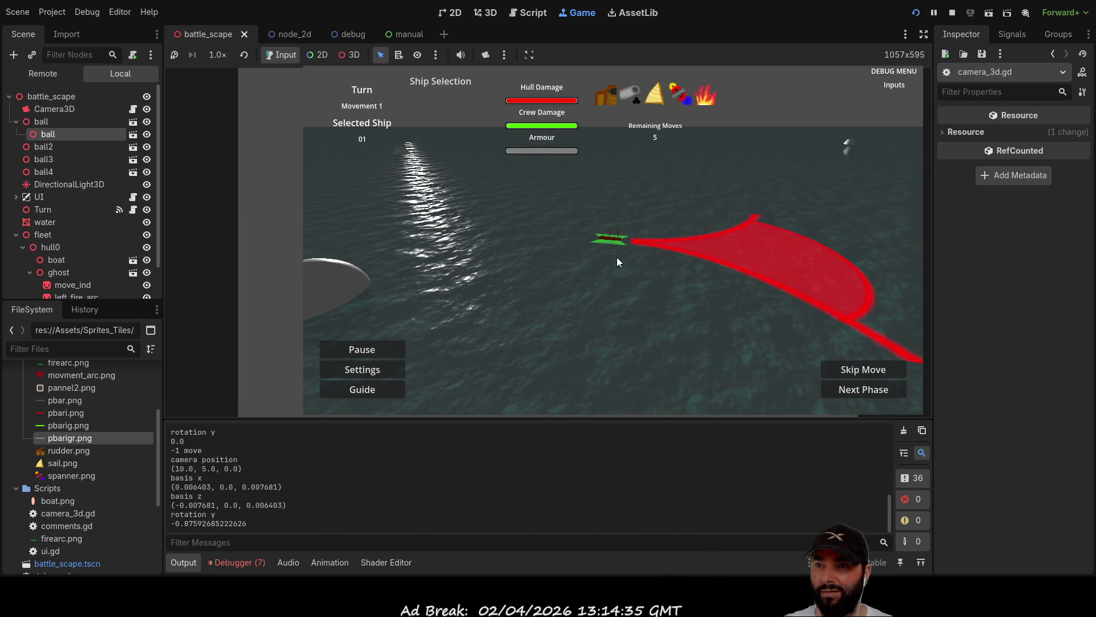
pyautogui.press('Up')
pyautogui.press('Right')
pyautogui.press('a')
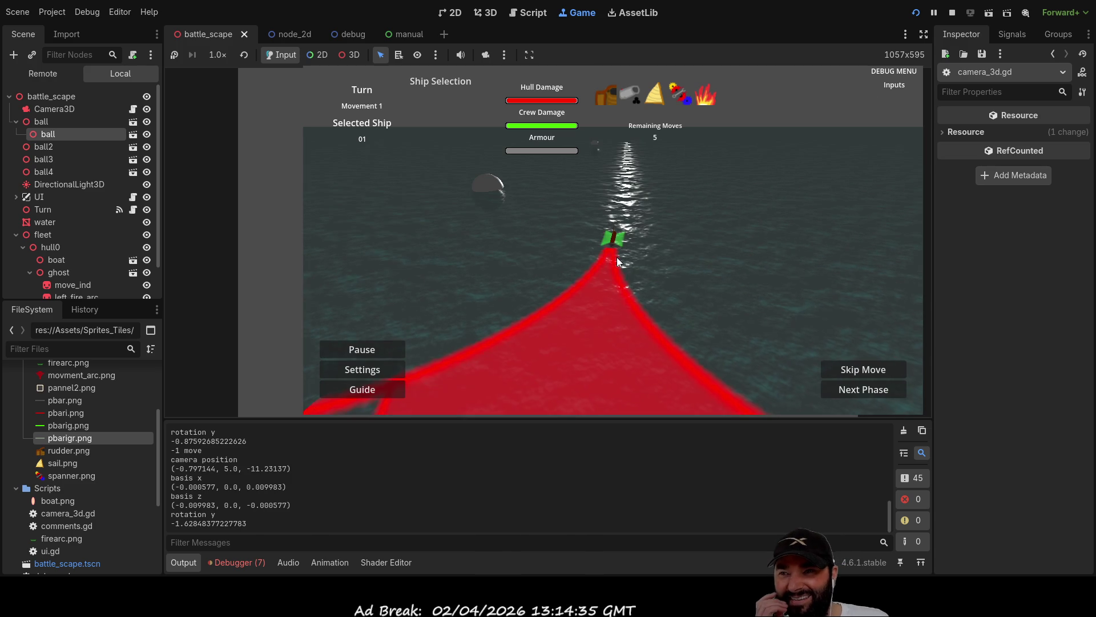
pyautogui.press('a')
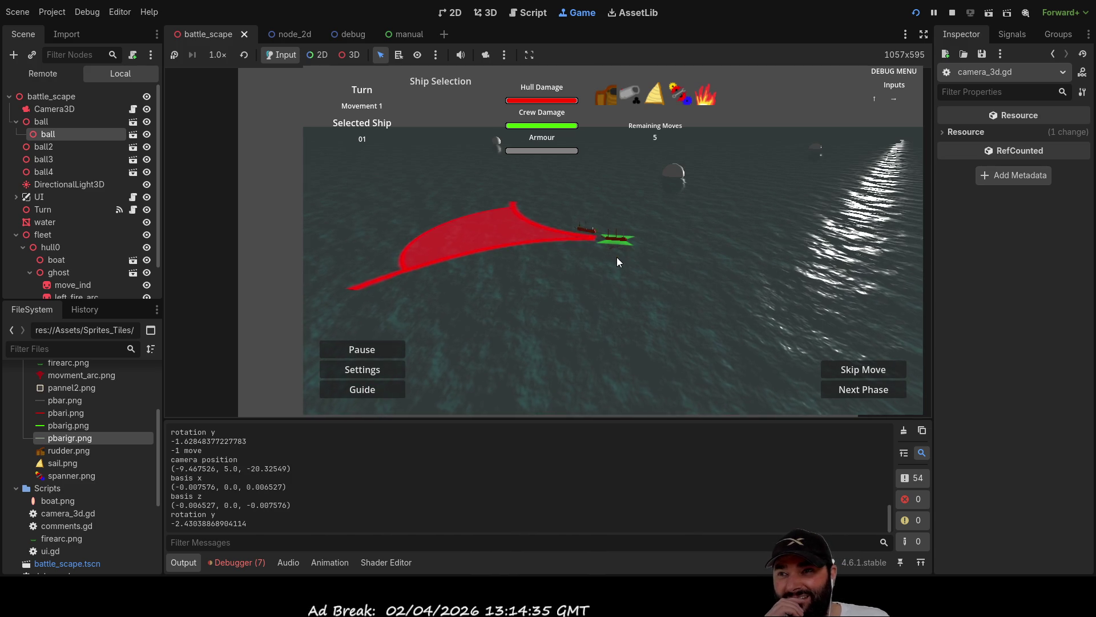
pyautogui.press('a')
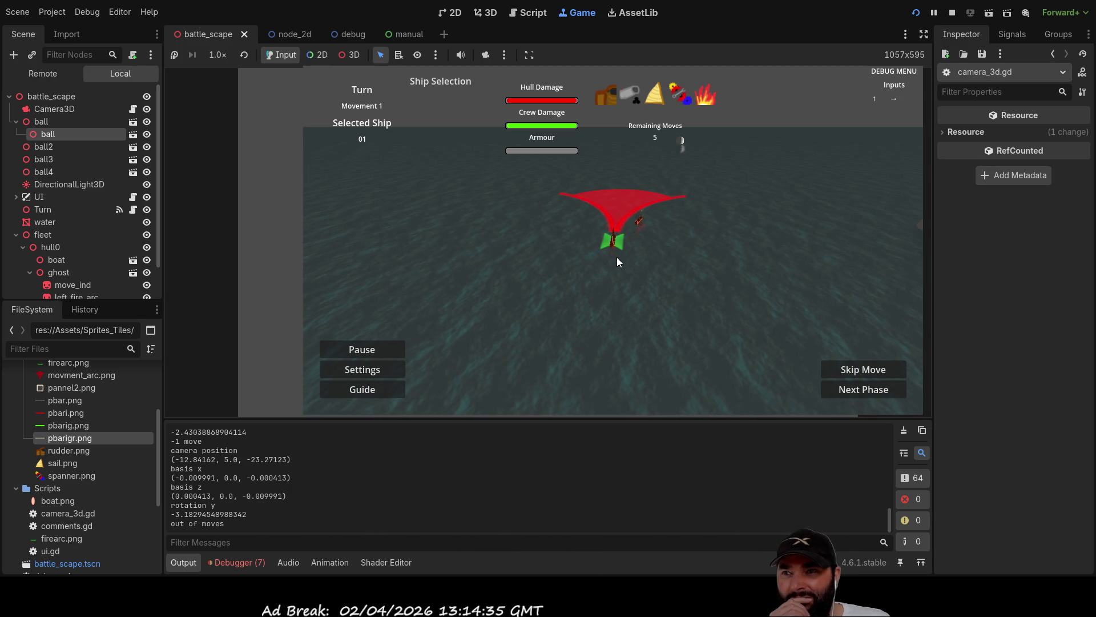
# Steer right five more times to check the orbit, then stop the game with F8.
pyautogui.press('Right')
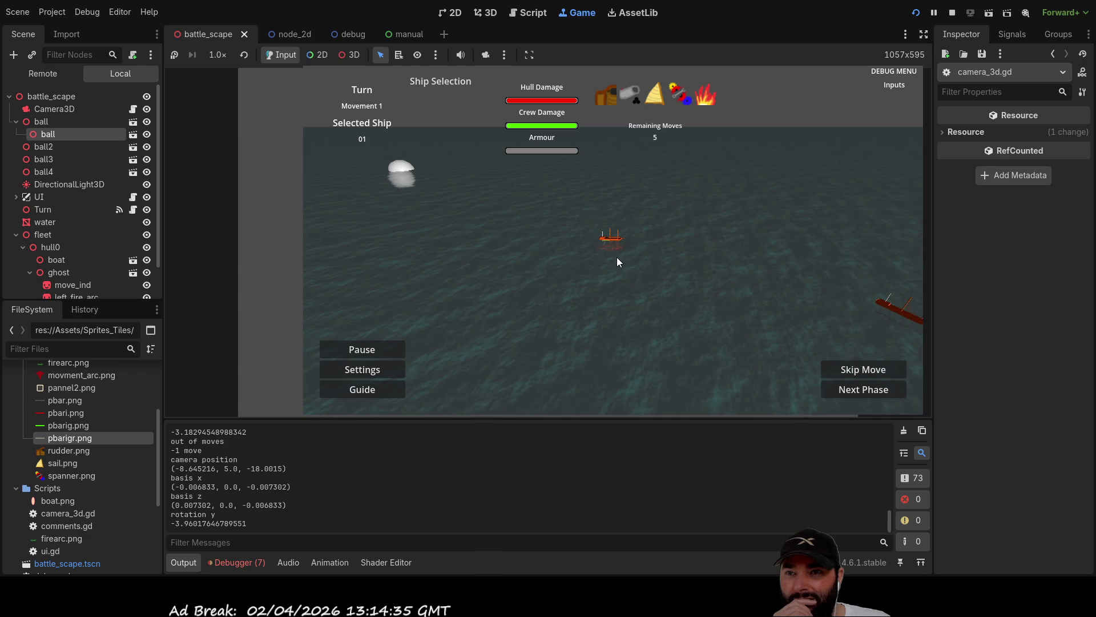
pyautogui.press('Right')
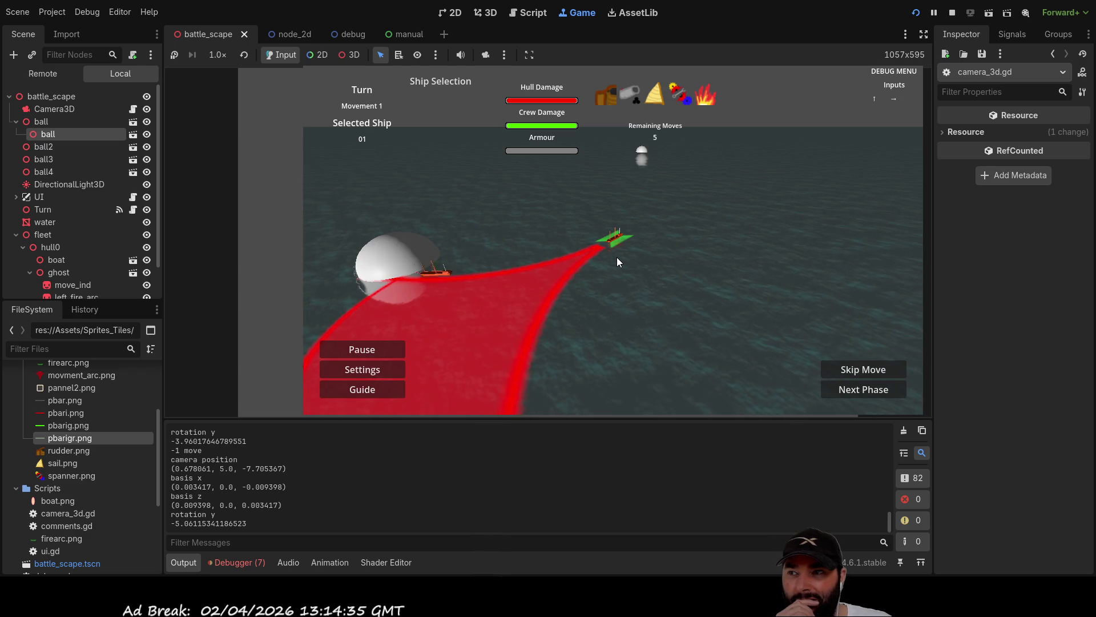
pyautogui.press('Right')
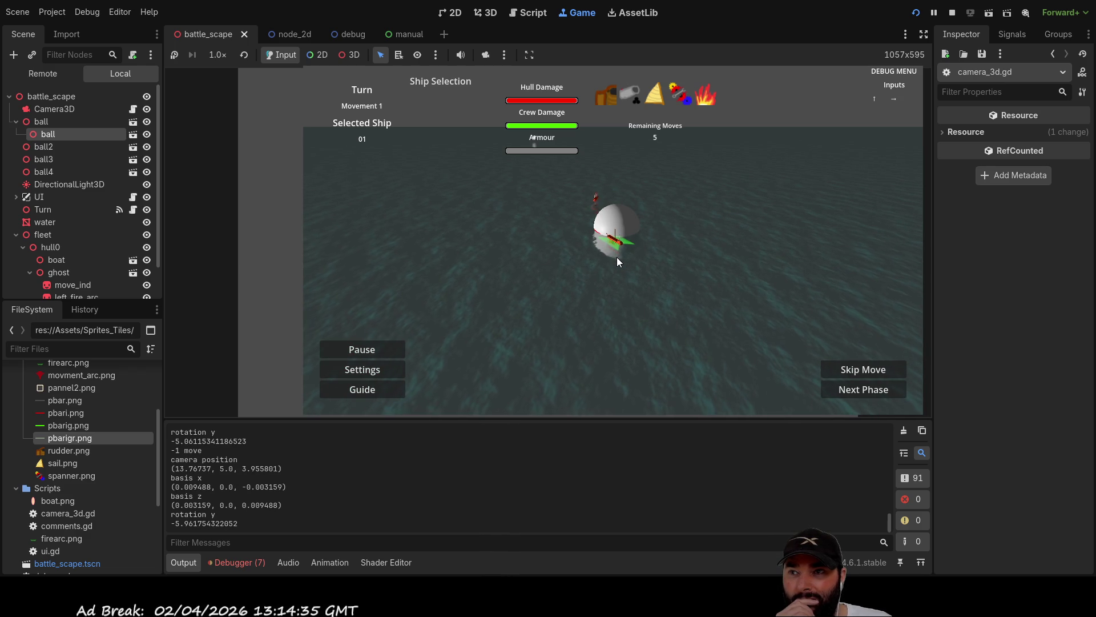
pyautogui.press('Right')
pyautogui.press('Right')
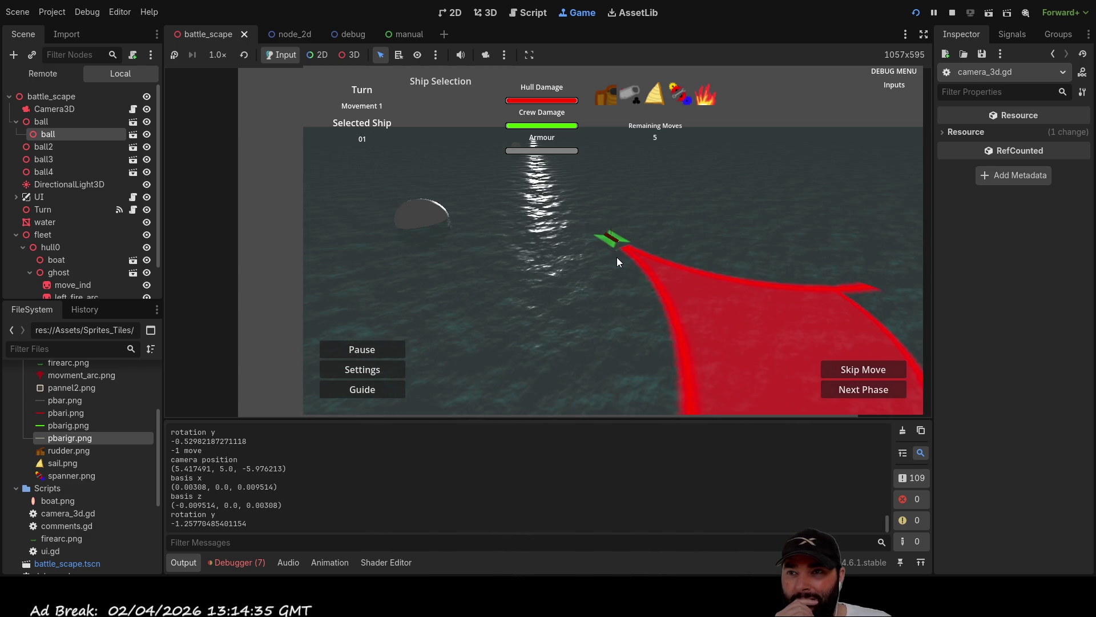
pyautogui.press('Right')
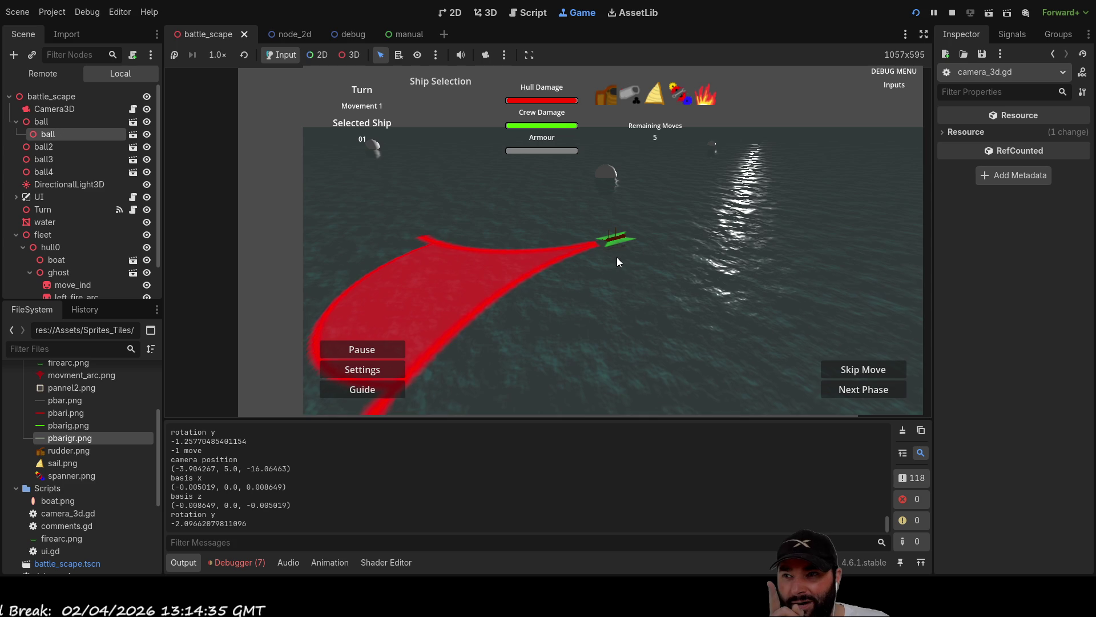
pyautogui.press('F8')
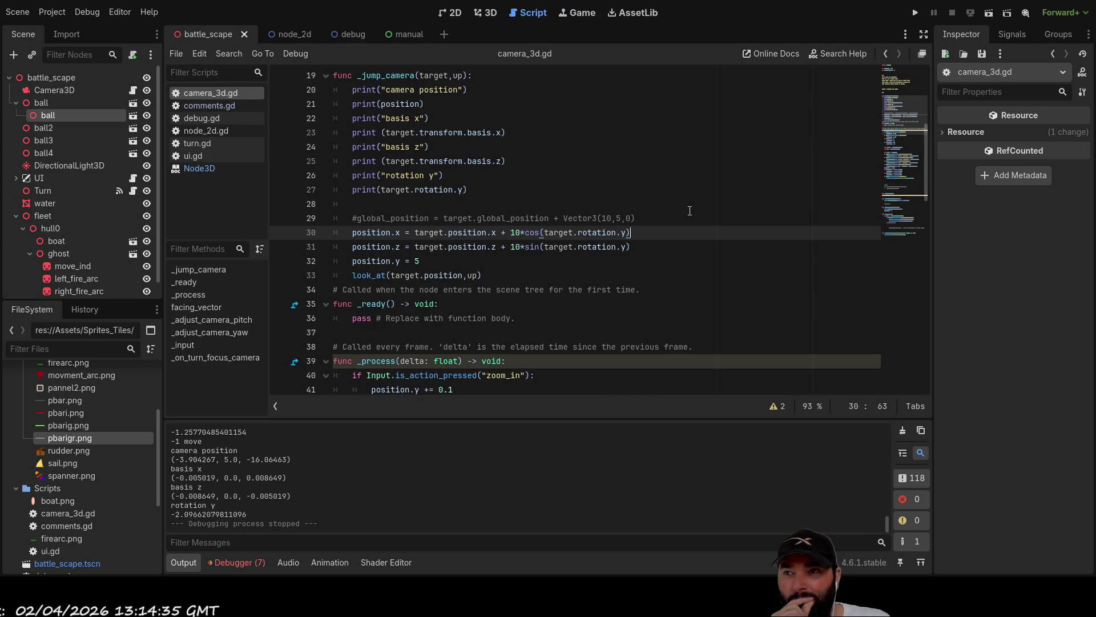
# Restore 10*sin on position.x and 10*cos on position.z, then run the project again.
pyautogui.doubleClick(530, 233)
pyautogui.write('sin')
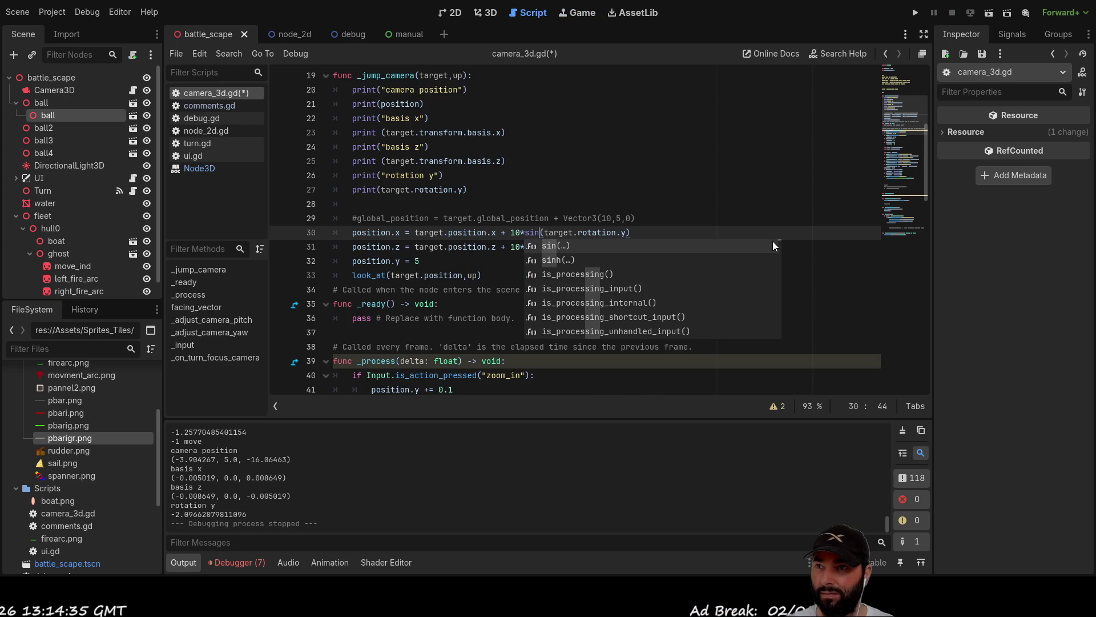
pyautogui.press('Escape')
pyautogui.doubleClick(532, 248)
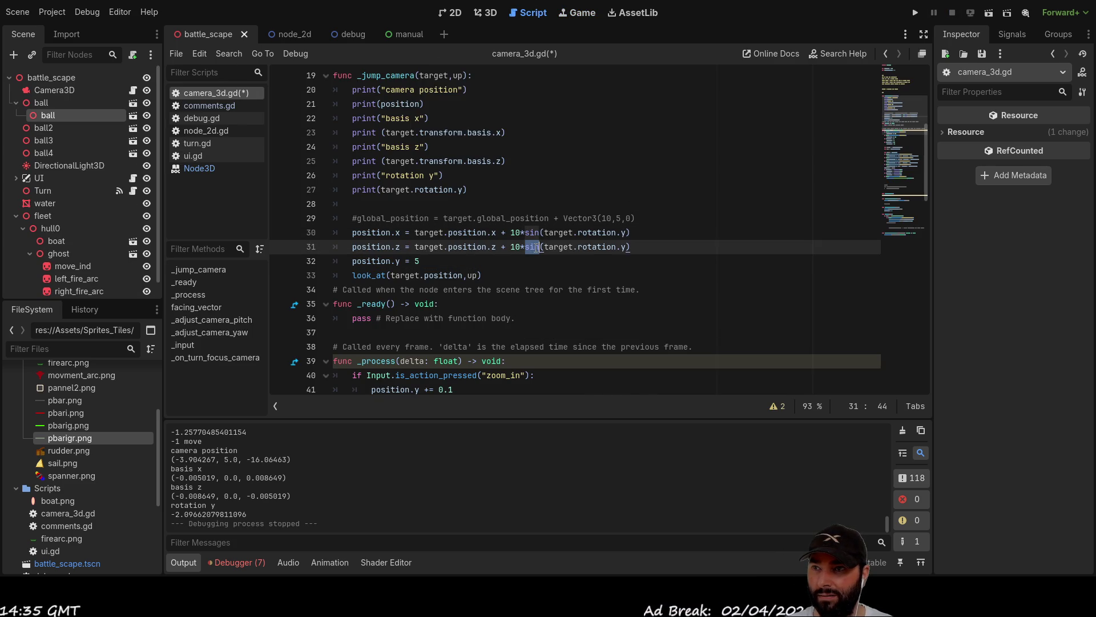
pyautogui.write('cos')
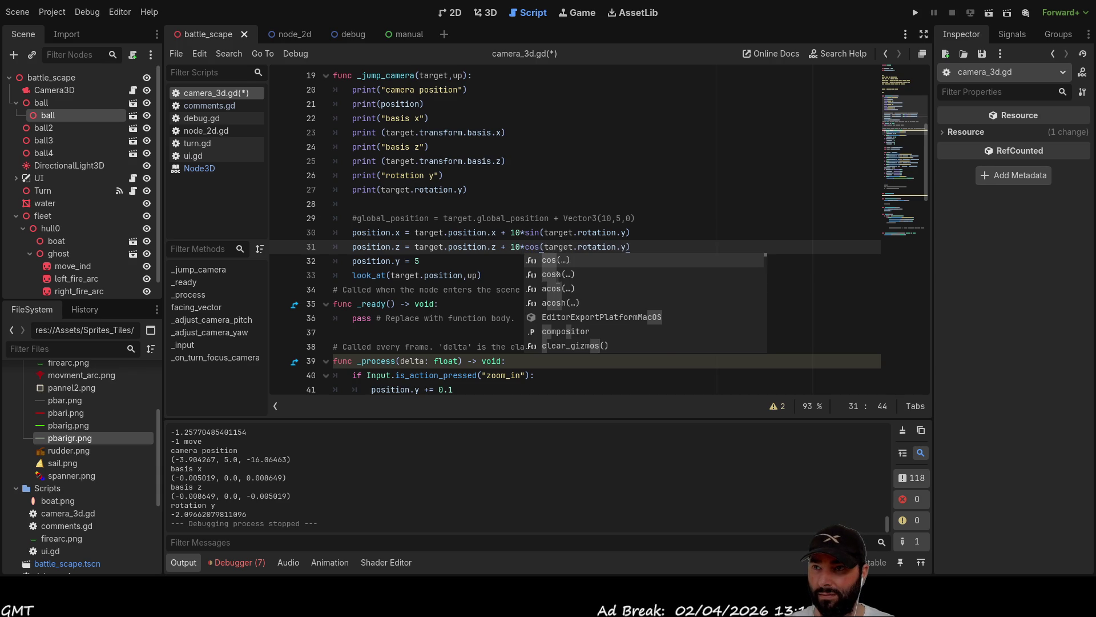
pyautogui.press('Return')
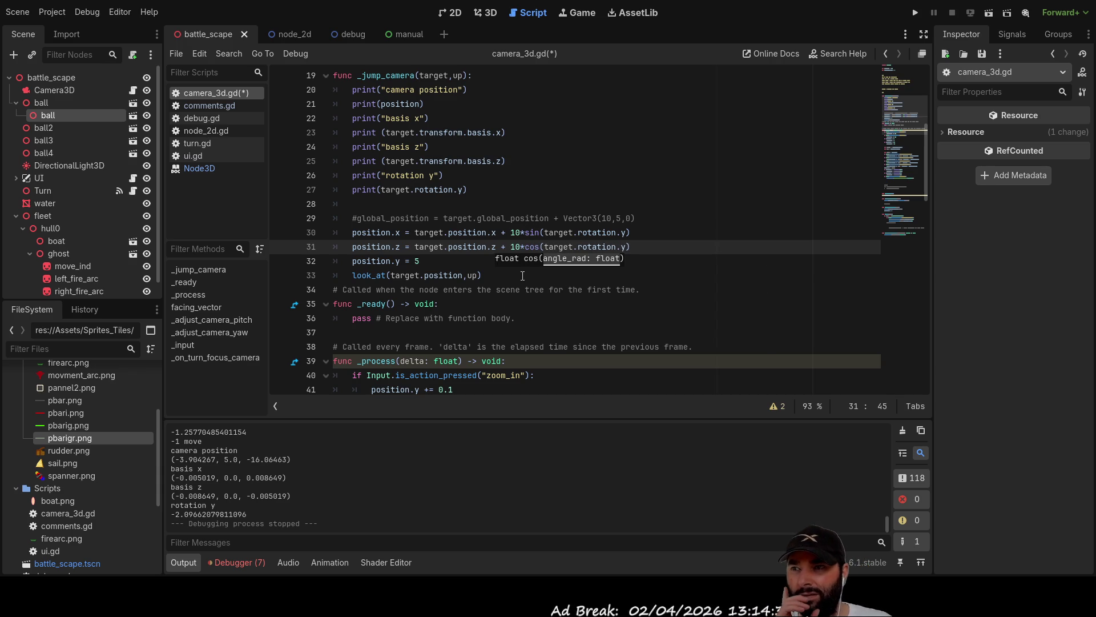
pyautogui.click(515, 272)
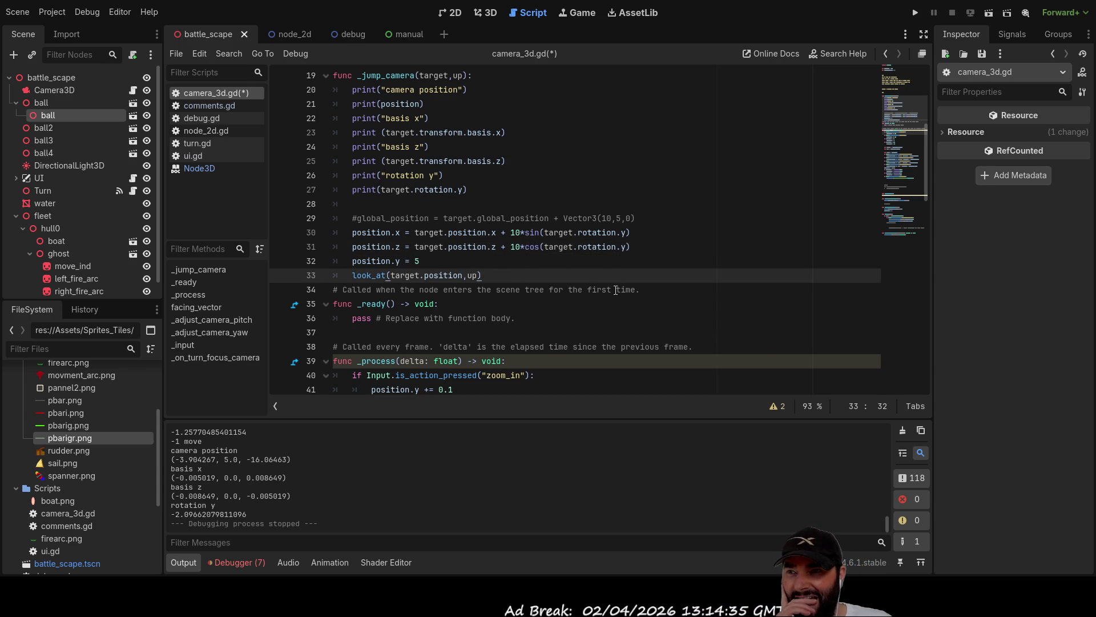
pyautogui.press('Up')
pyautogui.press('Up')
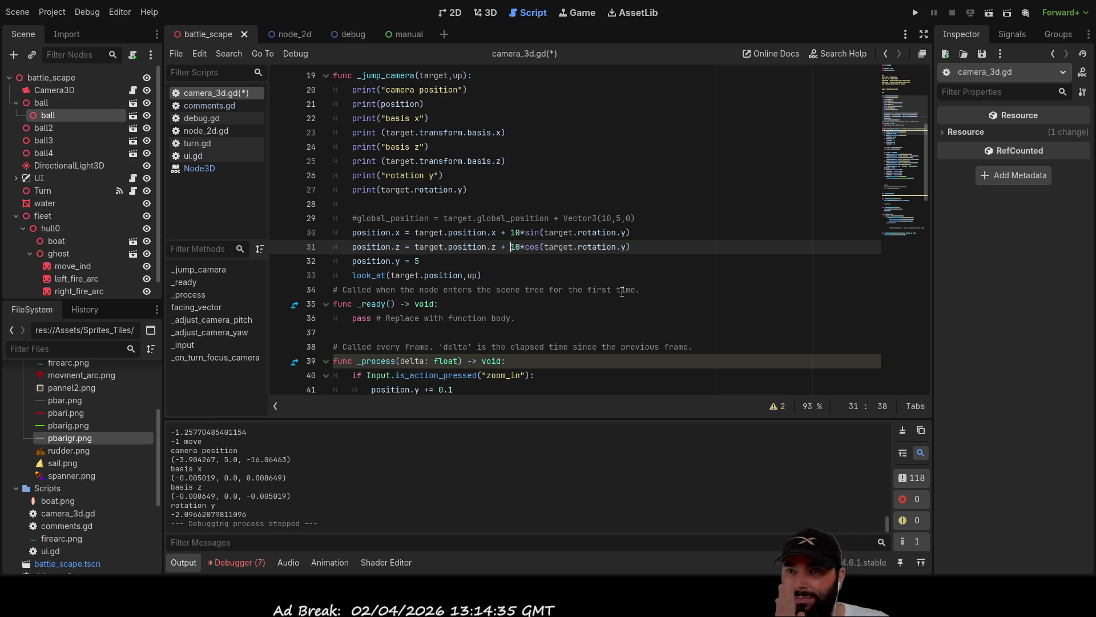
pyautogui.click(915, 13)
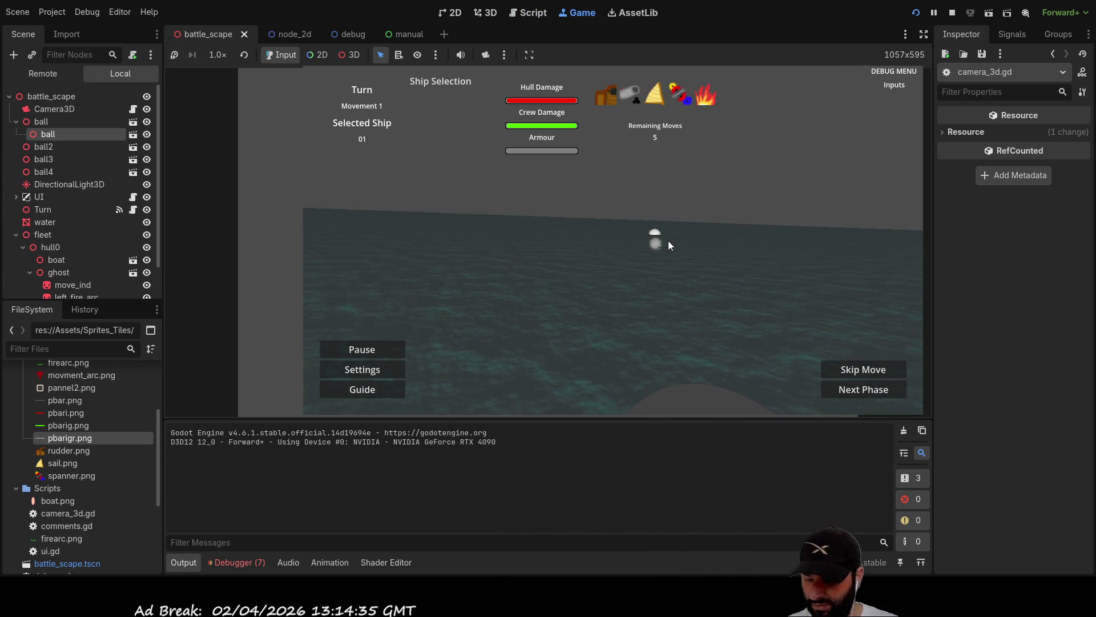
# Select the ship and steer it up, right, then repeatedly left while watching the camera.
pyautogui.click(668, 241)
pyautogui.press('Up')
pyautogui.press('Right')
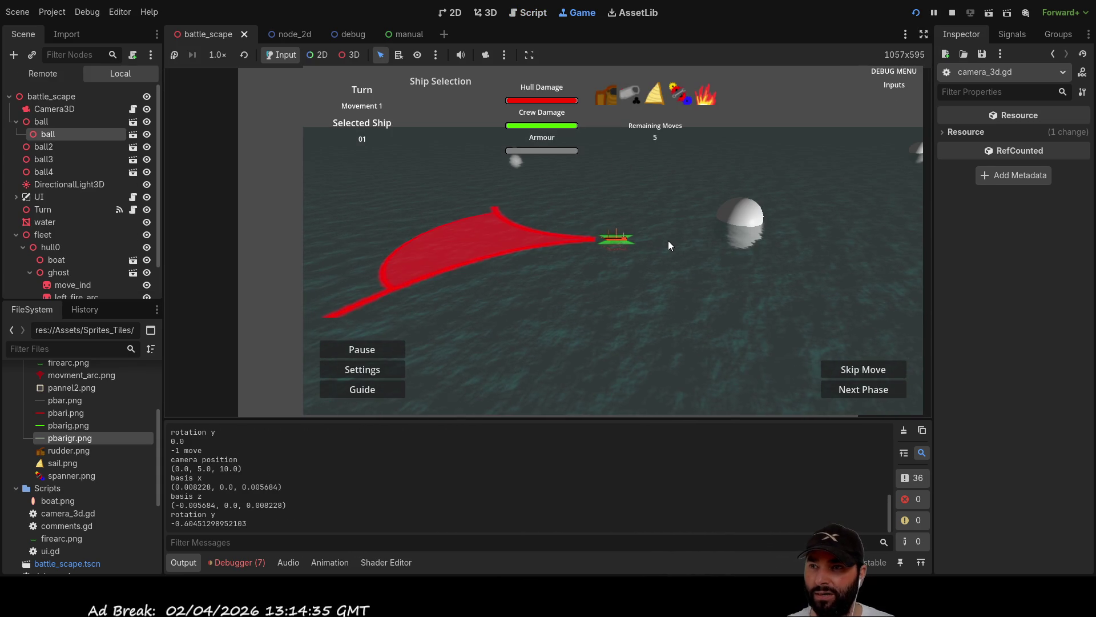
pyautogui.press('Left')
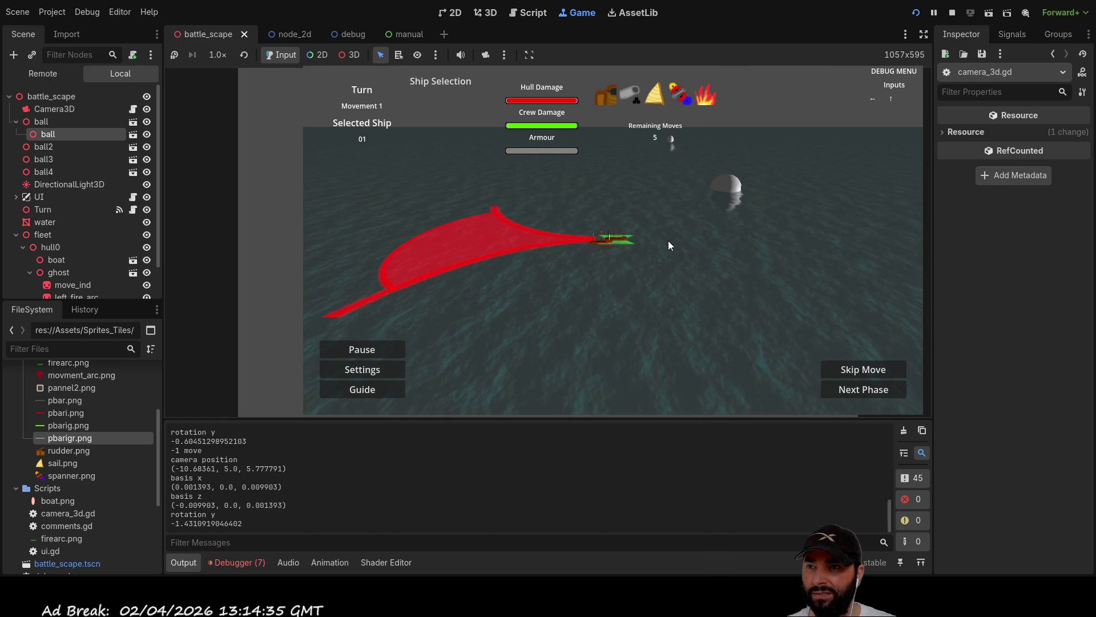
pyautogui.press('Left')
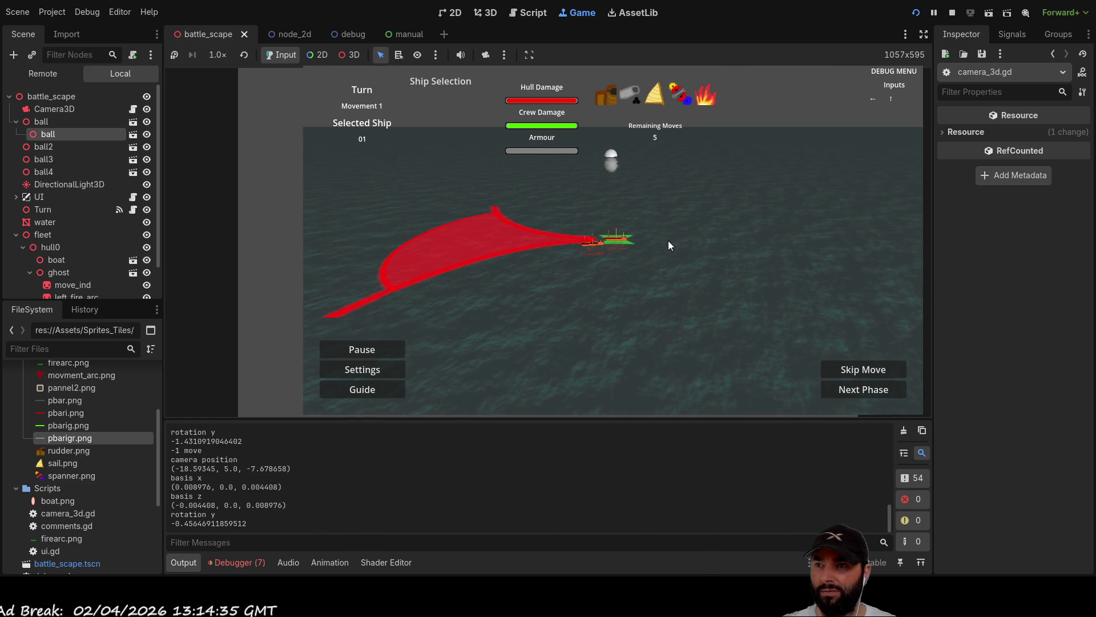
pyautogui.press('Left')
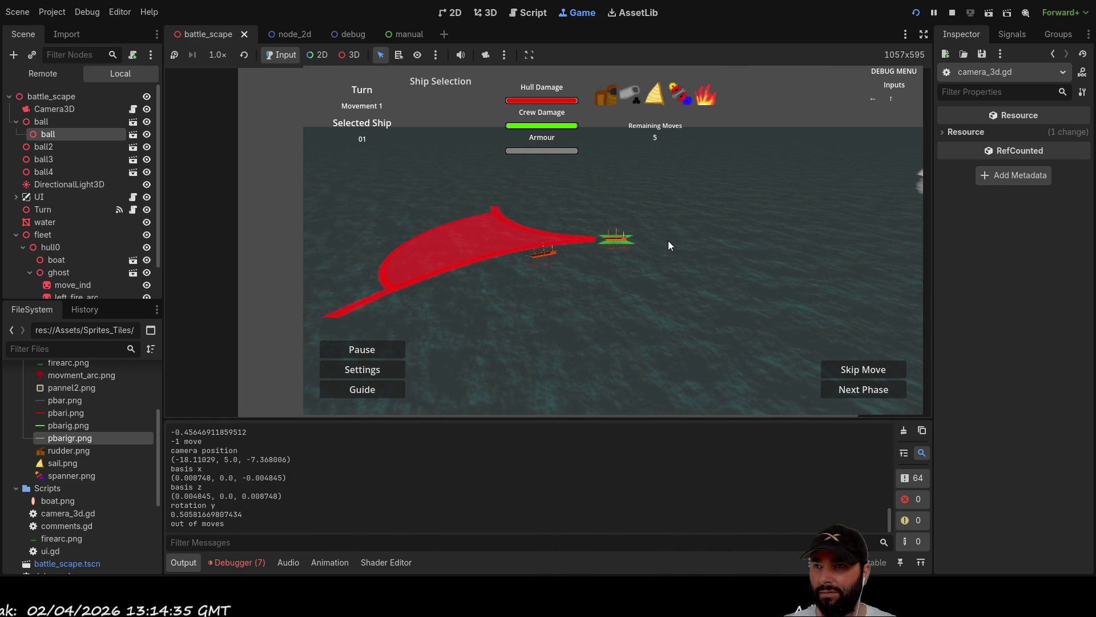
pyautogui.press('Left')
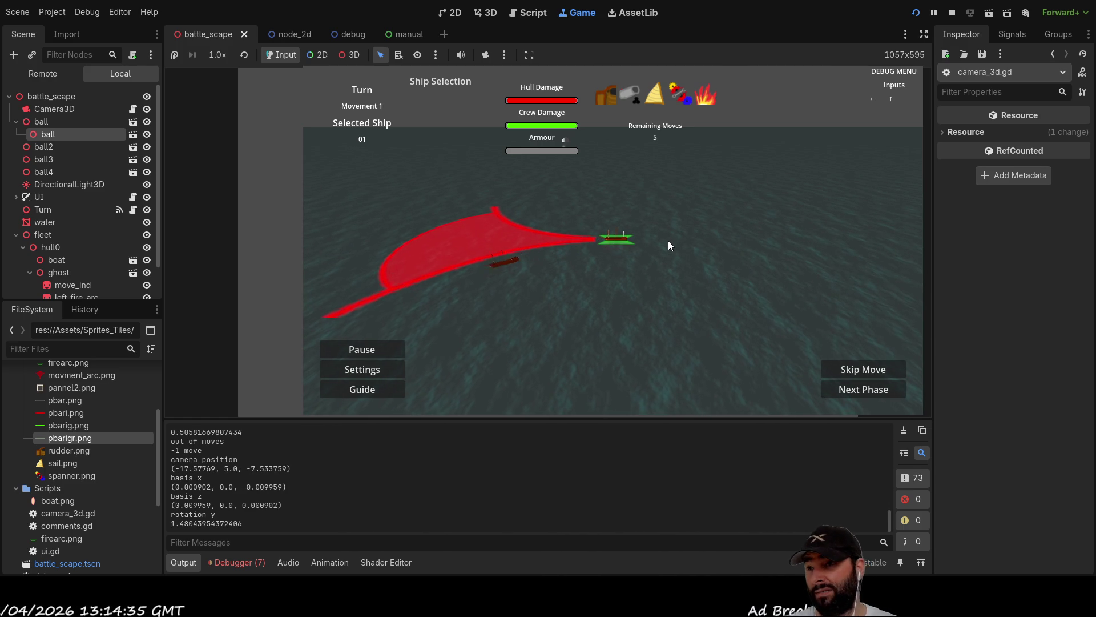
pyautogui.press('Left')
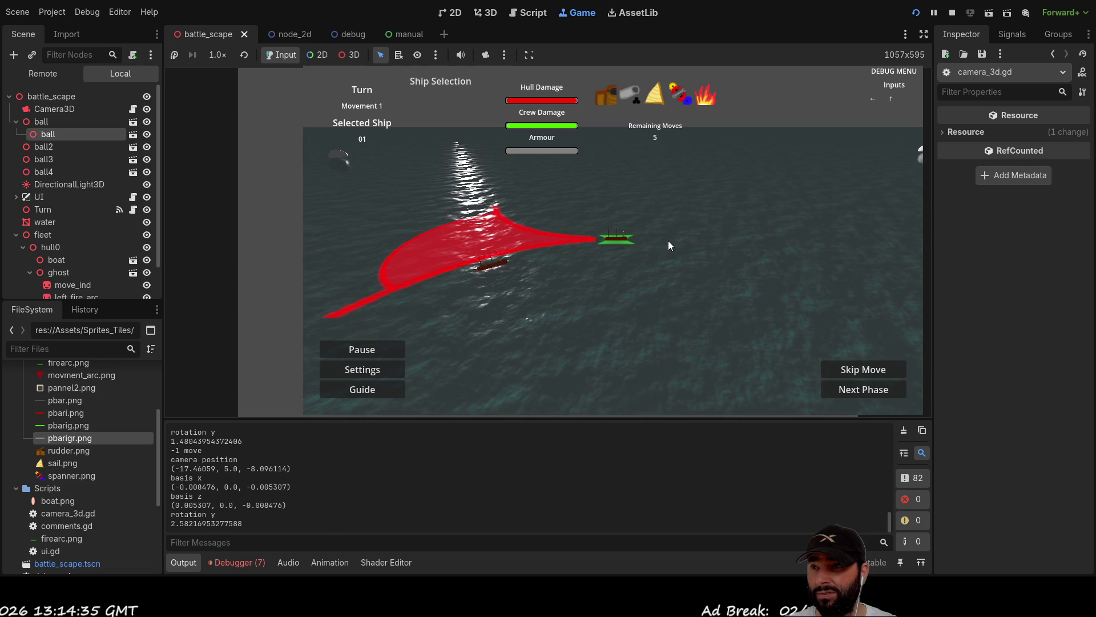
pyautogui.press('Left')
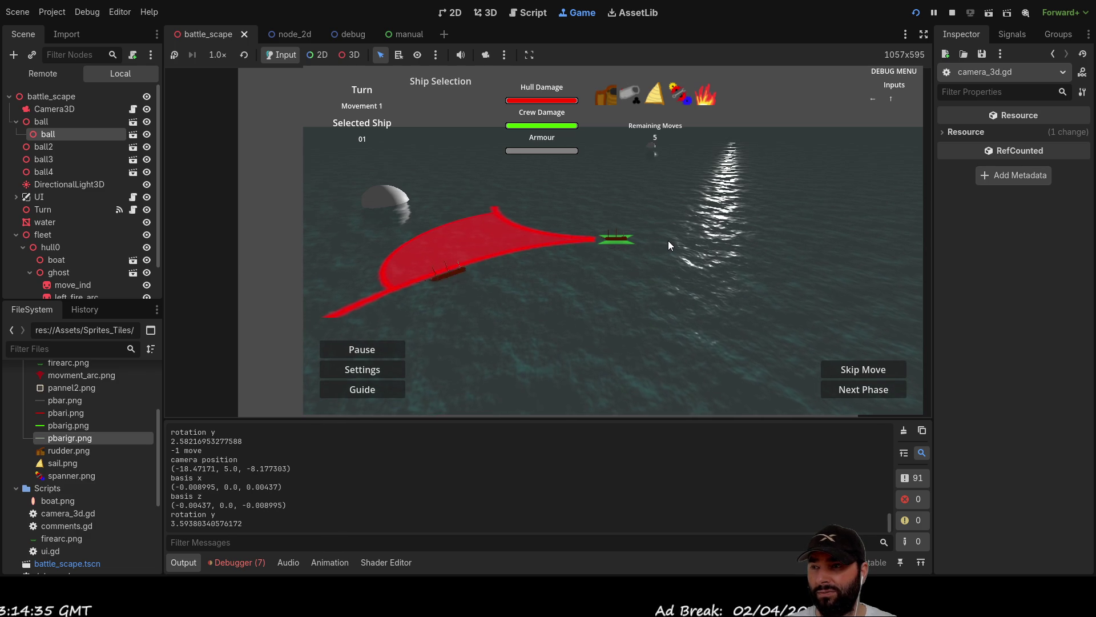
pyautogui.press('Left')
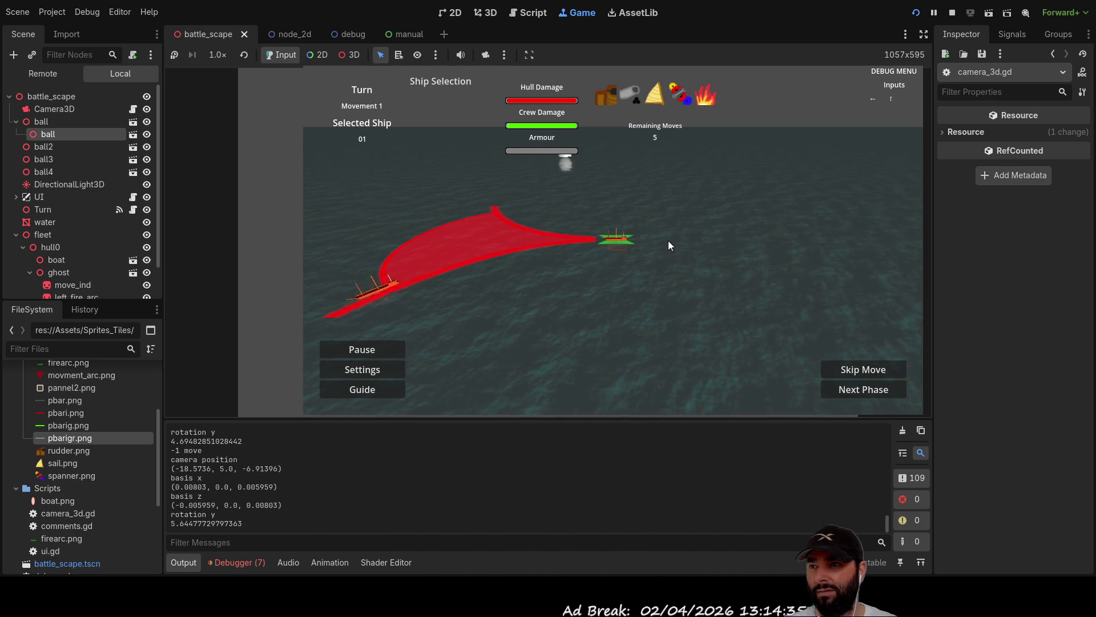
# Keep turning left through a full camera orbit, then stop the game at position (-18.37417, 5.0, -7.94782).
pyautogui.press('Left')
pyautogui.press('Up')
pyautogui.press('Left')
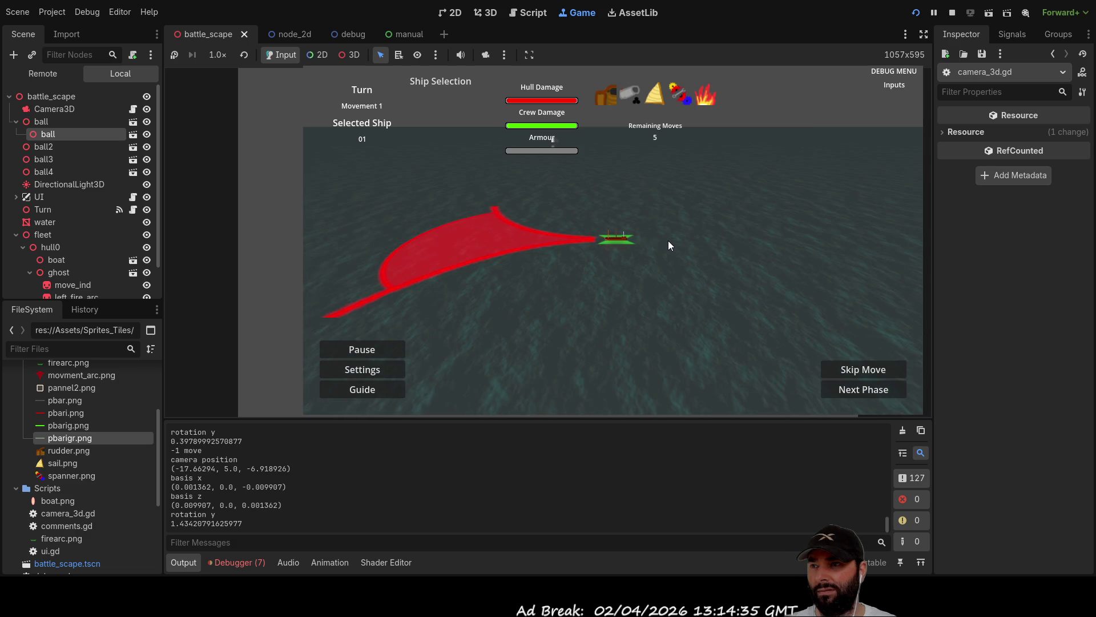
pyautogui.press('Left')
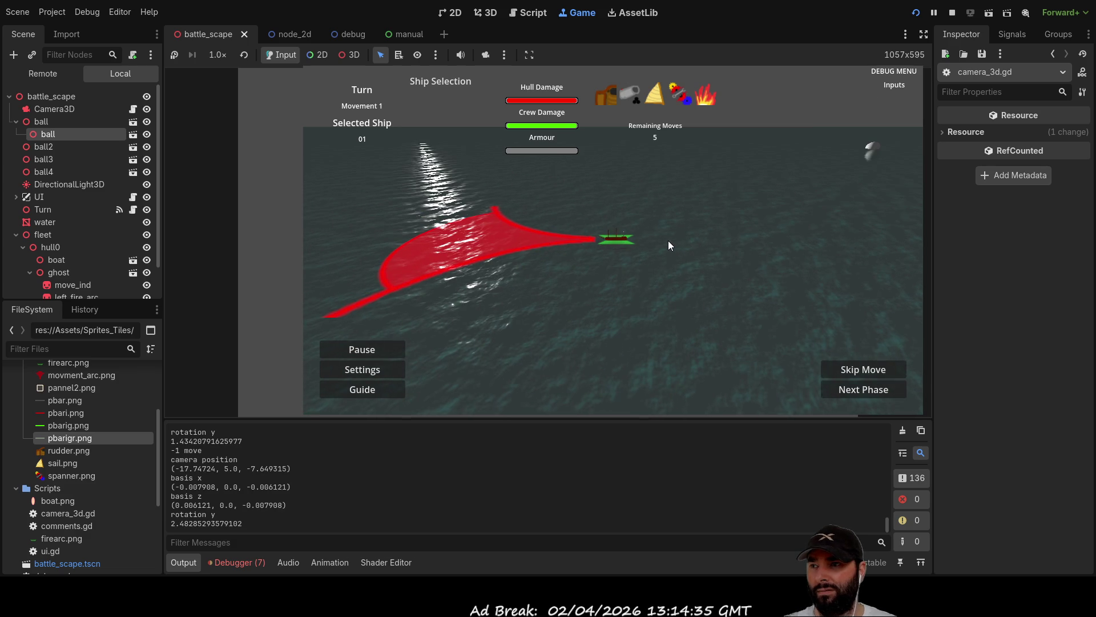
pyautogui.press('Left')
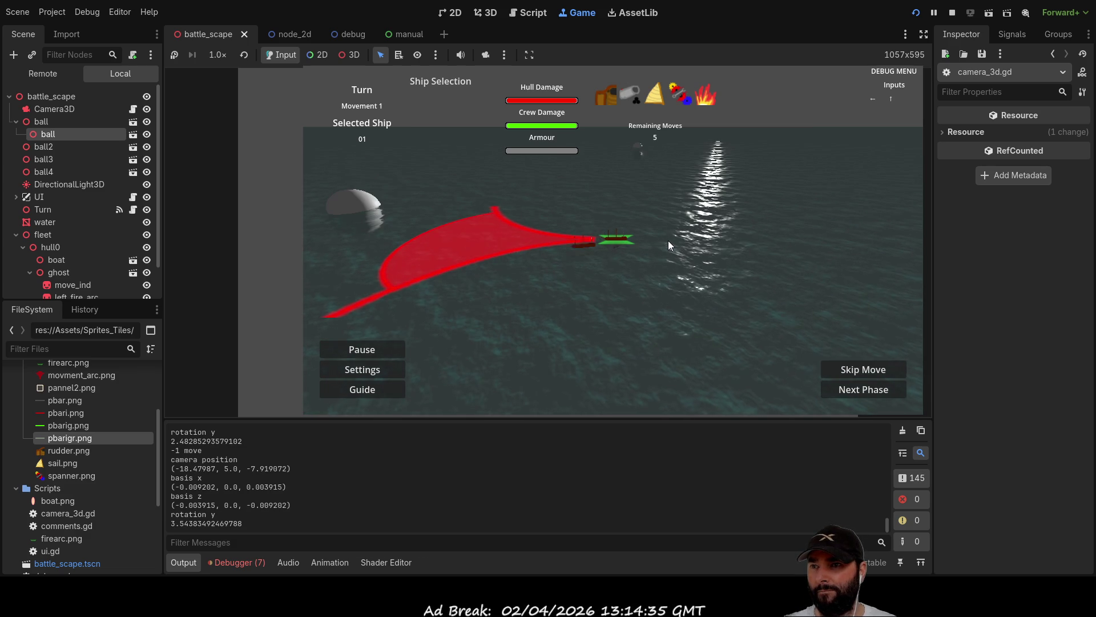
pyautogui.press('Left')
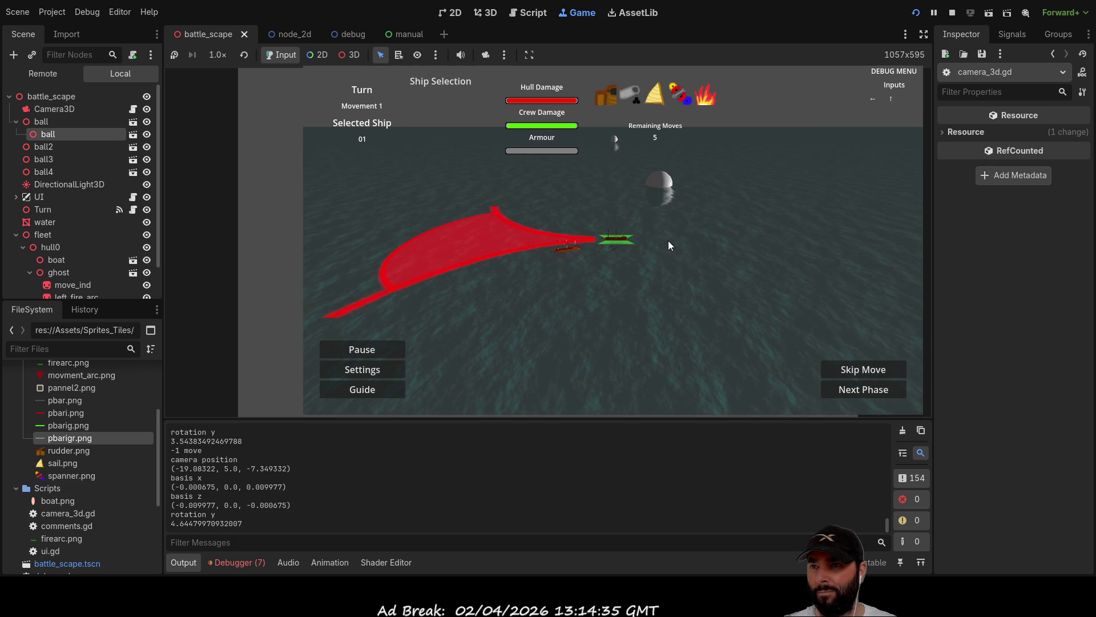
pyautogui.press('Left')
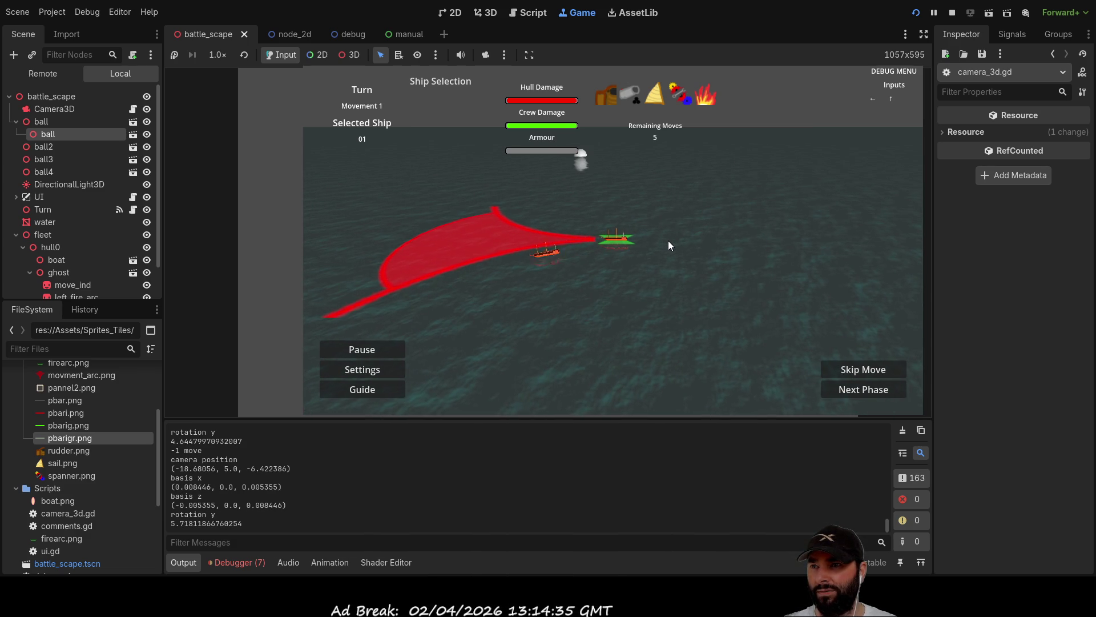
pyautogui.press('Left')
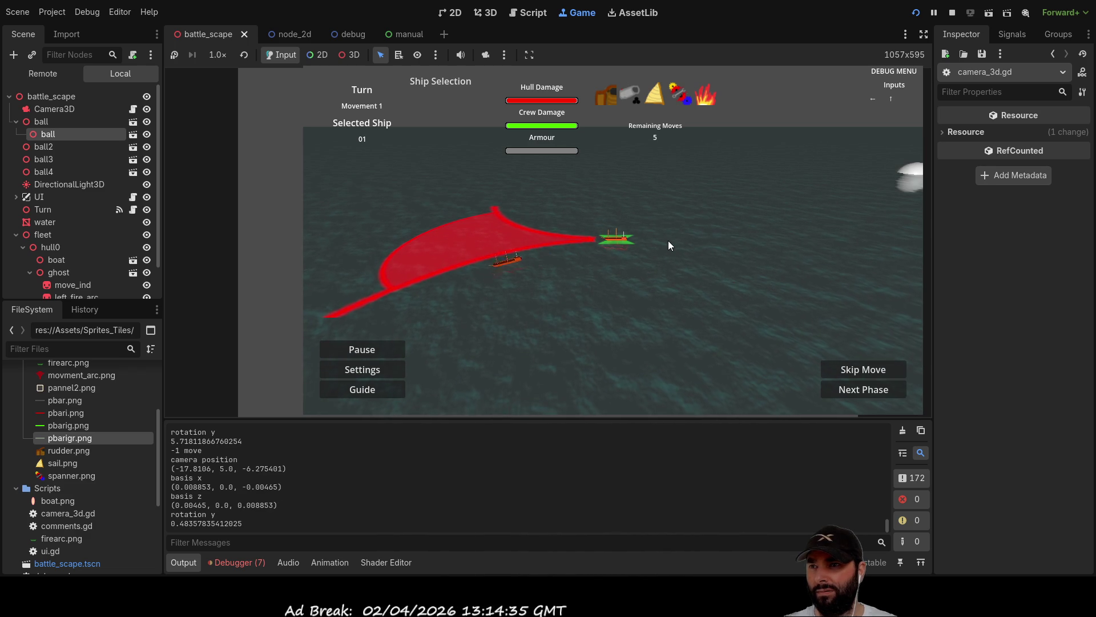
pyautogui.press('Left')
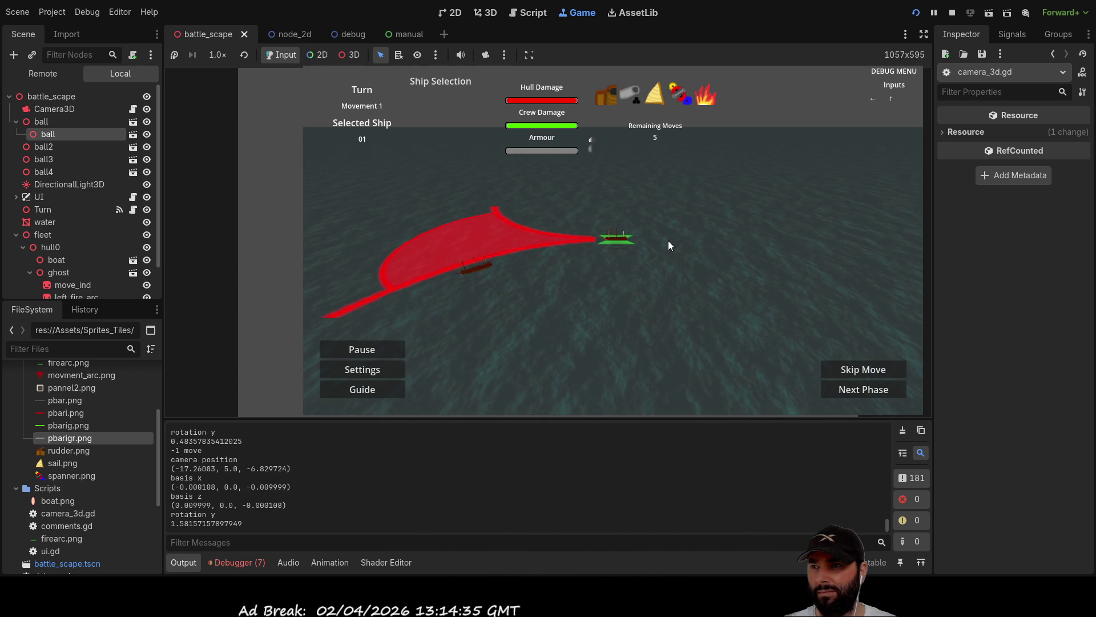
pyautogui.press('Left')
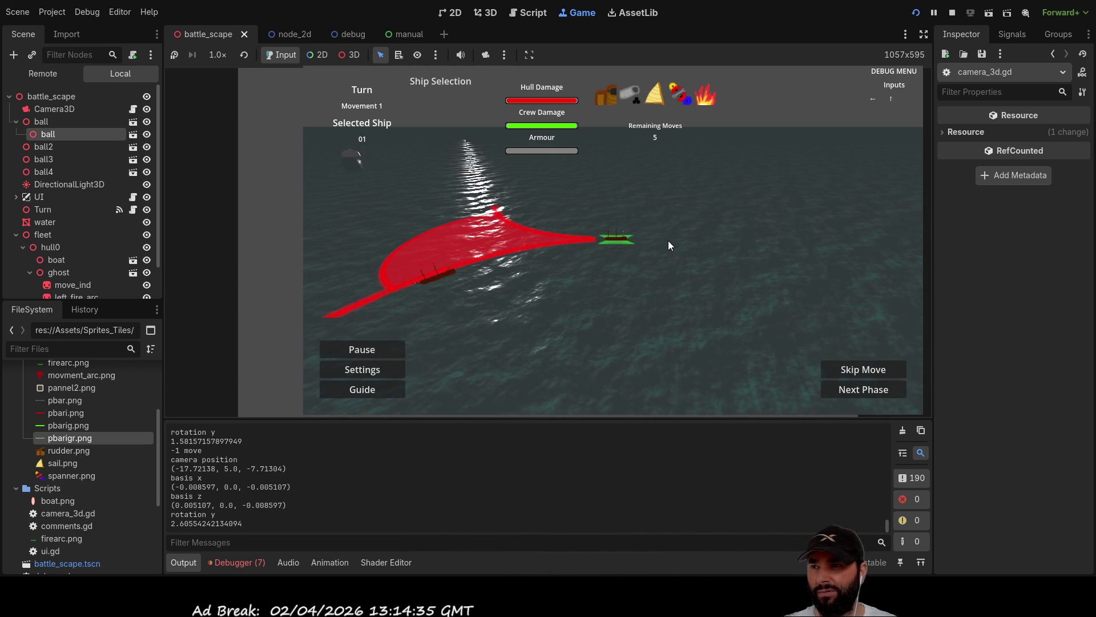
pyautogui.press('Left')
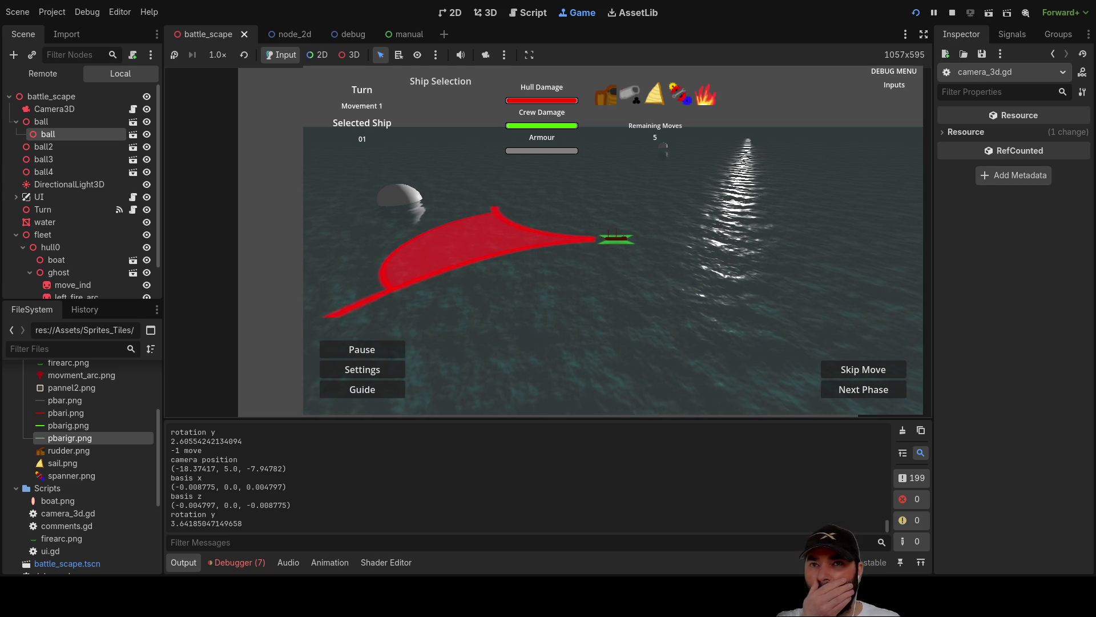
pyautogui.click(952, 12)
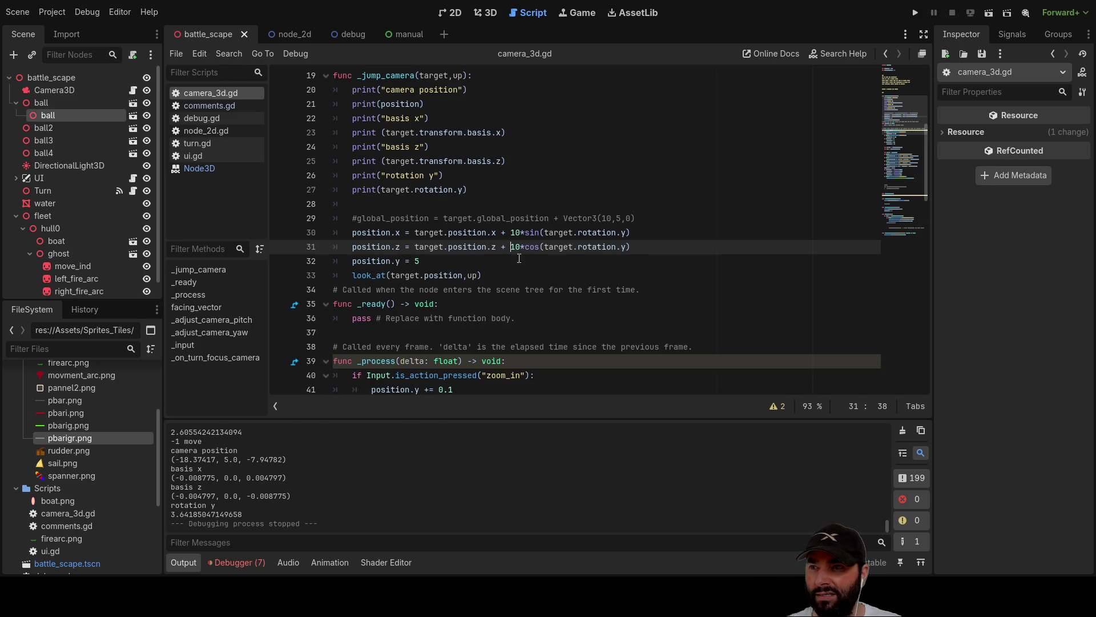
# Make position.x use target.position.z and position.z use target.position.x, then rerun the game.
pyautogui.click(495, 233)
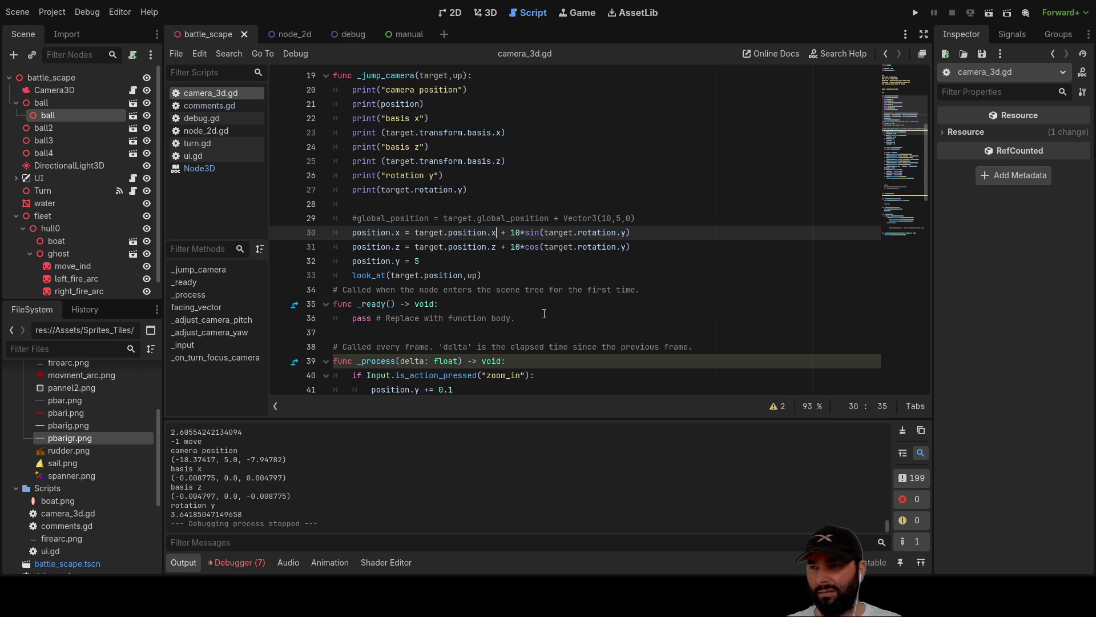
pyautogui.write('z')
pyautogui.press('Down')
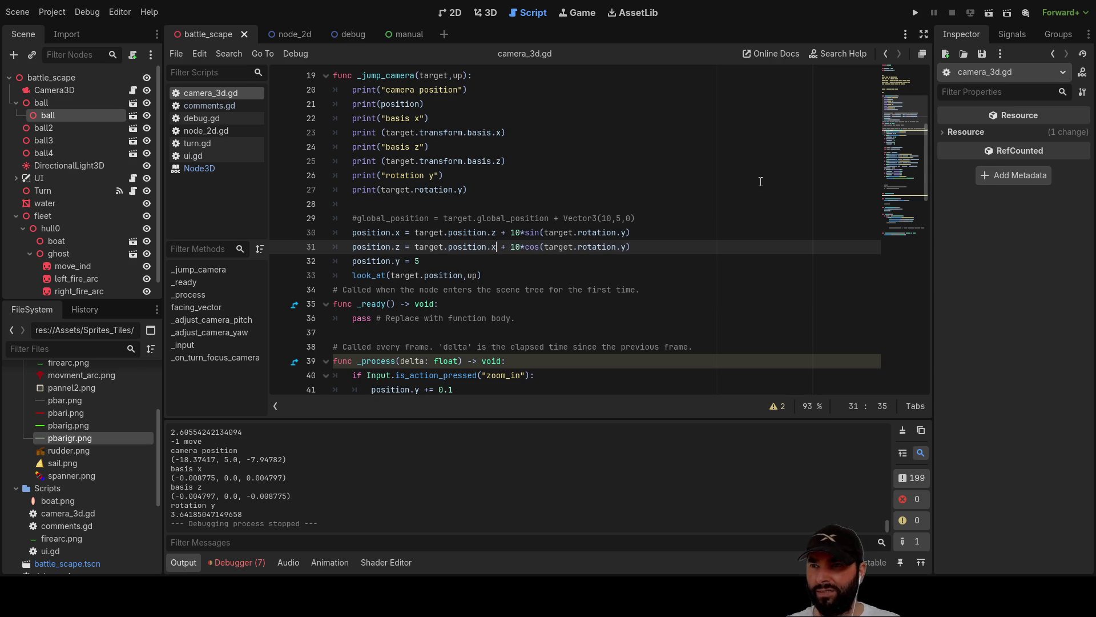
pyautogui.click(922, 12)
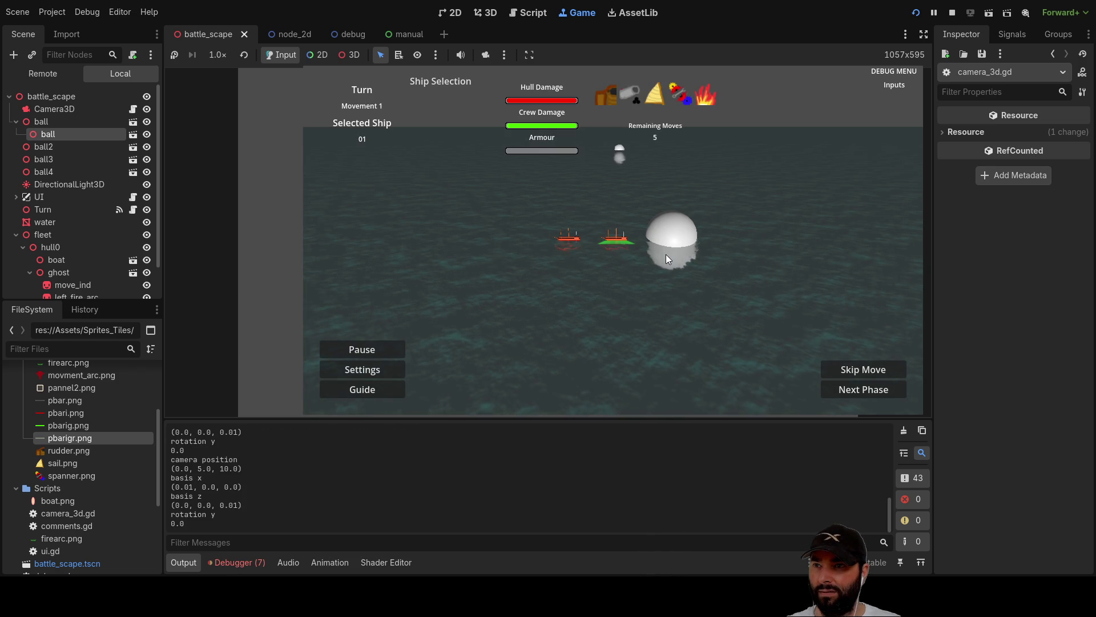
# Orbit the camera four steps right, stop the game, and return to line 30 of camera_3d.gd.
pyautogui.press('Right')
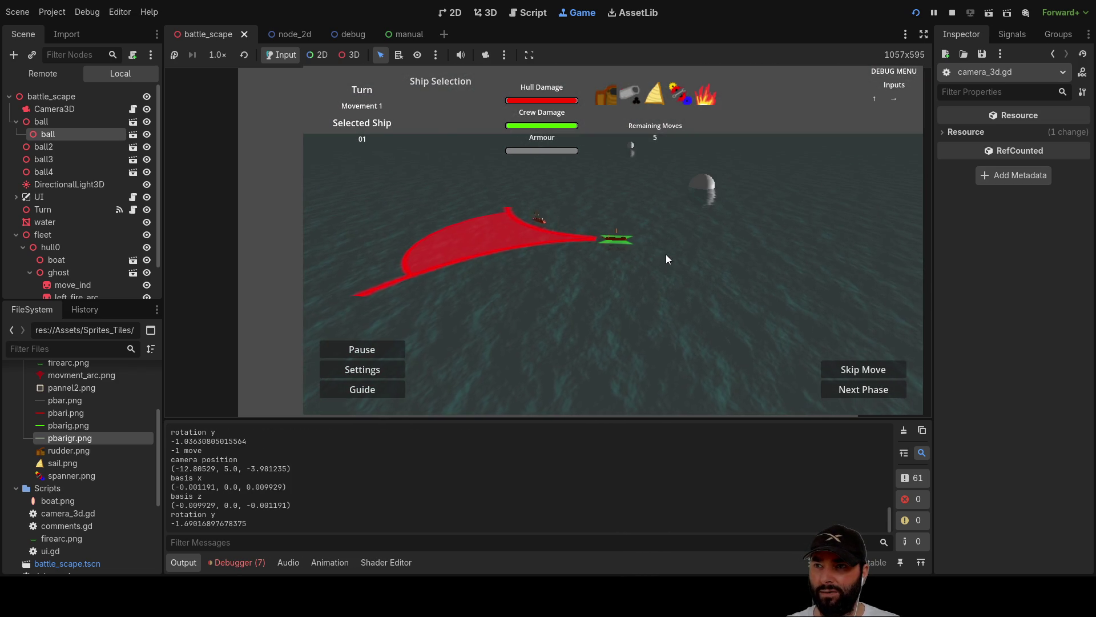
pyautogui.press('Right')
pyautogui.press('Right')
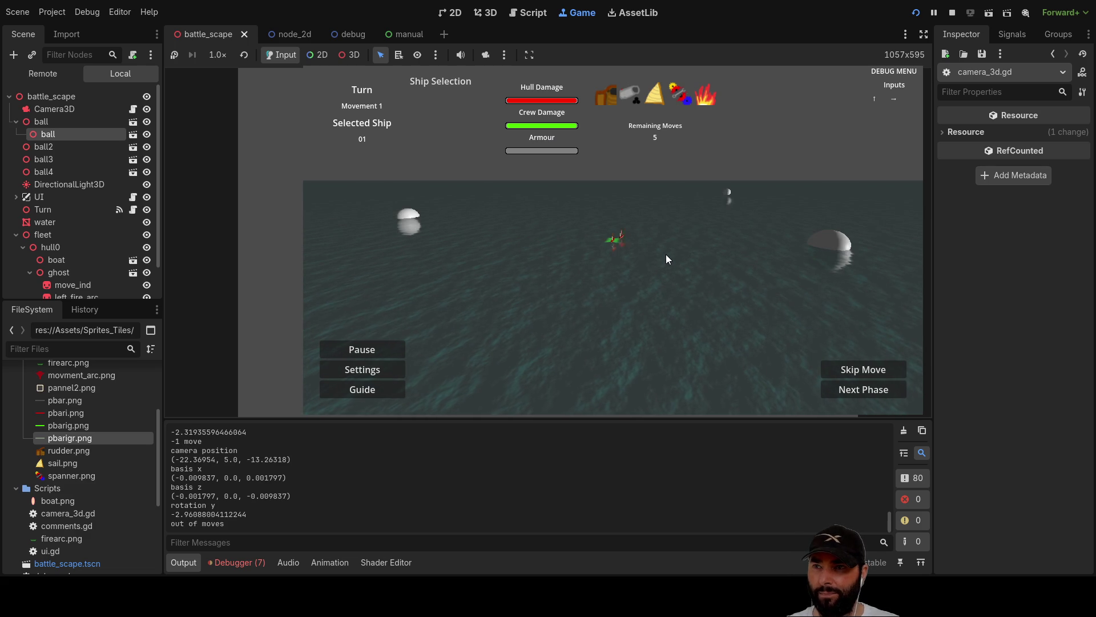
pyautogui.press('Right')
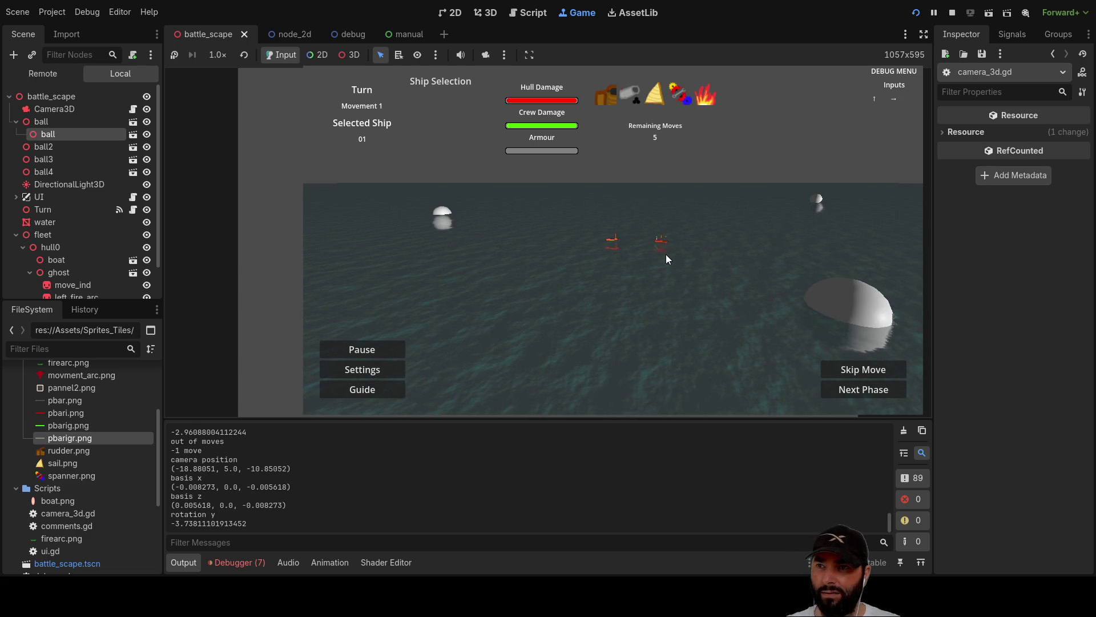
pyautogui.press('Right')
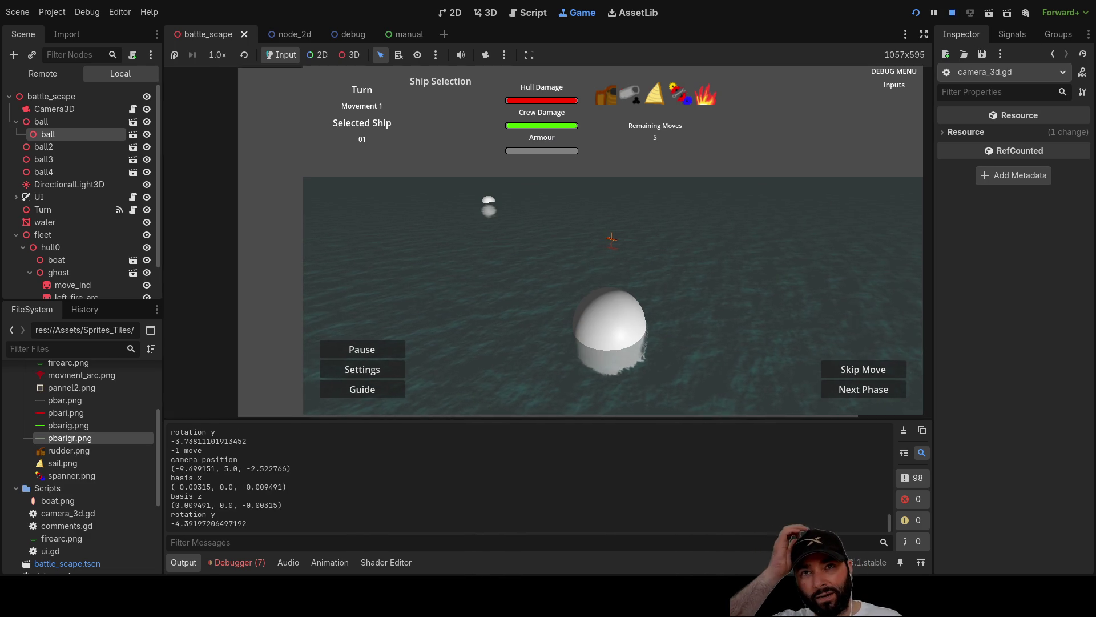
pyautogui.press('F8')
pyautogui.click(496, 232)
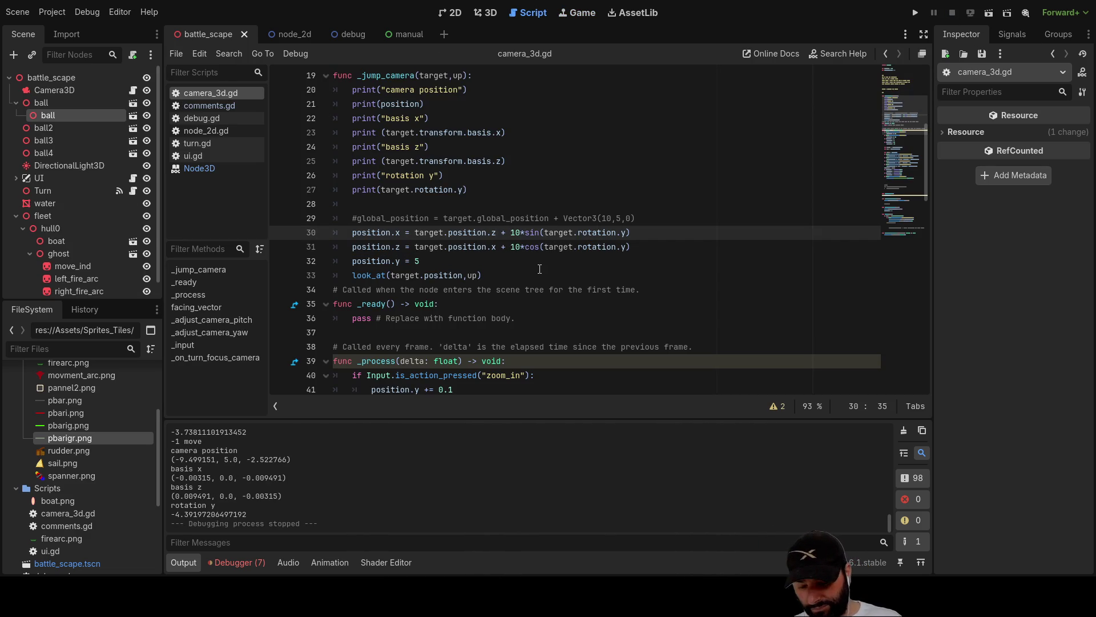
# Put target.position.x back on line 30 and target.position.z on line 31, unsaved.
pyautogui.press('Down')
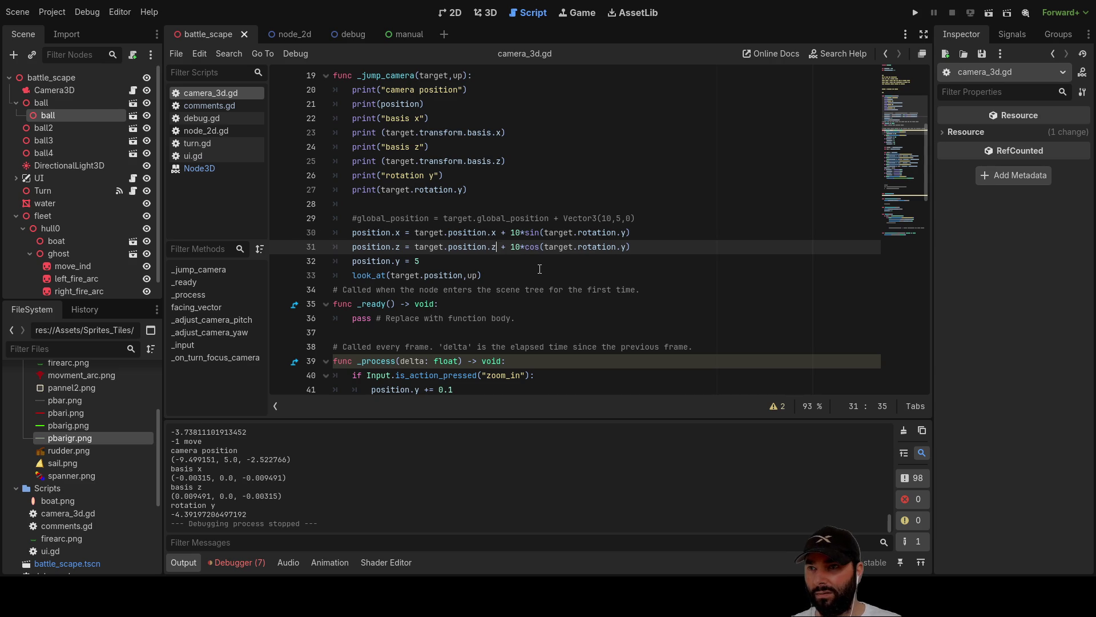
pyautogui.hotkey('alt', 'Up')
pyautogui.hotkey('alt', 'Up')
pyautogui.hotkey('alt', 'Down')
pyautogui.hotkey('alt', 'Down')
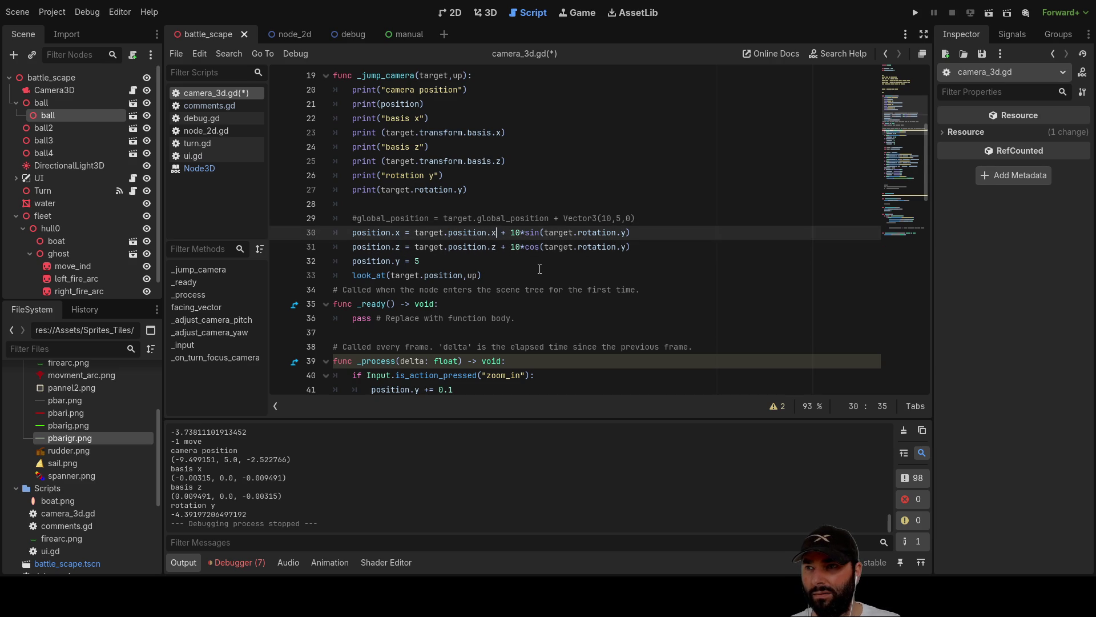
pyautogui.press('Up')
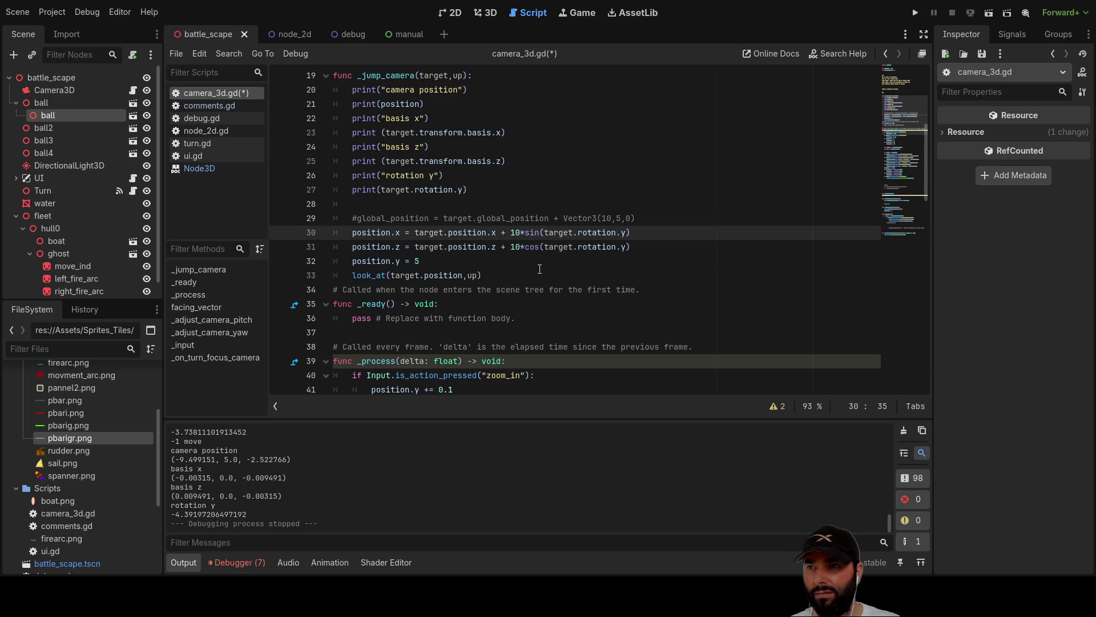
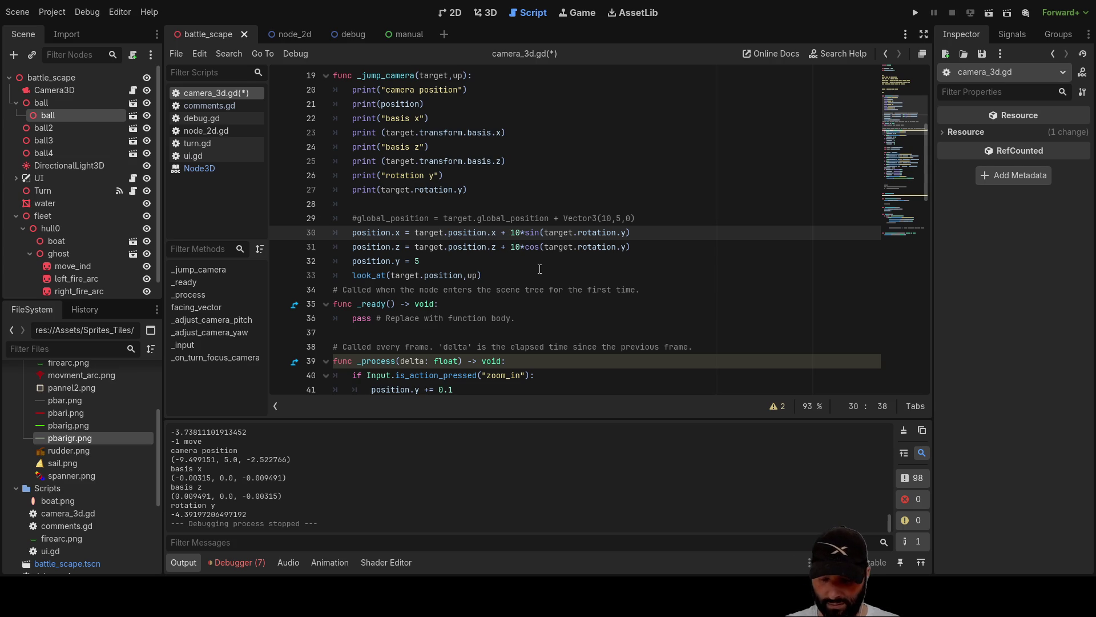
# Make the camera's sine and cosine offsets -10, then test the camera rotation with the arrow keys in-game.
pyautogui.write('-')
pyautogui.press('Down')
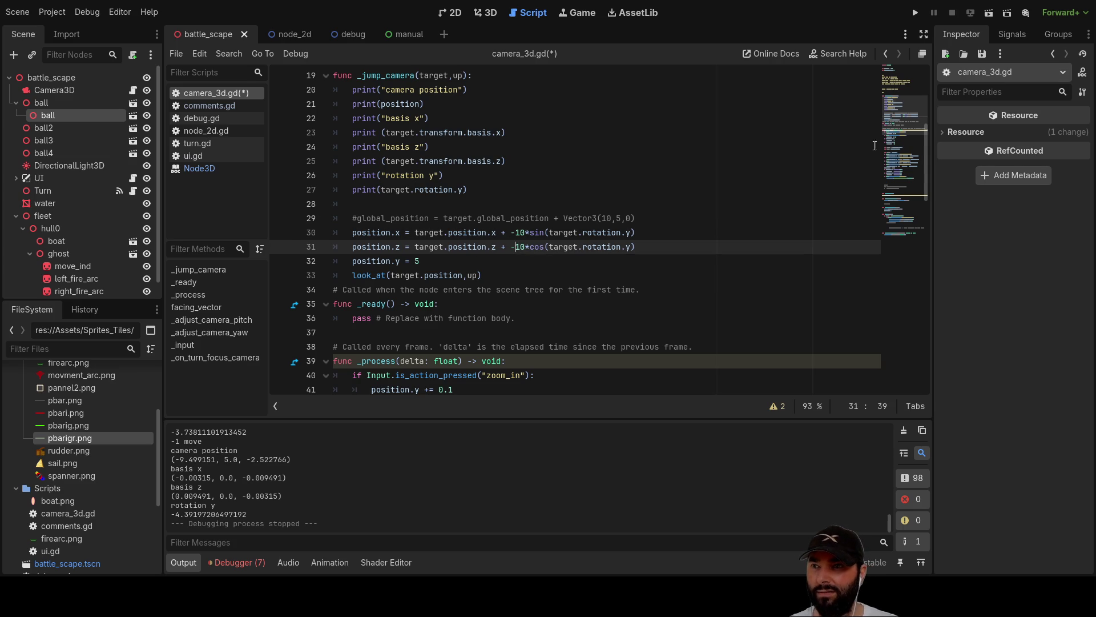
pyautogui.click(917, 12)
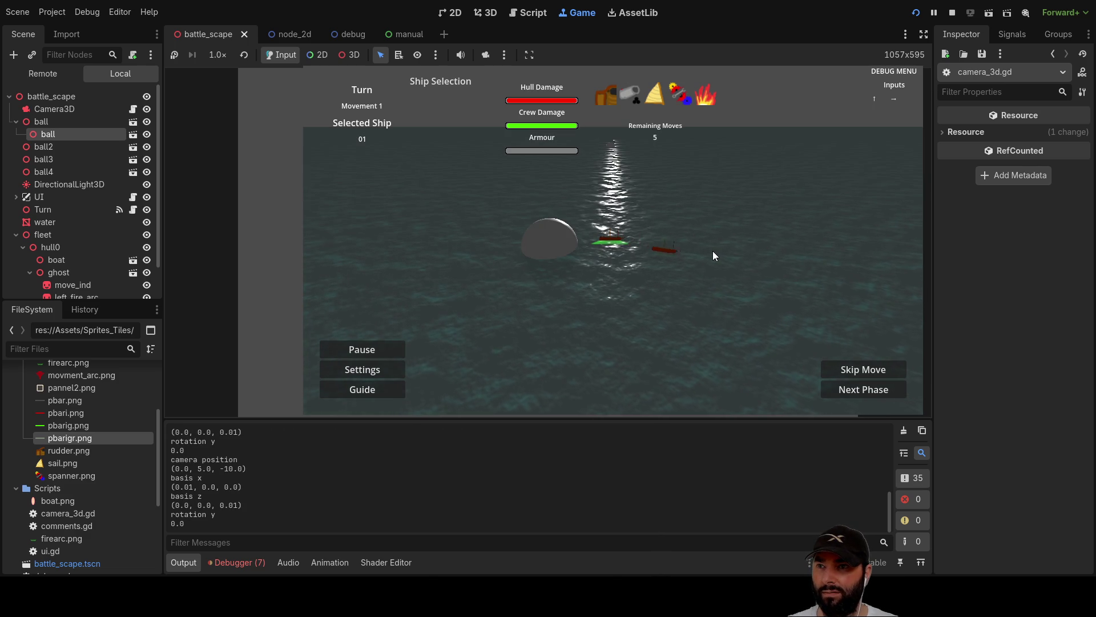
pyautogui.press('Right')
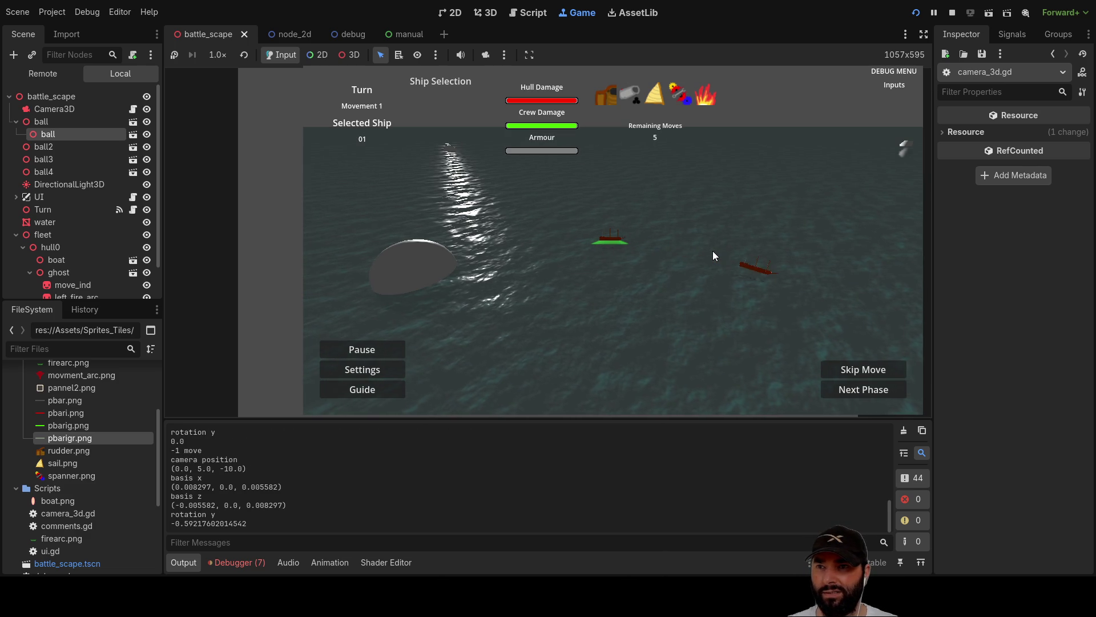
pyautogui.press('Up')
pyautogui.press('Right')
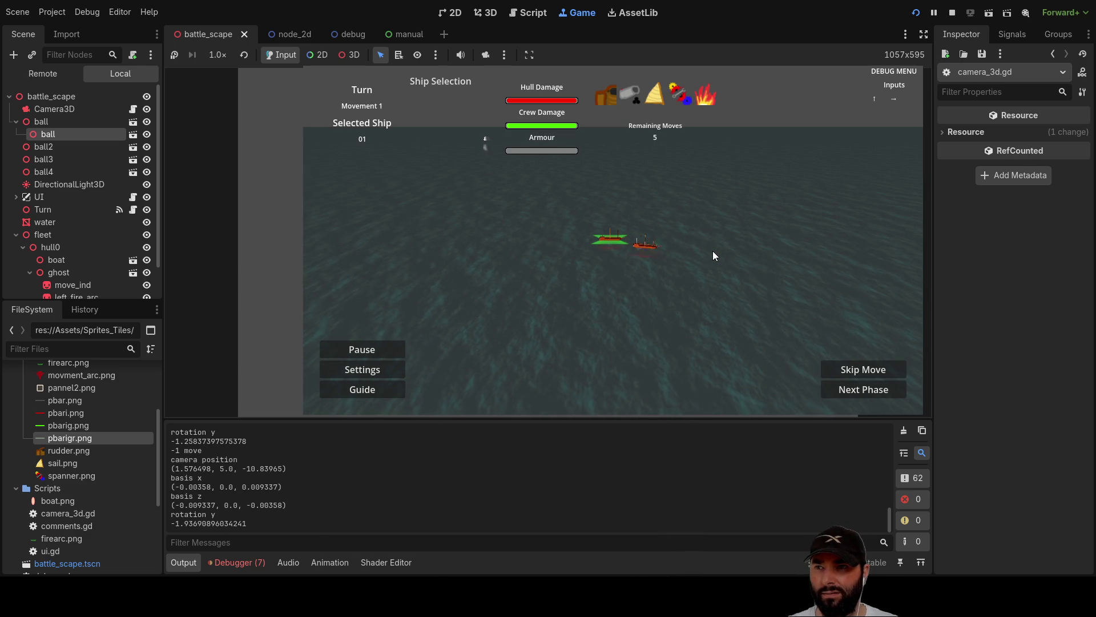
pyautogui.press('Up')
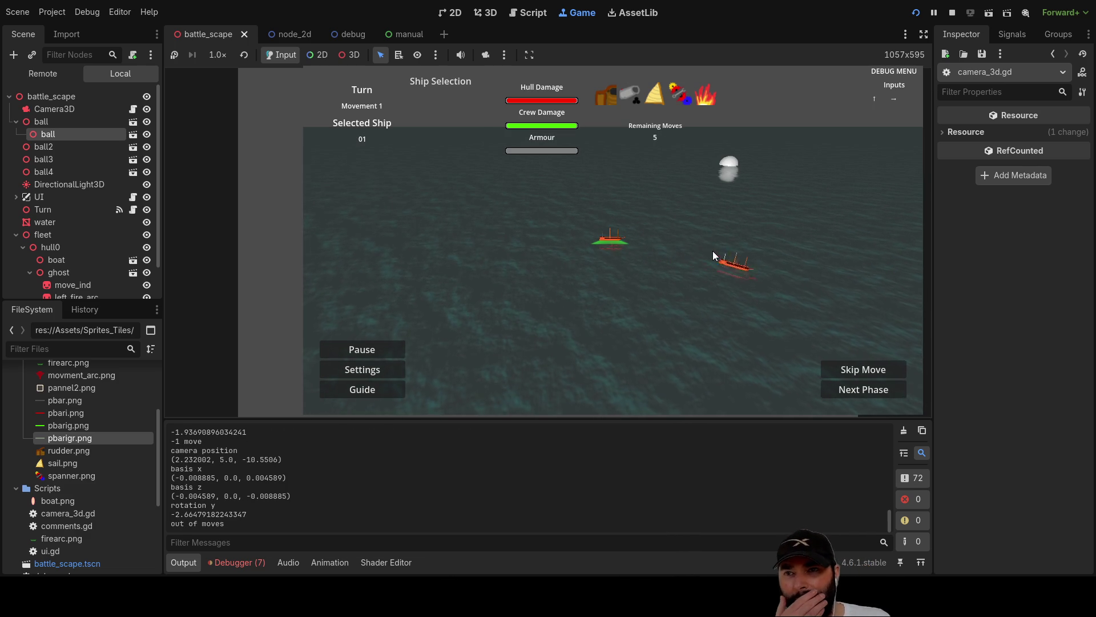
pyautogui.press('Up')
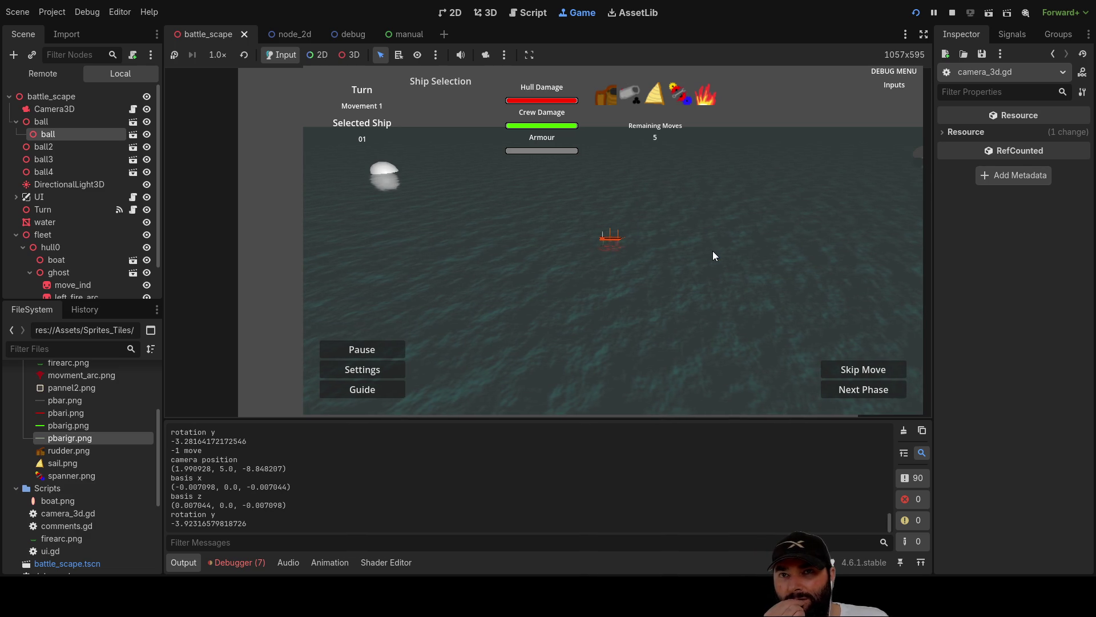
pyautogui.press('F8')
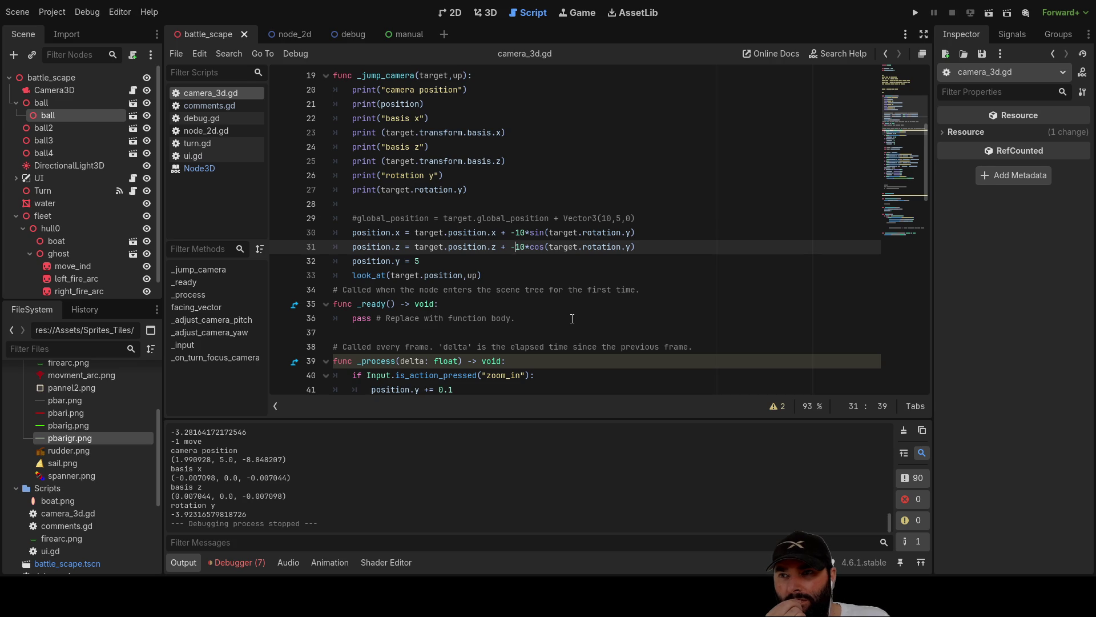
pyautogui.click(631, 232)
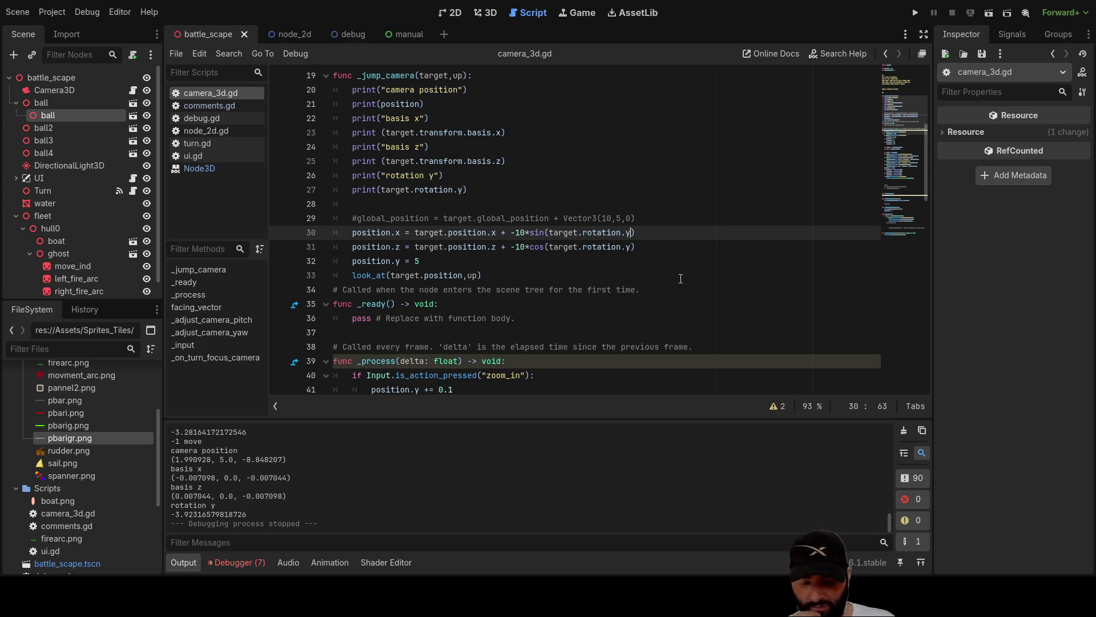
pyautogui.write('/2')
pyautogui.press('Down')
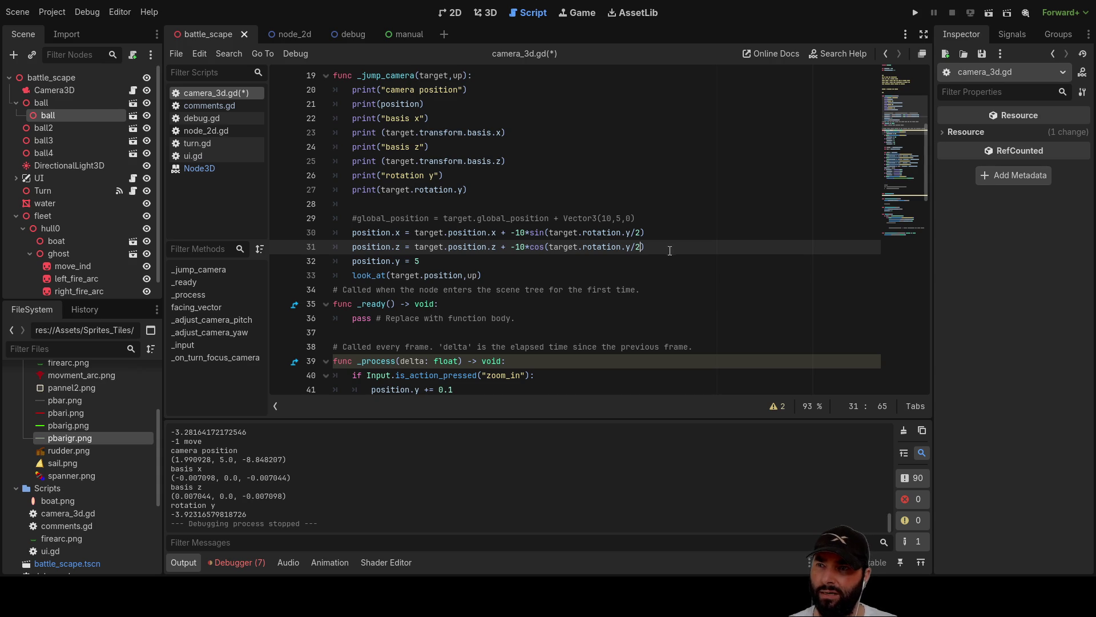
pyautogui.click(916, 13)
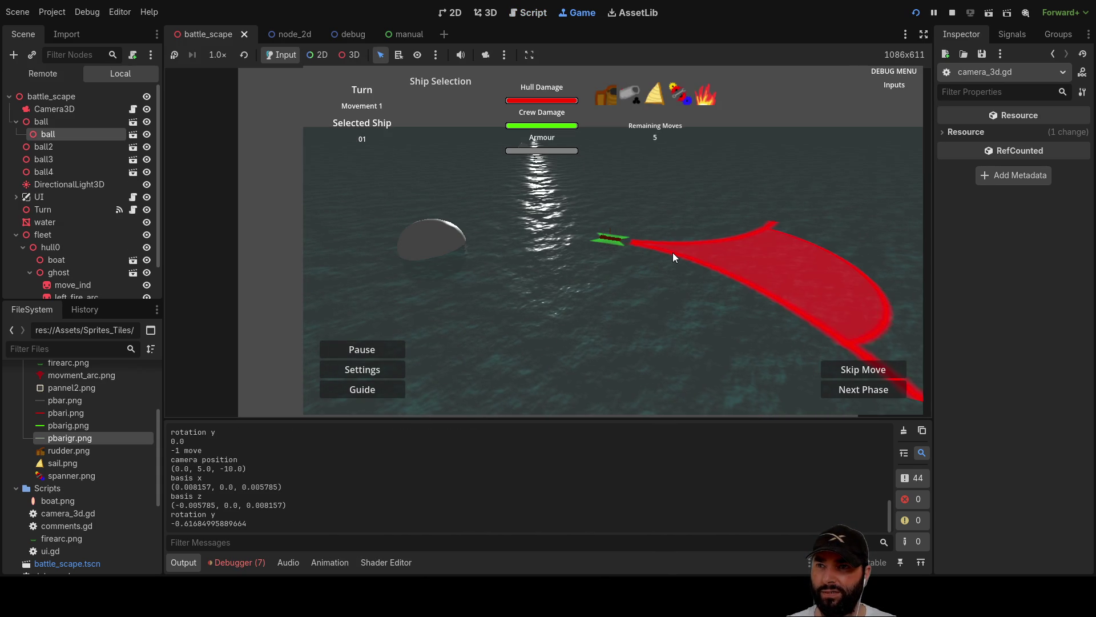
pyautogui.press('Right')
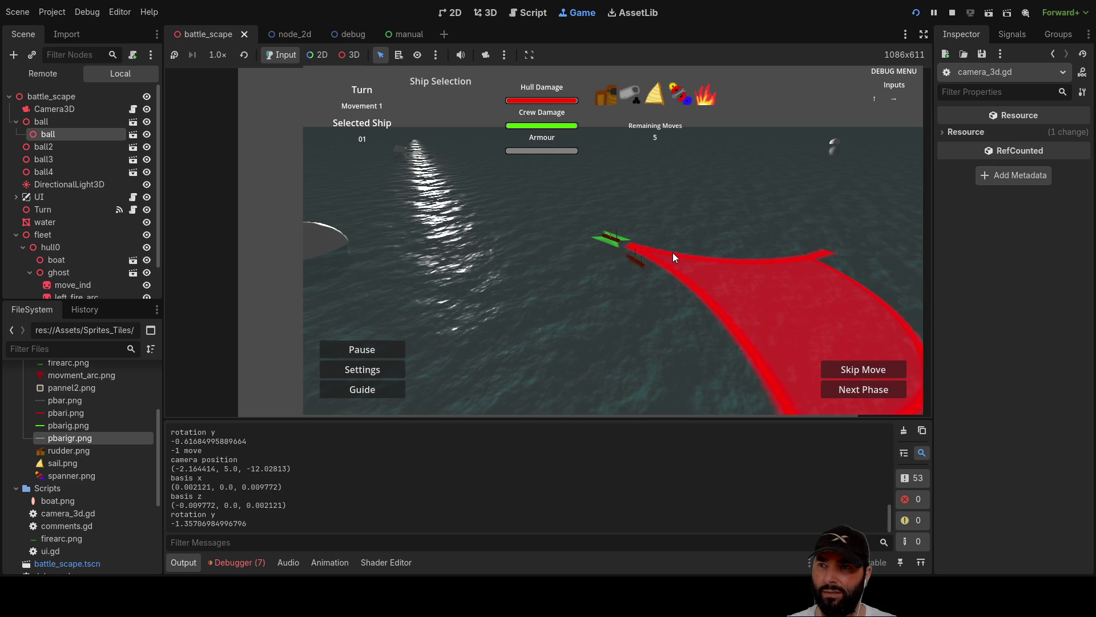
pyautogui.press('Right')
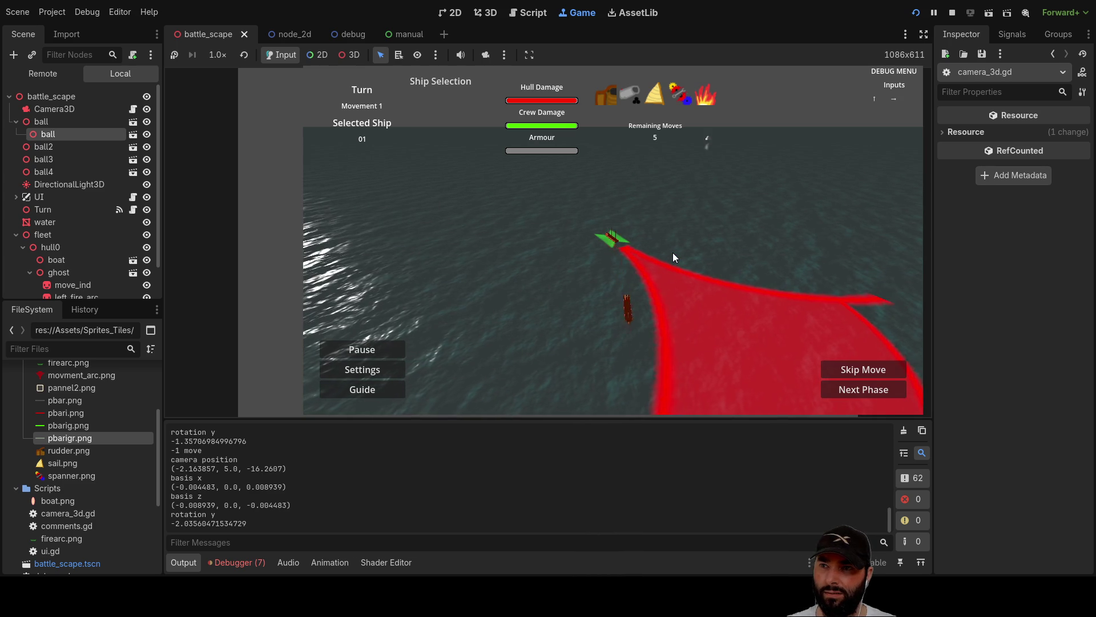
pyautogui.press('Right')
pyautogui.press('Right')
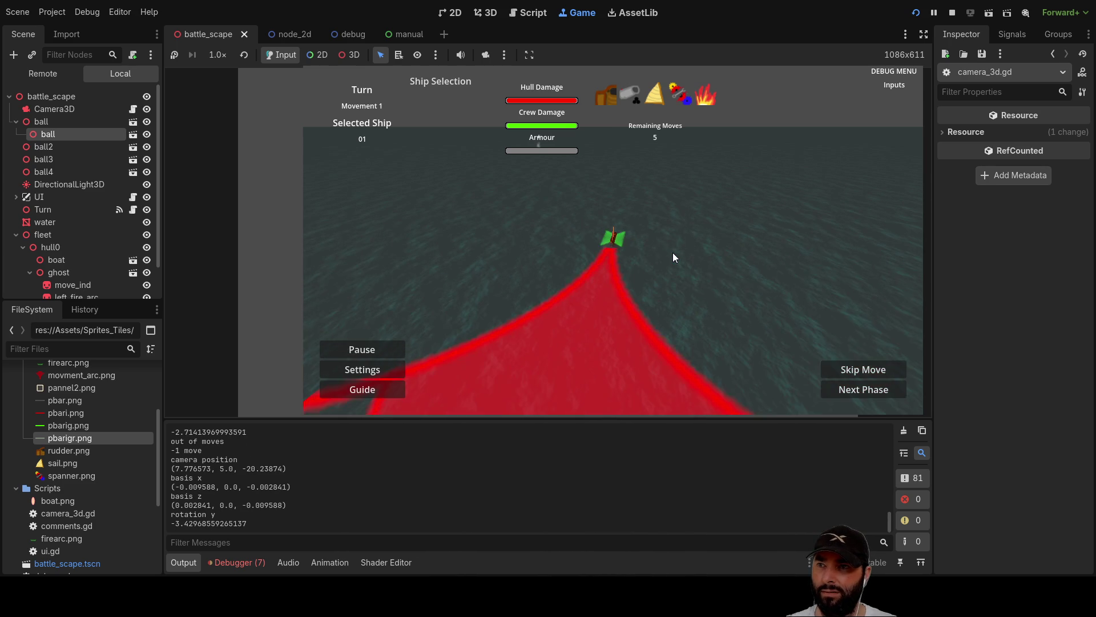
pyautogui.press('Right')
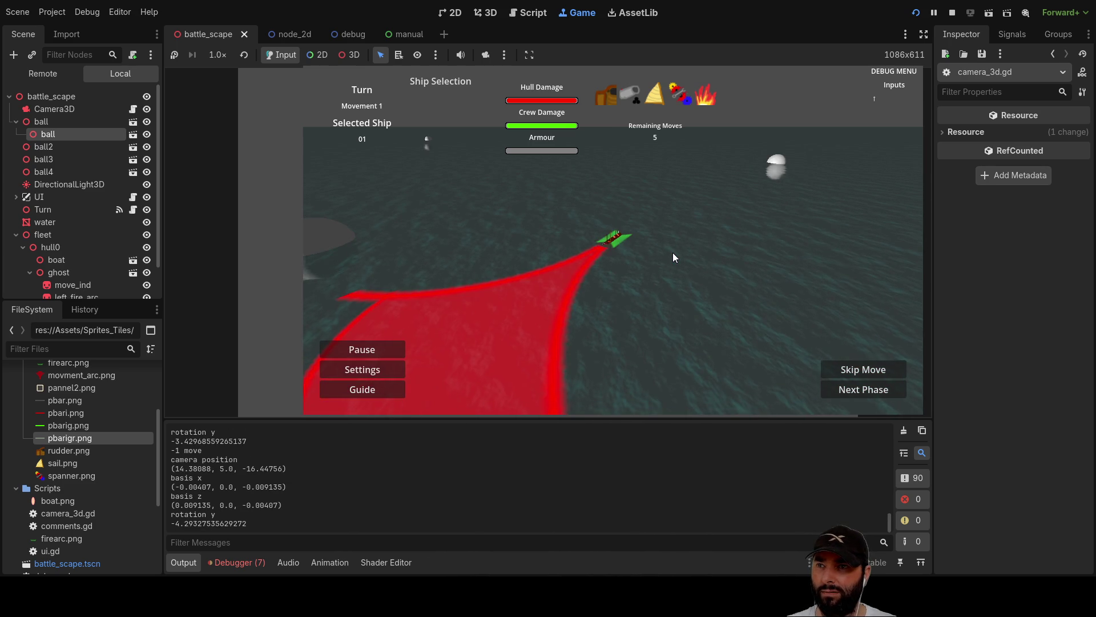
pyautogui.press('Right')
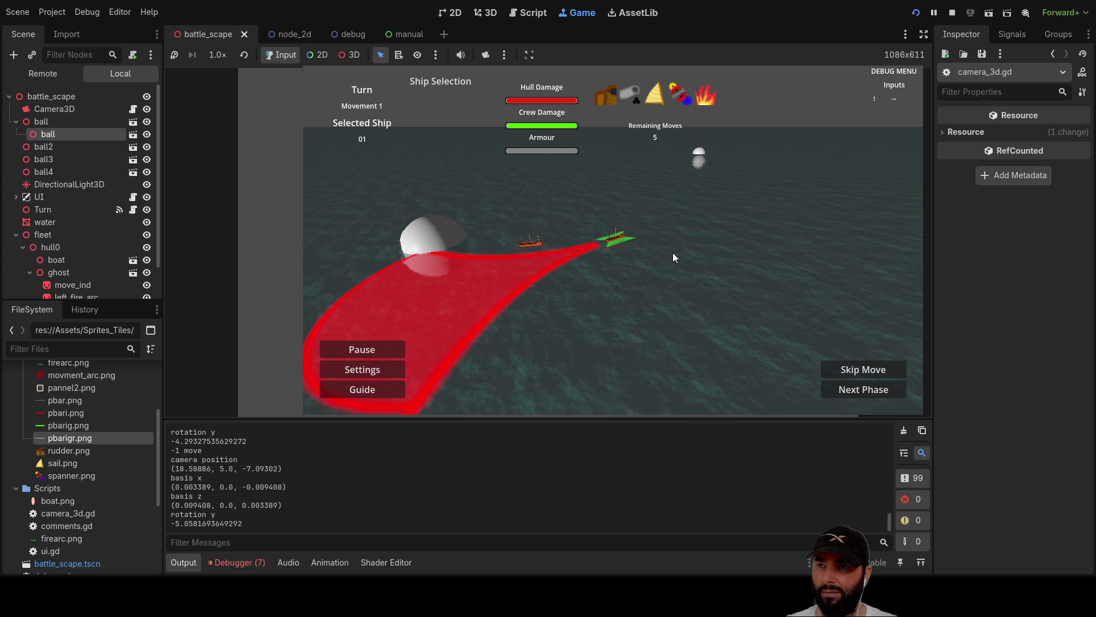
pyautogui.press('Right')
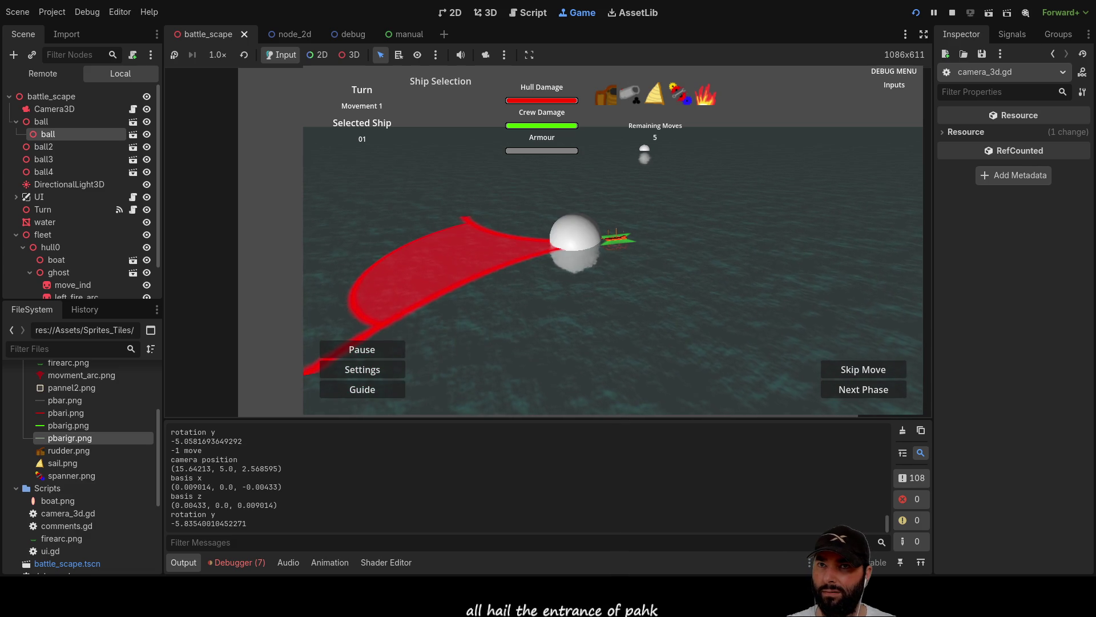
pyautogui.press('F8')
pyautogui.press('BackSpace')
pyautogui.press('BackSpace')
pyautogui.press('Up')
pyautogui.press('BackSpace')
pyautogui.press('Delete')
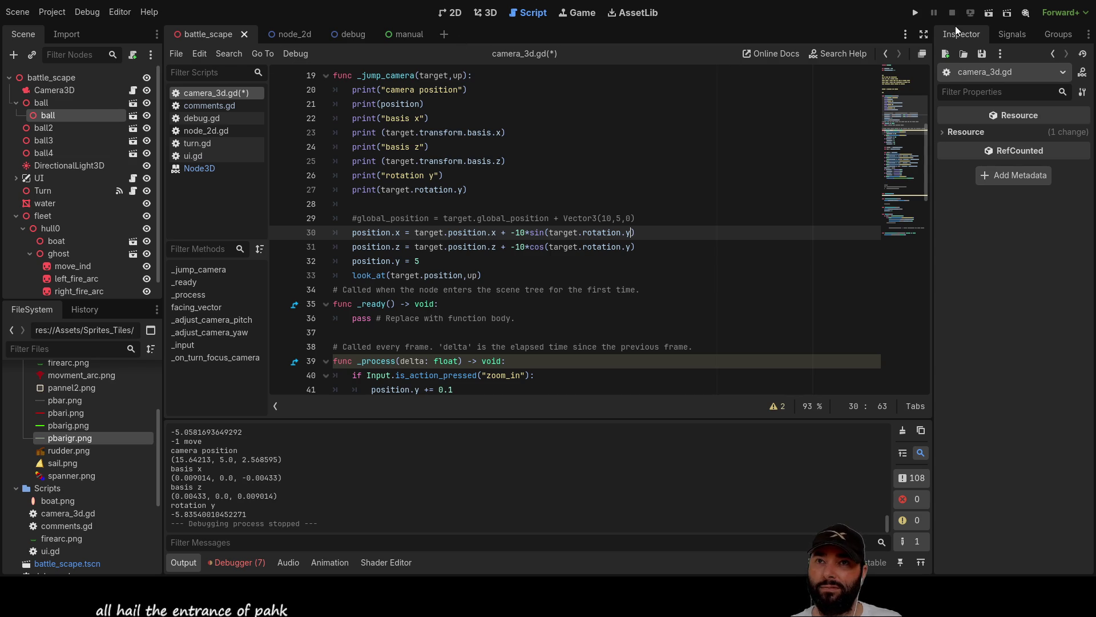
pyautogui.click(916, 12)
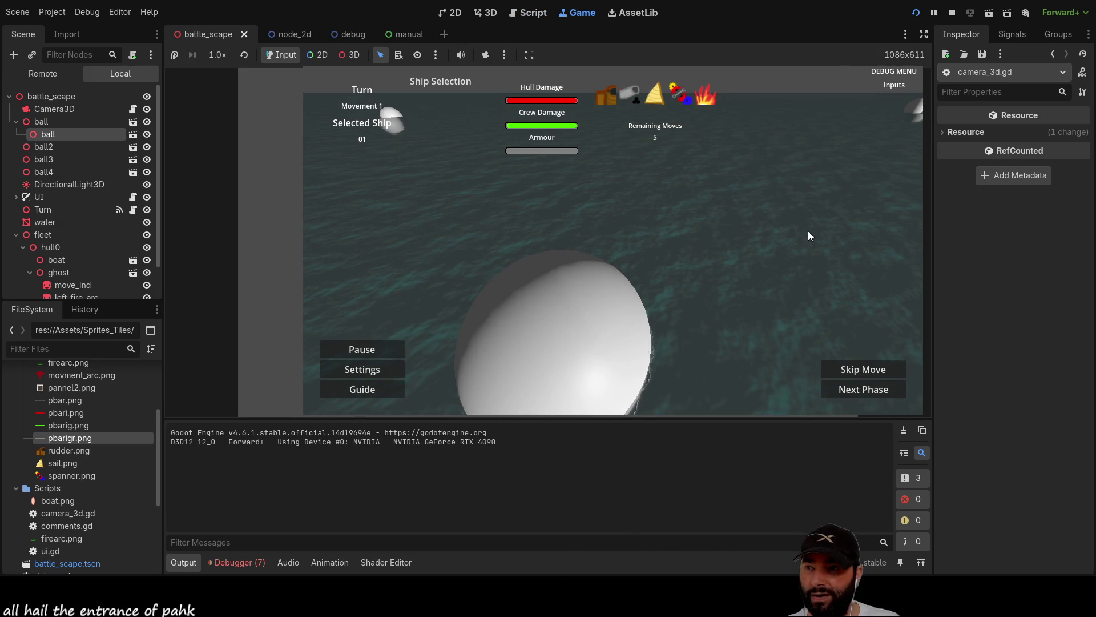
# Zoom out over the green ship with scroll and Q, then open and close the Fire Phase guide and stop the game.
pyautogui.scroll(-3, 805, 230)
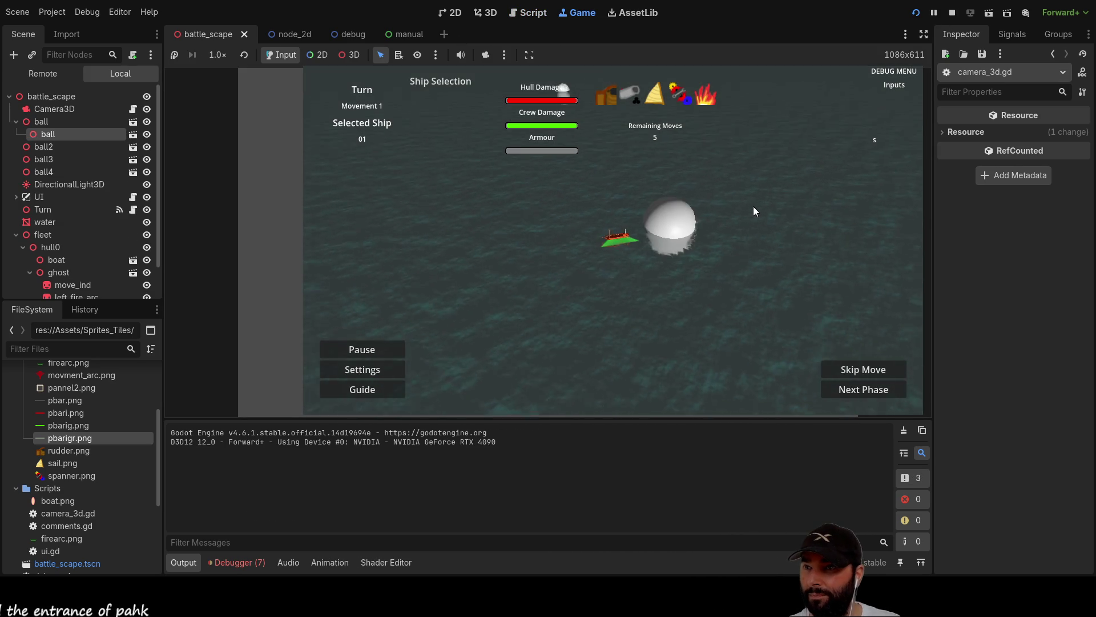
pyautogui.press('q')
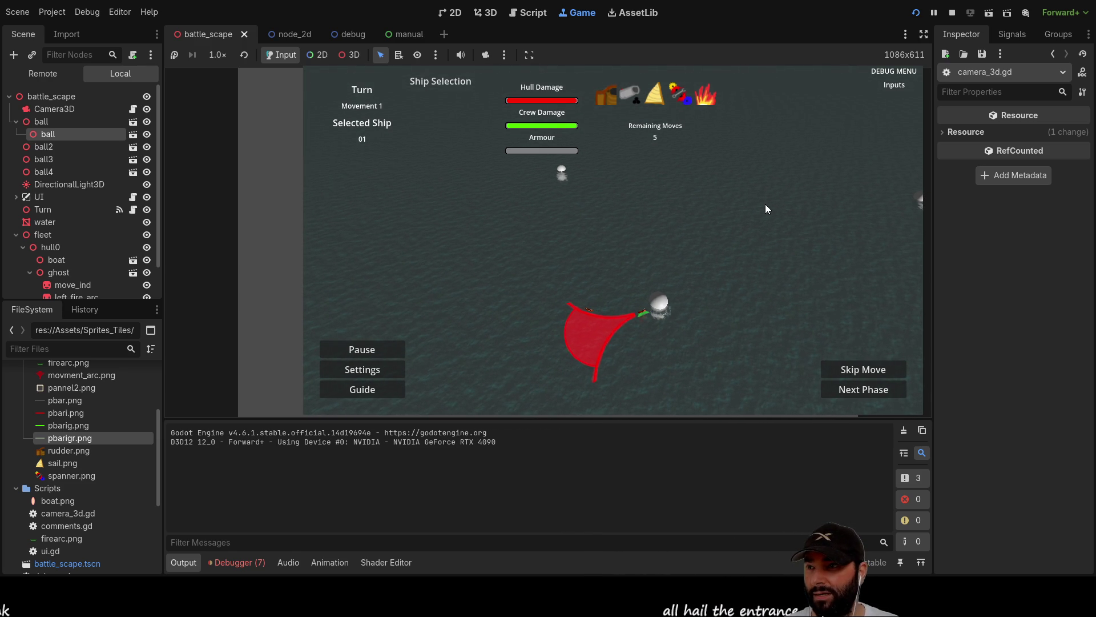
pyautogui.click(363, 391)
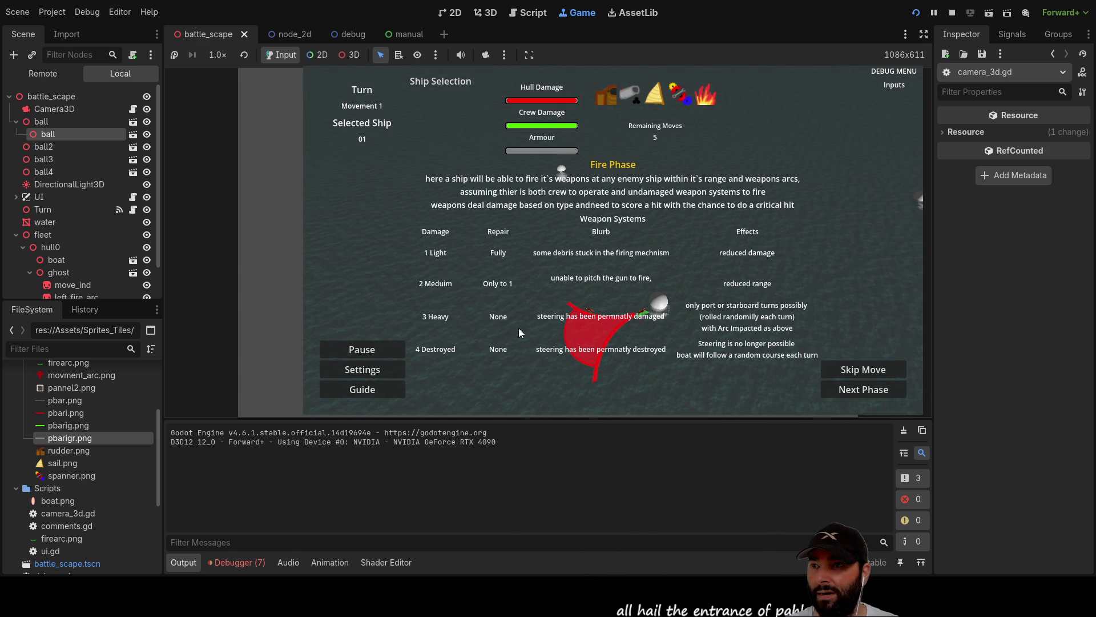
pyautogui.click(362, 387)
pyautogui.click(362, 387)
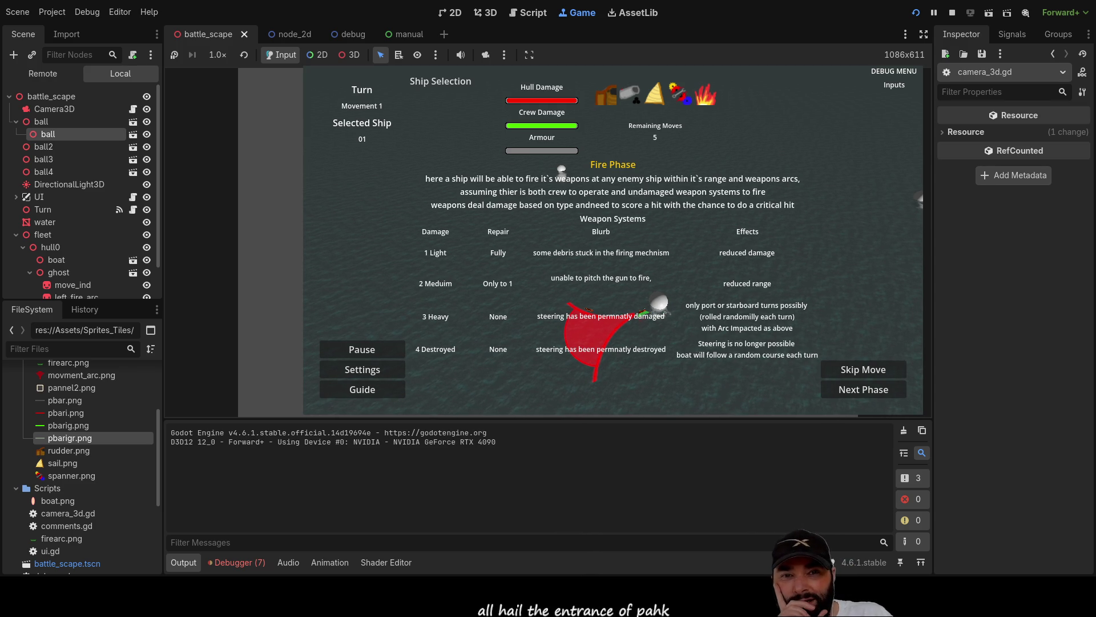
pyautogui.click(376, 390)
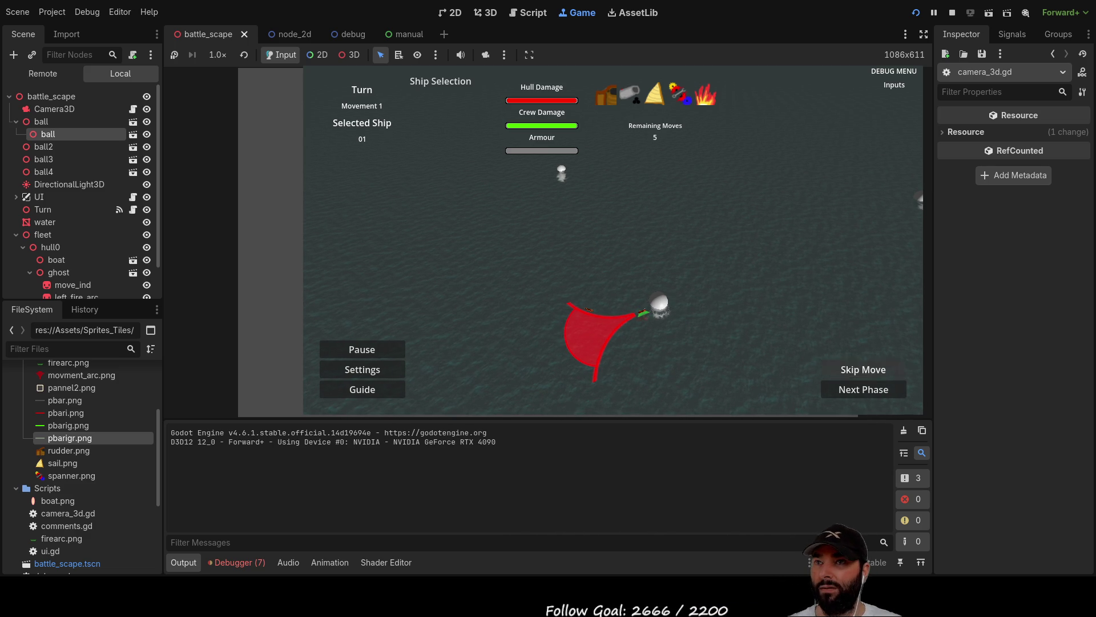
pyautogui.press('F8')
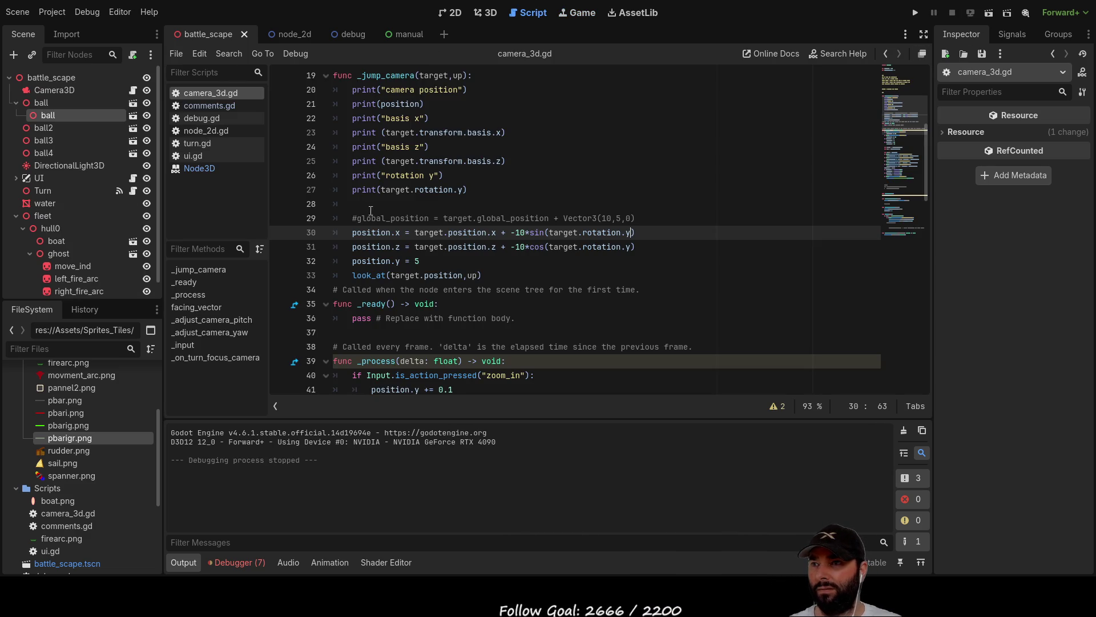
# Insert a new line 29 above the position code and paste the copied expression into it.
pyautogui.click(373, 210)
pyautogui.press('Return')
pyautogui.press('Return')
pyautogui.press('Return')
pyautogui.press('Up')
pyautogui.press('Up')
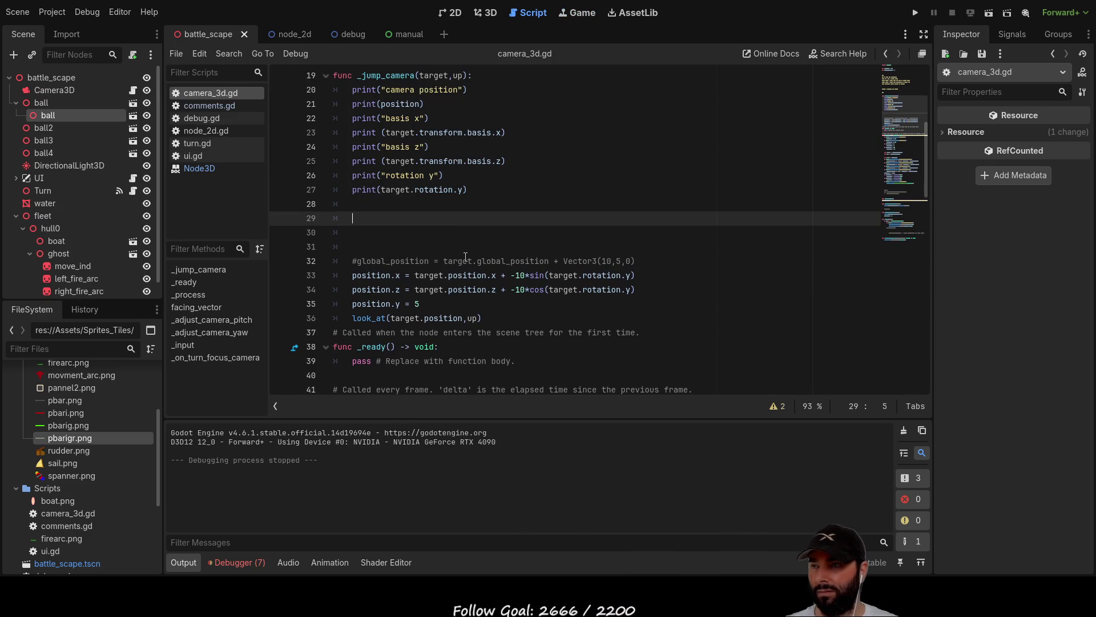
pyautogui.write('target global_position + (target global_transform basis z * 5) + Vector3(0, 10, 0)')
pyautogui.press('Down')
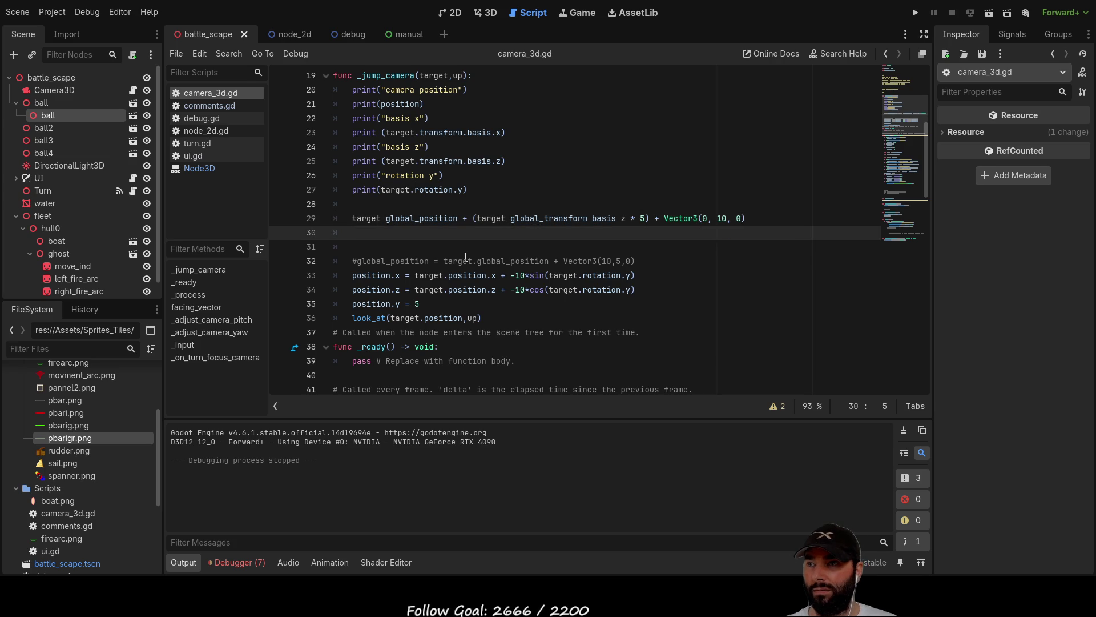
pyautogui.press('Up')
pyautogui.press('Up')
pyautogui.press('Down')
pyautogui.press('Home')
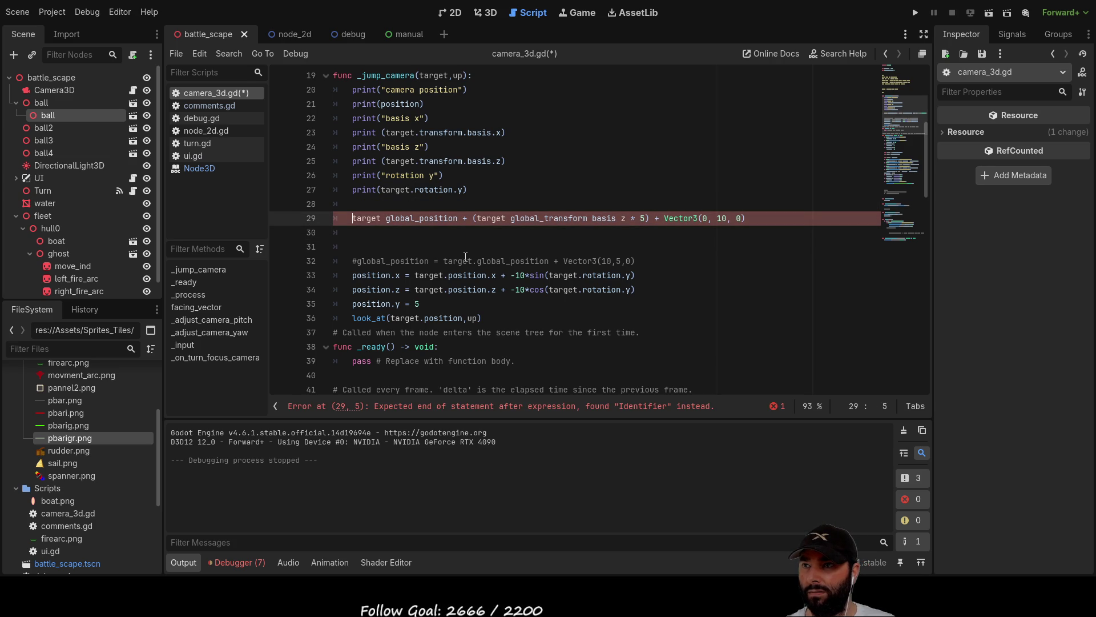
# Replace the spaces with dots to form target.global_position and target.global_transform.basis.z.
pyautogui.press('Right')
pyautogui.press('Right')
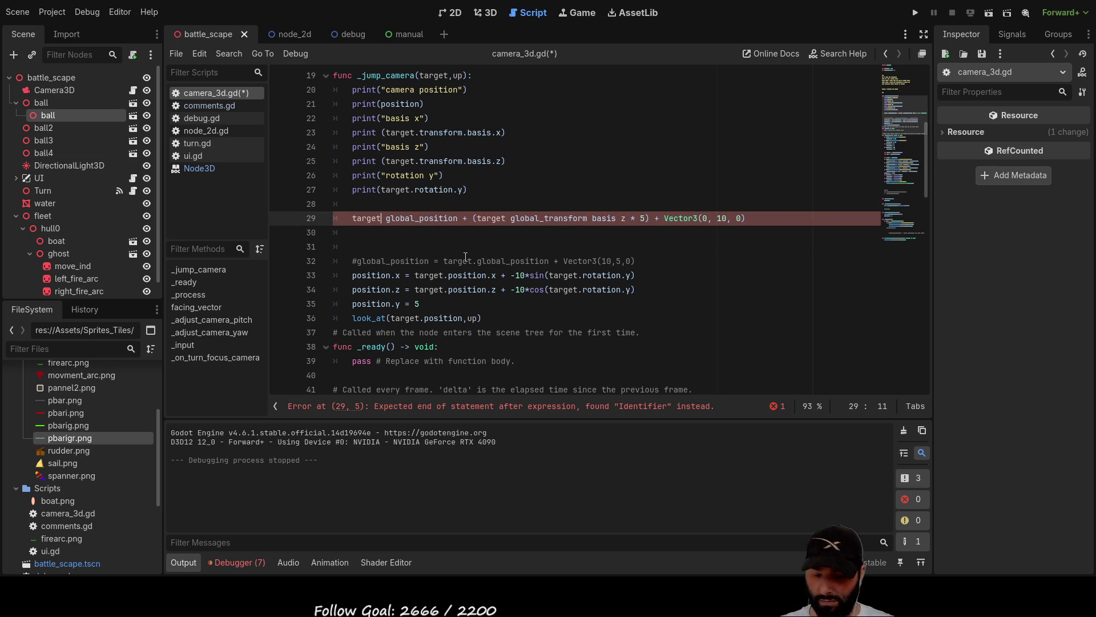
pyautogui.press('Delete')
pyautogui.write('.')
pyautogui.press('Right')
pyautogui.press('Right')
pyautogui.press('Right')
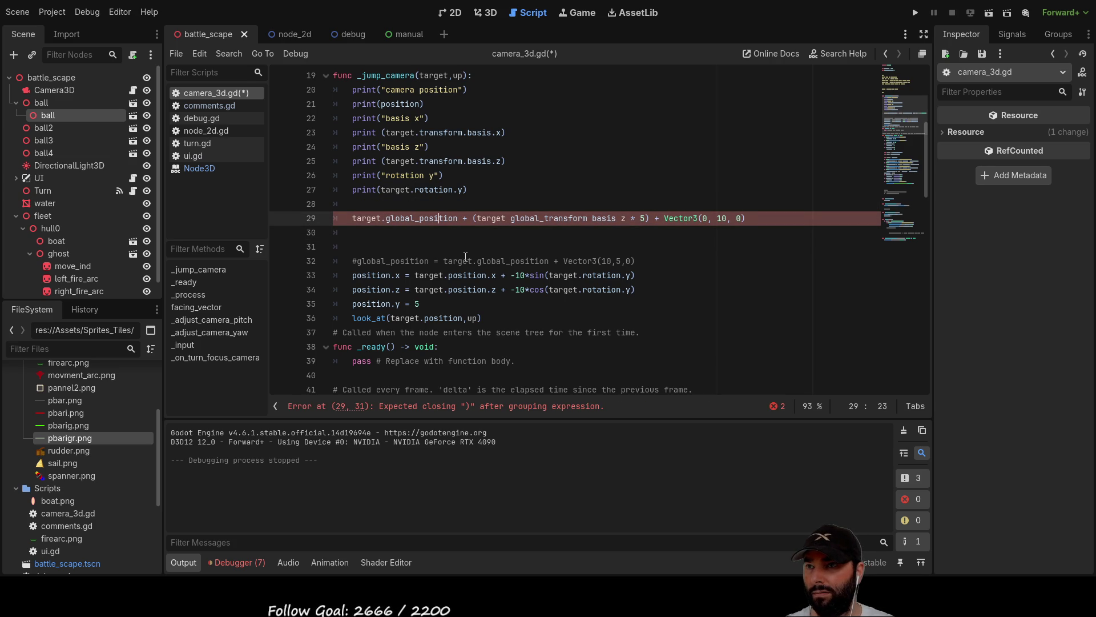
pyautogui.press('Right')
pyautogui.press('Right')
pyautogui.press('Delete')
pyautogui.write('.')
pyautogui.press('Right')
pyautogui.press('Right')
pyautogui.press('Right')
pyautogui.press('Right')
pyautogui.press('Right')
pyautogui.press('Right')
pyautogui.press('Delete')
pyautogui.write('.')
pyautogui.press('Right')
pyautogui.press('Right')
pyautogui.press('Right')
pyautogui.press('Delete')
pyautogui.write('.')
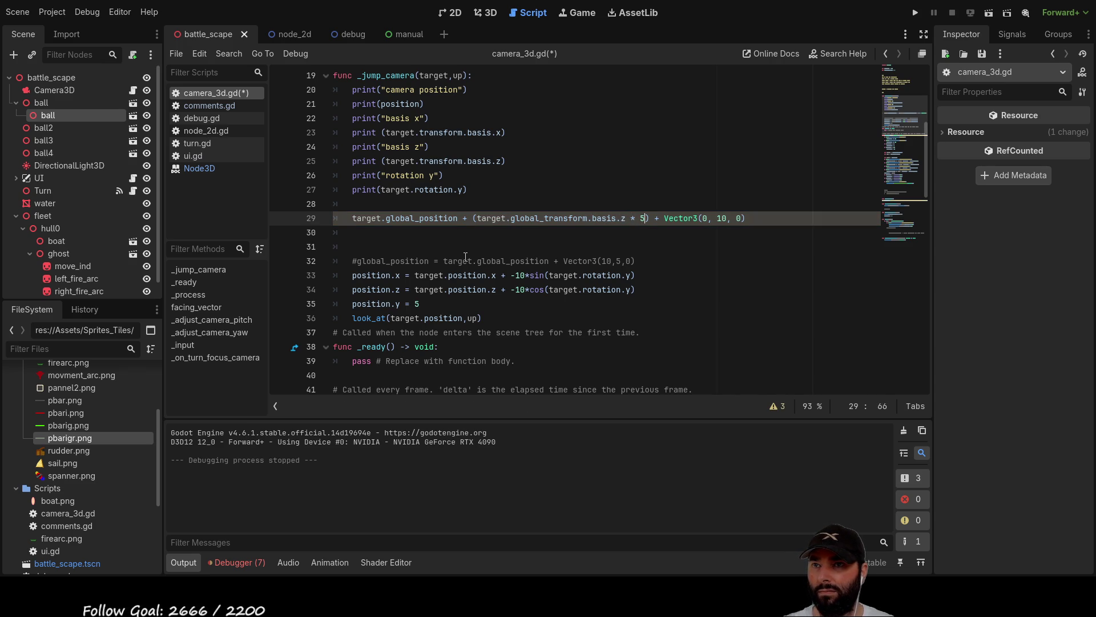
pyautogui.press('Down')
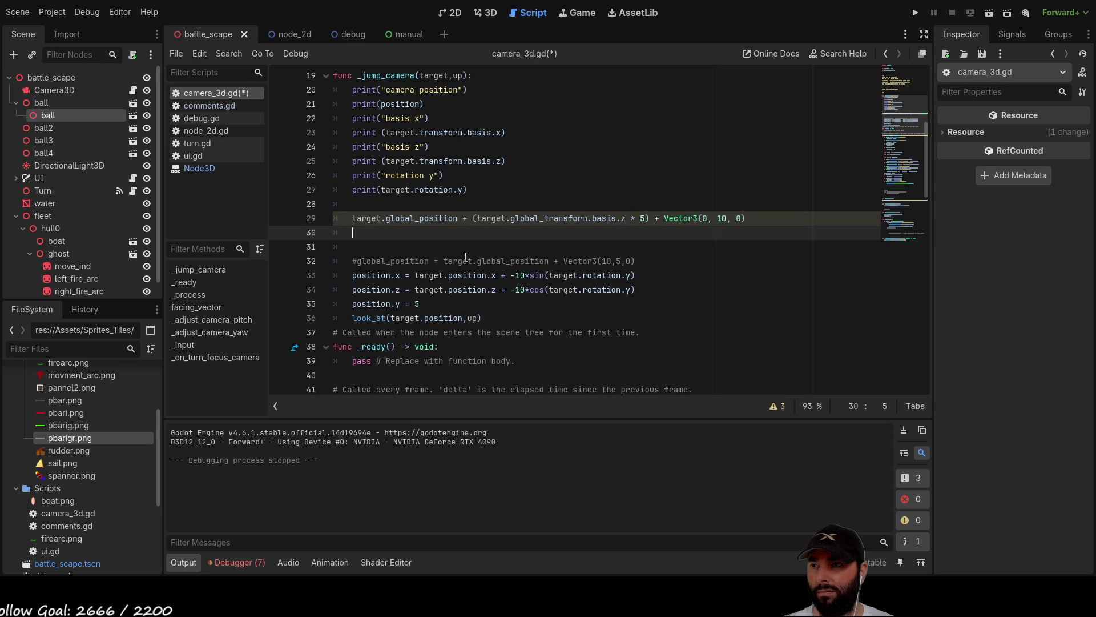
pyautogui.press('Up')
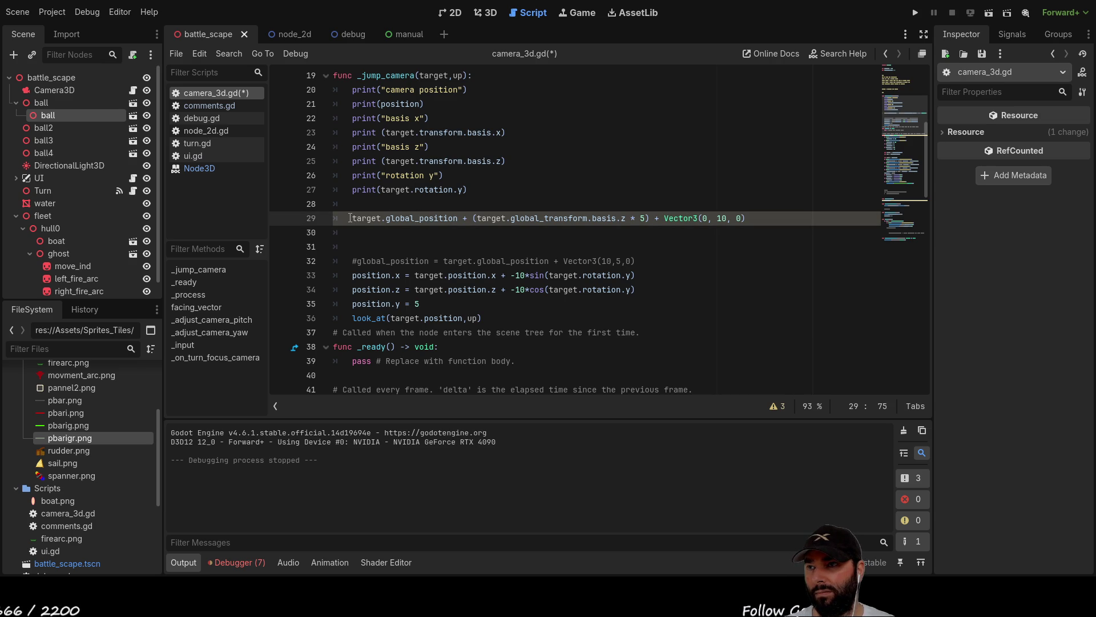
# Make line 29 assign the expression with 'position = target.global_position + ...'.
pyautogui.moveTo(351, 218); pyautogui.dragTo(545, 220)
pyautogui.moveTo(458, 225); pyautogui.dragTo(432, 221)
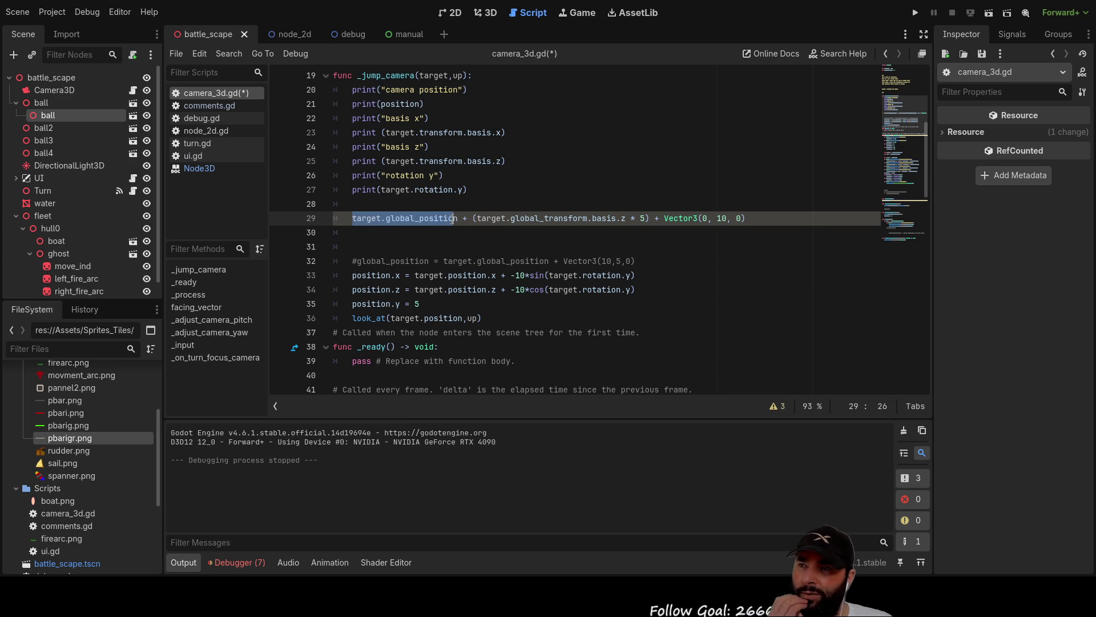
pyautogui.moveTo(456, 218); pyautogui.dragTo(626, 222)
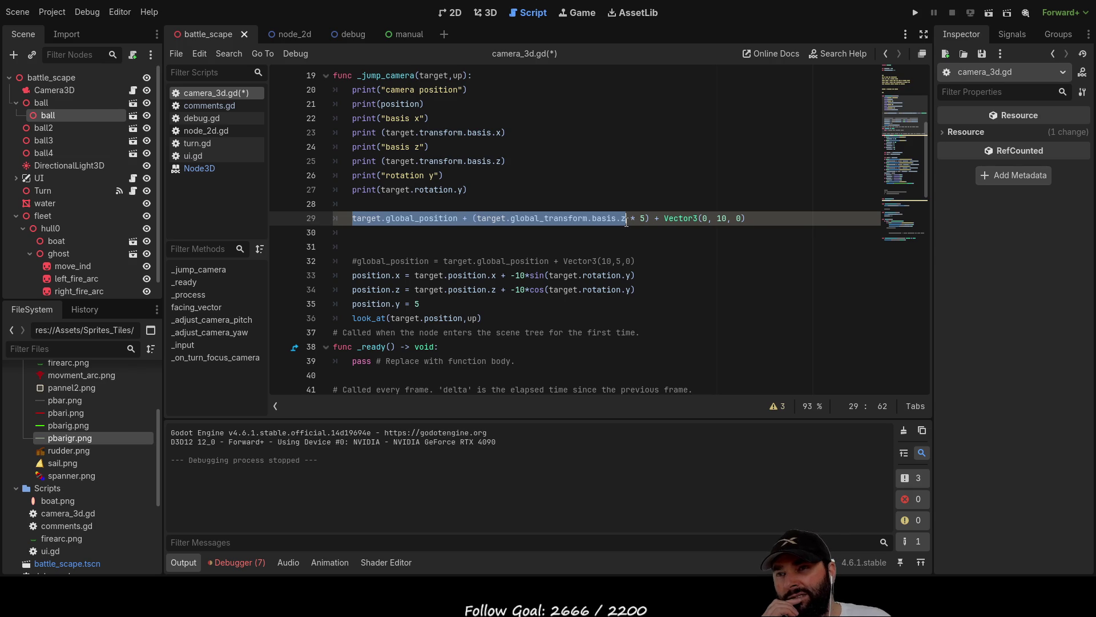
pyautogui.moveTo(627, 221); pyautogui.dragTo(646, 219)
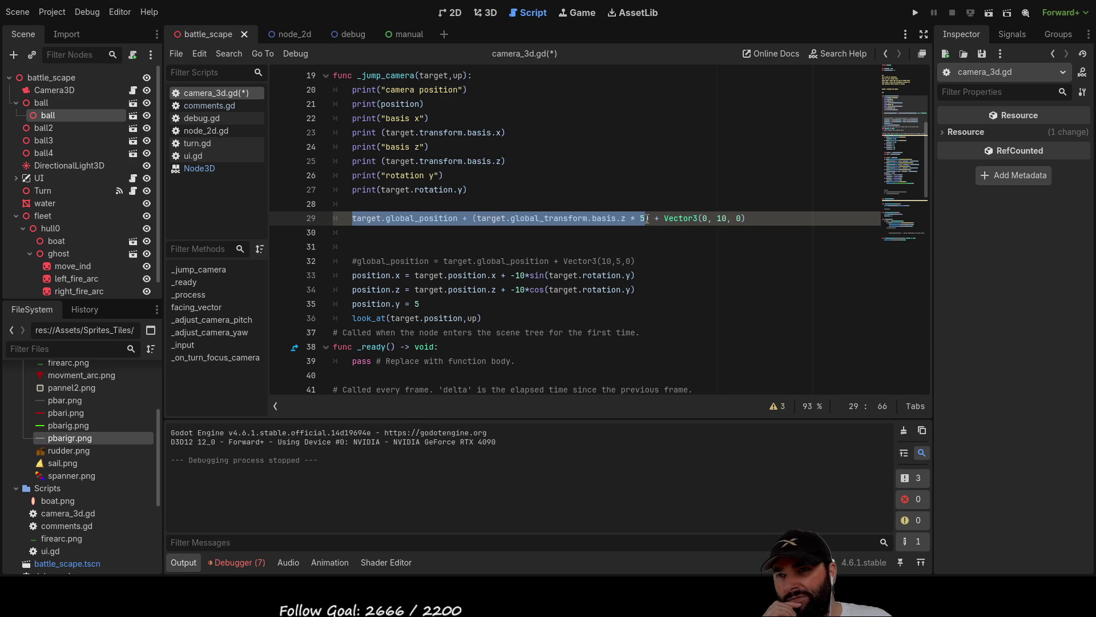
pyautogui.moveTo(647, 219); pyautogui.dragTo(746, 219)
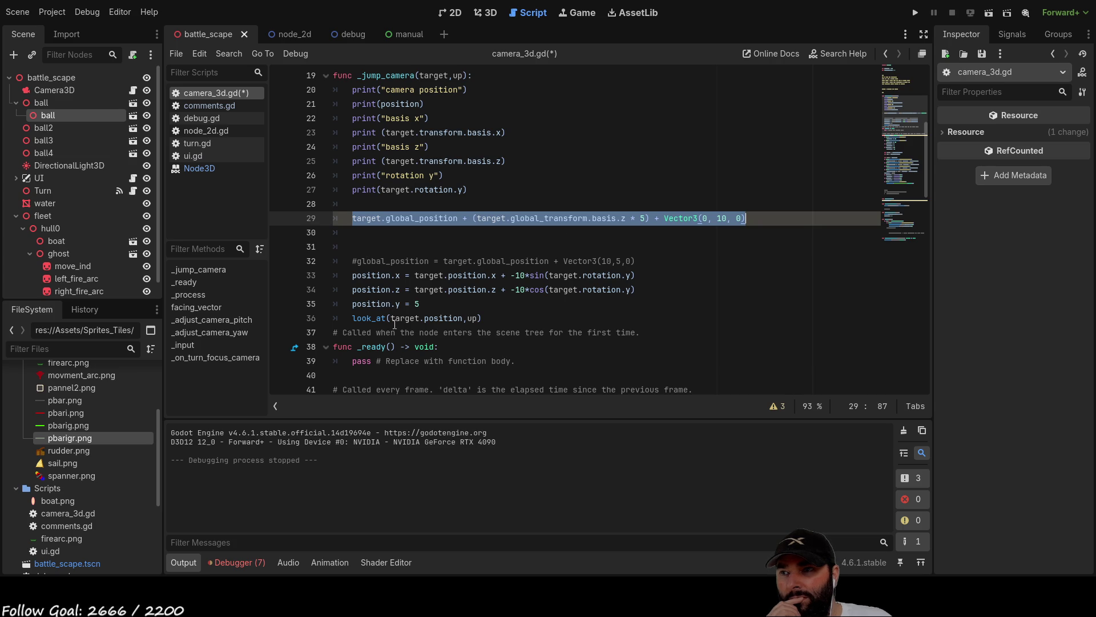
pyautogui.click(358, 219)
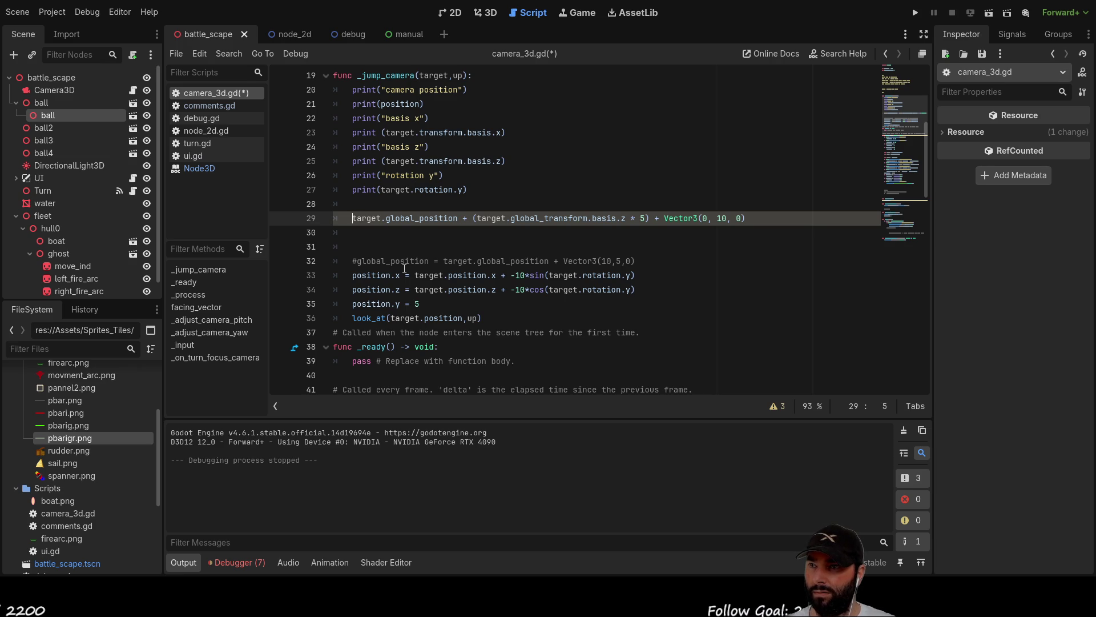
pyautogui.write('pos')
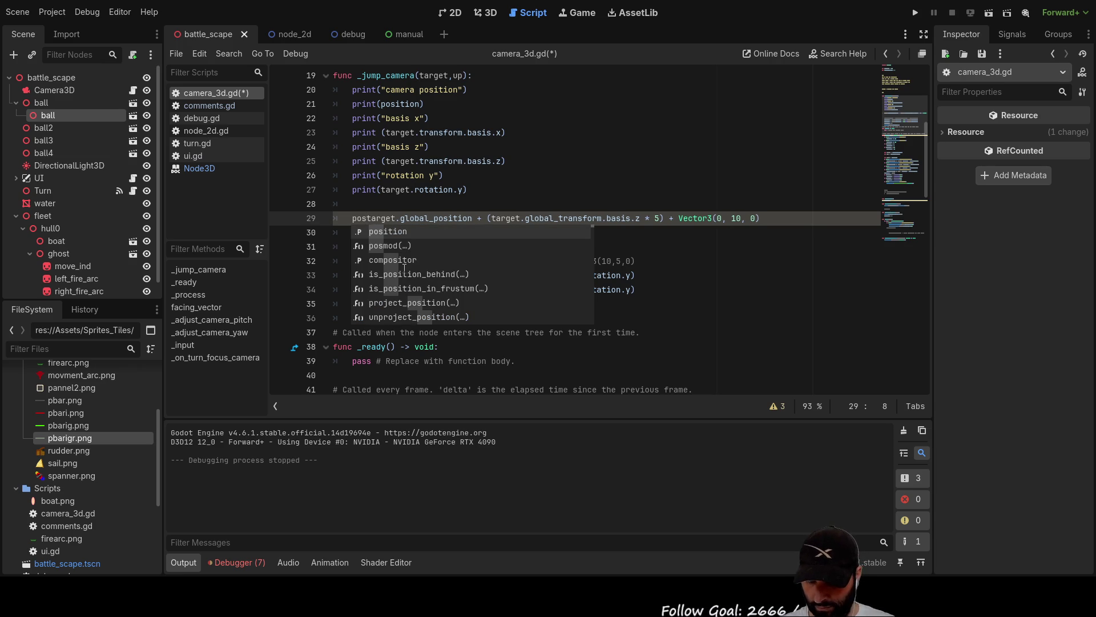
pyautogui.press('Tab')
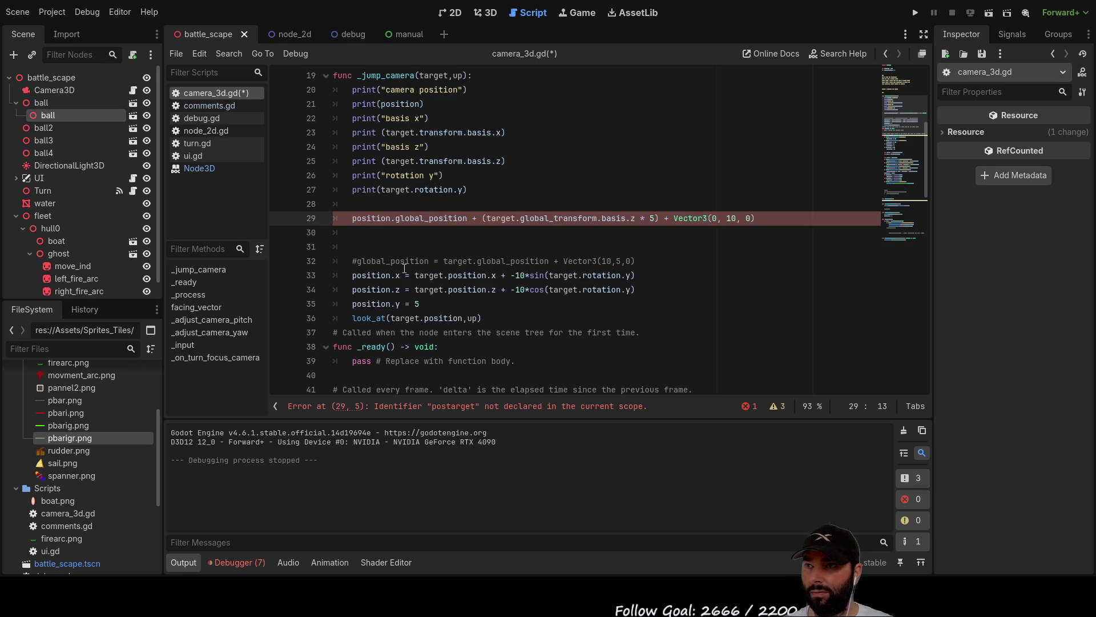
pyautogui.write('= ')
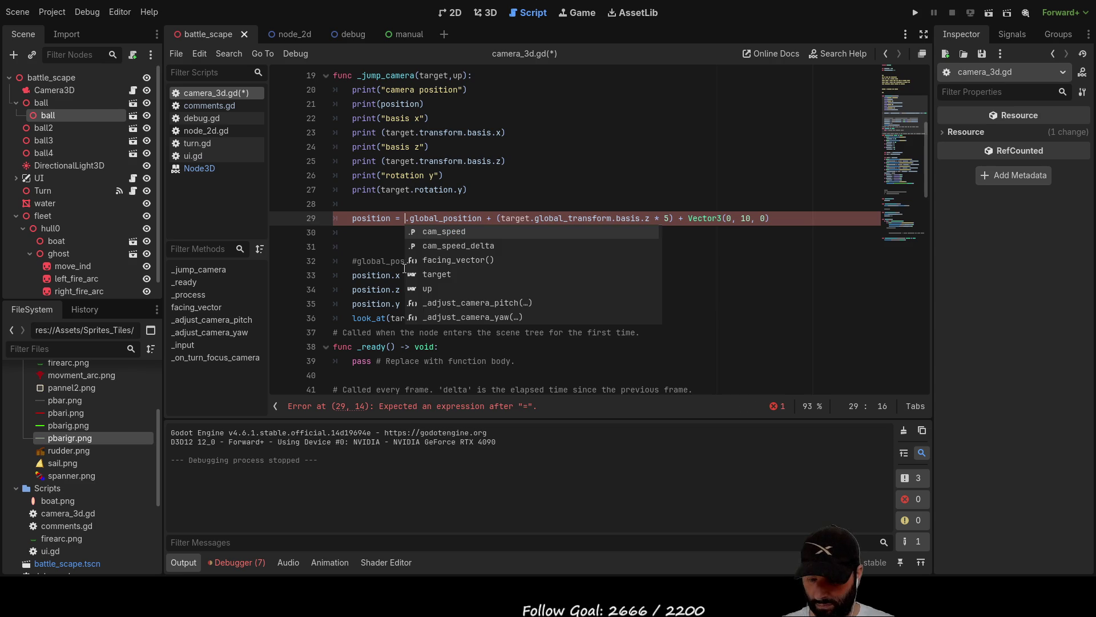
pyautogui.write('target')
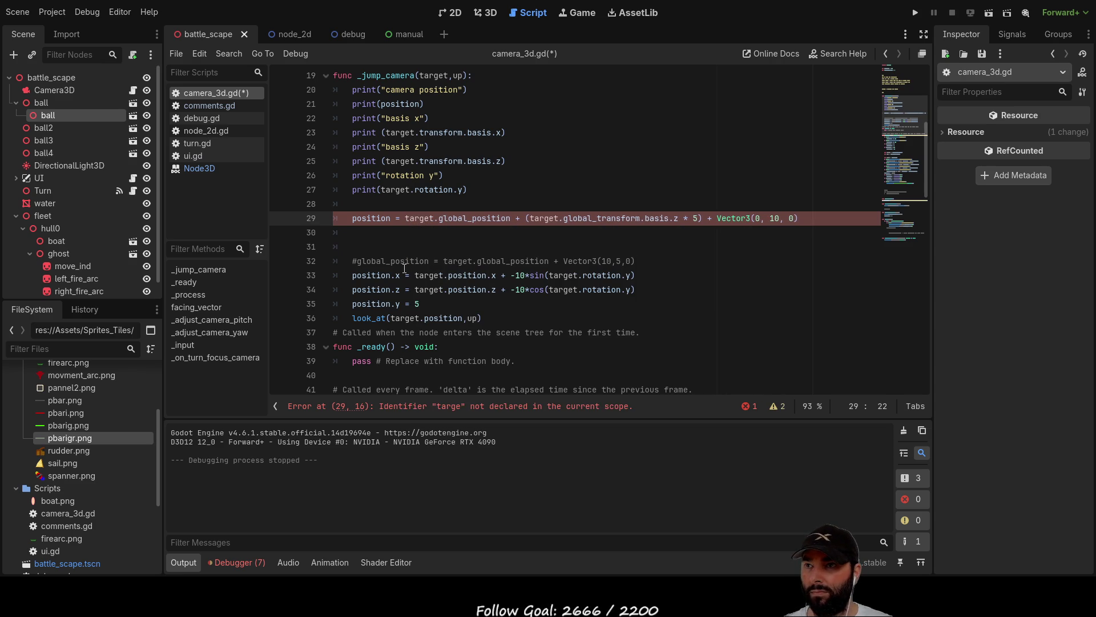
pyautogui.press('Down')
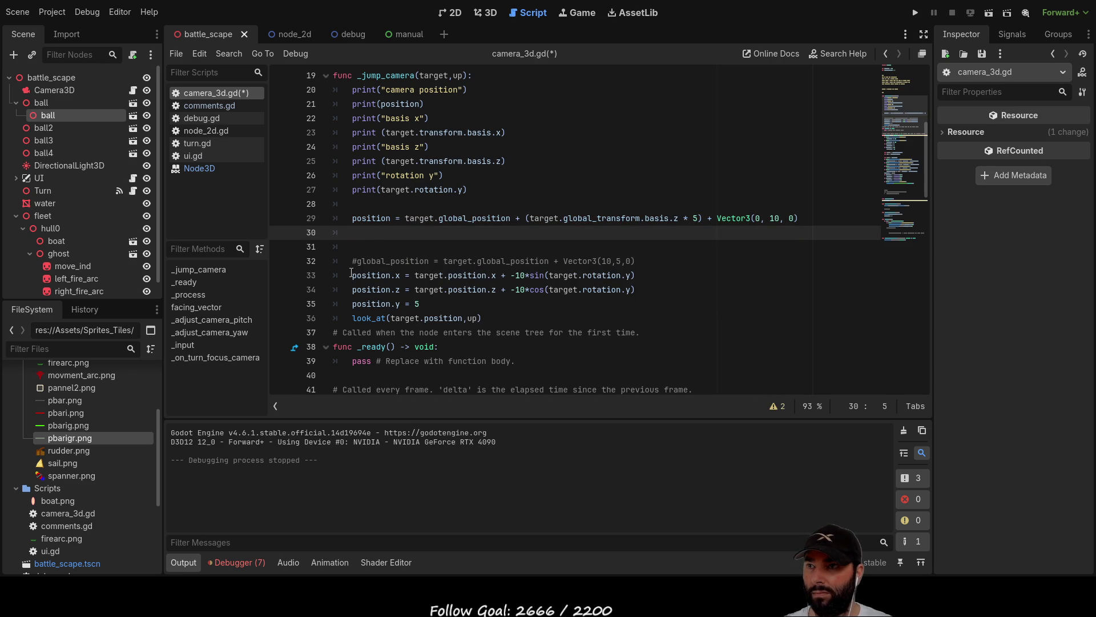
# Comment out the old sin/cos position lines 33, 34 and 35 with #.
pyautogui.click(356, 274)
pyautogui.write('#')
pyautogui.press('Down')
pyautogui.press('Left')
pyautogui.write('#')
pyautogui.press('Down')
pyautogui.press('Left')
pyautogui.write('#')
pyautogui.press('Up')
pyautogui.press('Up')
pyautogui.press('Up')
pyautogui.press('Up')
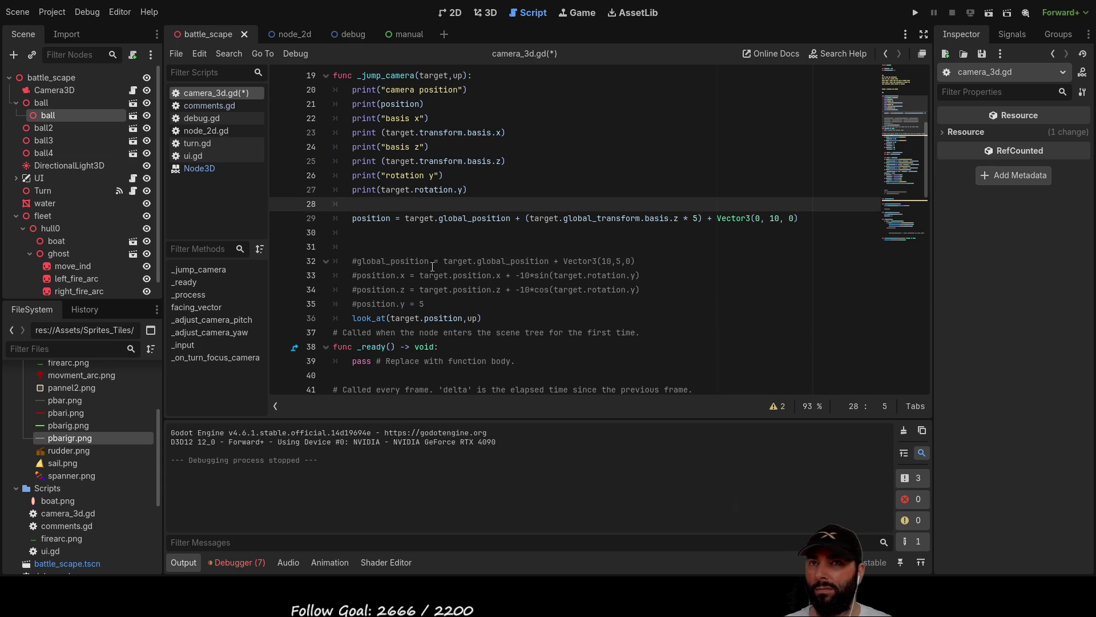
# Run the game, move the ship with S, Up and Right to see where the camera lands, then stop.
pyautogui.click(916, 13)
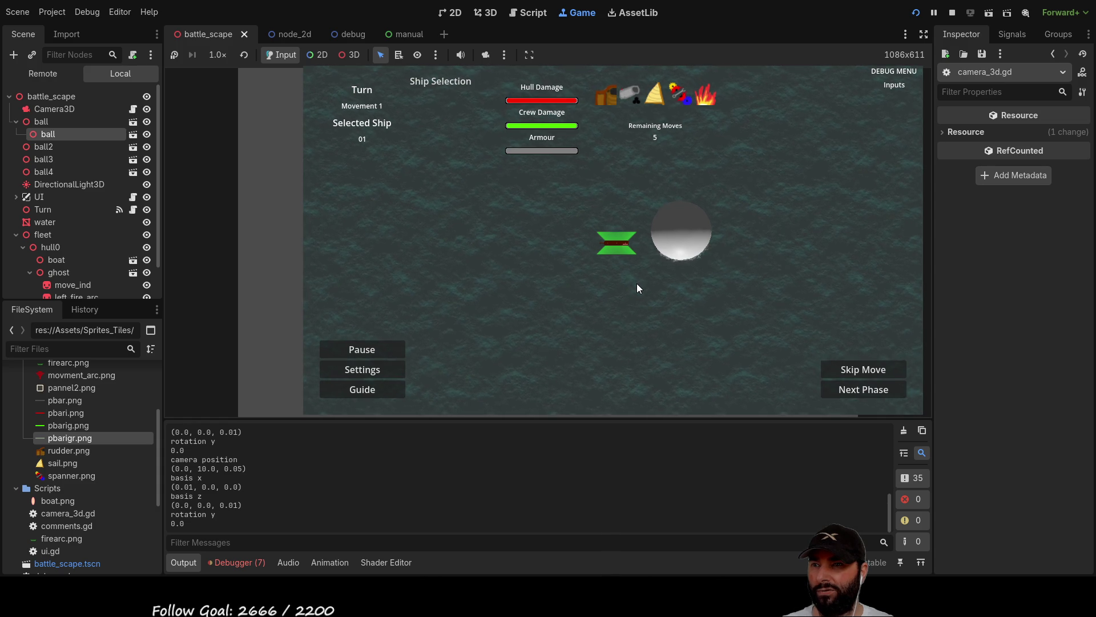
pyautogui.press('s')
pyautogui.press('Up')
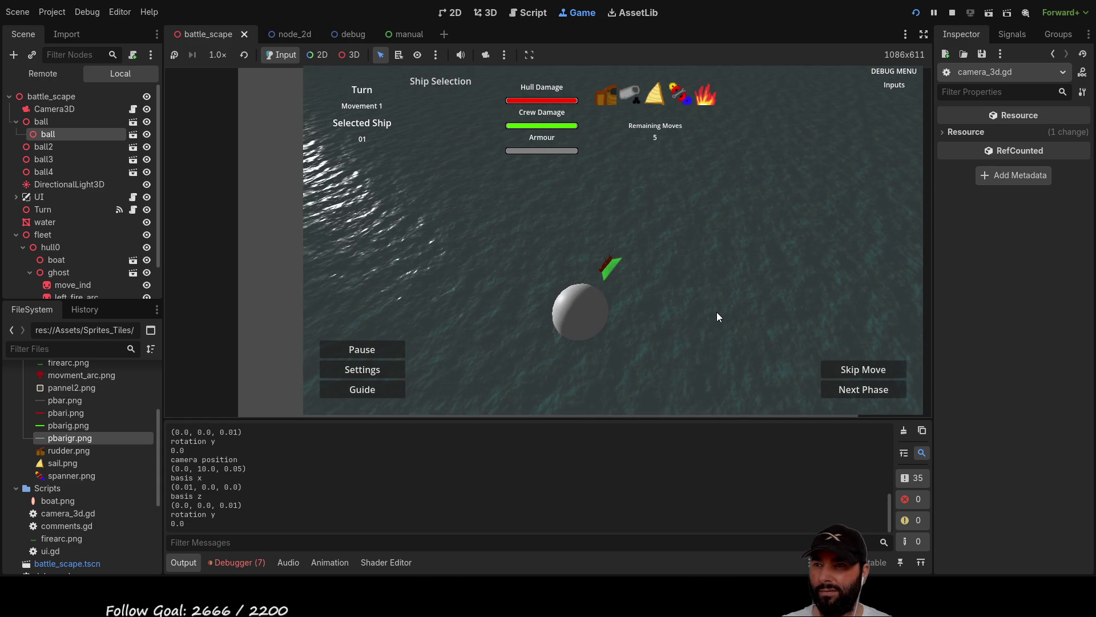
pyautogui.press('Right')
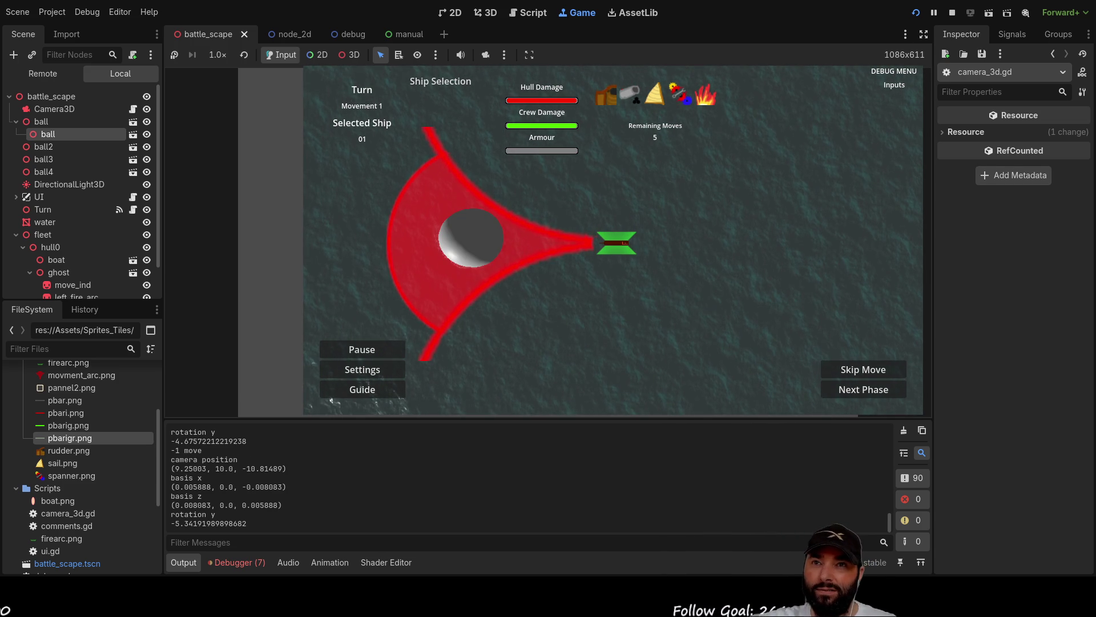
pyautogui.press('F8')
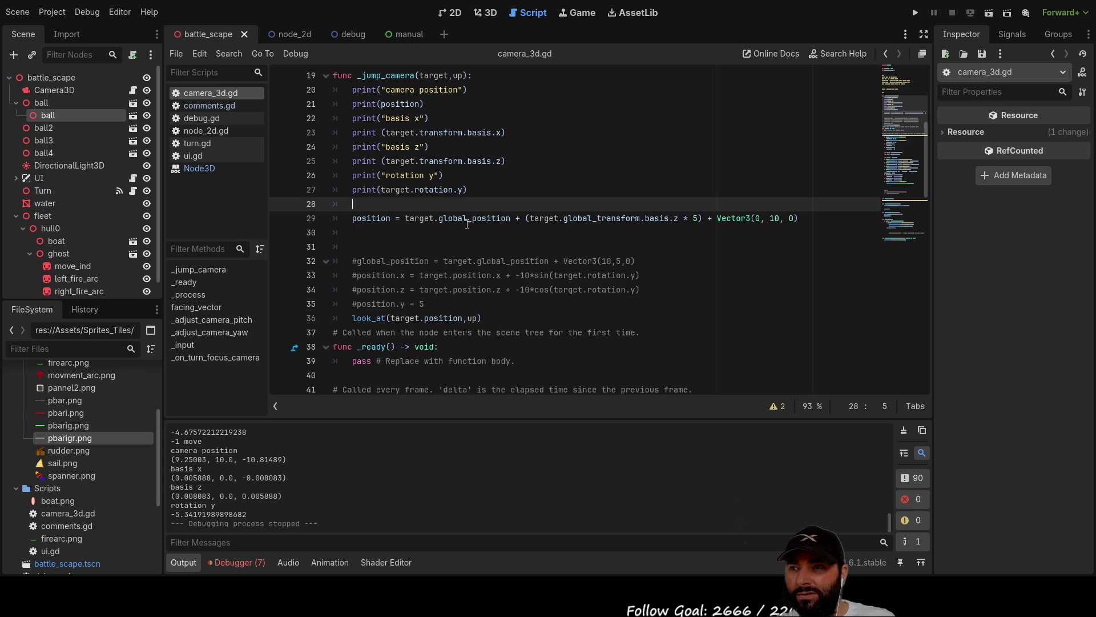
# Change basis.z to basis.x on line 29 and test it with a couple of ship turns.
pyautogui.click(674, 218)
pyautogui.press('Delete')
pyautogui.write('x')
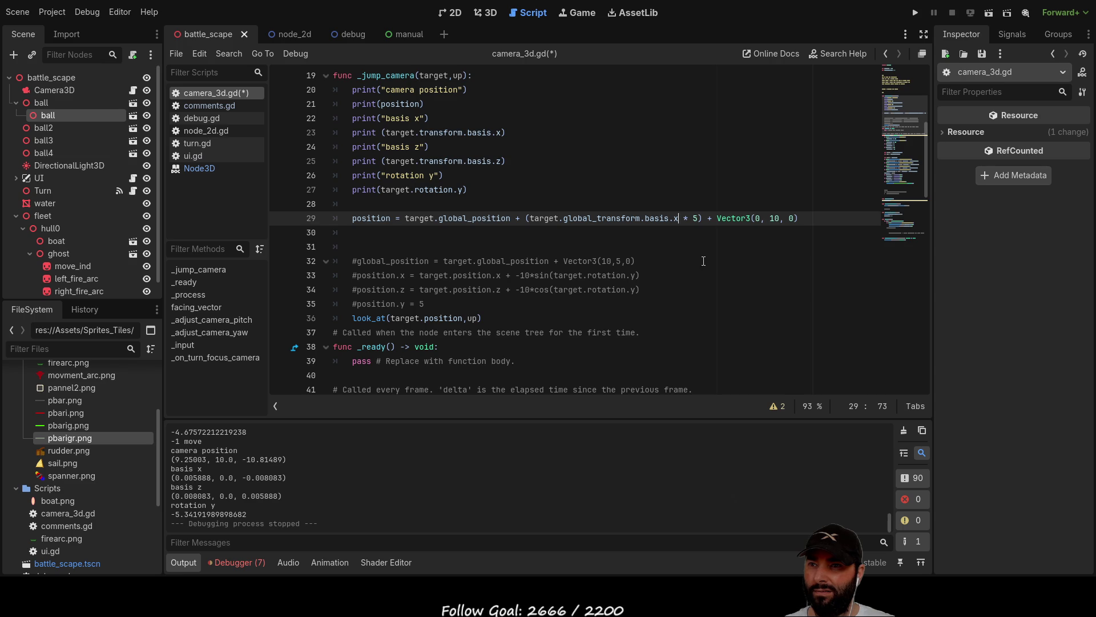
pyautogui.click(917, 11)
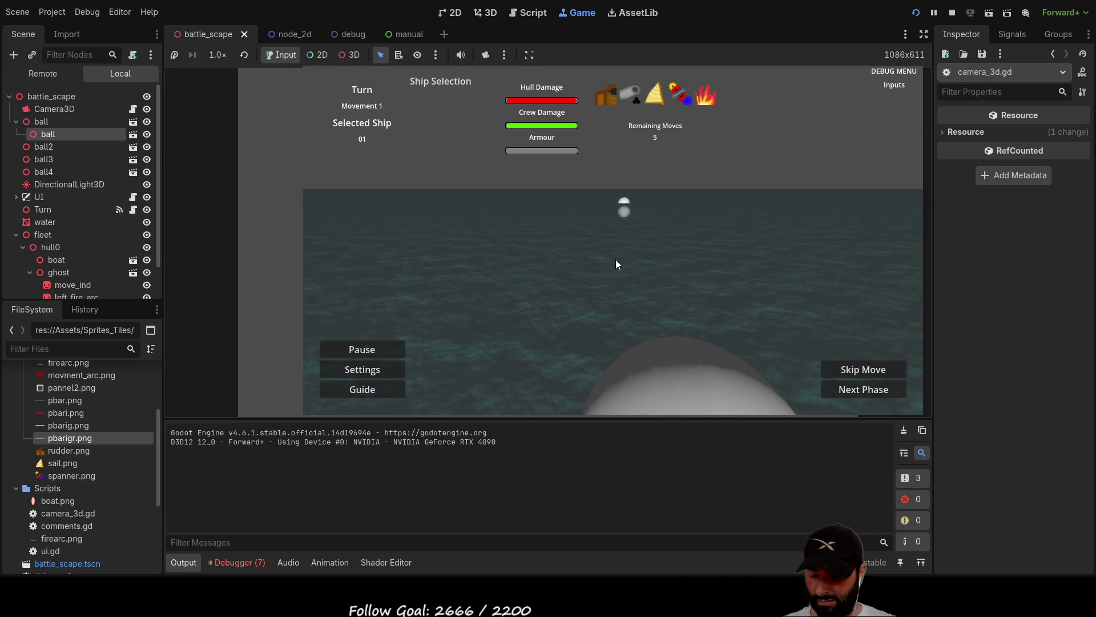
pyautogui.press('Right')
pyautogui.press('Right')
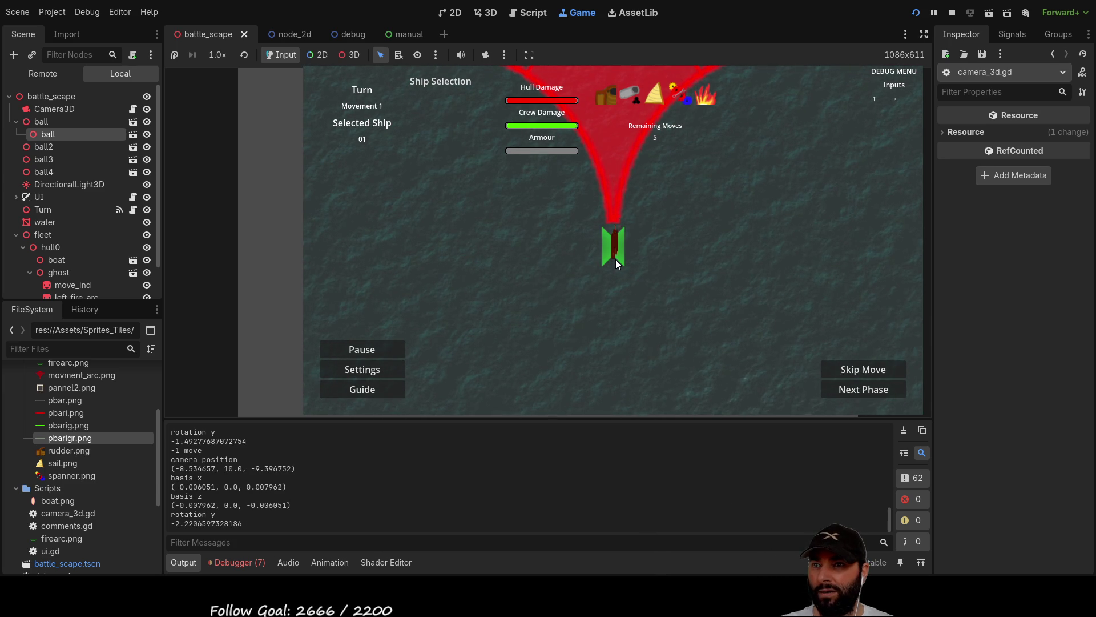
pyautogui.press('Right')
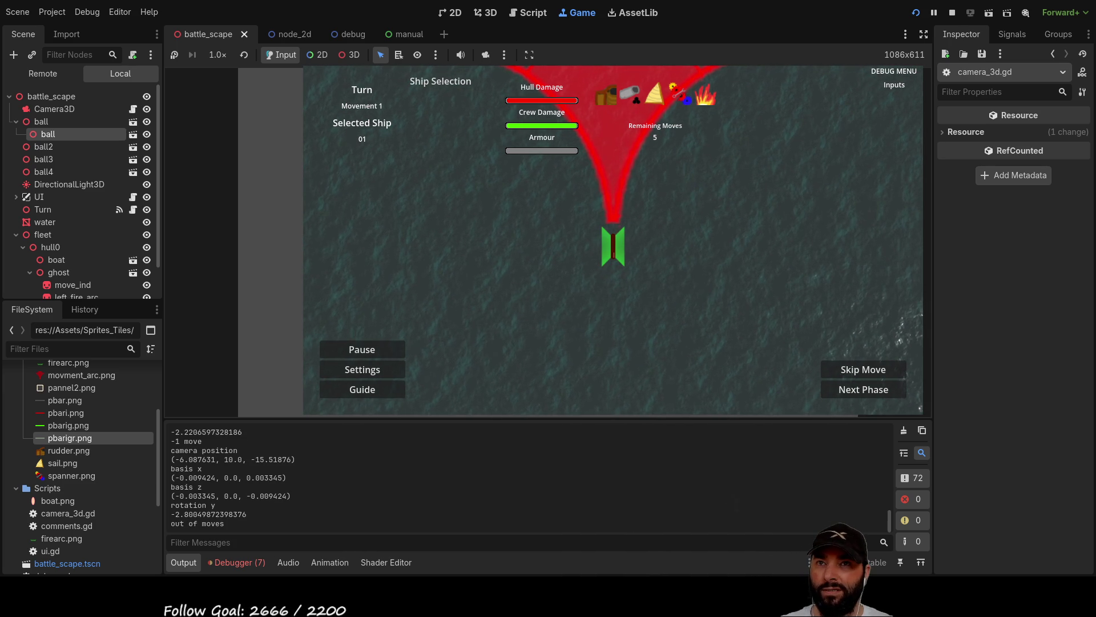
pyautogui.press('F8')
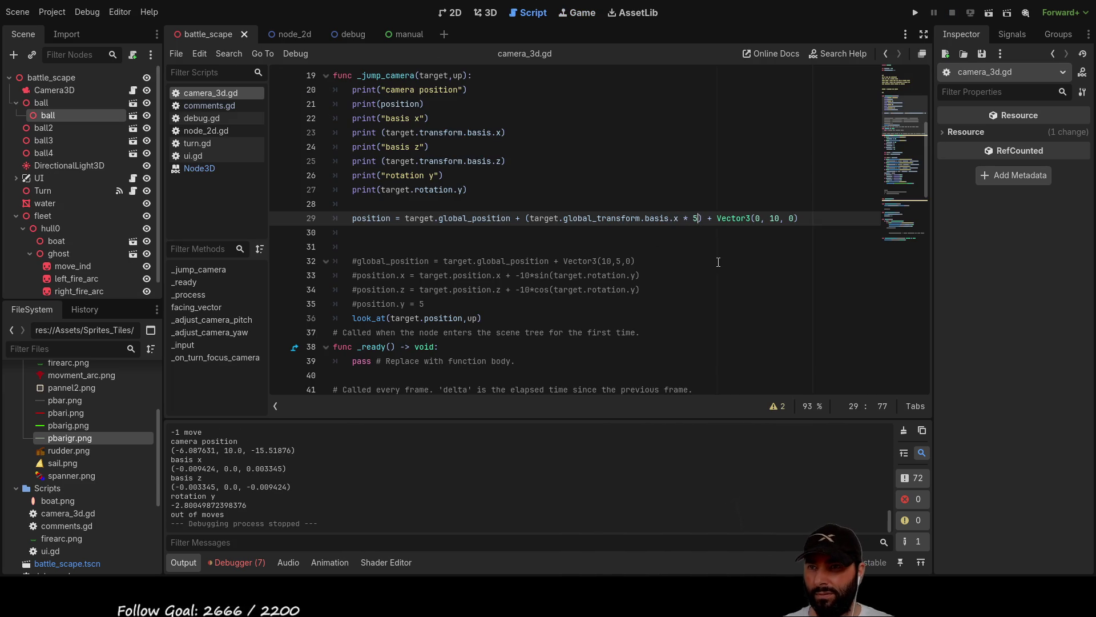
# Raise the basis.x multiplier from 5 to 100 and test the camera with ship moves in-game.
pyautogui.write('0')
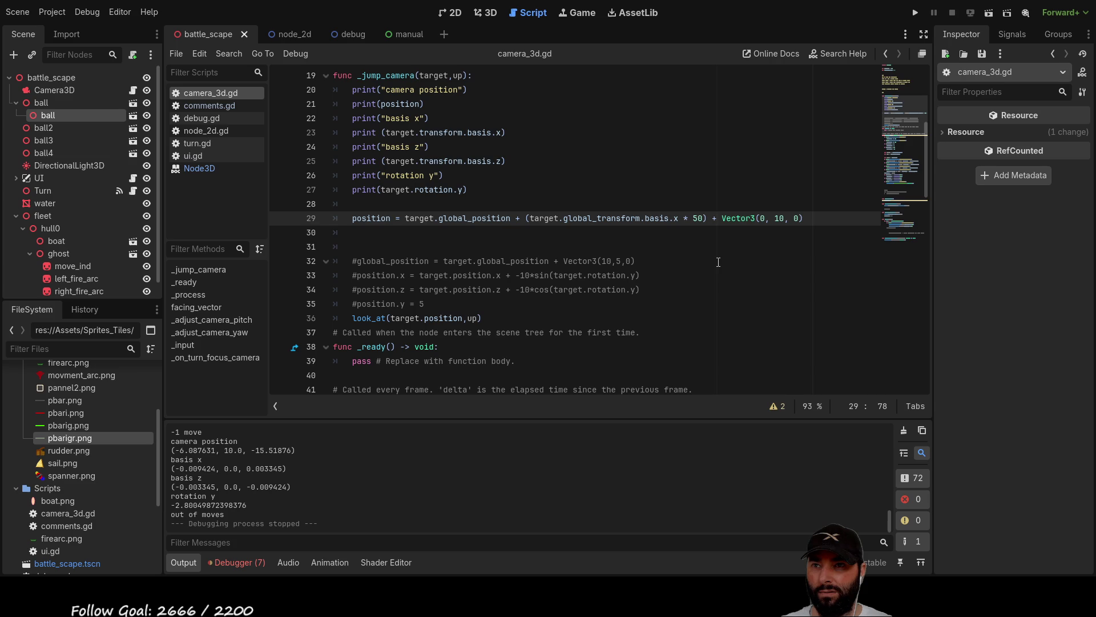
pyautogui.press('Left')
pyautogui.press('BackSpace')
pyautogui.write('10')
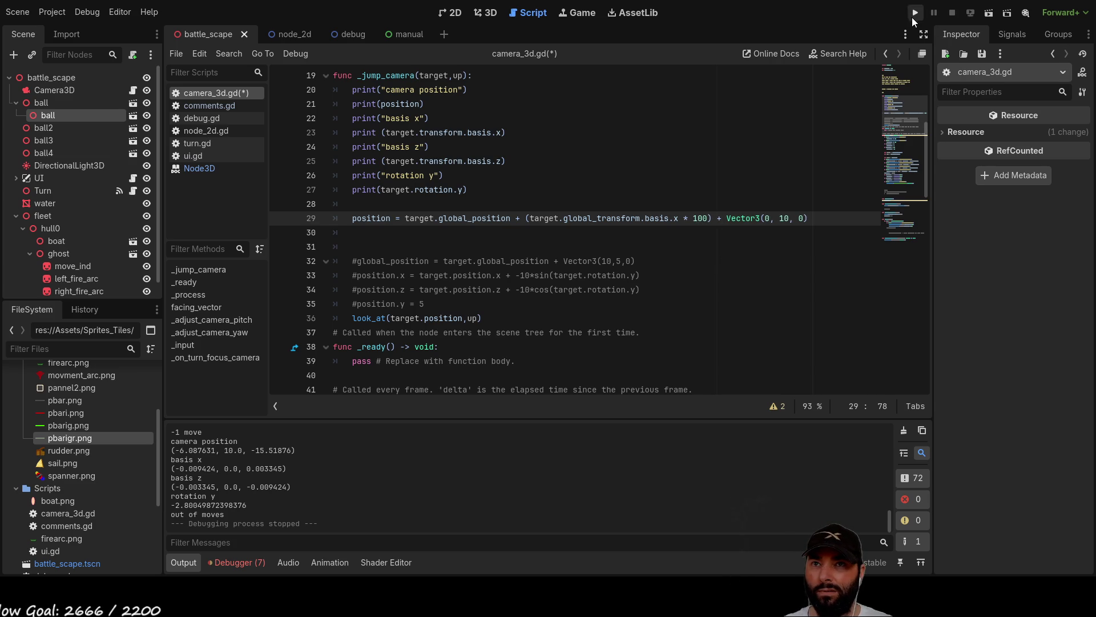
pyautogui.click(915, 13)
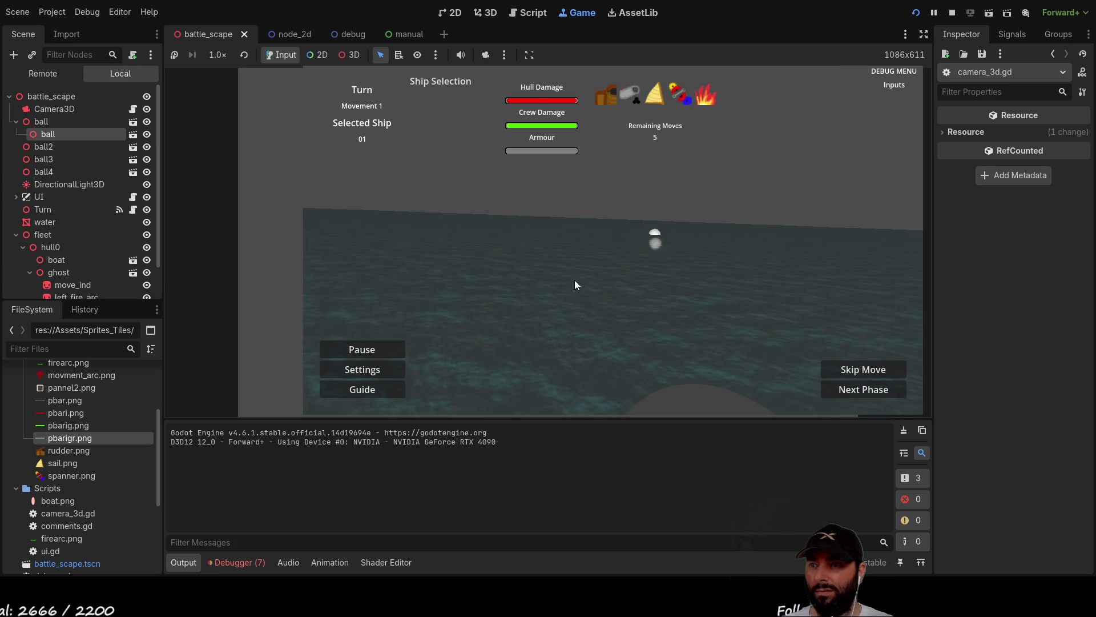
pyautogui.click(594, 273)
pyautogui.press('Up')
pyautogui.press('Right')
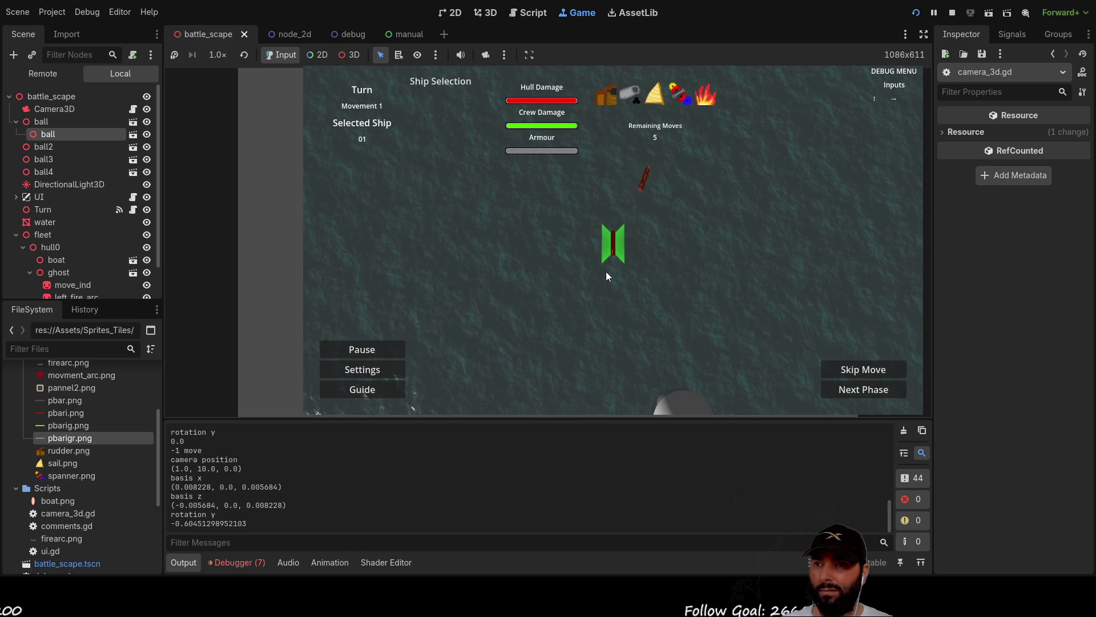
pyautogui.press('Right')
pyautogui.press('Right')
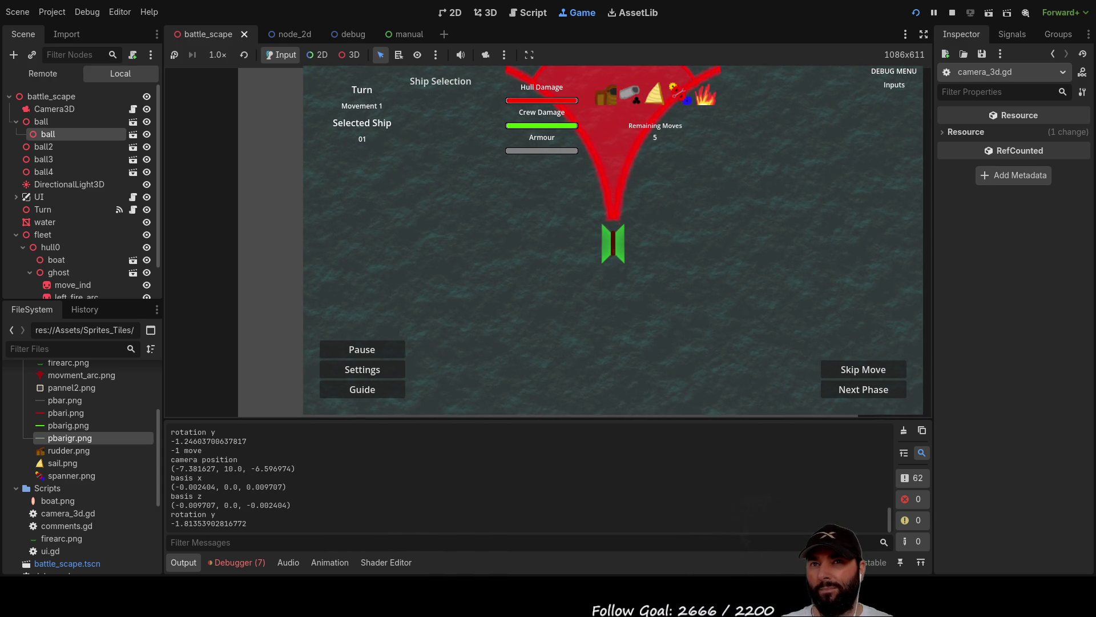
pyautogui.click(952, 12)
# Raise the basis.x multiplier to 1000 and start test-moving the ship in the running game.
pyautogui.write('000) + Vector3(0, 10, 0)')
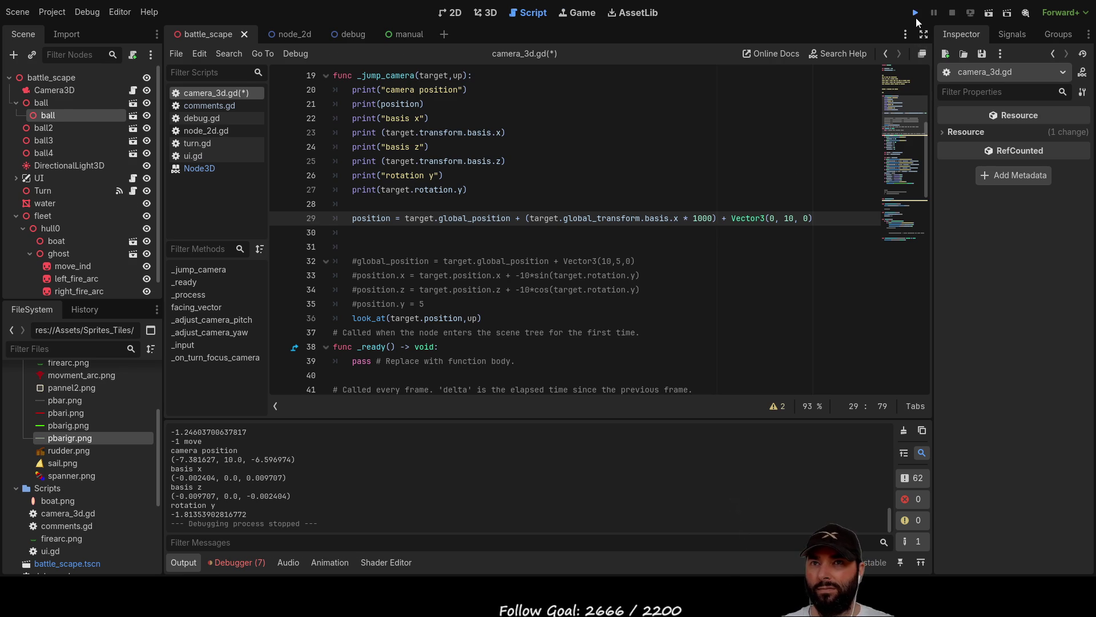
pyautogui.click(915, 12)
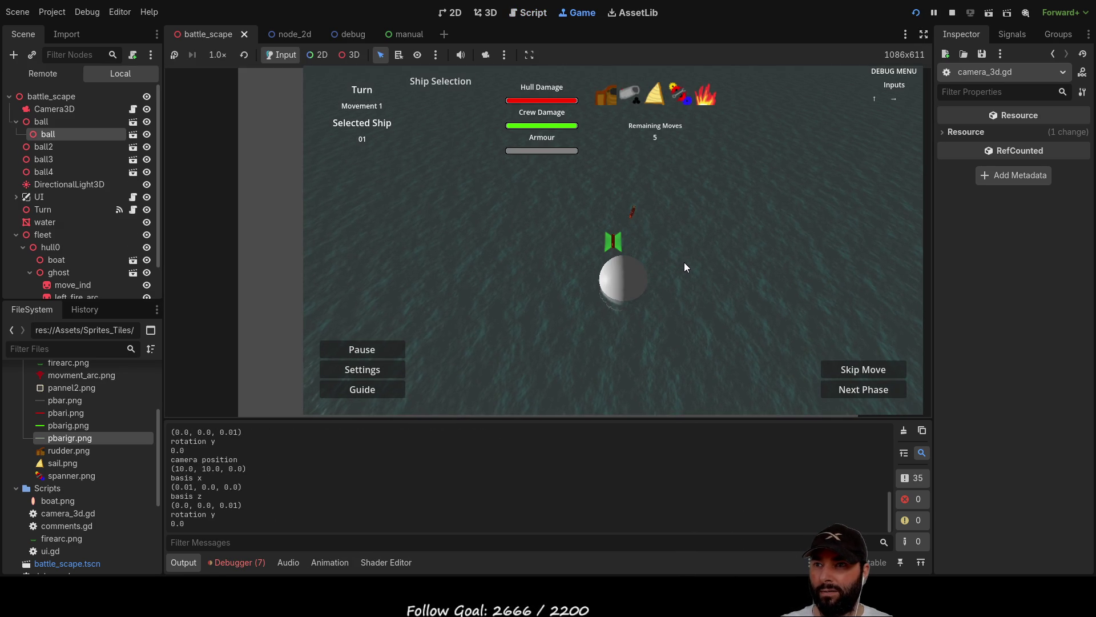
pyautogui.press('Left')
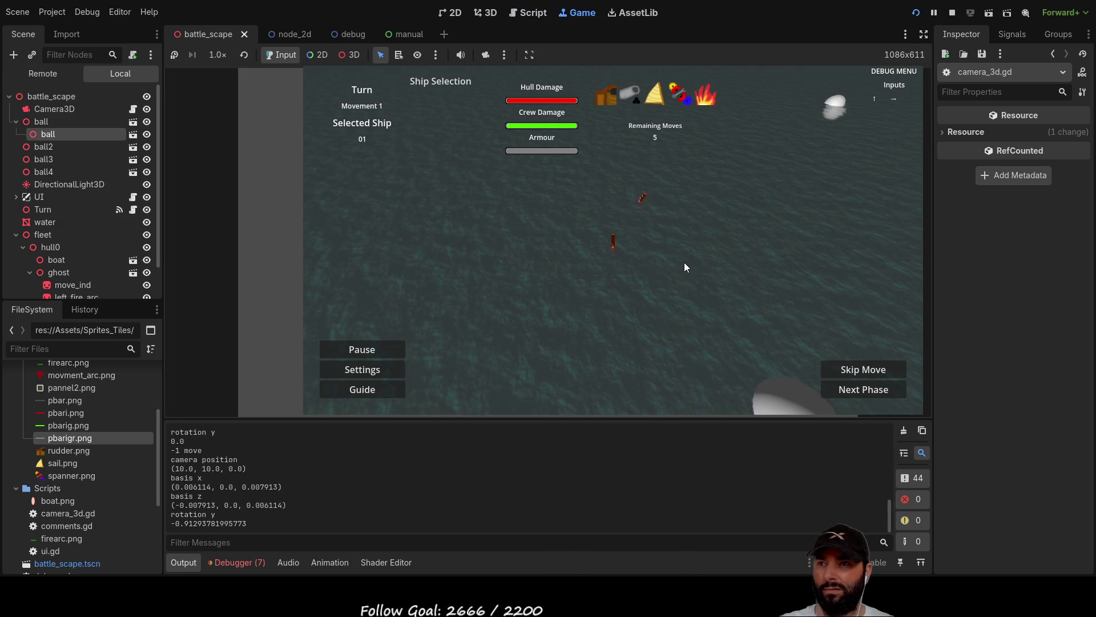
pyautogui.press('Left')
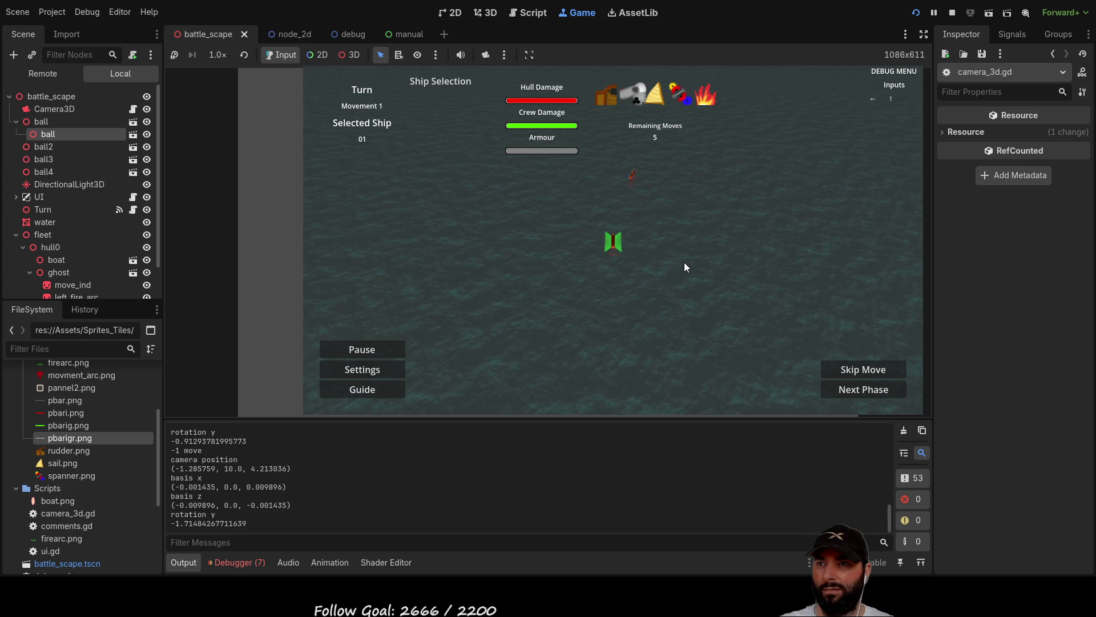
pyautogui.press('Right')
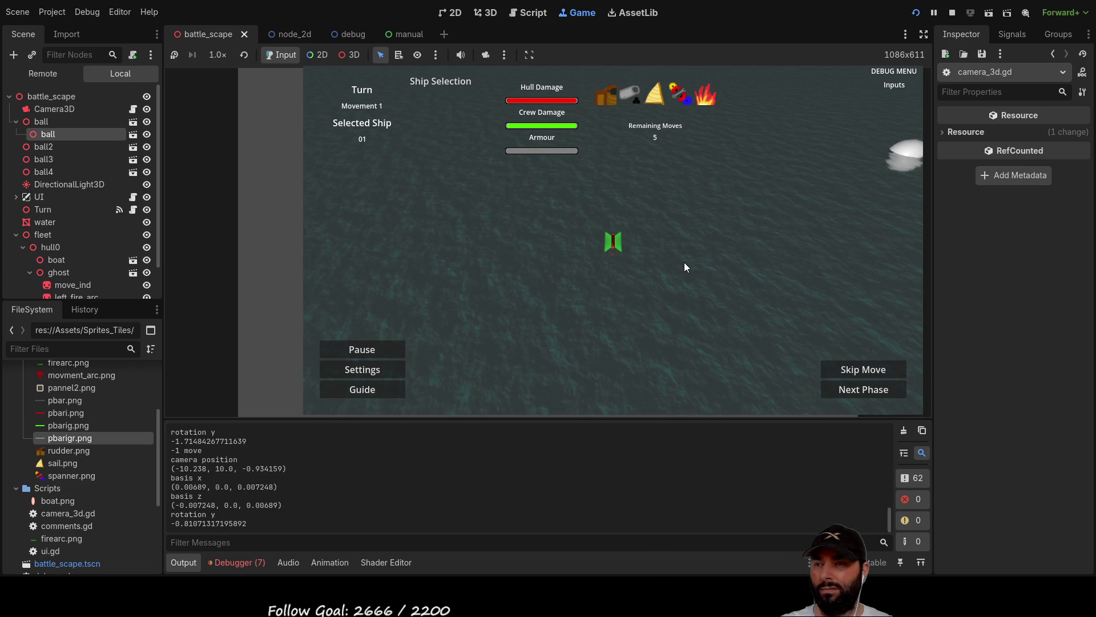
# Keep steering the ship with S, A and the arrow keys to watch the camera jumps, then stop.
pyautogui.press('s')
pyautogui.press('a')
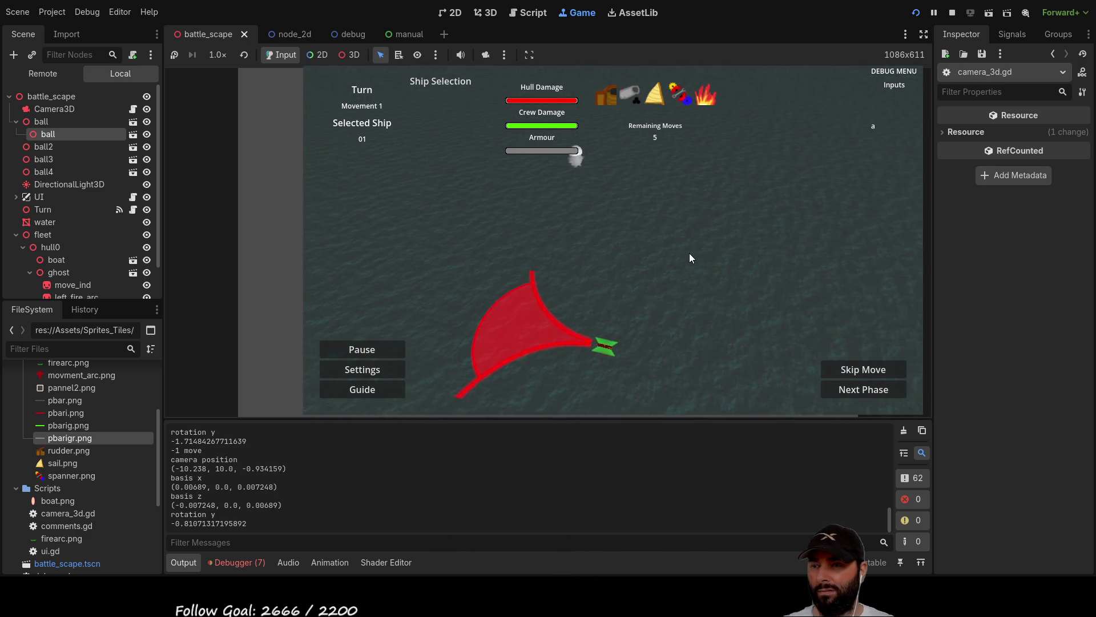
pyautogui.press('Up')
pyautogui.press('Right')
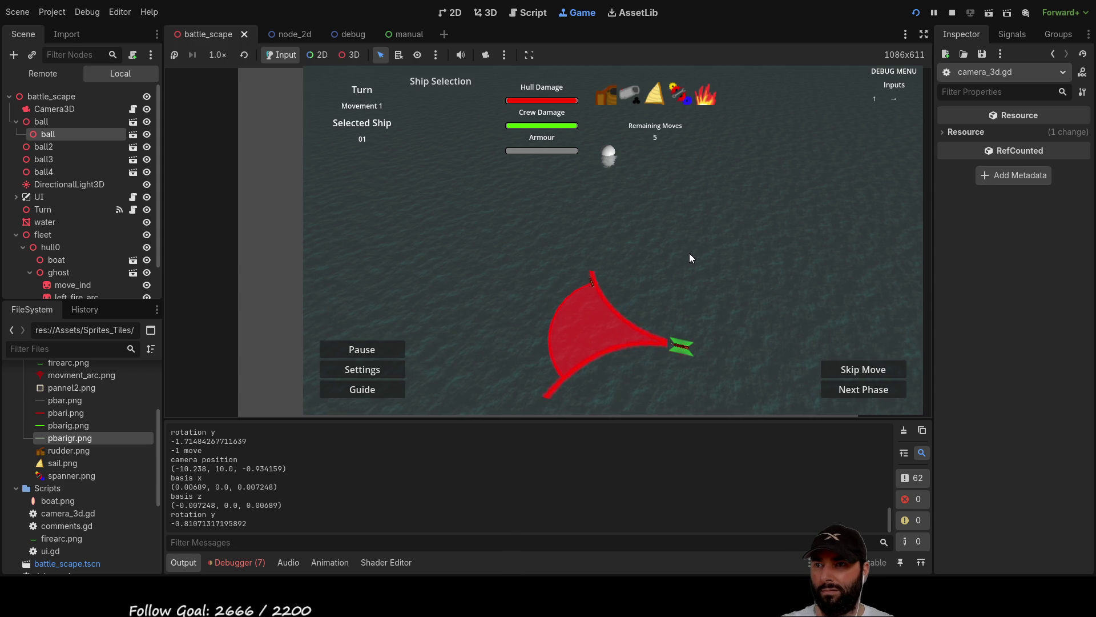
pyautogui.press('Up')
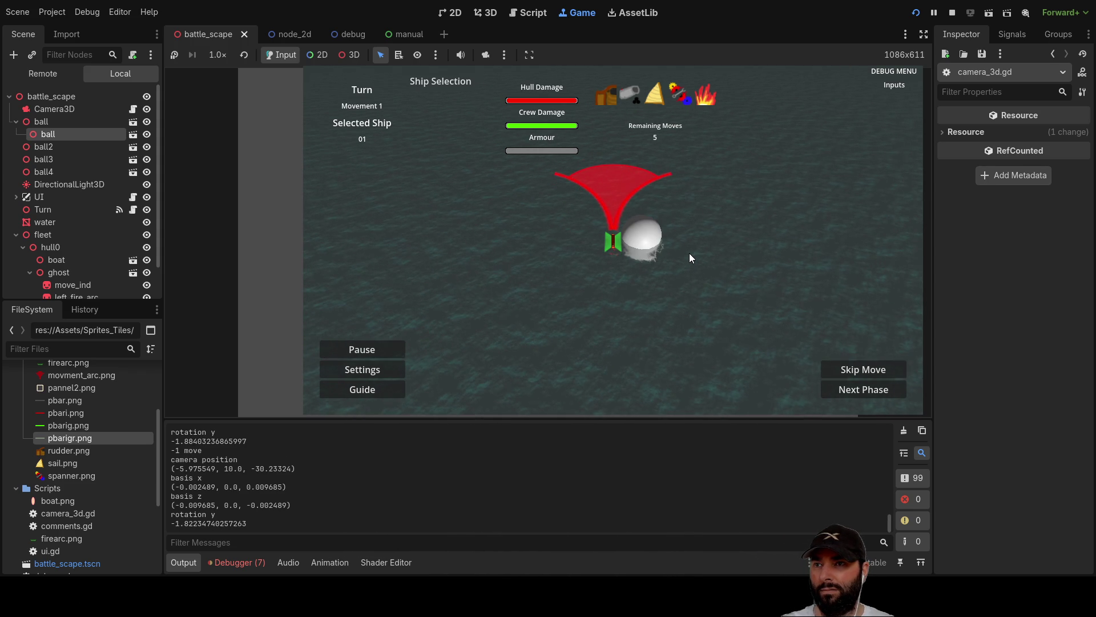
pyautogui.press('Up')
pyautogui.press('Right')
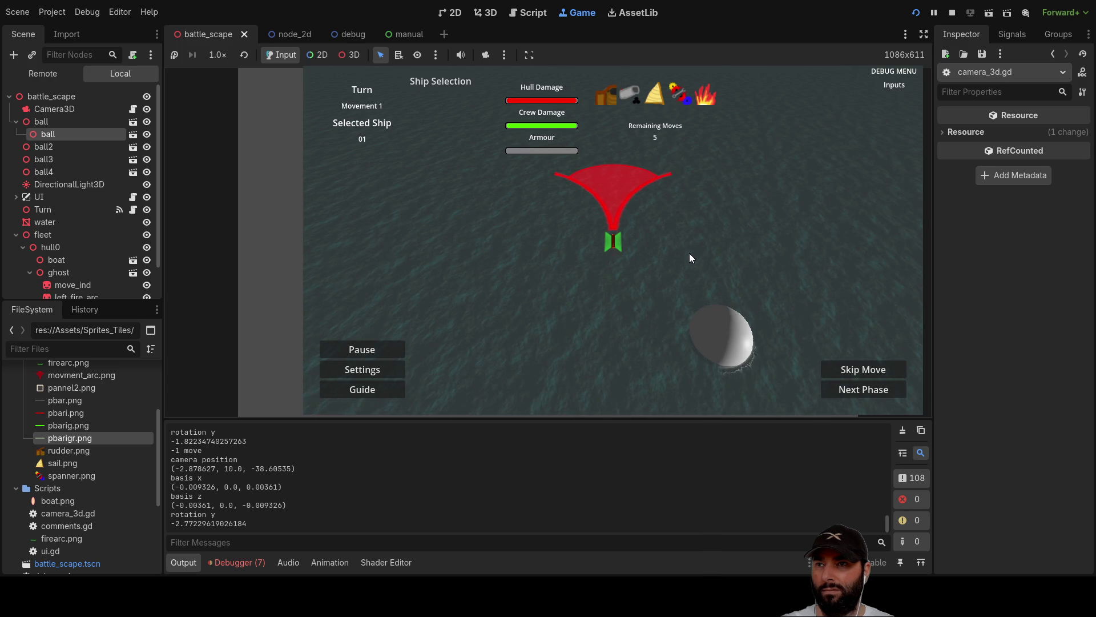
pyautogui.press('Right')
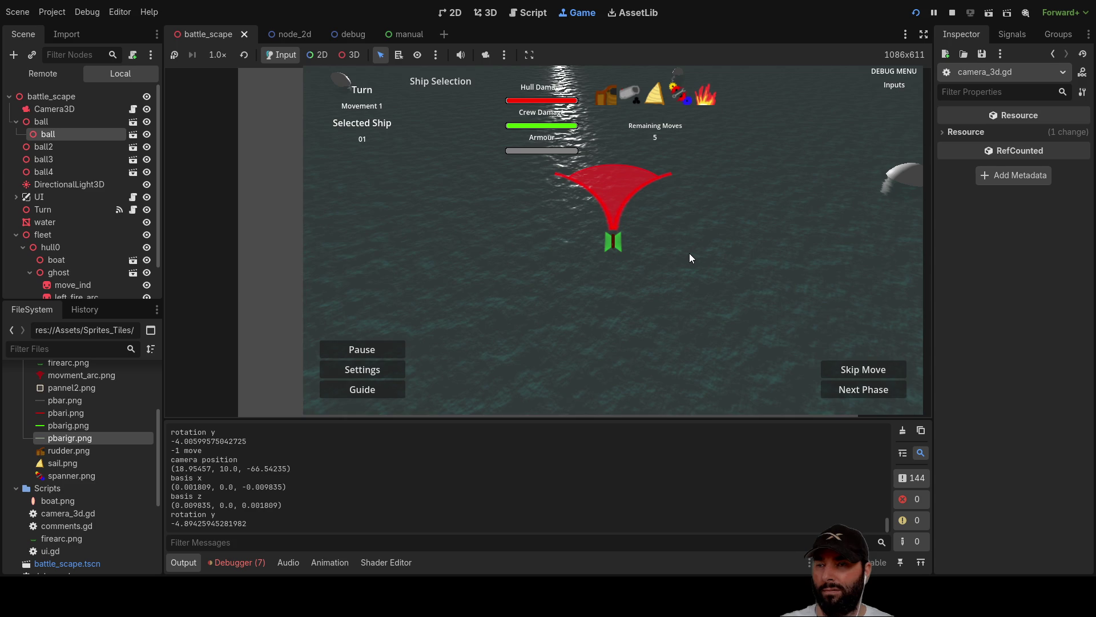
pyautogui.press('F8')
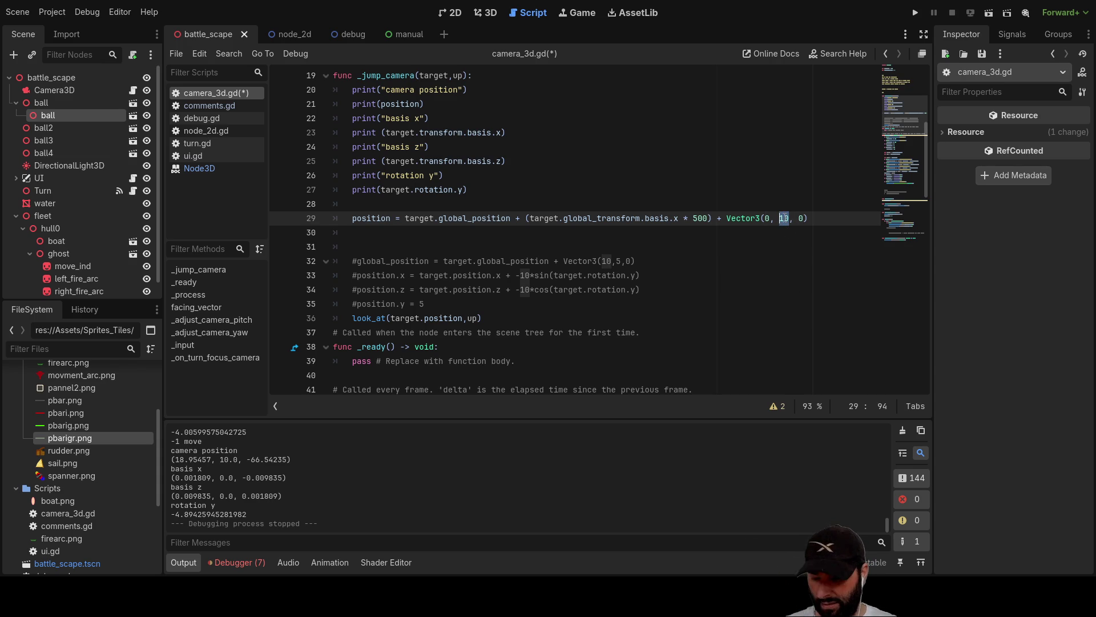
# Change the height offset to Vector3(0, 5, 0), then test ship moves and firing balls in-game.
pyautogui.write('5')
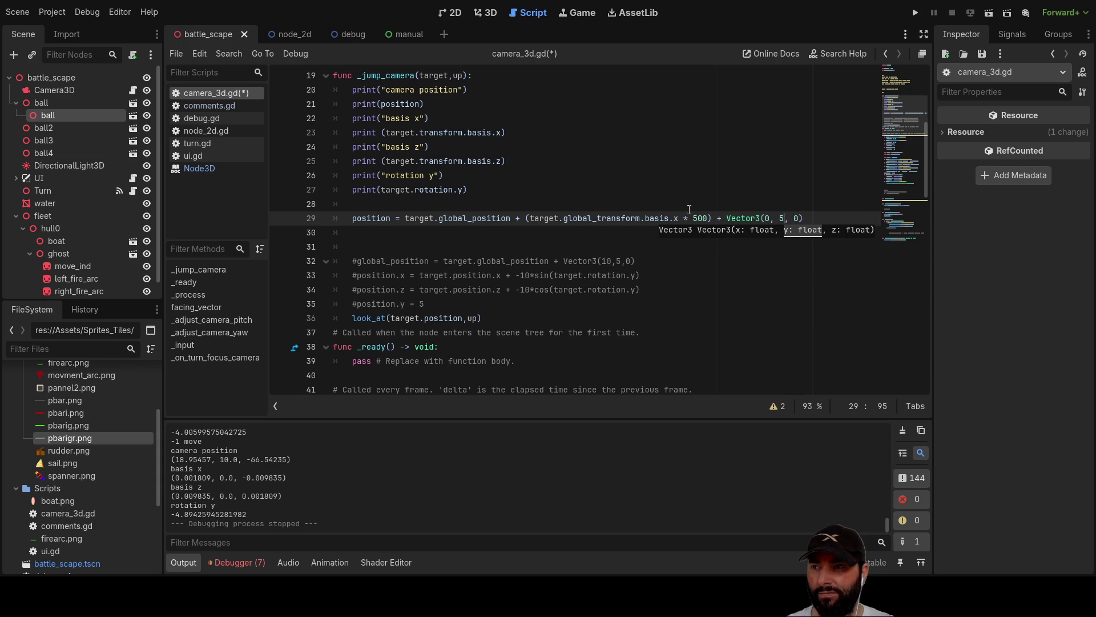
pyautogui.click(915, 12)
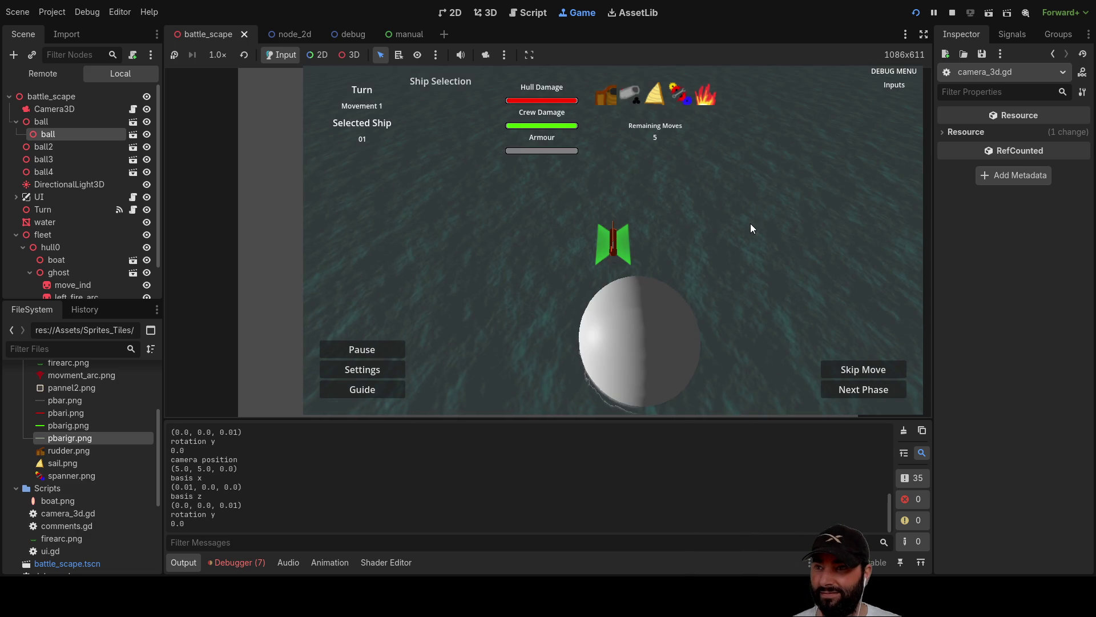
pyautogui.press('Left')
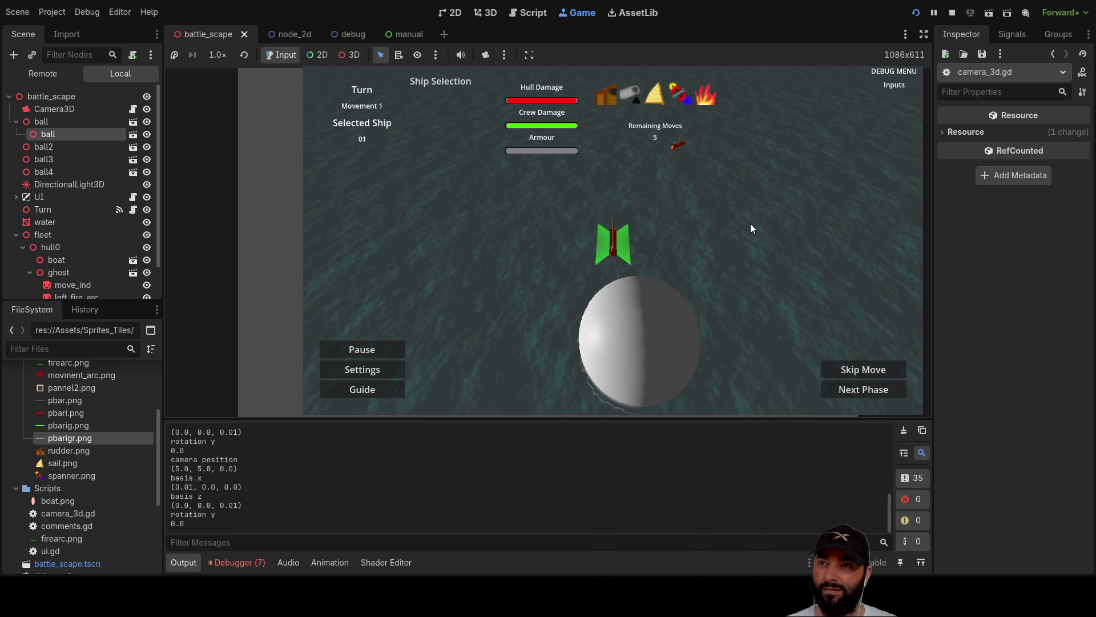
pyautogui.press('Left')
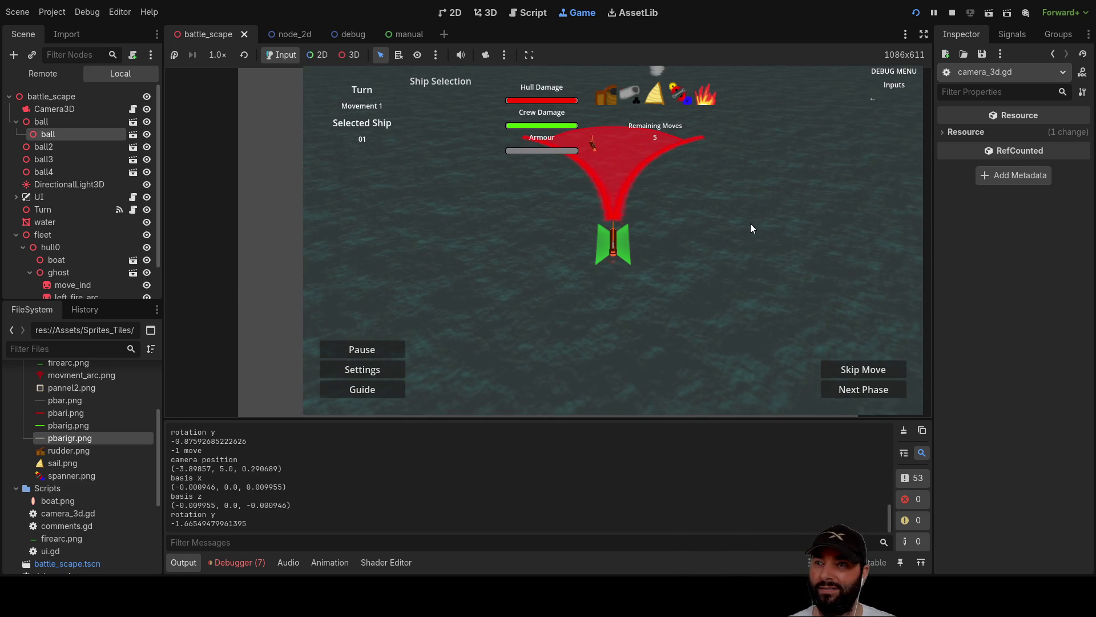
pyautogui.press('Right')
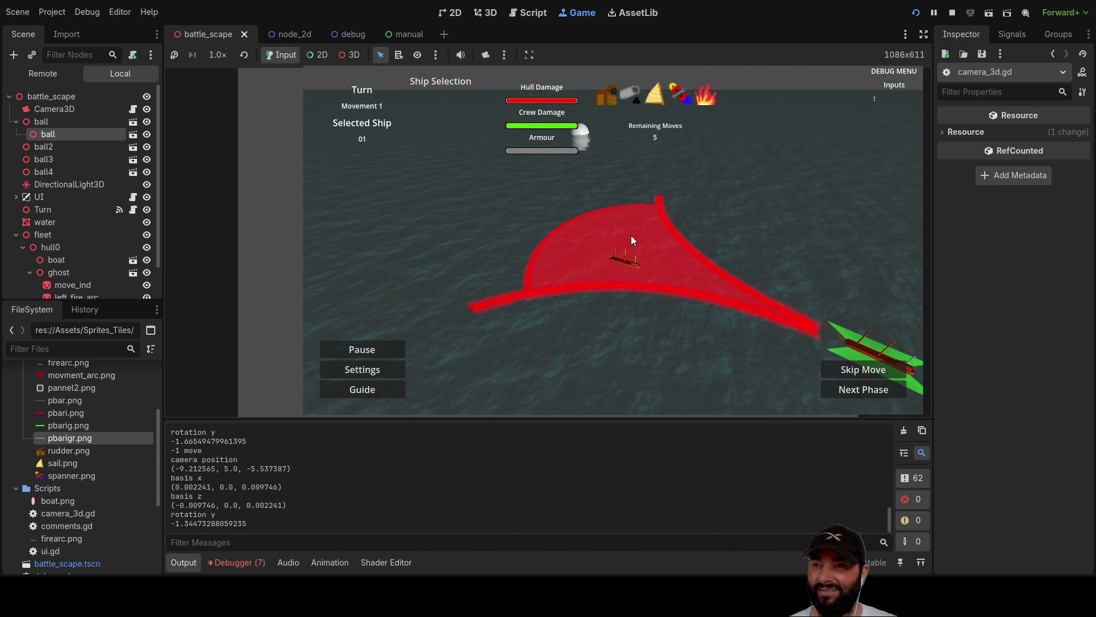
pyautogui.click(632, 236)
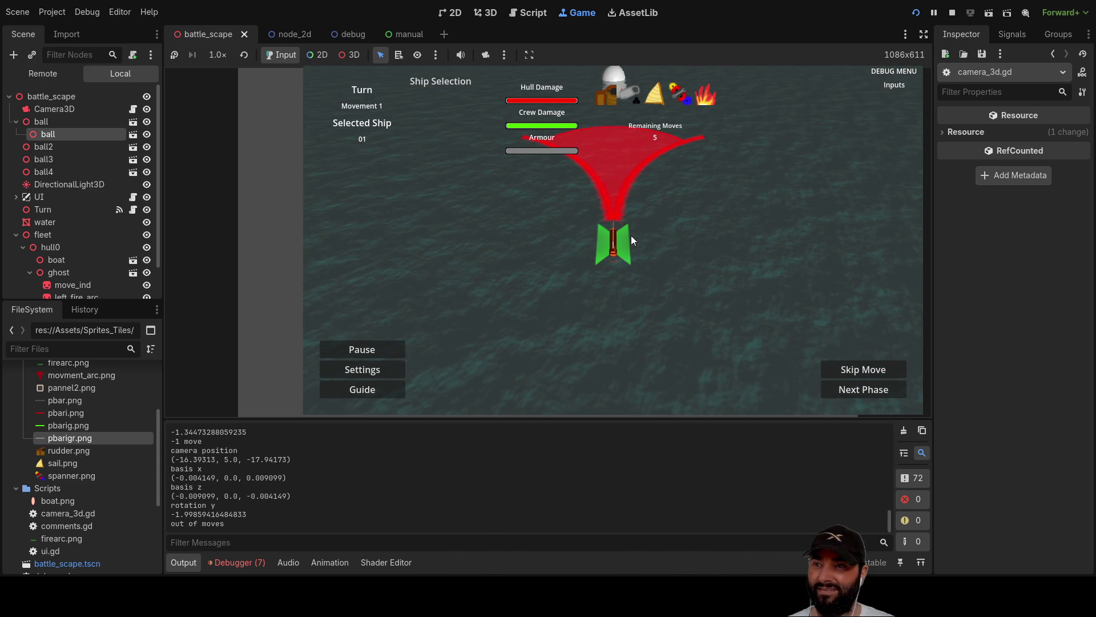
pyautogui.click(632, 235)
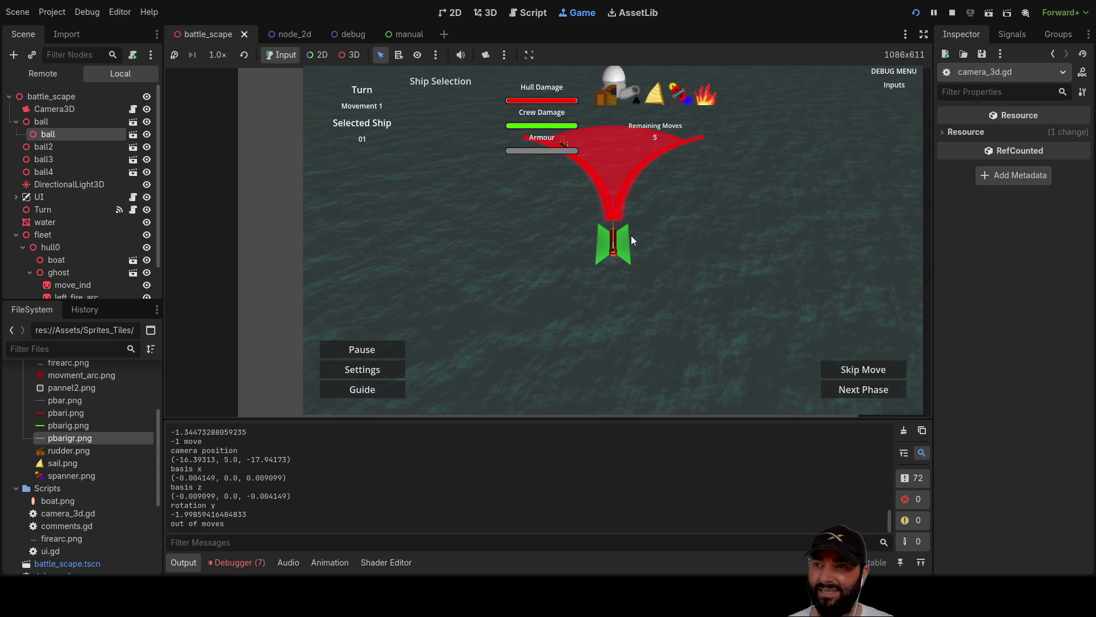
pyautogui.click(631, 236)
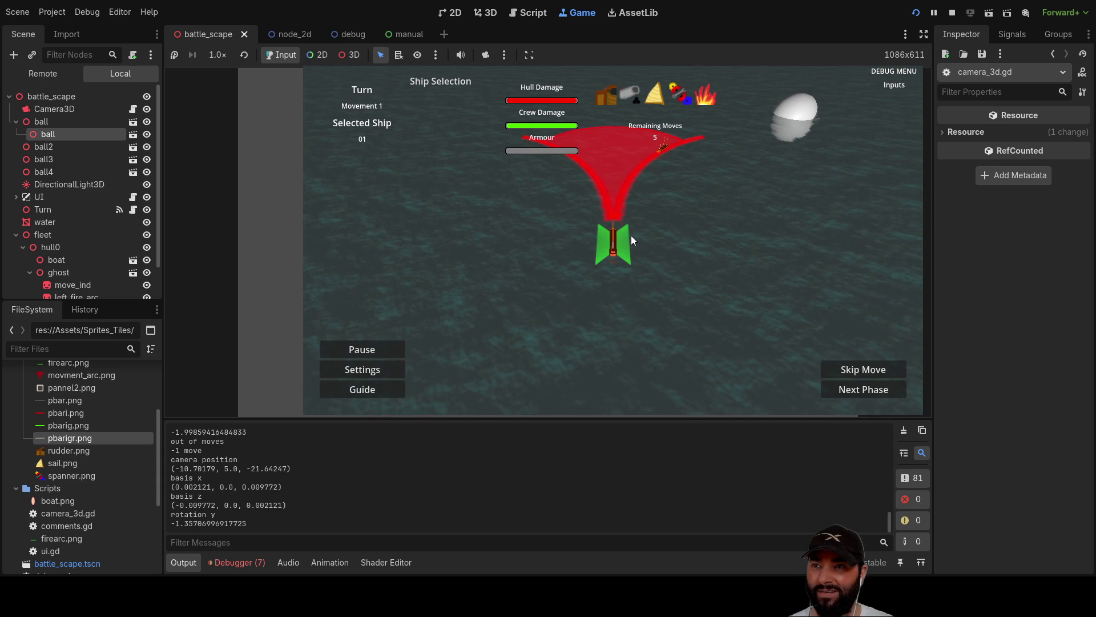
pyautogui.click(631, 235)
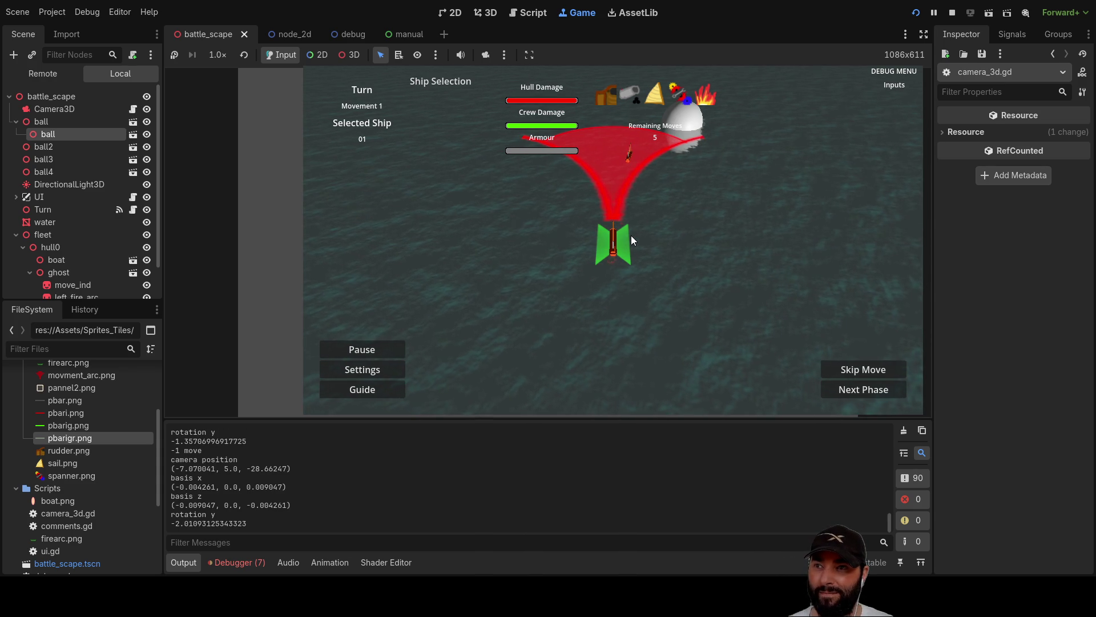
pyautogui.press('s')
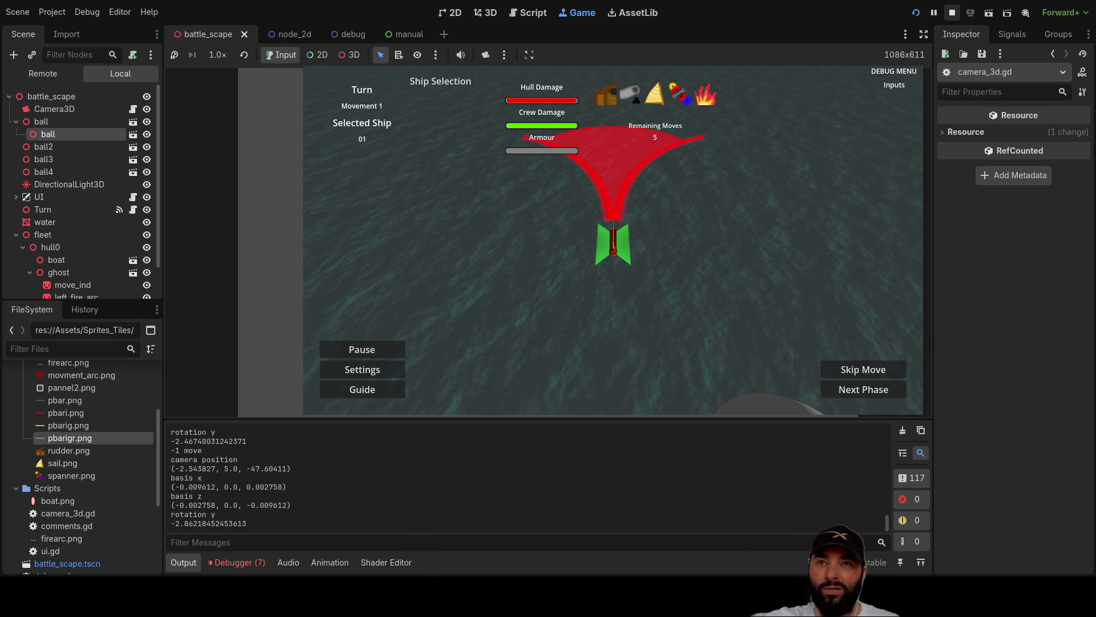
pyautogui.press('F8')
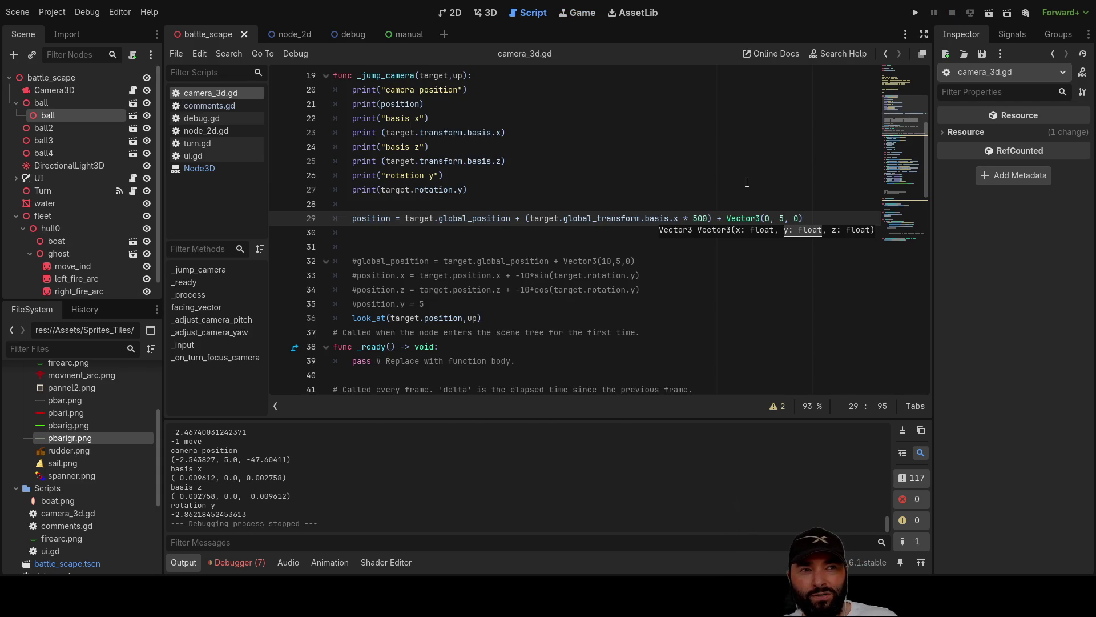
# Add a move_toward call on empty line 28 from the completion suggestions.
pyautogui.scroll(3, 379, 243)
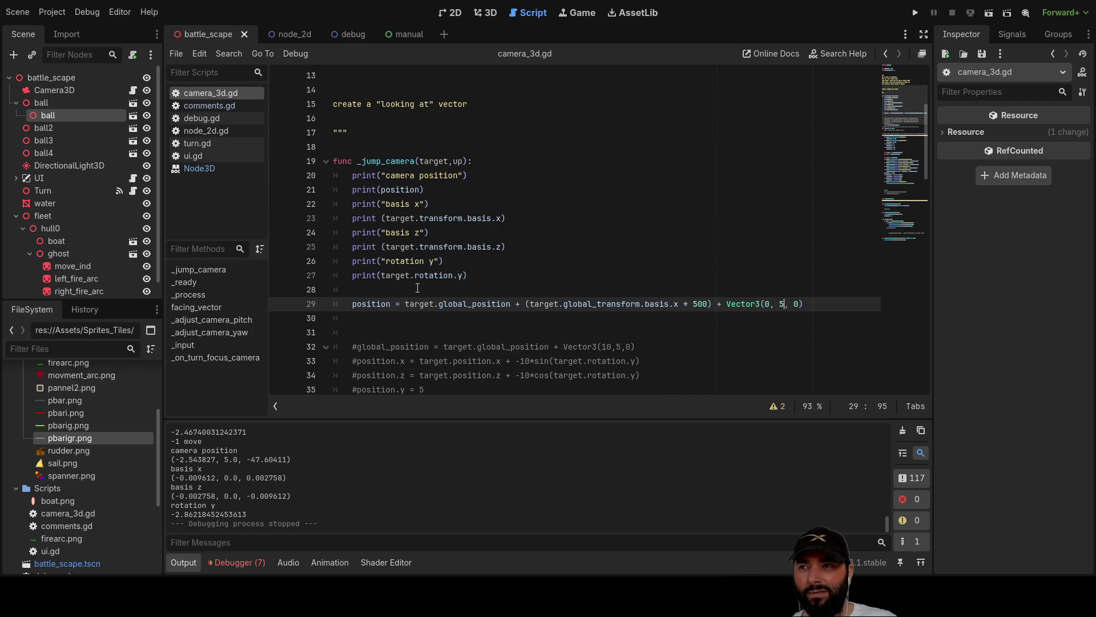
pyautogui.scroll(-3, 418, 287)
pyautogui.click(370, 206)
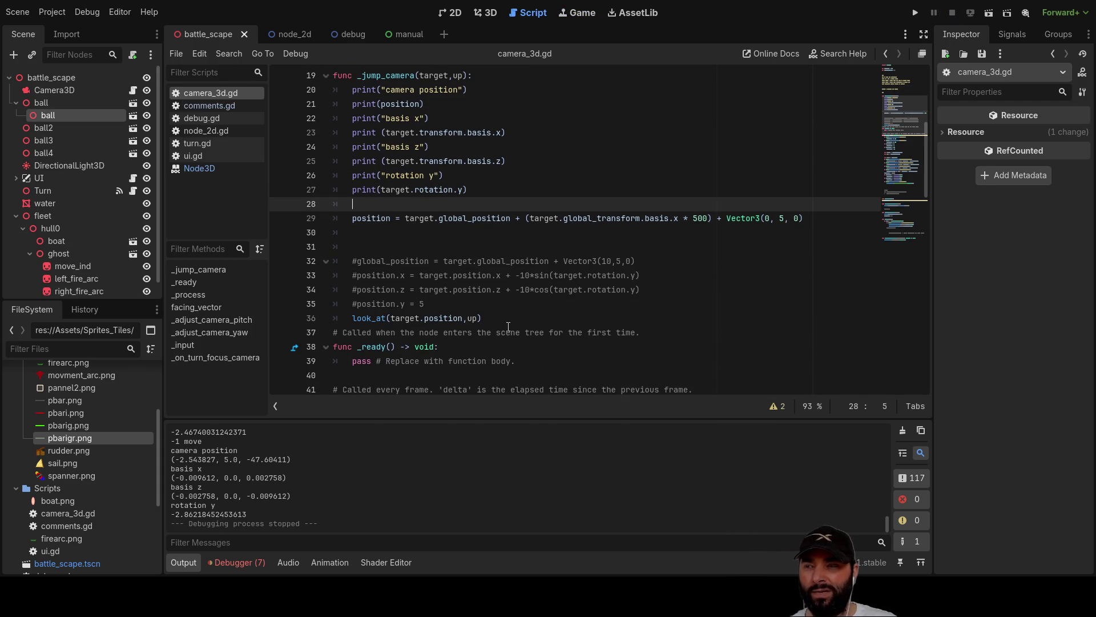
pyautogui.press('Down')
pyautogui.press('Up')
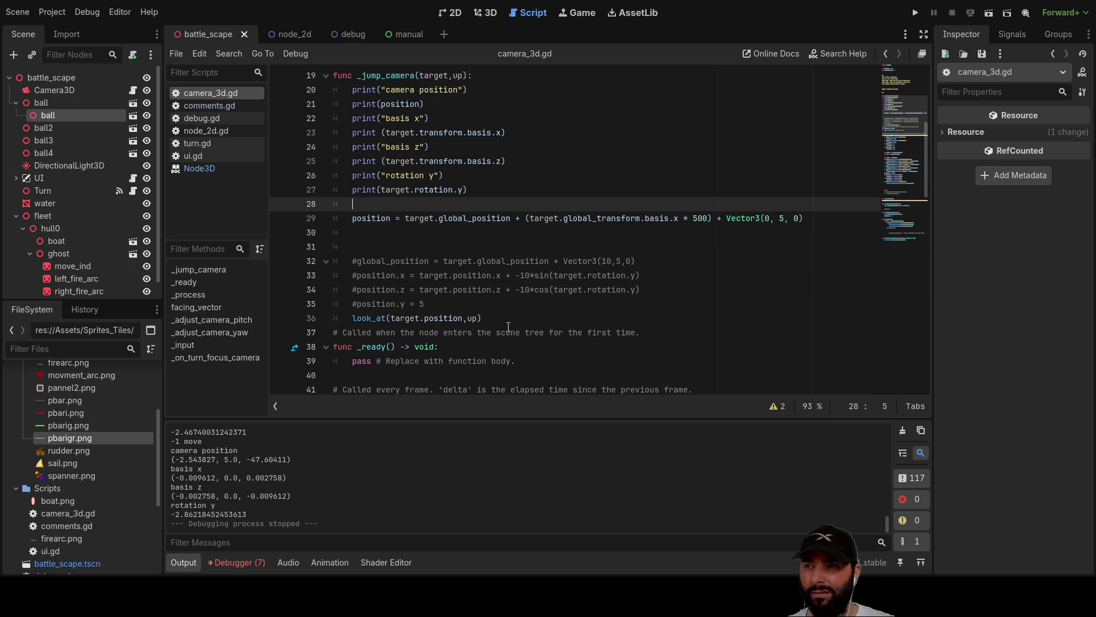
pyautogui.press('Down')
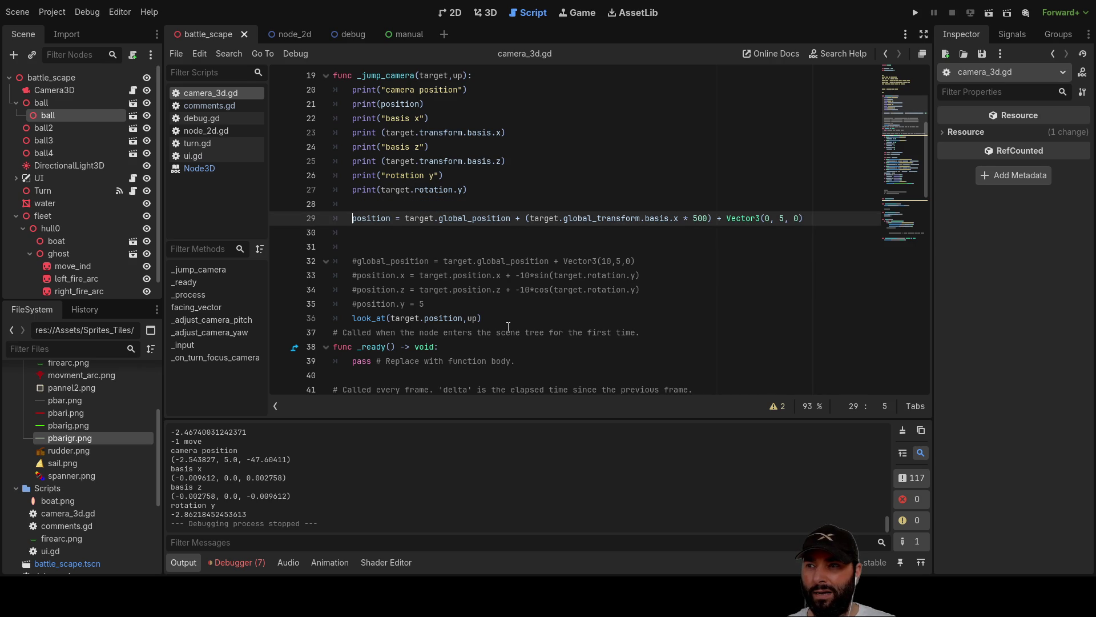
pyautogui.press('Up')
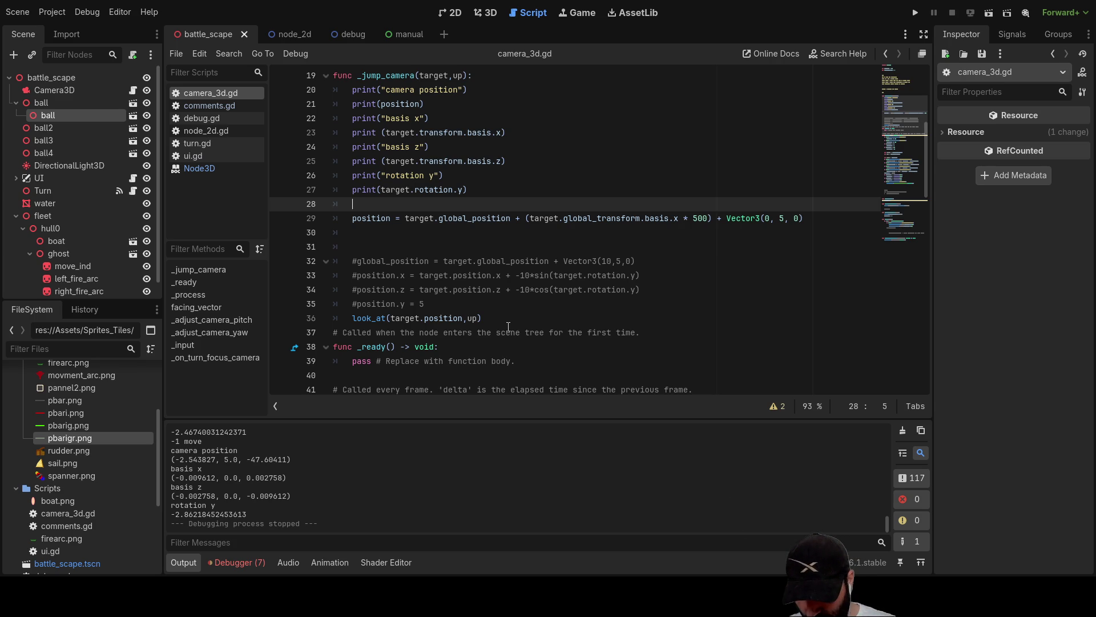
pyautogui.write('move')
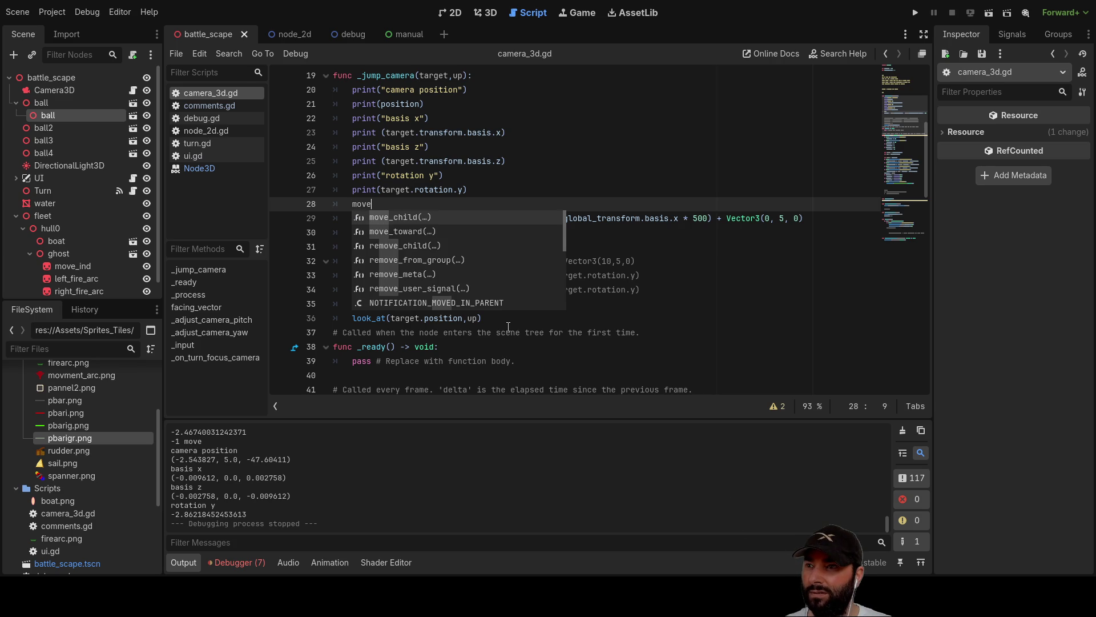
pyautogui.press('Down')
pyautogui.press('Return')
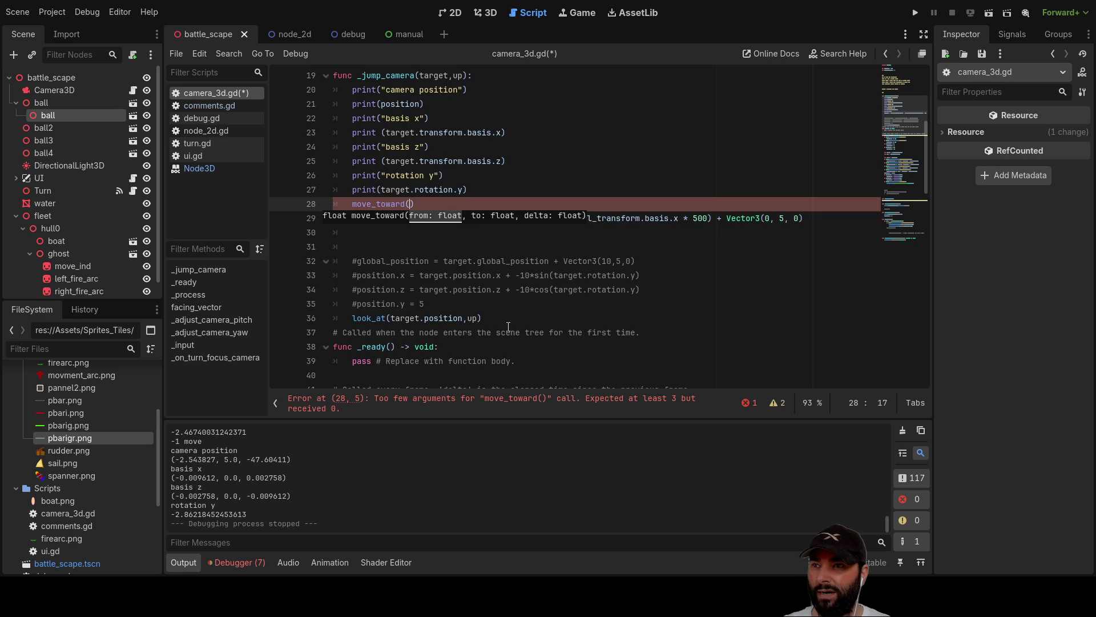
# Move the offset target expression from line 29 into move_toward and prefix it with 'position.'.
pyautogui.press('Down')
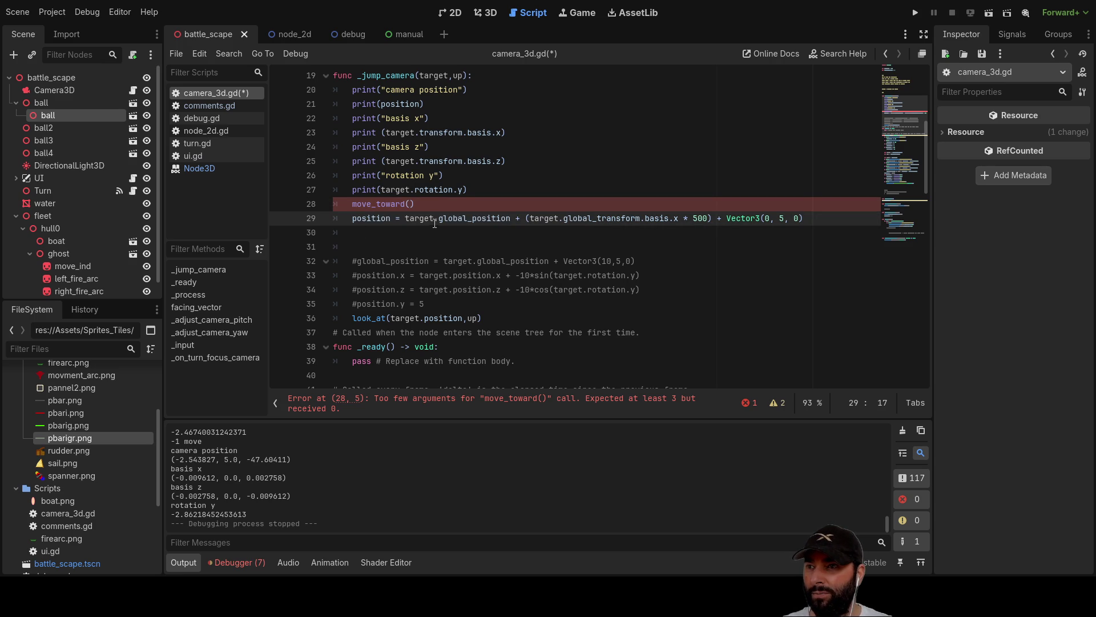
pyautogui.moveTo(405, 218); pyautogui.dragTo(800, 215)
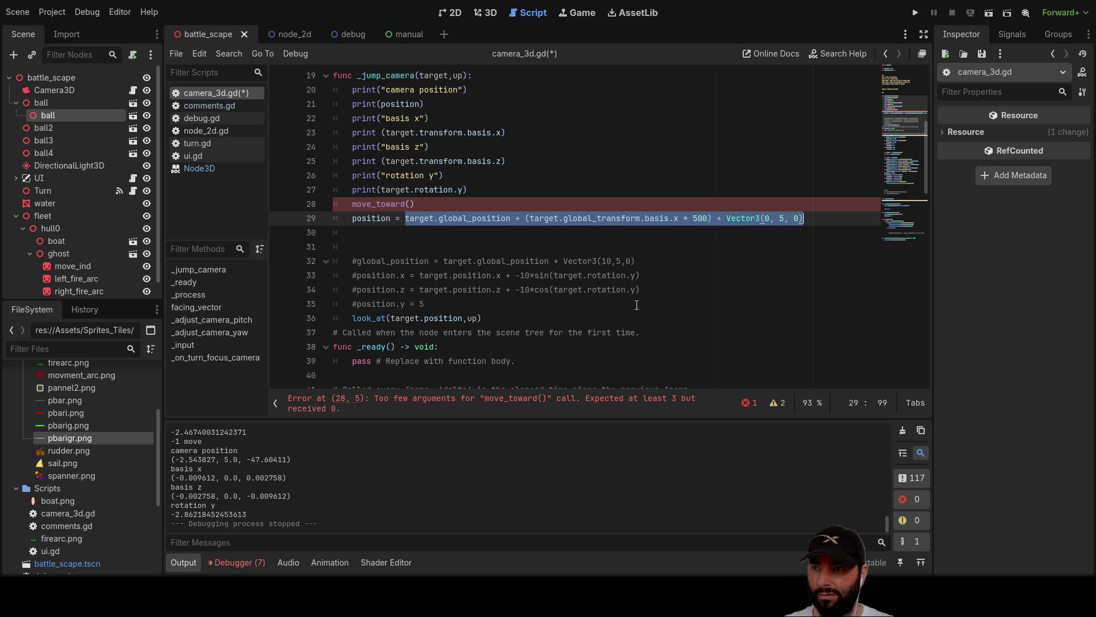
pyautogui.press('BackSpace')
pyautogui.click(414, 208)
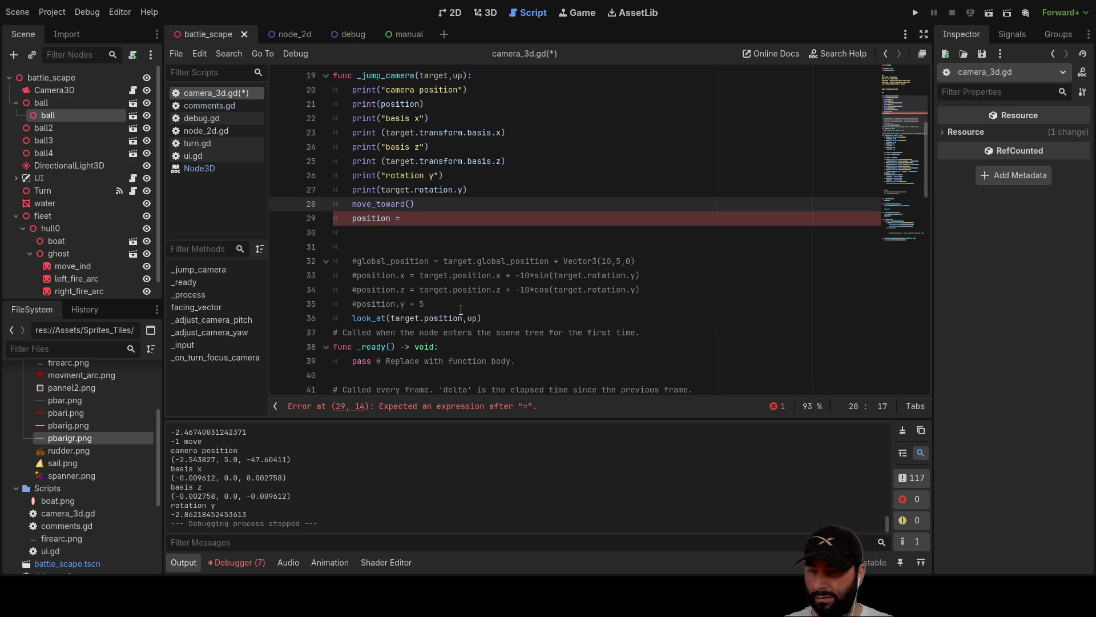
pyautogui.write('target.global_position + (target.global_transform.basis.x * 500) + Vector3(0, 5, 0)')
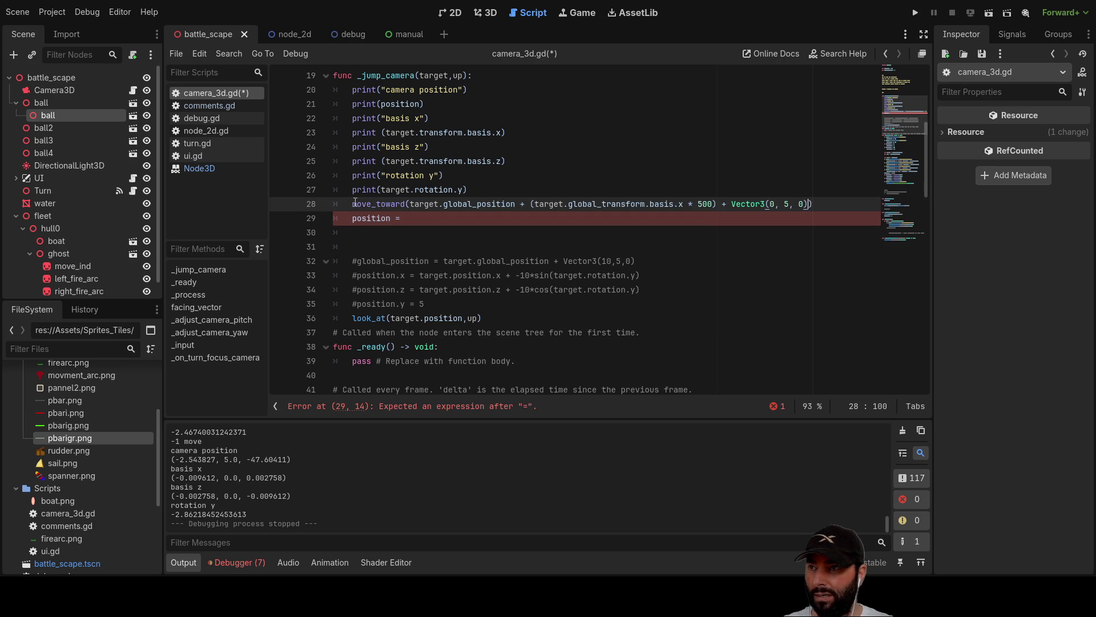
pyautogui.write('positio')
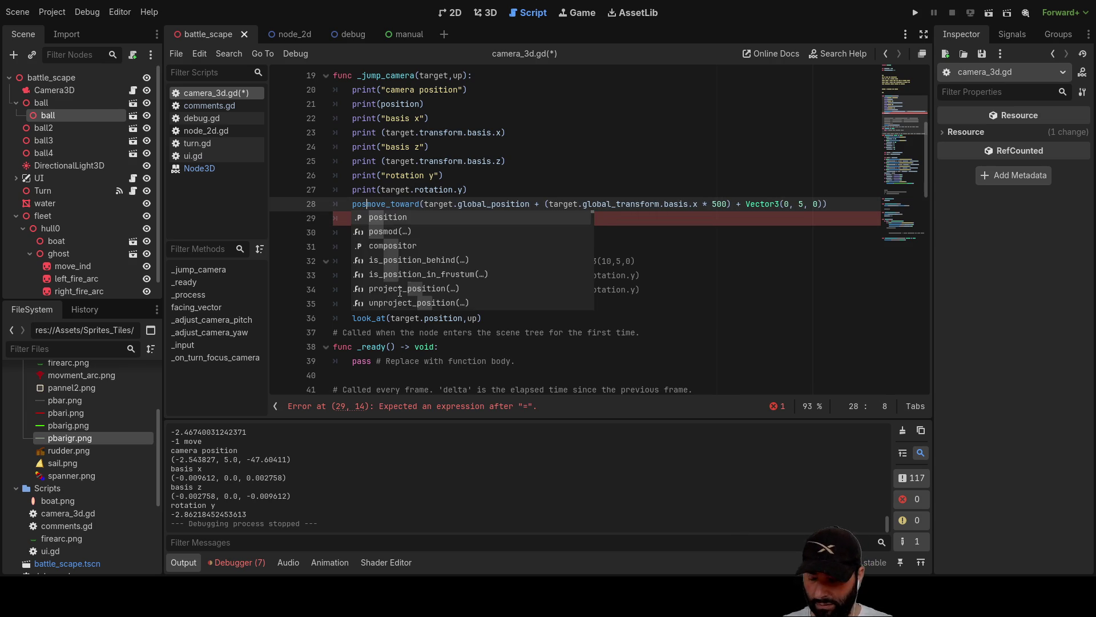
pyautogui.write('n.')
pyautogui.click(477, 246)
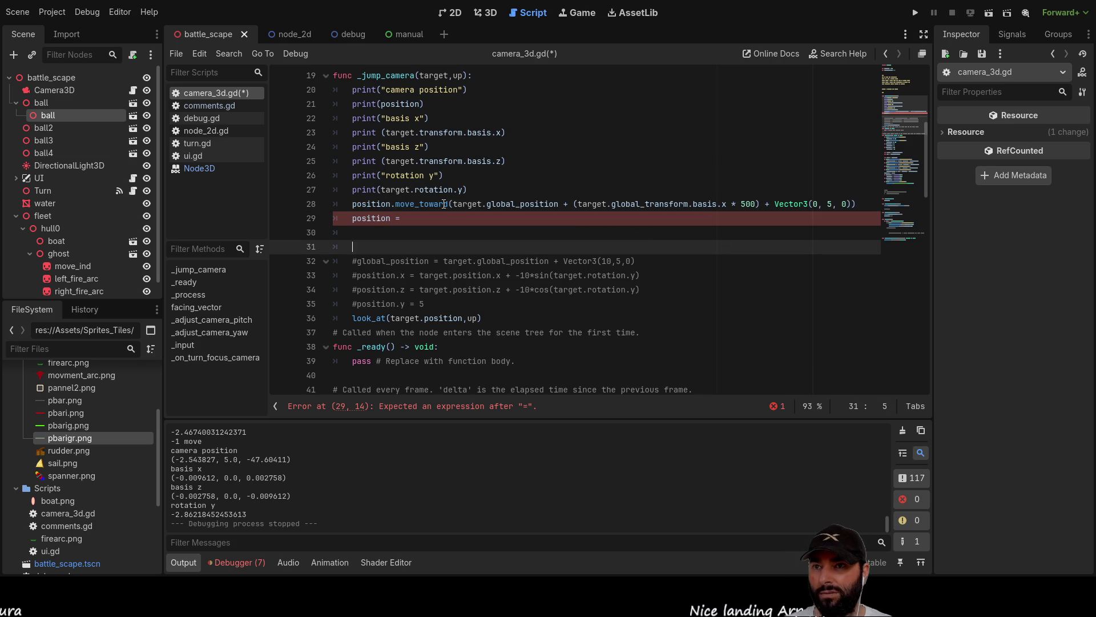
# Delete the leftover 'position =' on line 29 and give move_toward a step of 1.
pyautogui.moveTo(405, 218); pyautogui.dragTo(351, 218)
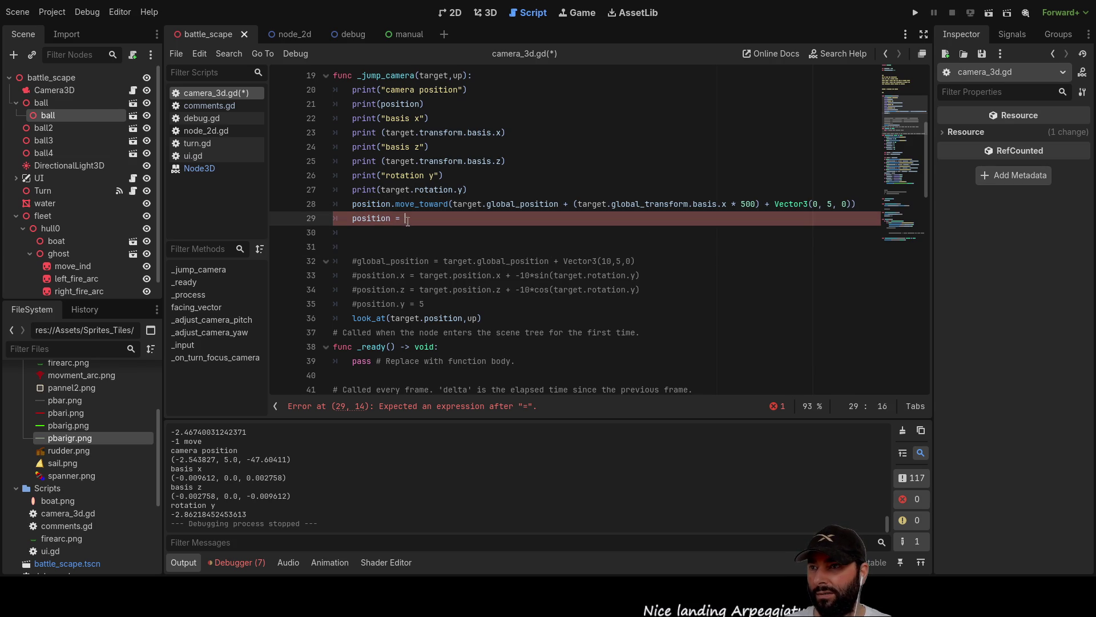
pyautogui.press('BackSpace')
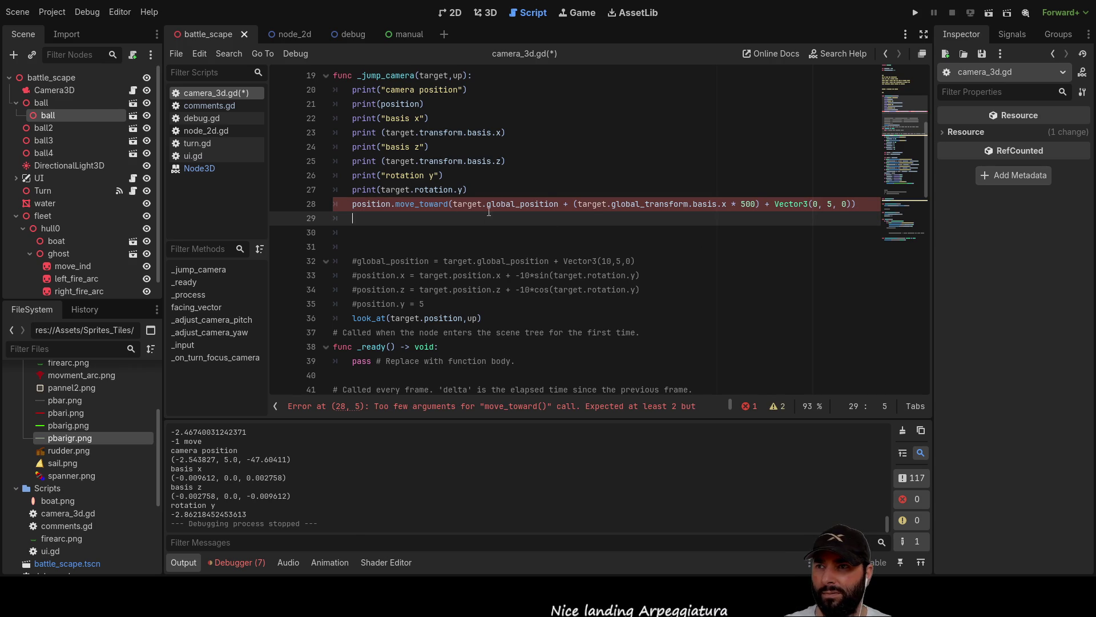
pyautogui.press('Down')
pyautogui.press('Down')
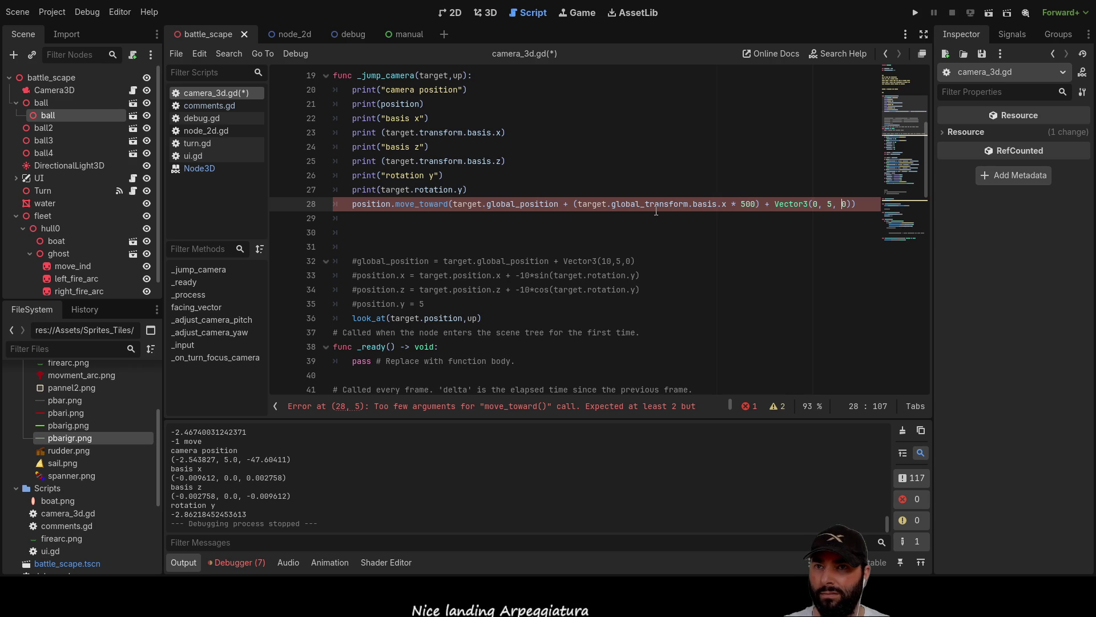
pyautogui.write(',1')
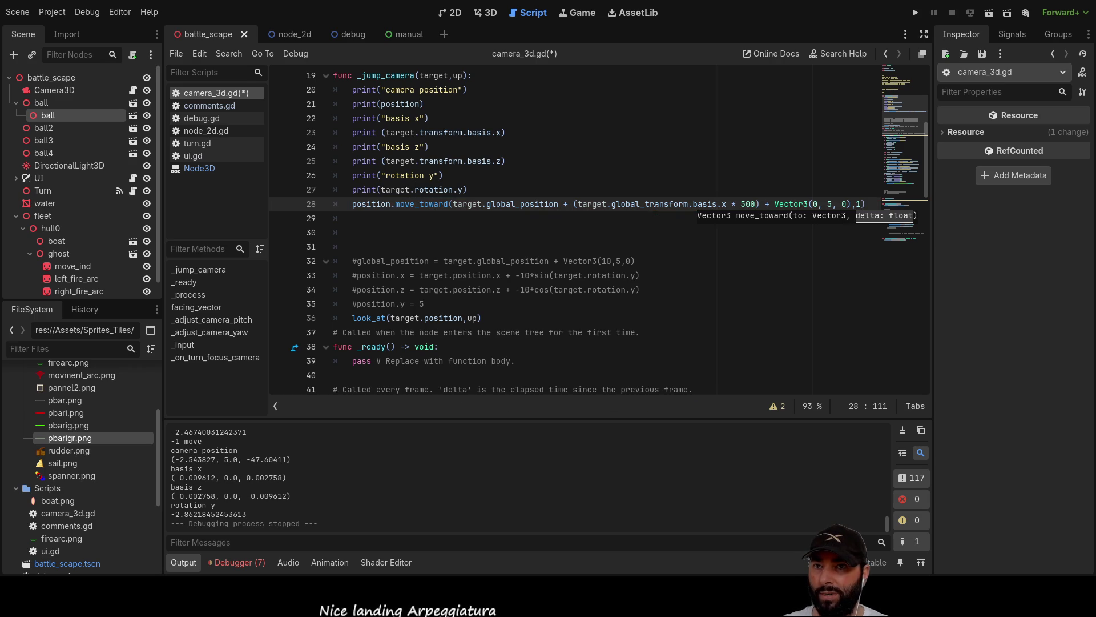
pyautogui.press('Down')
pyautogui.press('Up')
pyautogui.click(916, 13)
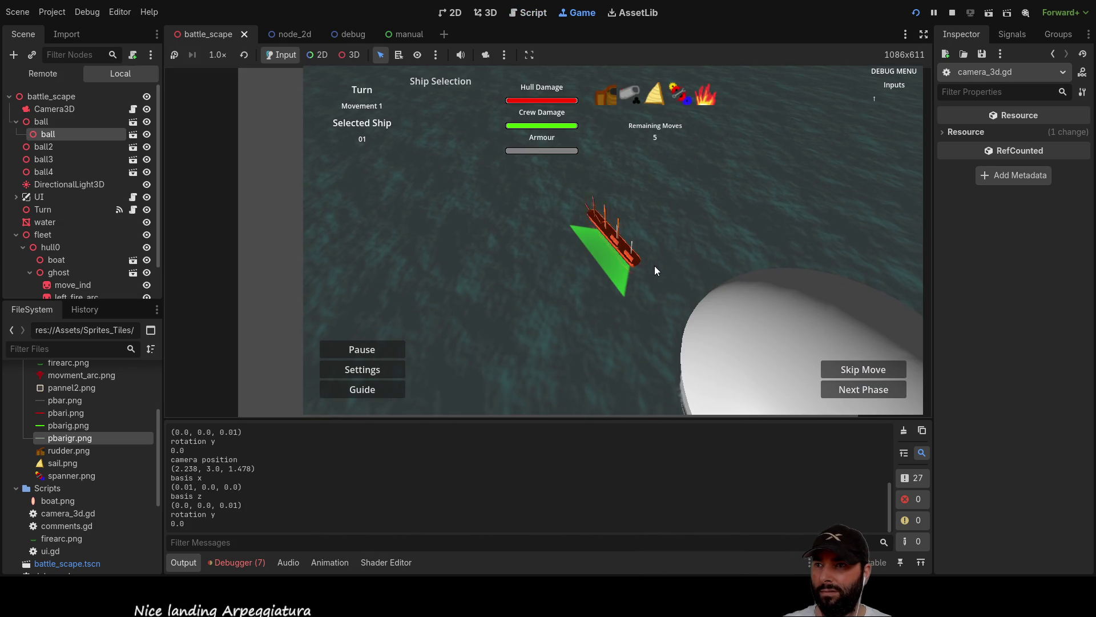
pyautogui.press('Left')
pyautogui.press('Left')
pyautogui.press('Left')
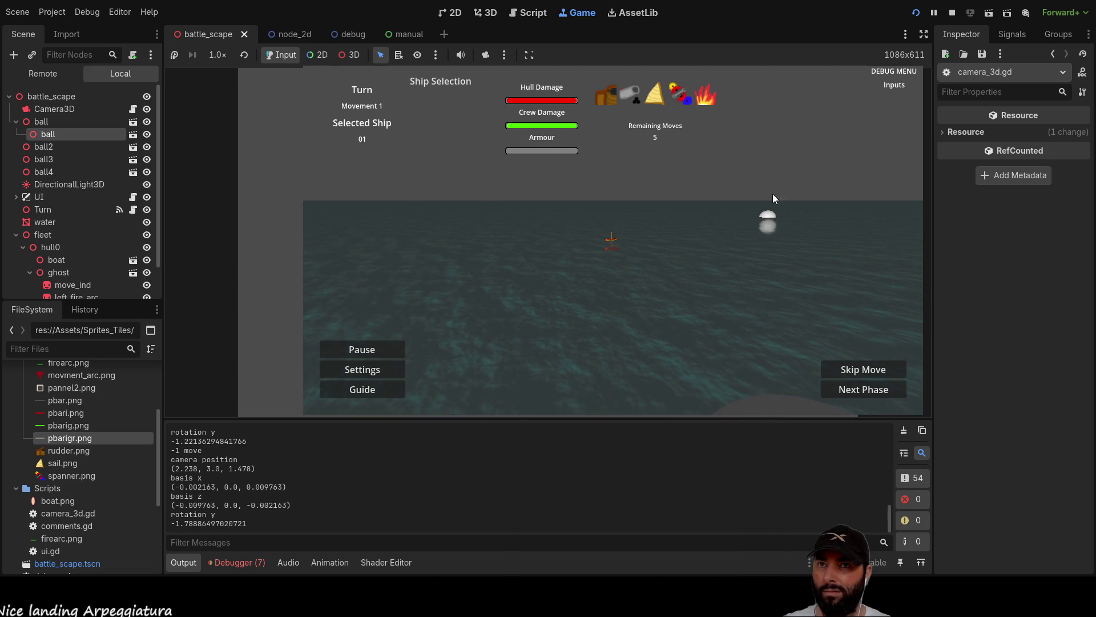
pyautogui.press('F8')
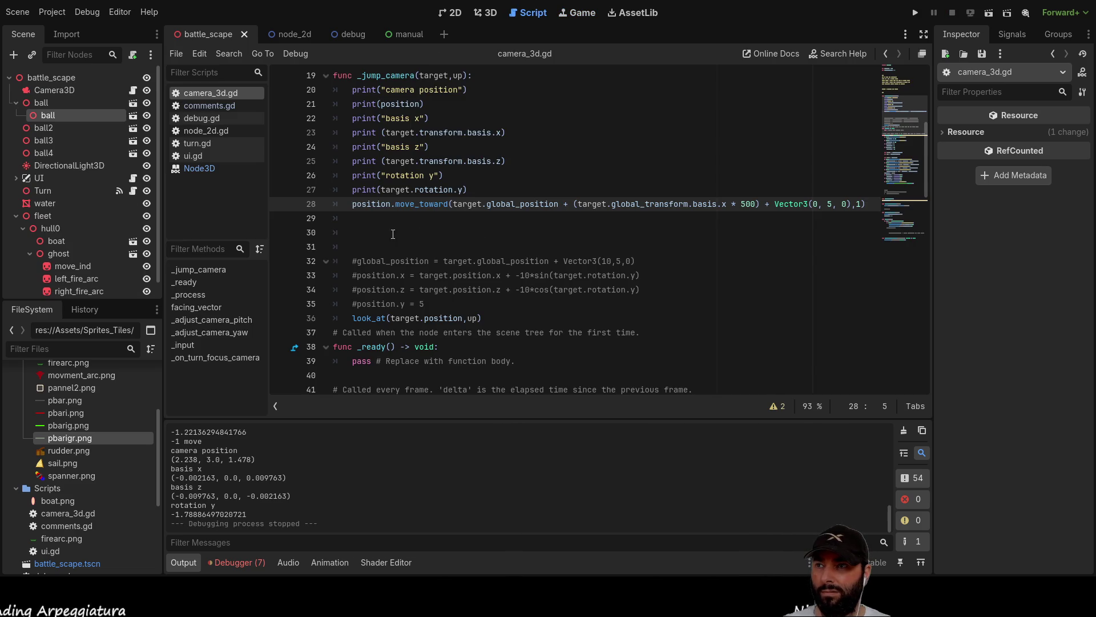
# Insert two blank lines above the move_toward call near line 29.
pyautogui.click(385, 218)
pyautogui.press('Up')
pyautogui.press('Return')
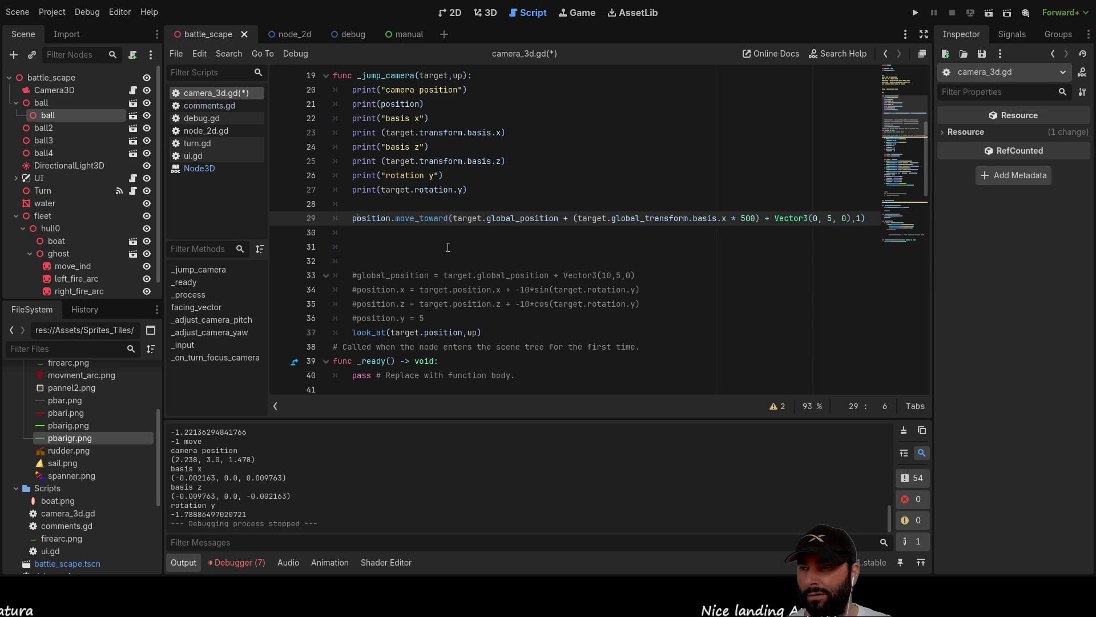
pyautogui.press('Up')
pyautogui.press('Return')
pyautogui.press('Up')
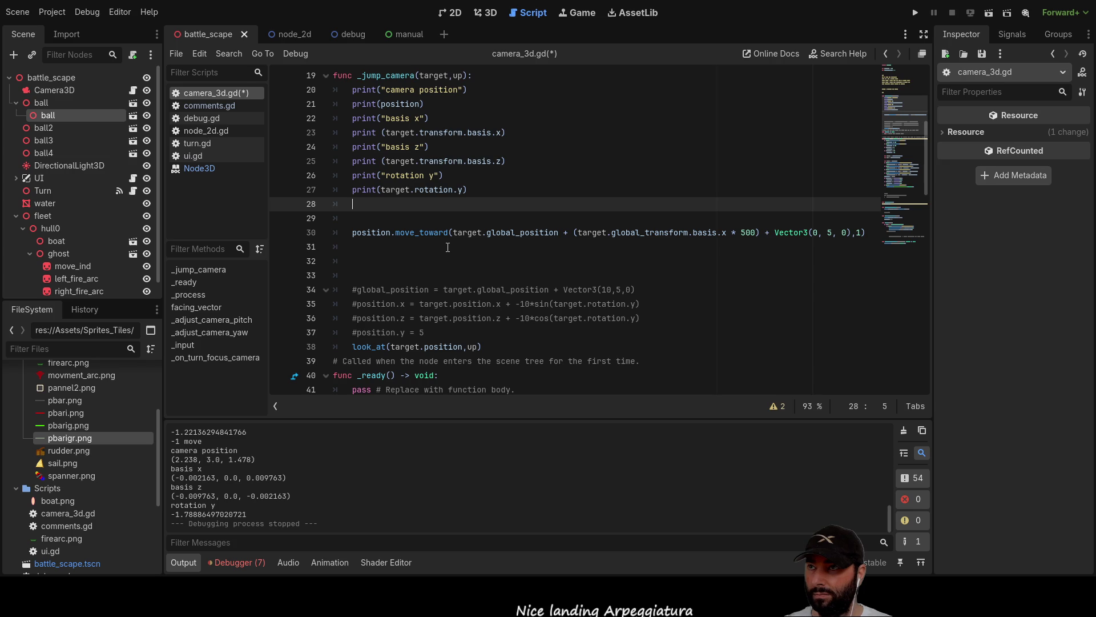
# Declare var target_camera_postion:Vector3 = Vector3(0,0,0) on line 6 and select its name.
pyautogui.scroll(6, 447, 247)
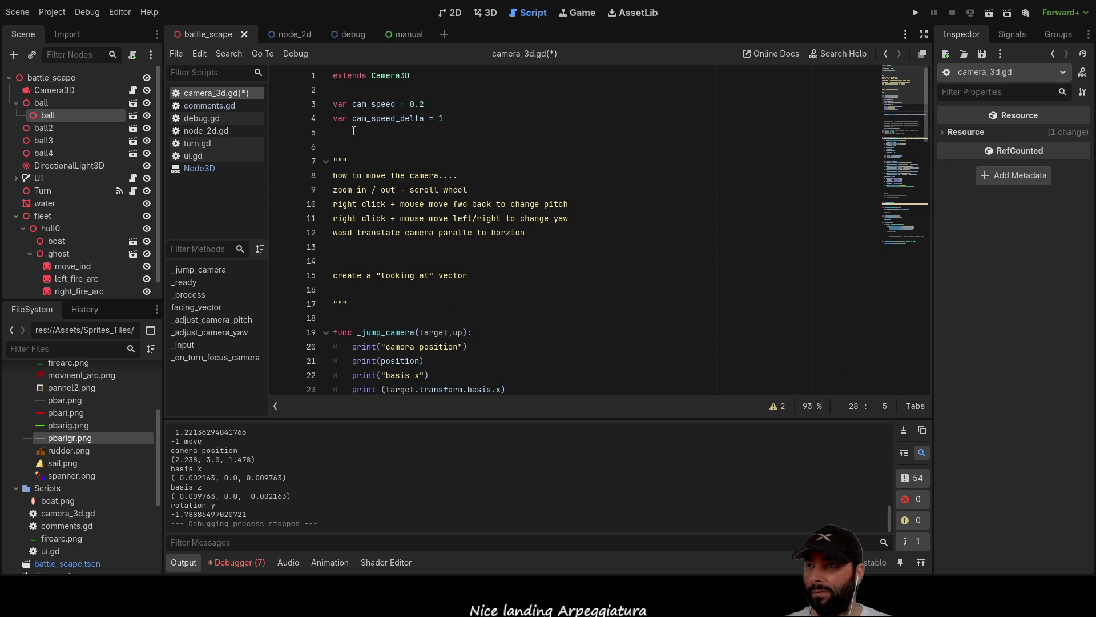
pyautogui.click(356, 134)
pyautogui.press('Return')
pyautogui.write('var target_camera')
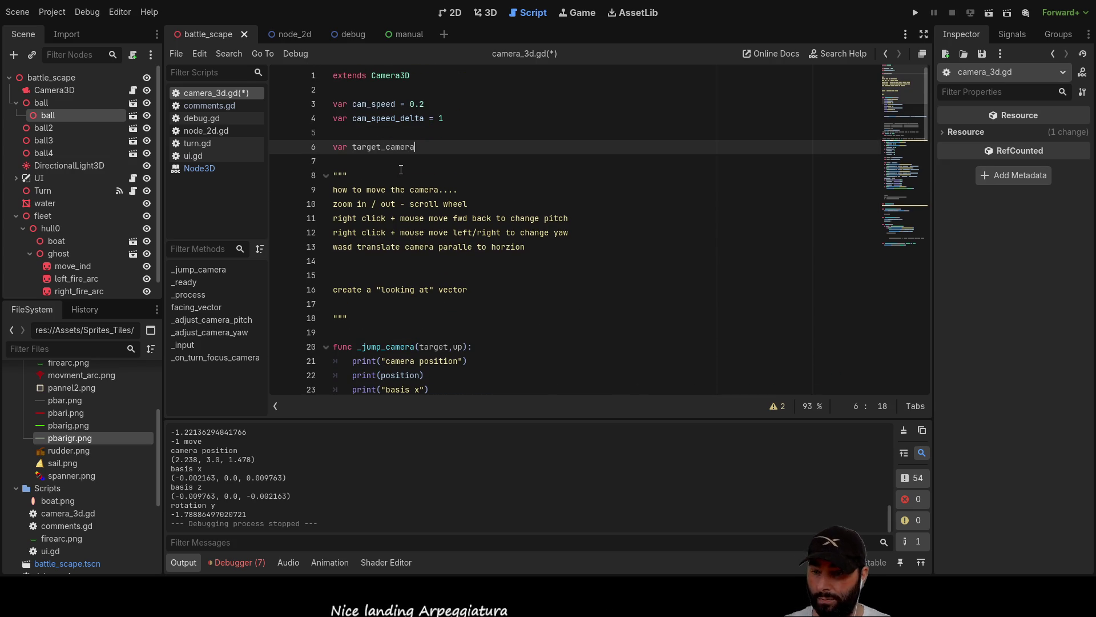
pyautogui.write('_position')
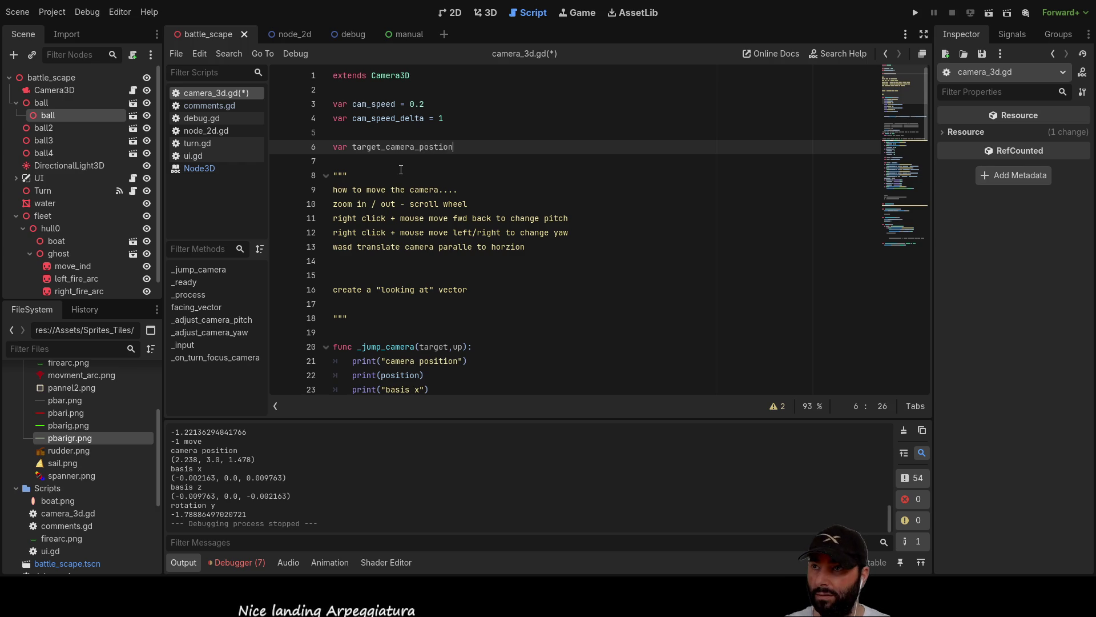
pyautogui.write(':')
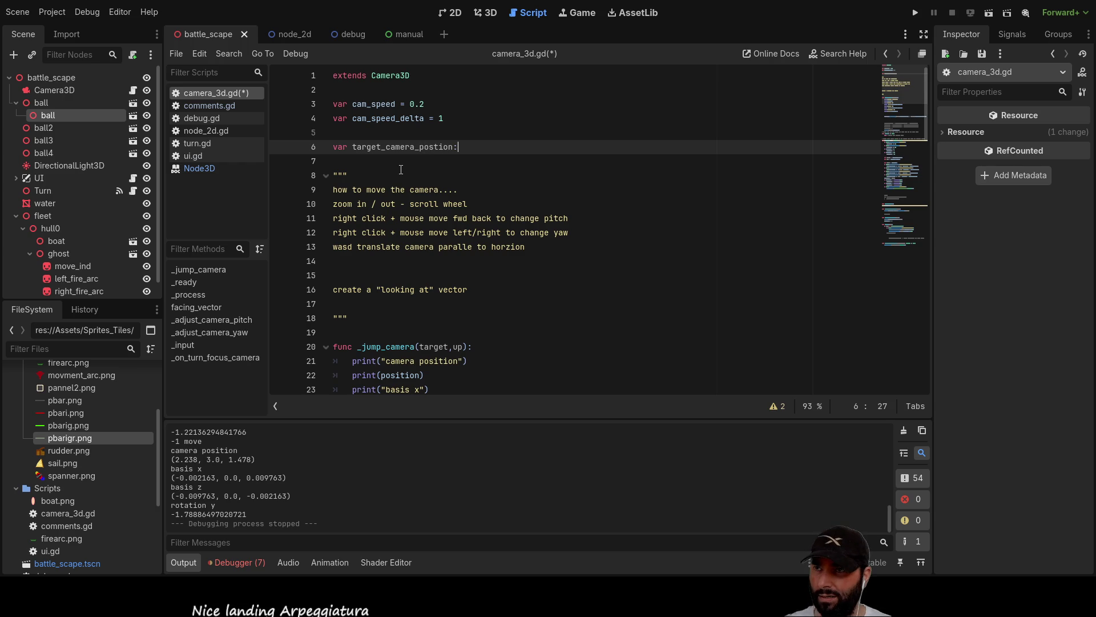
pyautogui.write('ve')
pyautogui.press('Down')
pyautogui.press('Down')
pyautogui.press('Return')
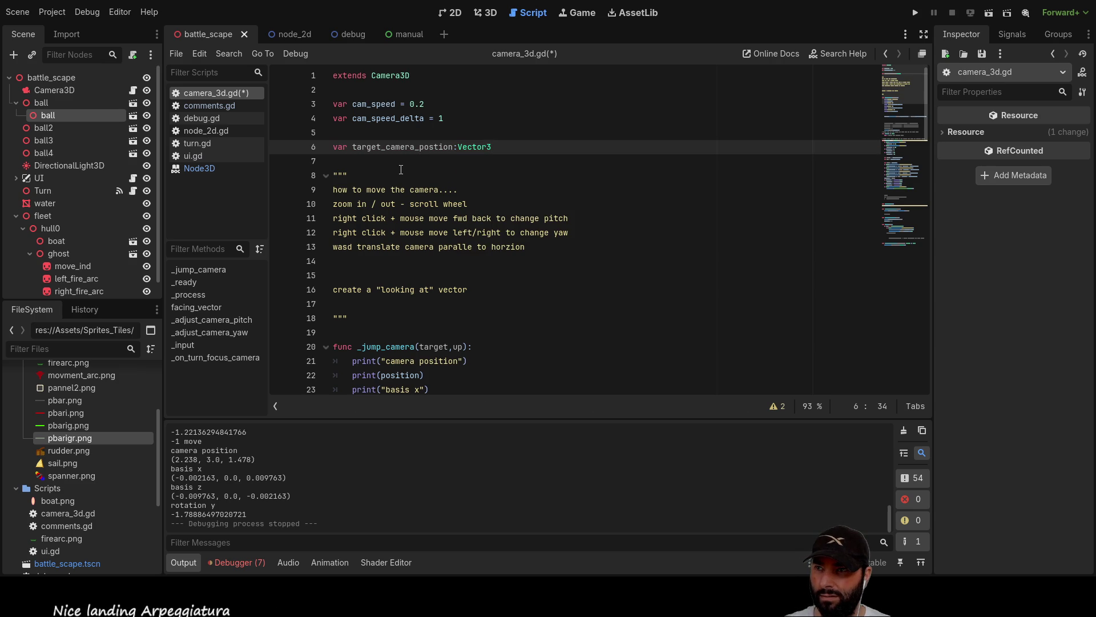
pyautogui.write('= ')
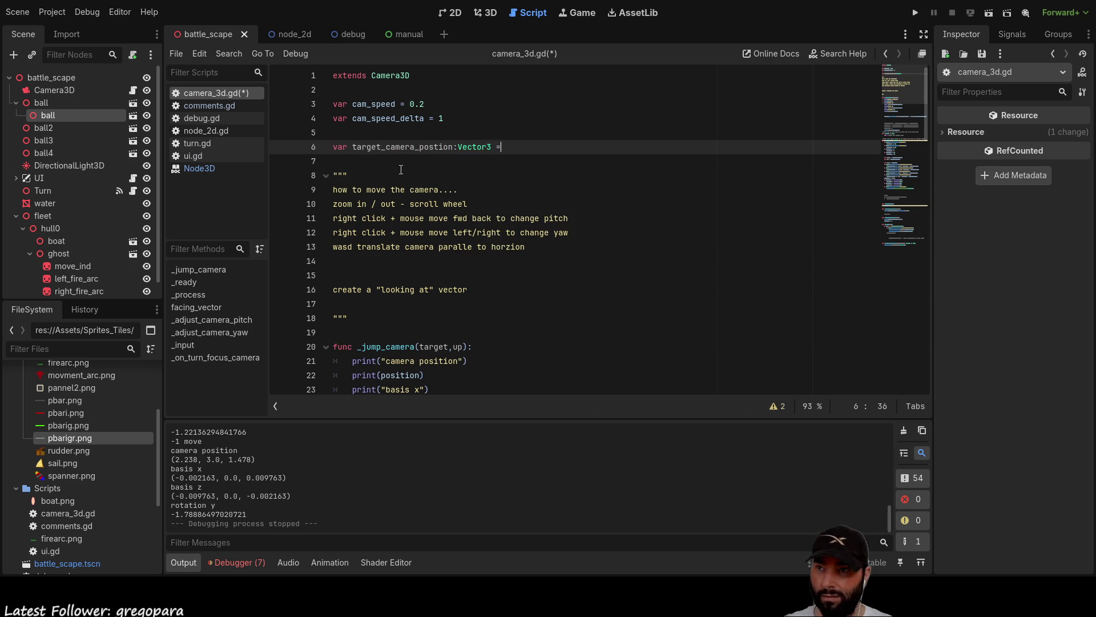
pyautogui.write('ve')
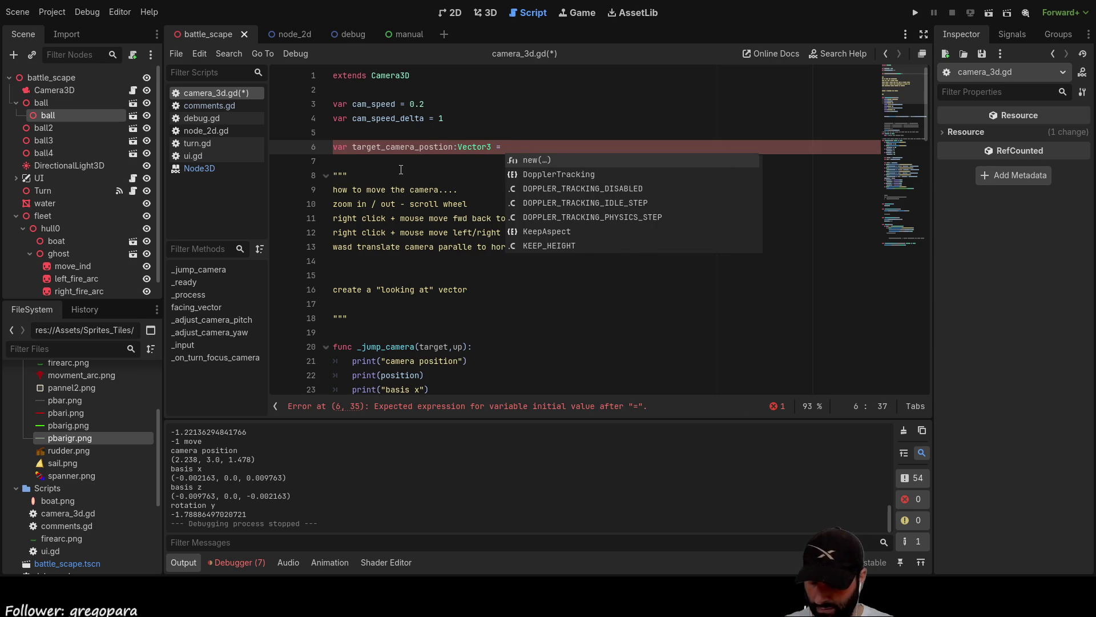
pyautogui.press('Down')
pyautogui.press('Down')
pyautogui.press('Return')
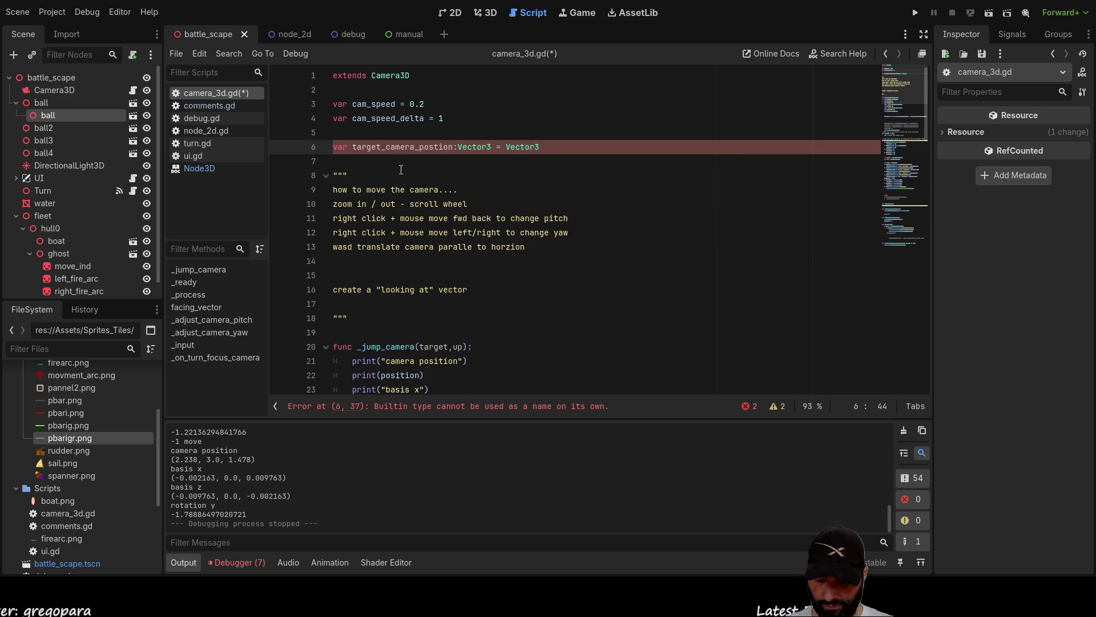
pyautogui.press('Left')
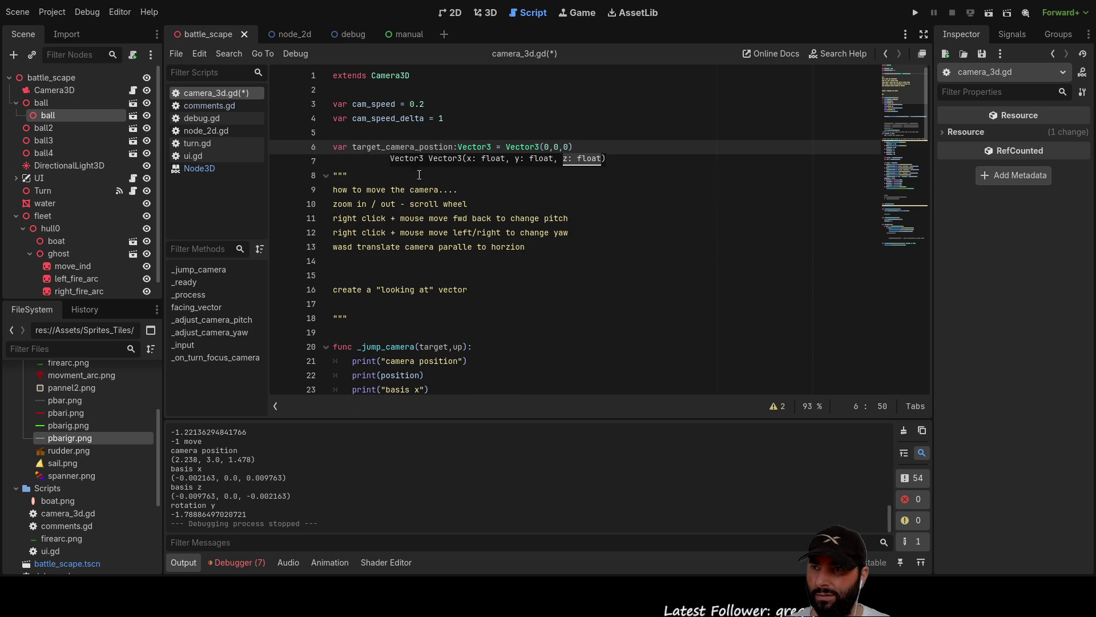
pyautogui.click(588, 239)
pyautogui.doubleClick(403, 147)
pyautogui.hotkey('ctrl', 'c')
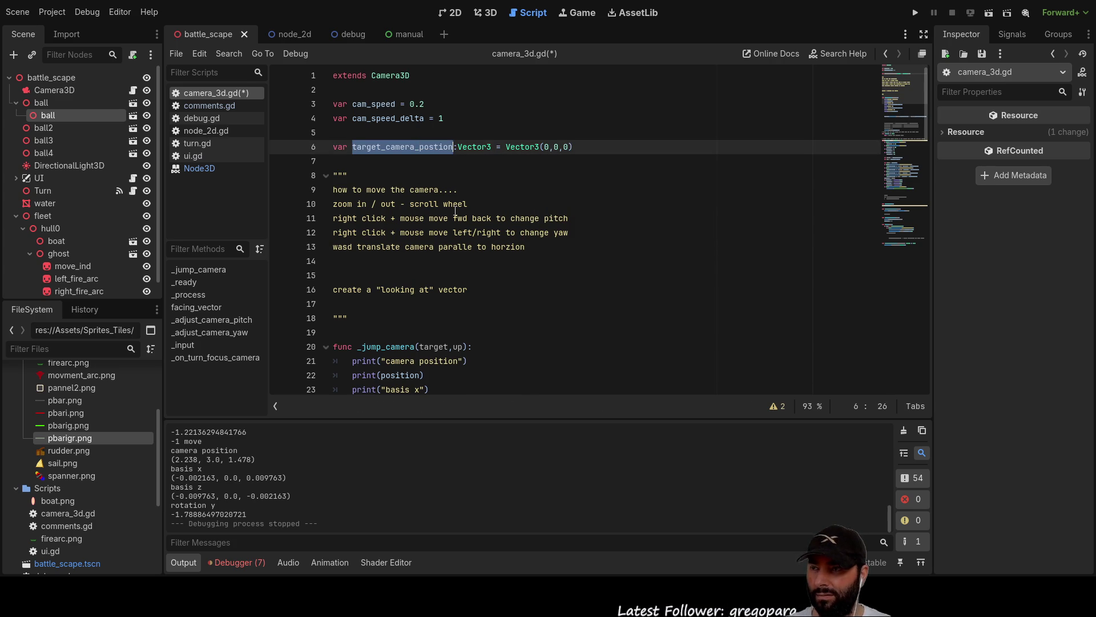
pyautogui.scroll(-5, 451, 210)
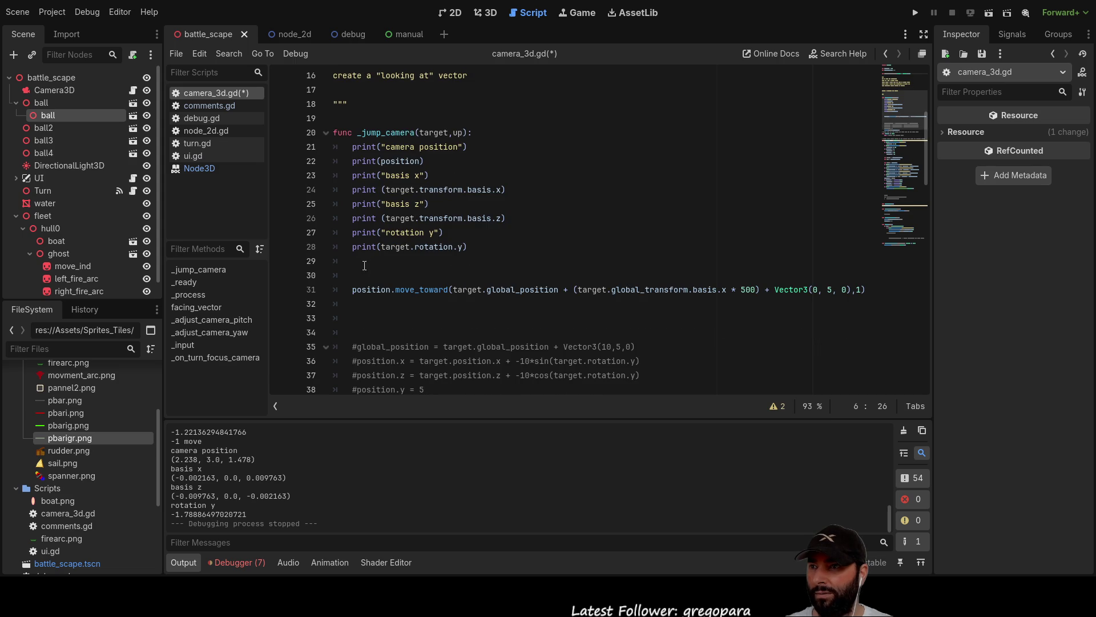
# On line 29, assign target_camera_postion the target expression cut out of move_toward.
pyautogui.click(434, 261)
pyautogui.hotkey('ctrl', 'v')
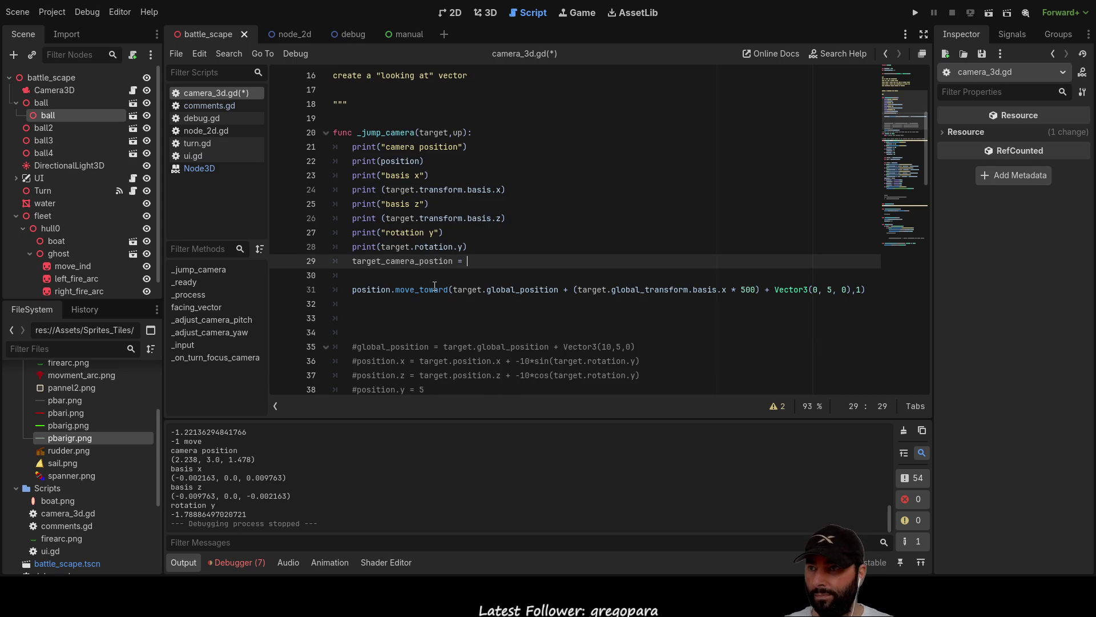
pyautogui.click(434, 318)
pyautogui.click(463, 290)
pyautogui.moveTo(463, 289)
pyautogui.mouseDown()
pyautogui.moveTo(874, 293)
pyautogui.moveTo(853, 292)
pyautogui.mouseUp()
pyautogui.hotkey('ctrl', 'x')
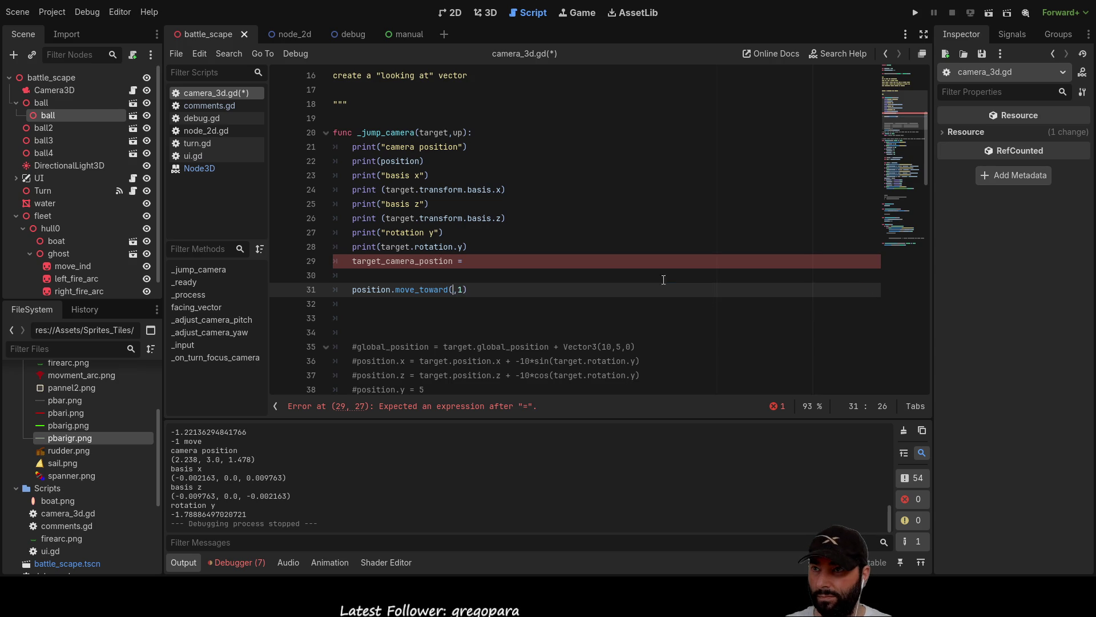
pyautogui.click(508, 263)
pyautogui.hotkey('ctrl', 'v')
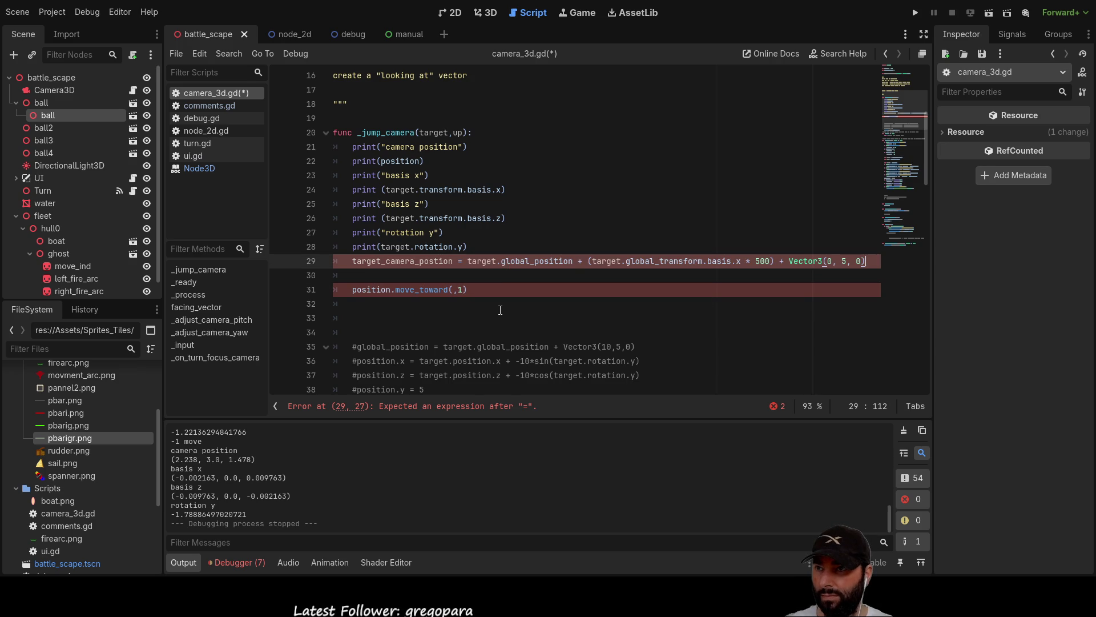
# Delete the emptied move_toward line and the leftover blank lines in _jump_camera.
pyautogui.click(478, 291)
pyautogui.moveTo(484, 291); pyautogui.dragTo(350, 293)
pyautogui.press('BackSpace')
pyautogui.scroll(-6, 474, 329)
pyautogui.scroll(3, 425, 252)
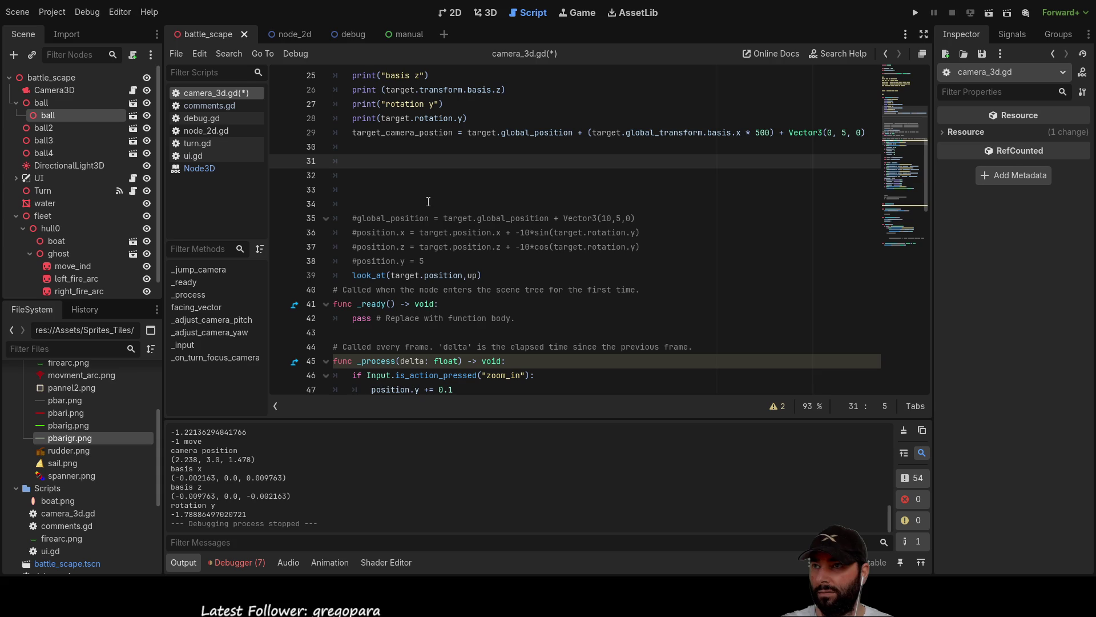
pyautogui.press('Delete')
pyautogui.press('Delete')
pyautogui.press('Delete')
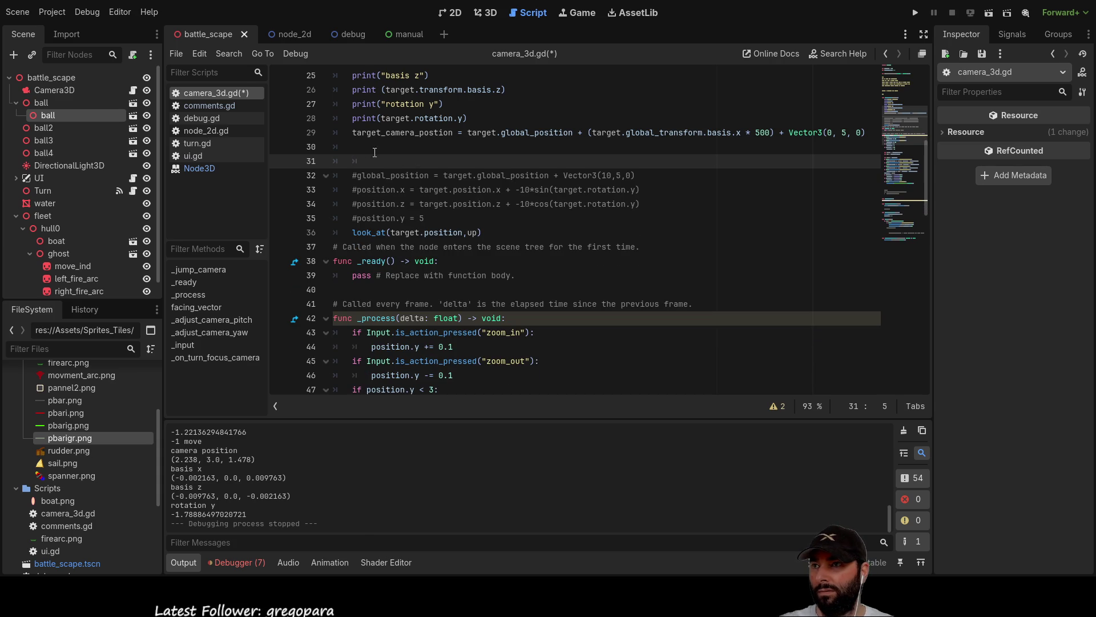
pyautogui.press('BackSpace')
pyautogui.press('BackSpace')
# Add position.move_toward(target_camera_postion,1) on line 72 inside _process.
pyautogui.scroll(-3, 454, 291)
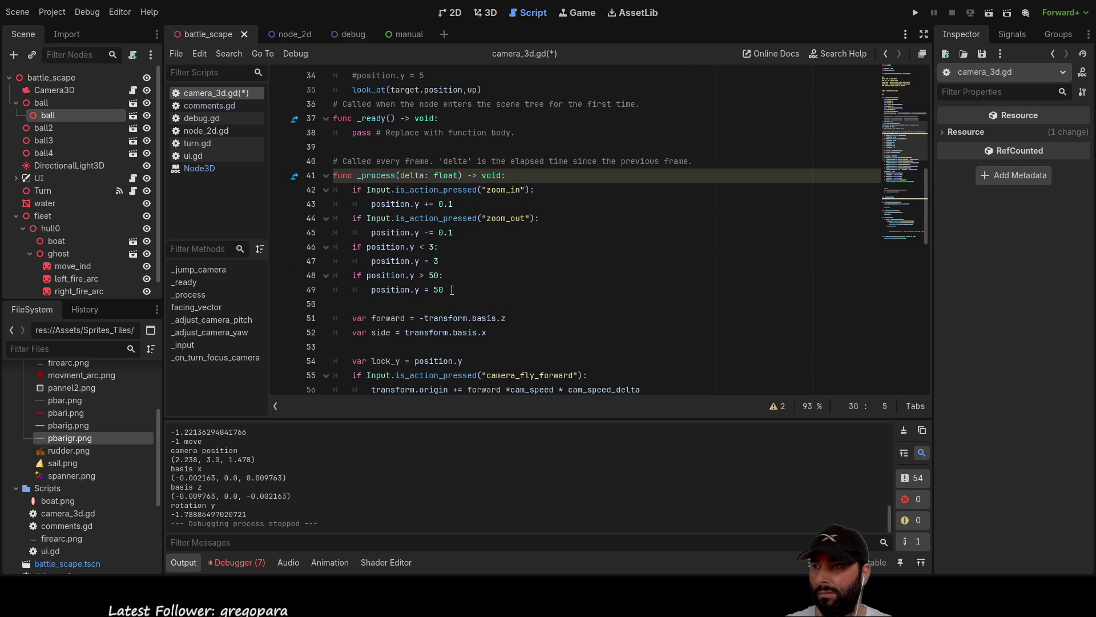
pyautogui.scroll(-2, 454, 291)
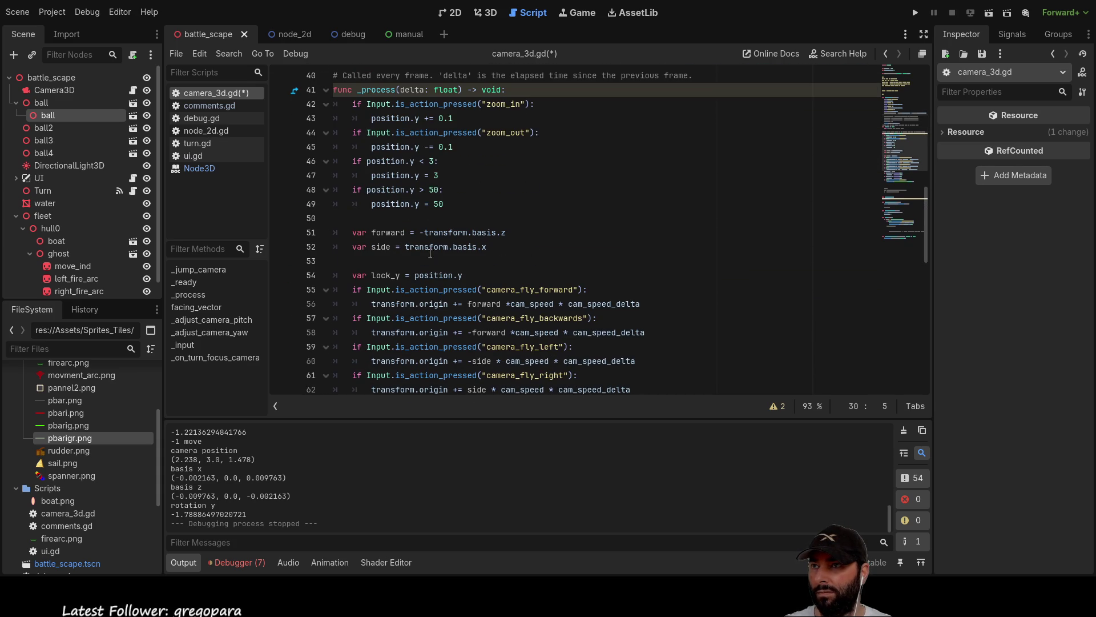
pyautogui.scroll(-7, 434, 268)
pyautogui.click(360, 231)
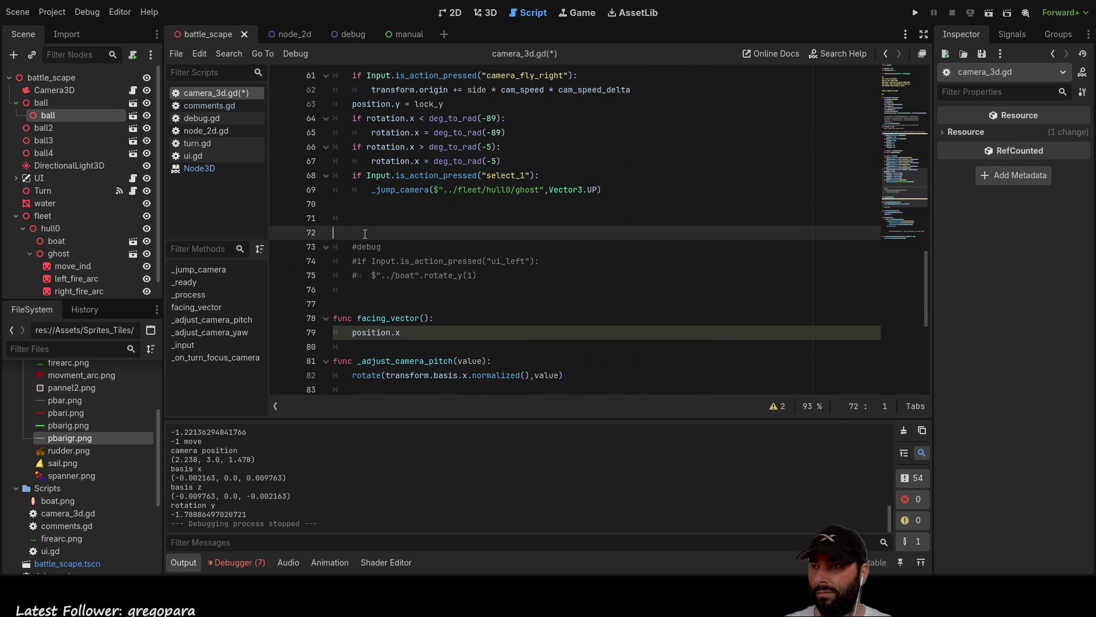
pyautogui.write('position.move_toward(,1)')
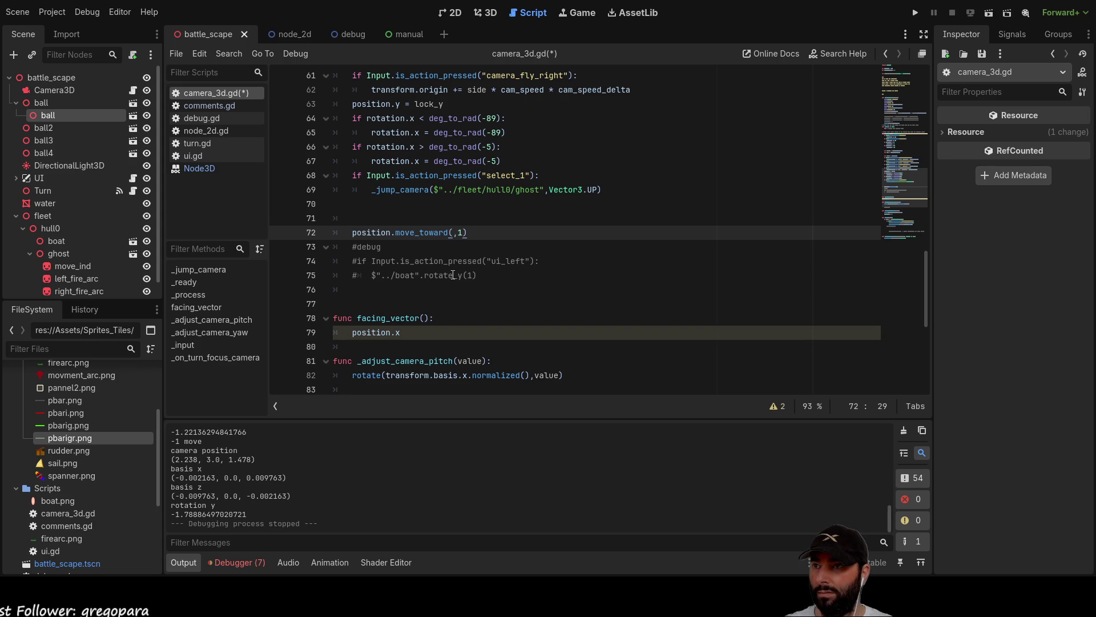
pyautogui.scroll(13, 469, 240)
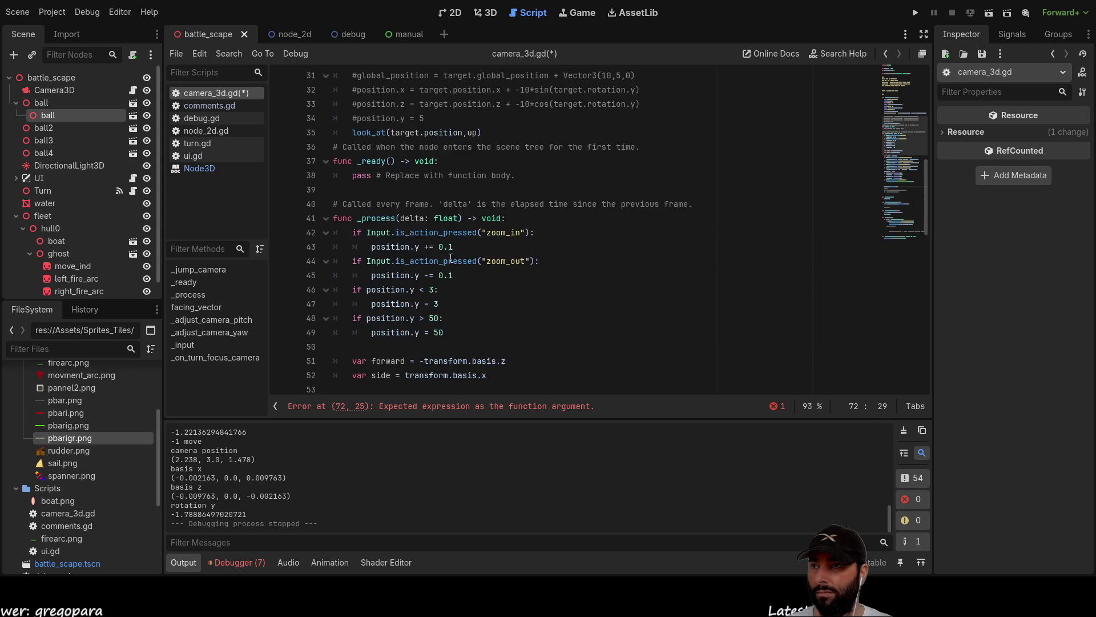
pyautogui.scroll(2, 449, 257)
pyautogui.scroll(1, 440, 239)
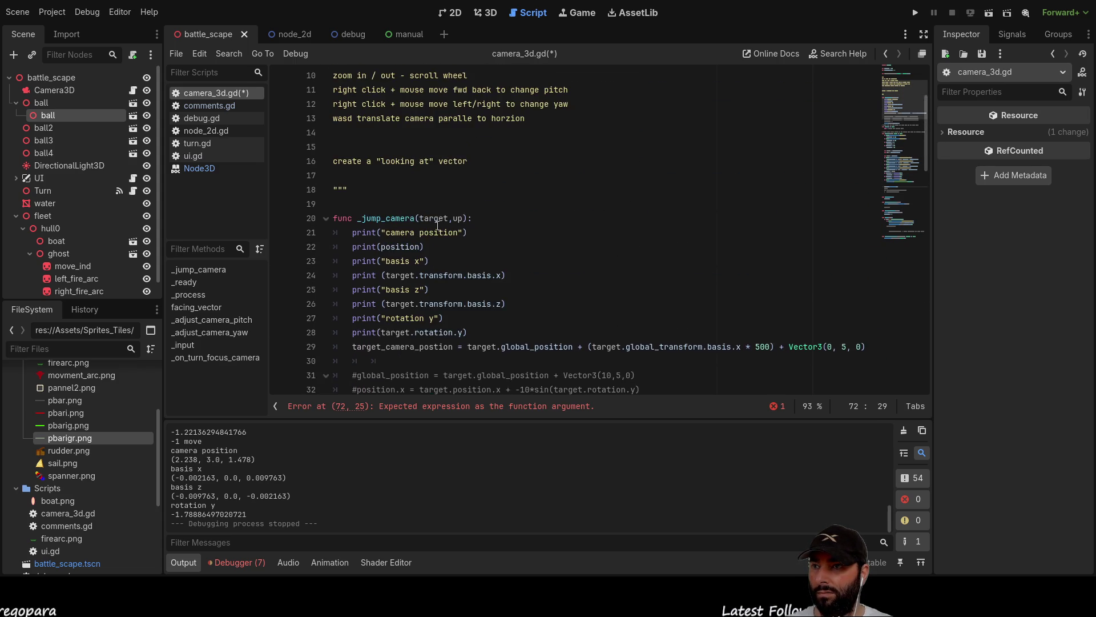
pyautogui.scroll(4, 445, 274)
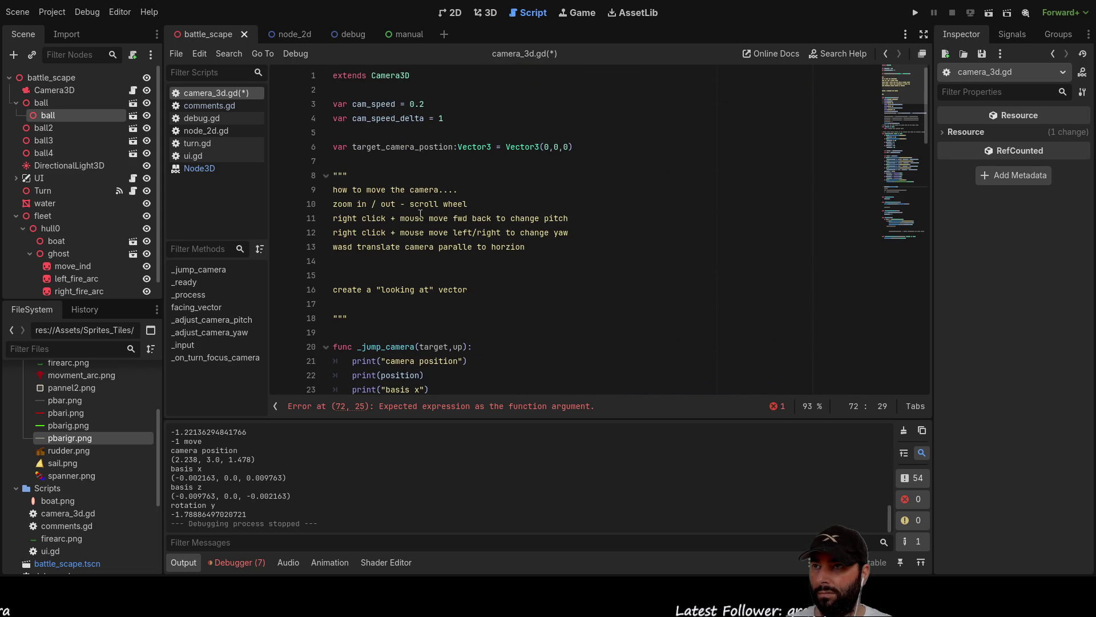
pyautogui.doubleClick(395, 147)
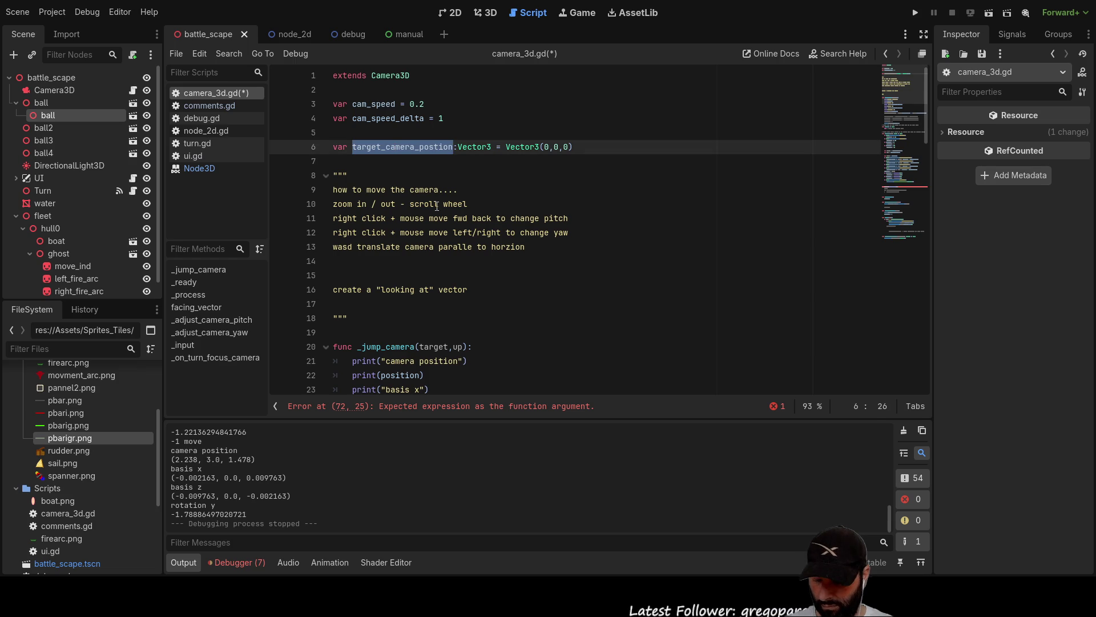
pyautogui.scroll(-20, 448, 208)
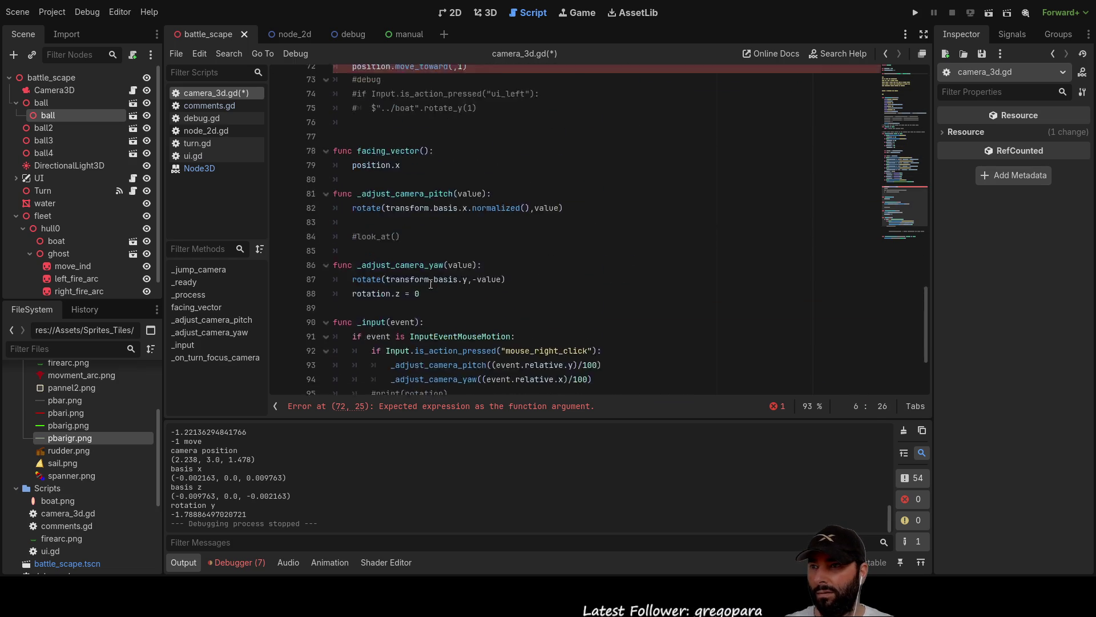
pyautogui.click(456, 190)
pyautogui.hotkey('ctrl', 'v')
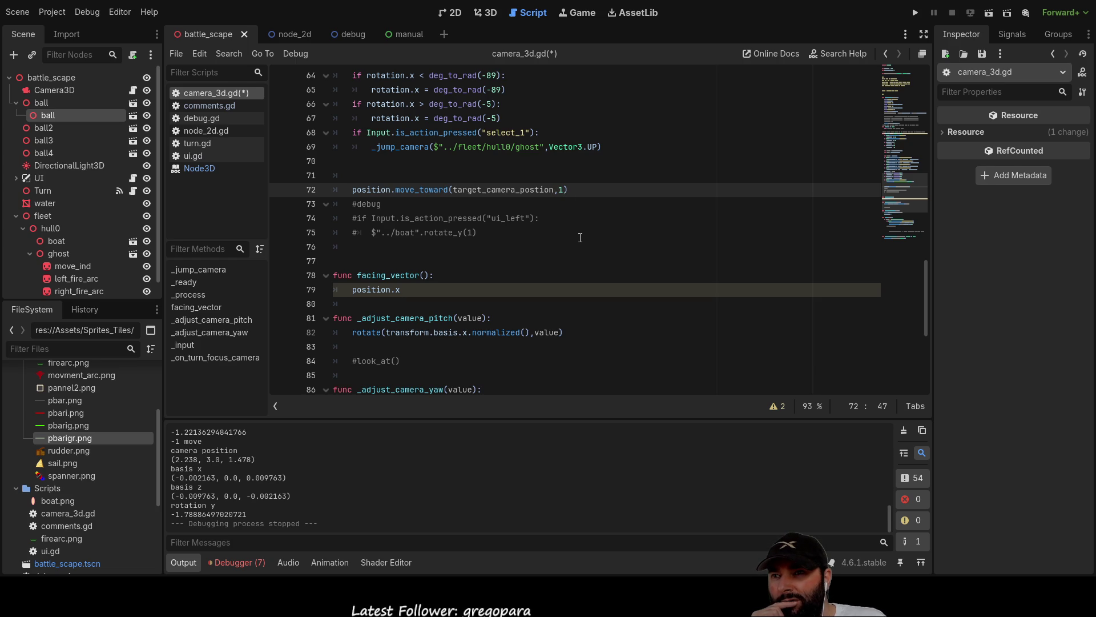
# Run the game with F5 to test the camera.
pyautogui.scroll(10, 567, 232)
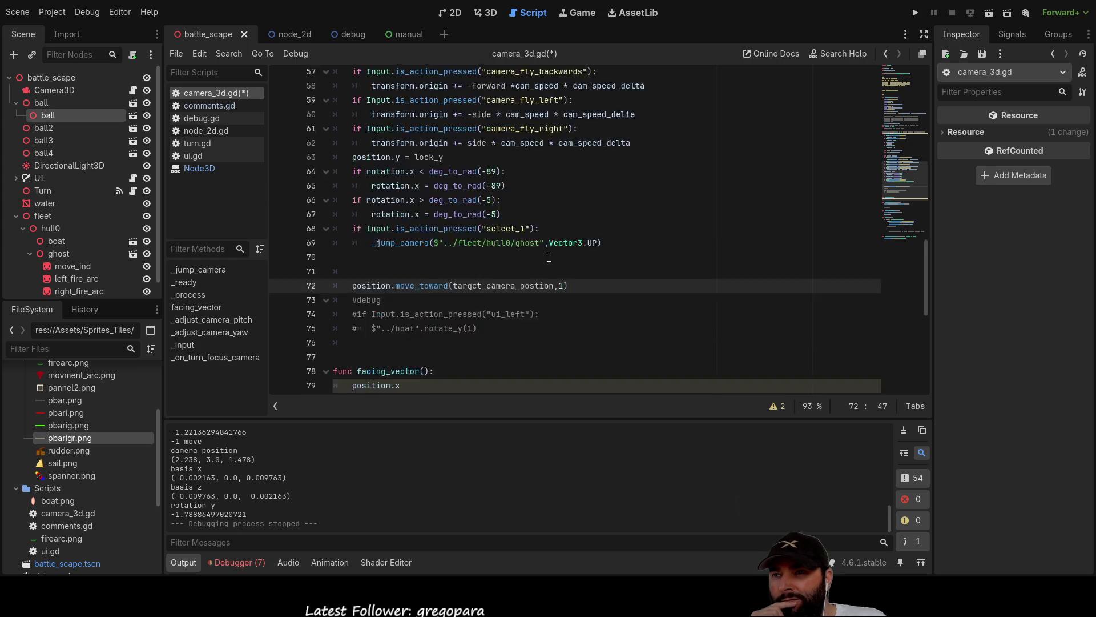
pyautogui.scroll(3, 549, 260)
pyautogui.press('F5')
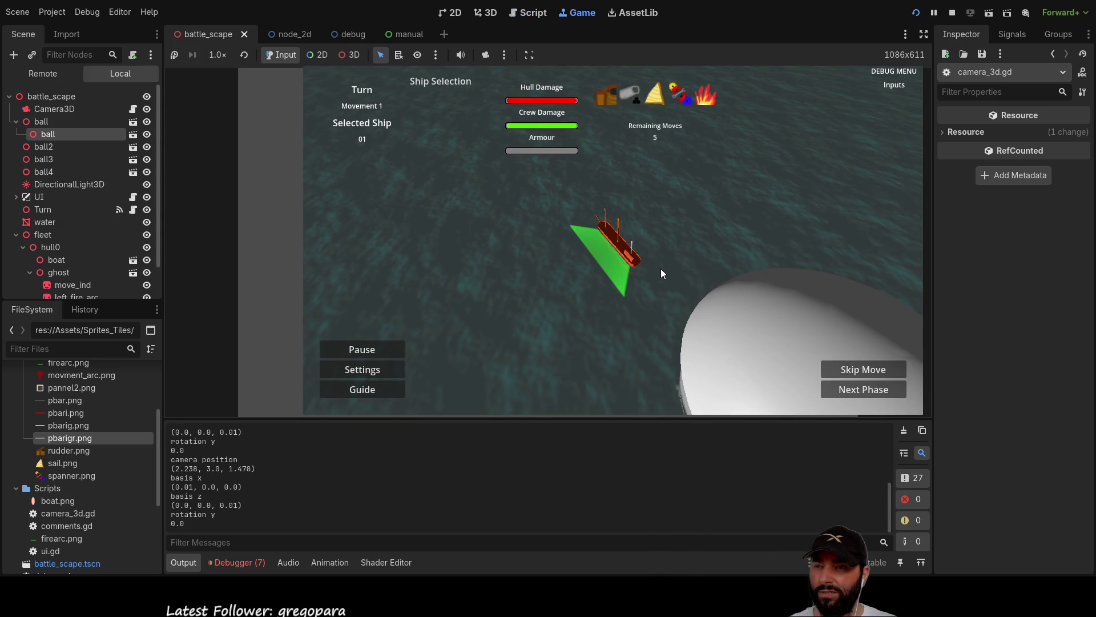
# Move and rotate the camera in the running game with Up and D, then stop it.
pyautogui.press('Up')
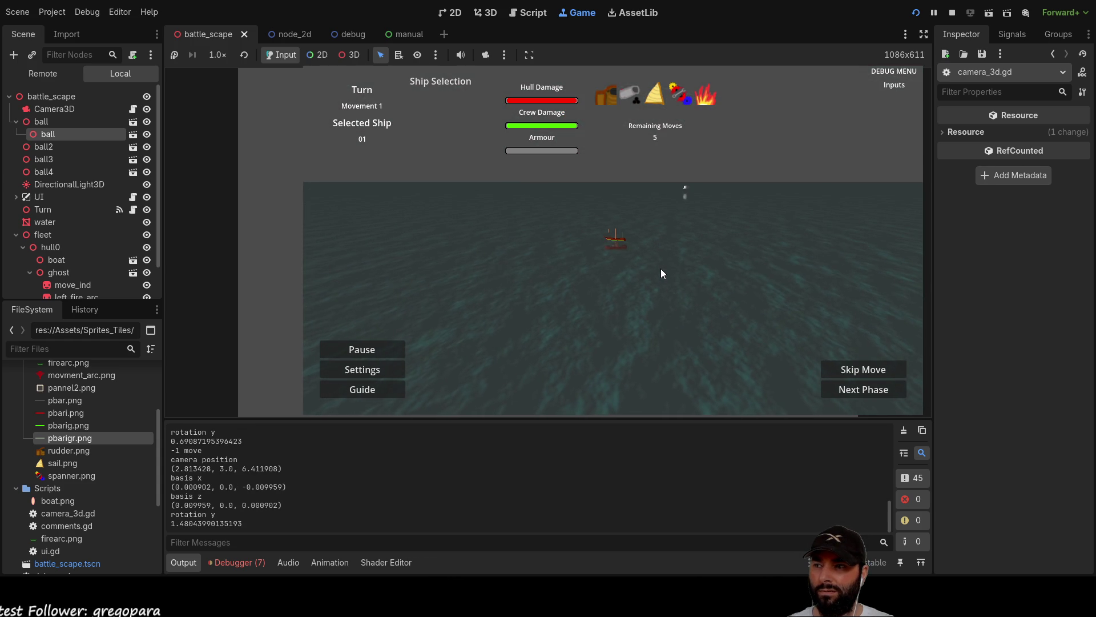
pyautogui.press('d')
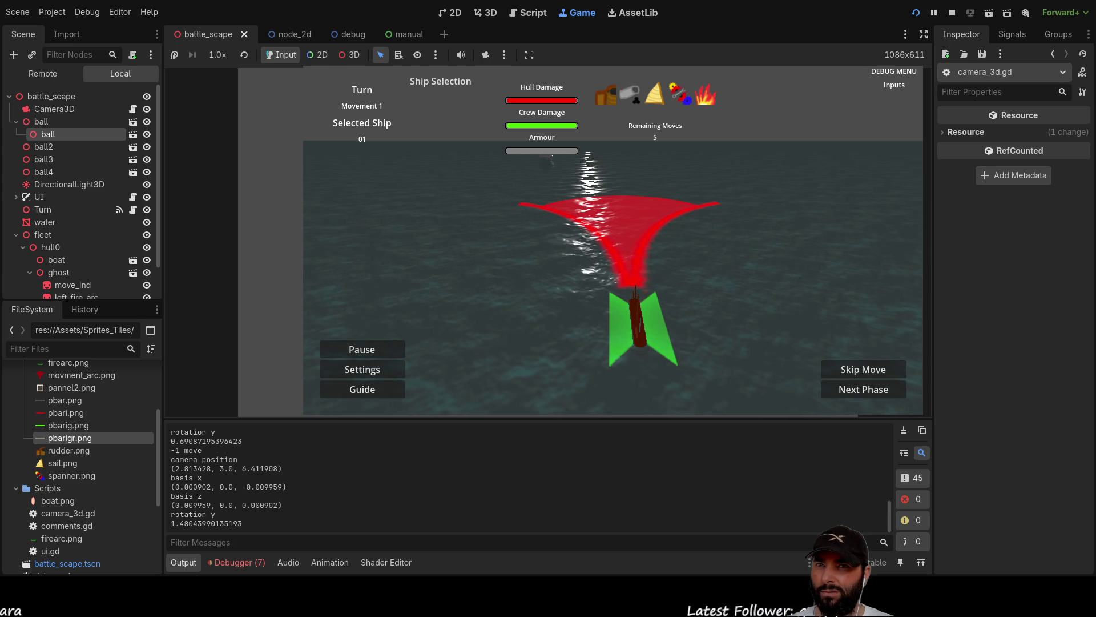
pyautogui.press('F8')
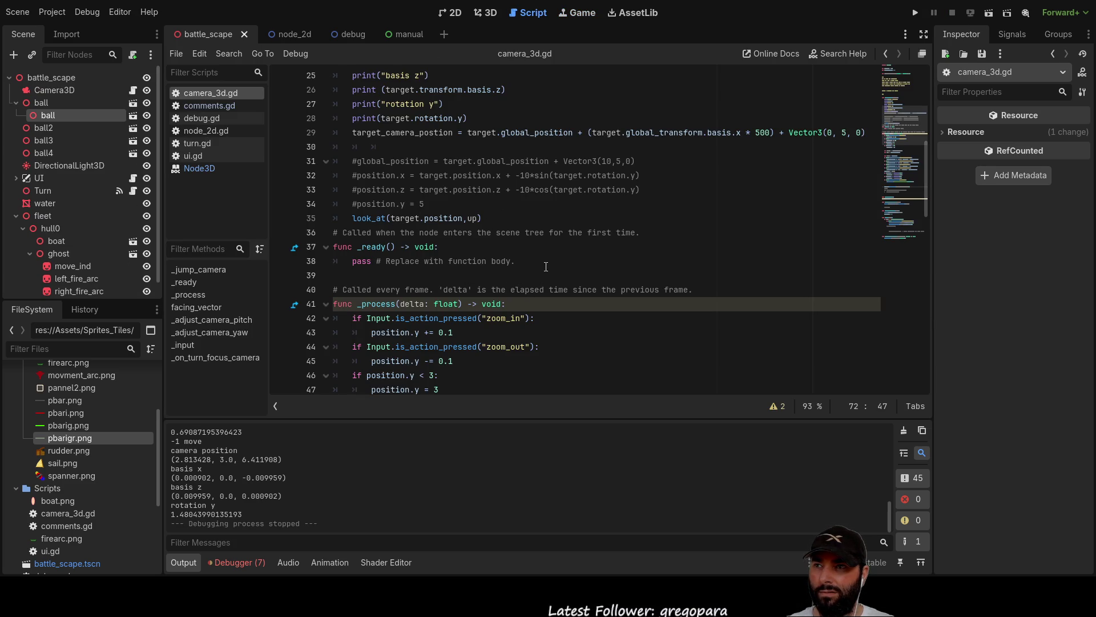
# Change line 72's move_toward step from 1 to 100 and run the game.
pyautogui.scroll(2, 546, 267)
pyautogui.doubleClick(380, 219)
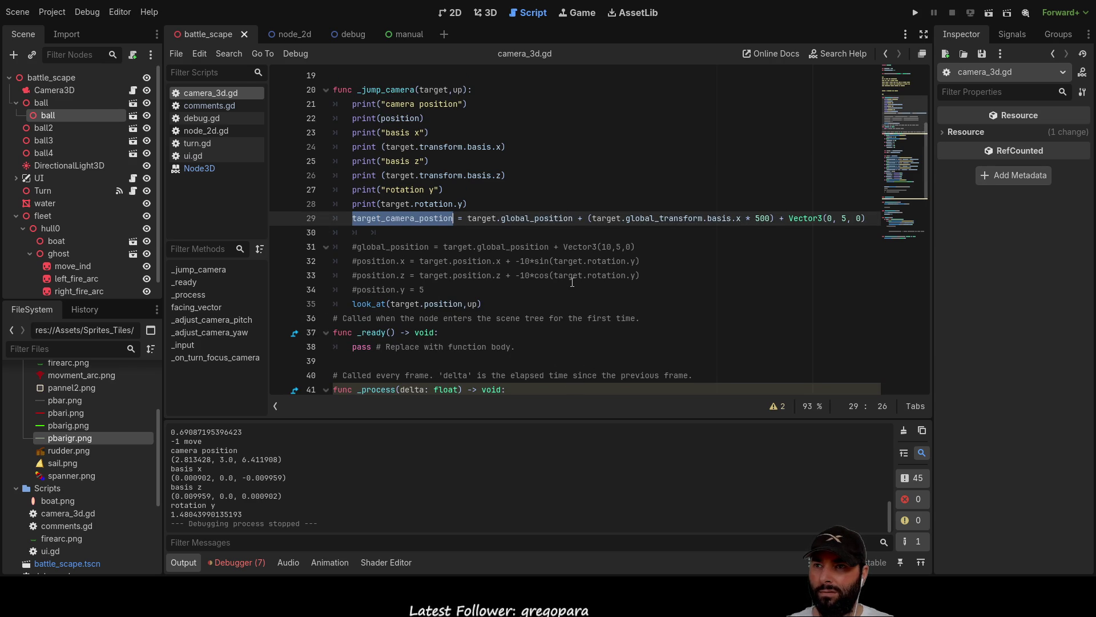
pyautogui.scroll(2, 410, 184)
pyautogui.scroll(-1, 432, 250)
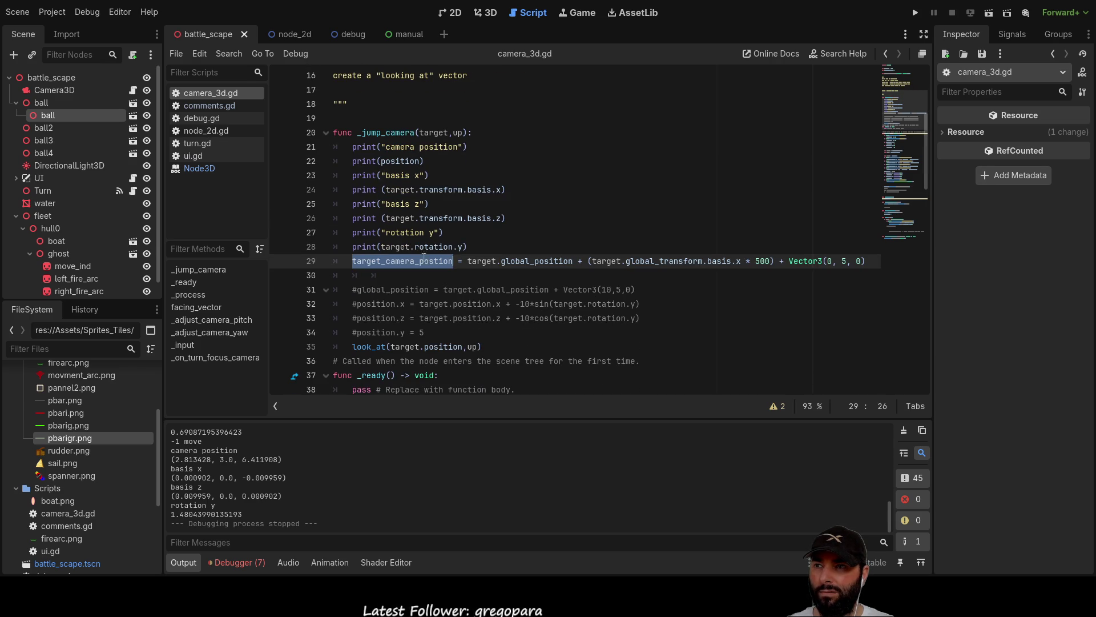
pyautogui.click(371, 275)
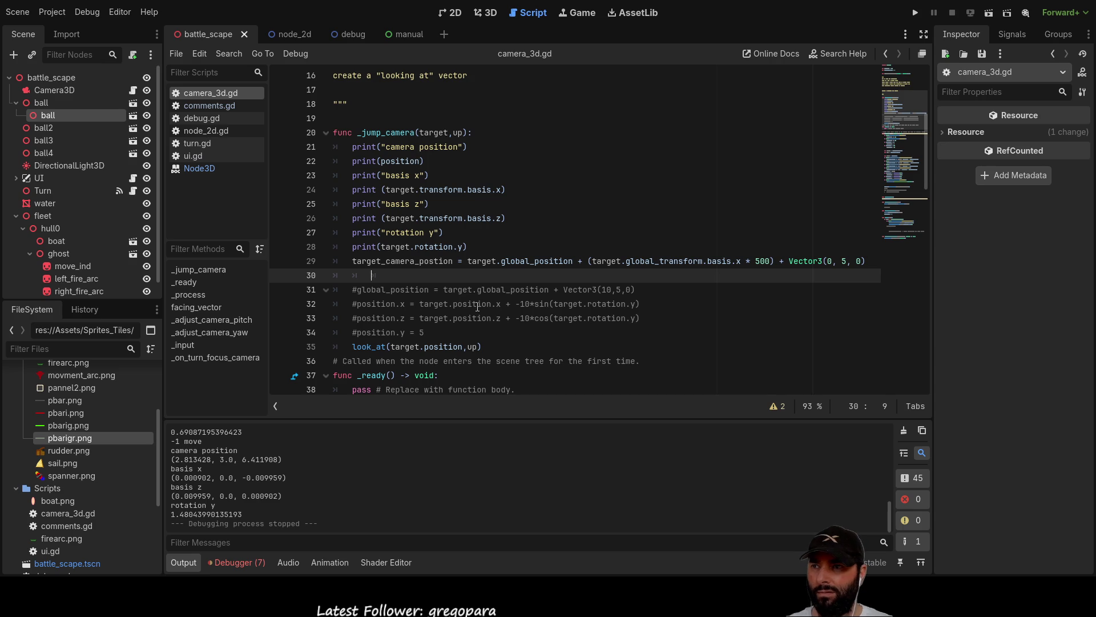
pyautogui.scroll(-17, 478, 307)
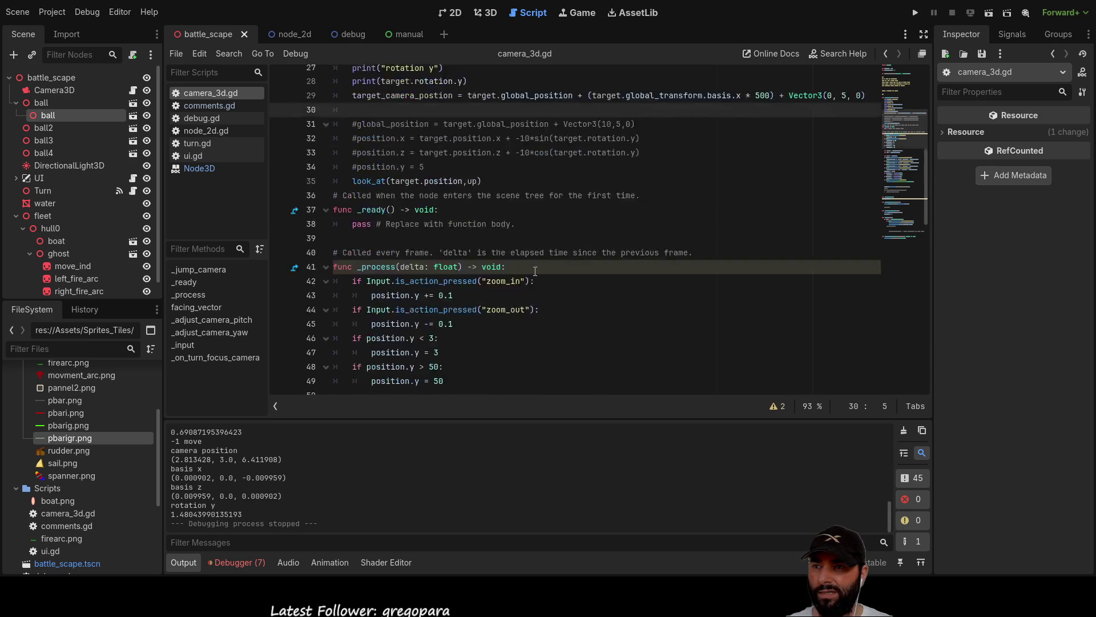
pyautogui.scroll(3, 542, 279)
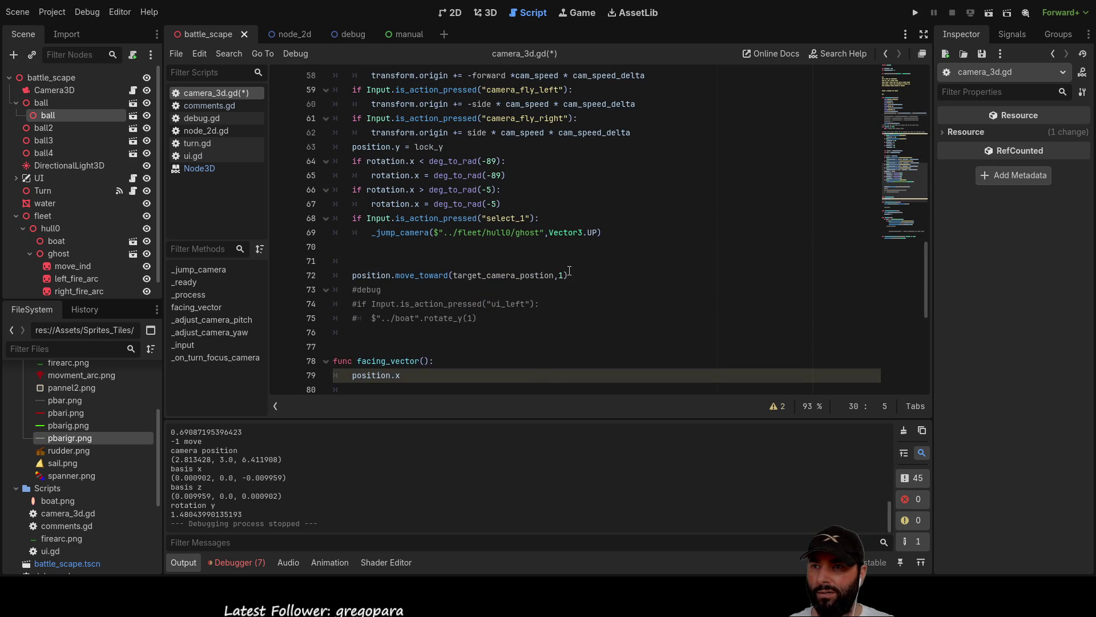
pyautogui.click(562, 275)
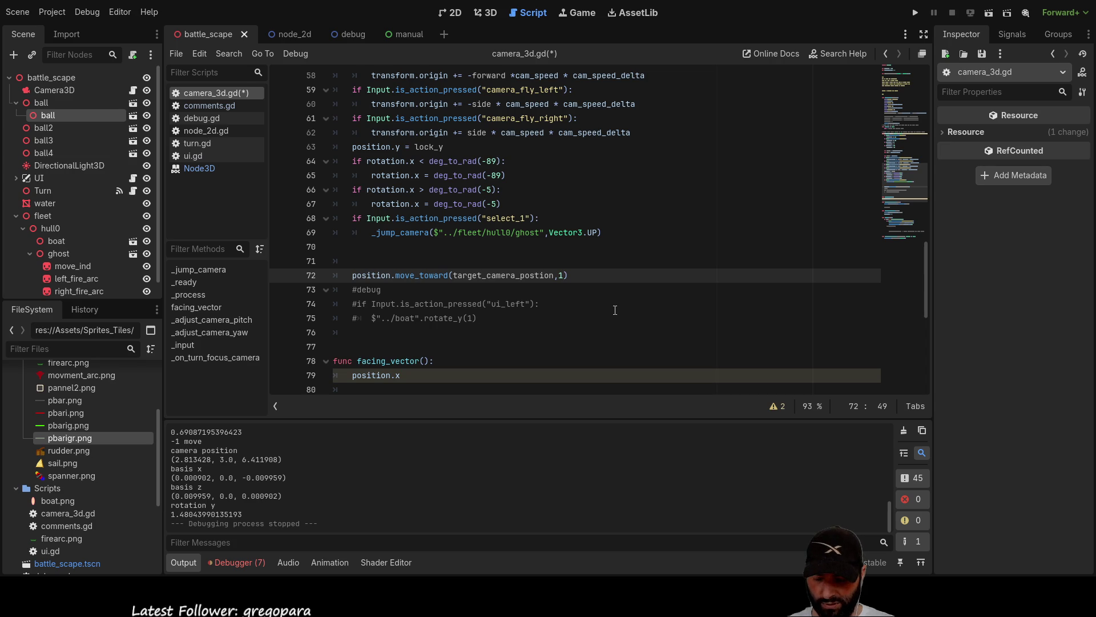
pyautogui.write('00')
pyautogui.press('F5')
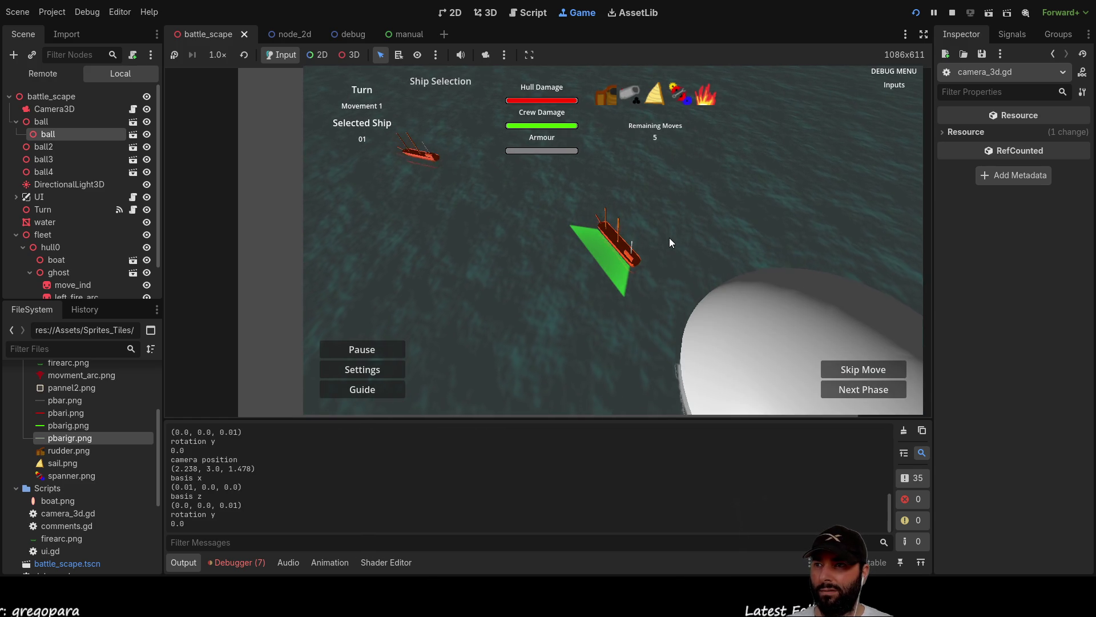
# Rotate and tilt the camera around the scene with the arrow keys, then stop the game.
pyautogui.press('Left')
pyautogui.press('Up')
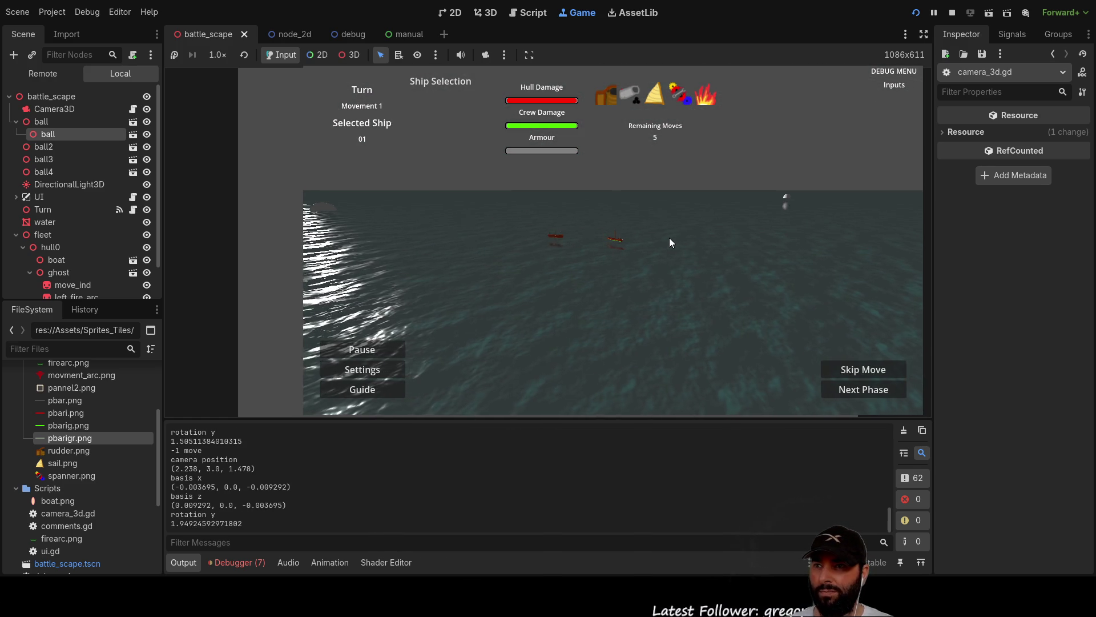
pyautogui.press('Left')
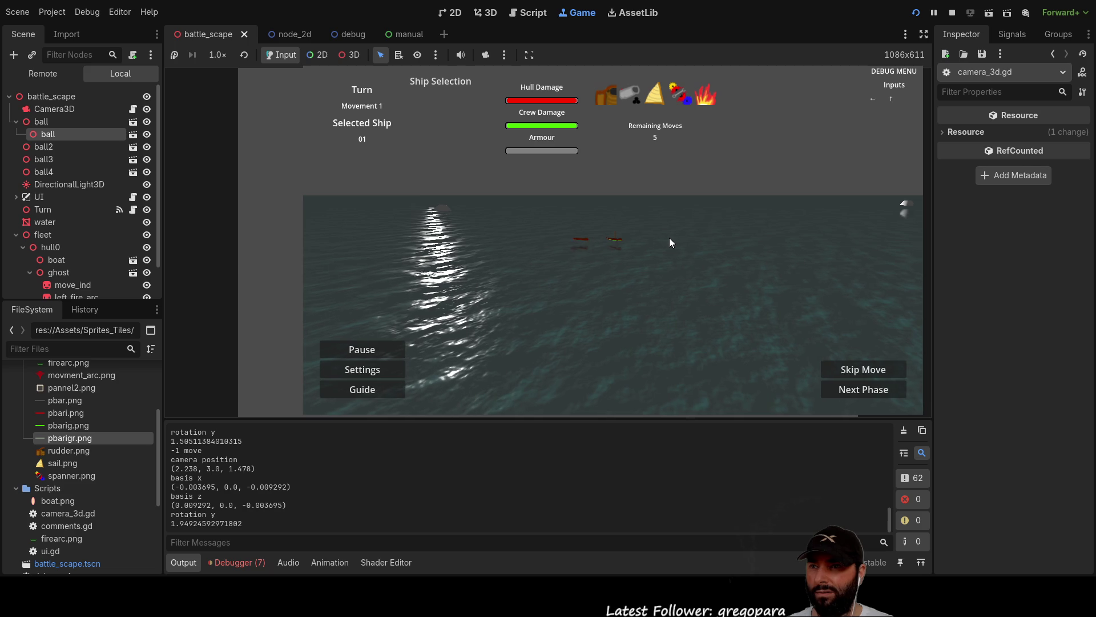
pyautogui.press('Left')
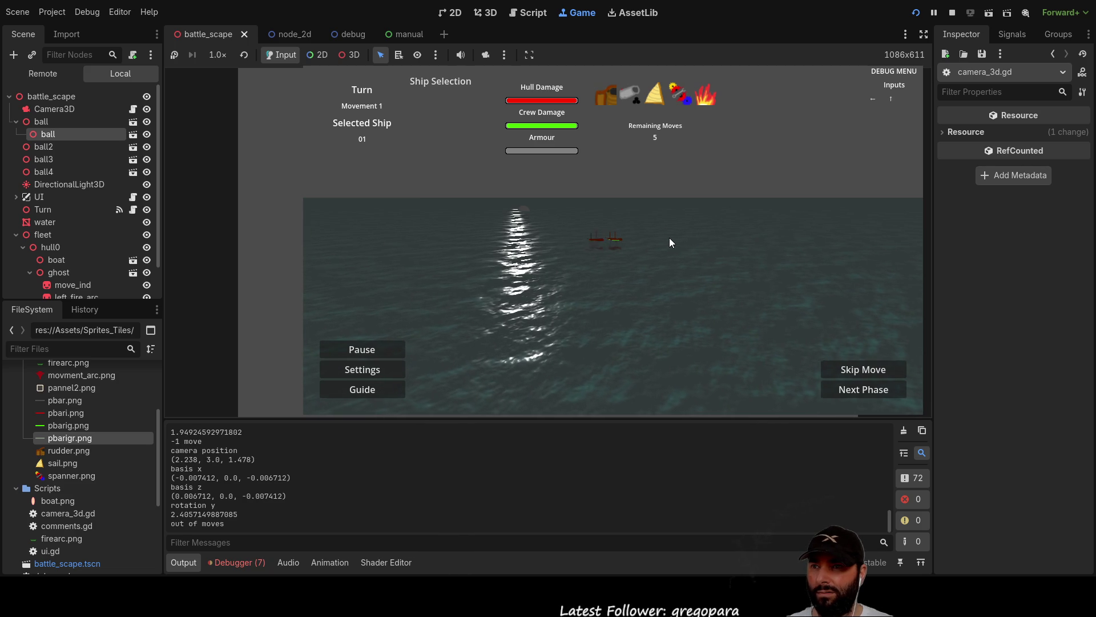
pyautogui.press('Left')
pyautogui.press('Up')
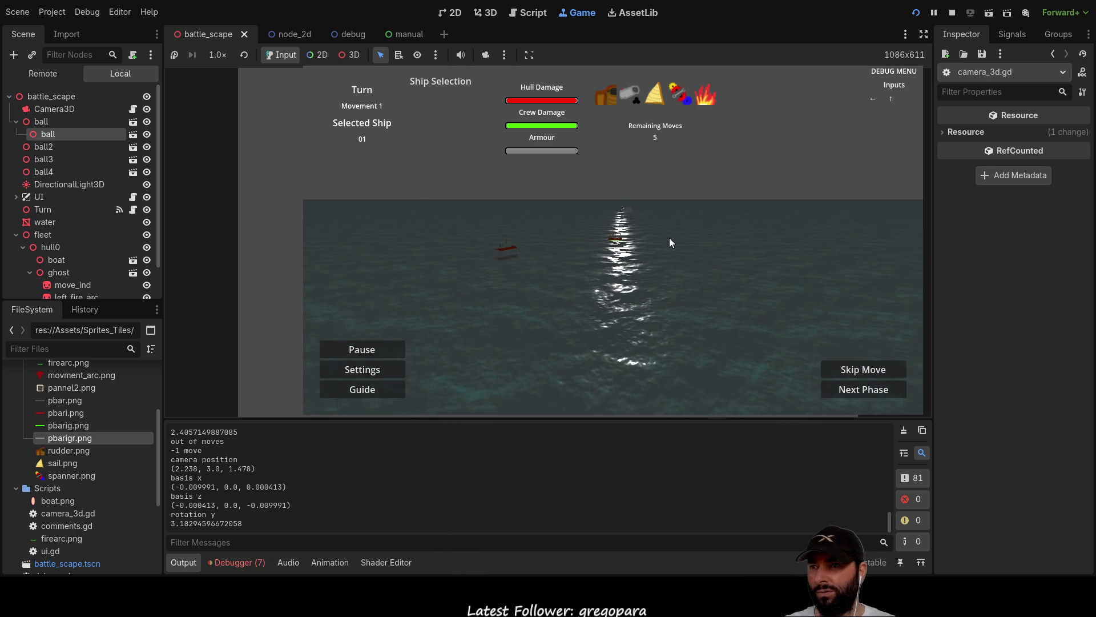
pyautogui.press('Left')
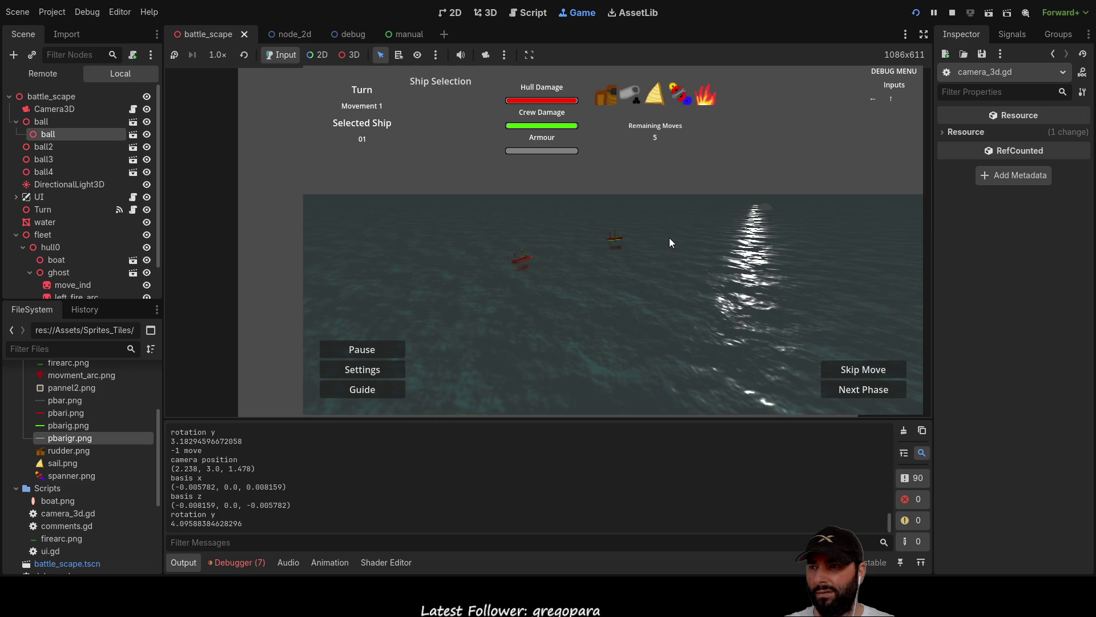
pyautogui.press('Left')
pyautogui.press('Up')
pyautogui.press('Left')
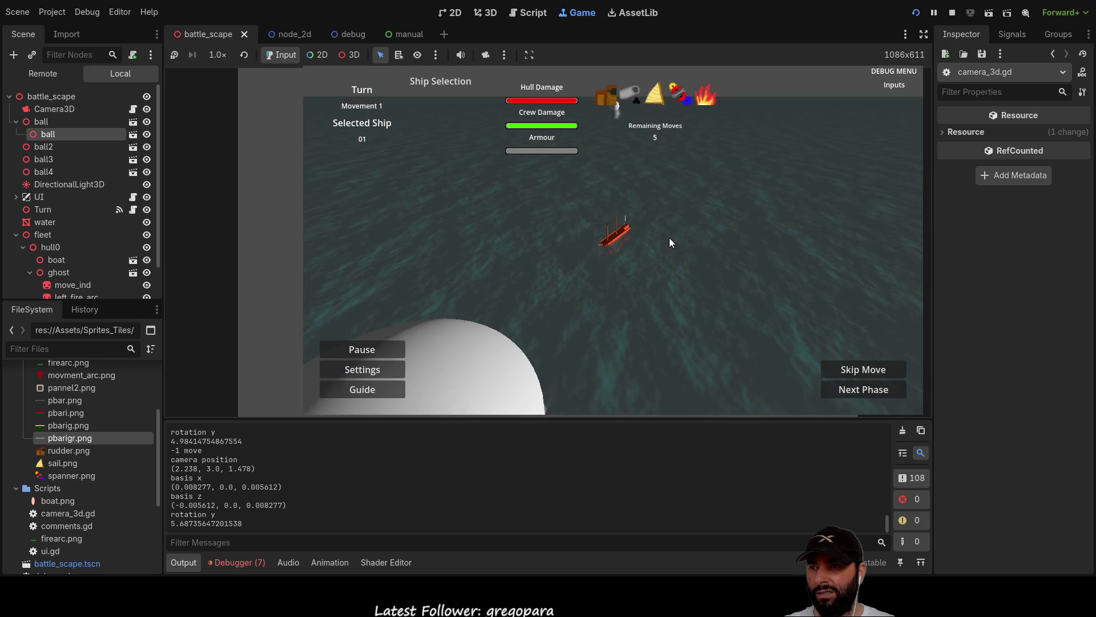
pyautogui.press('Left')
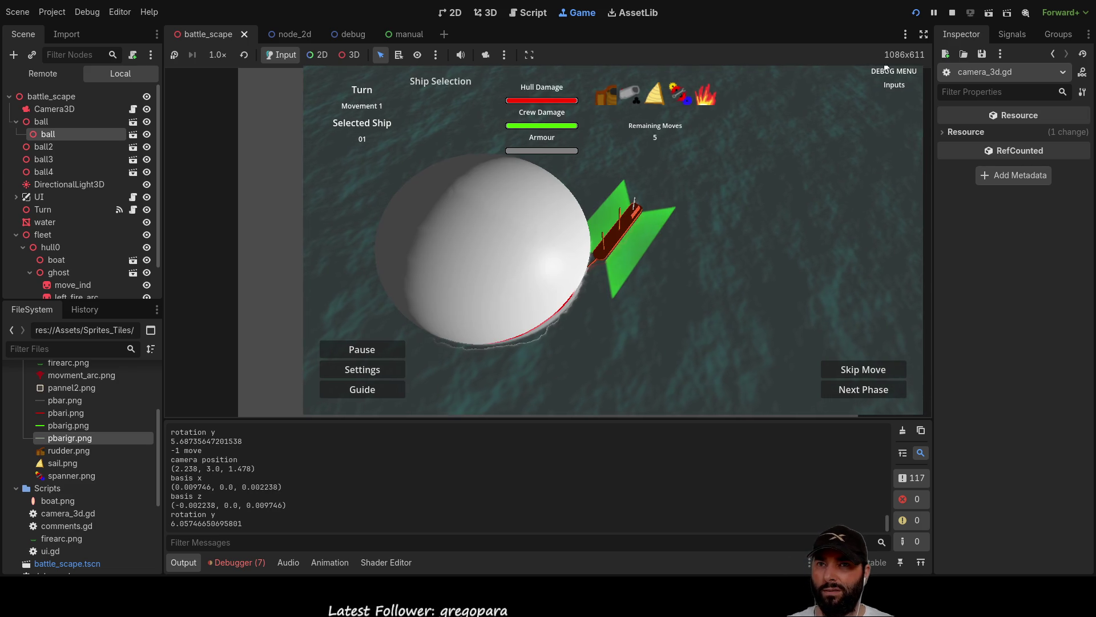
pyautogui.click(952, 12)
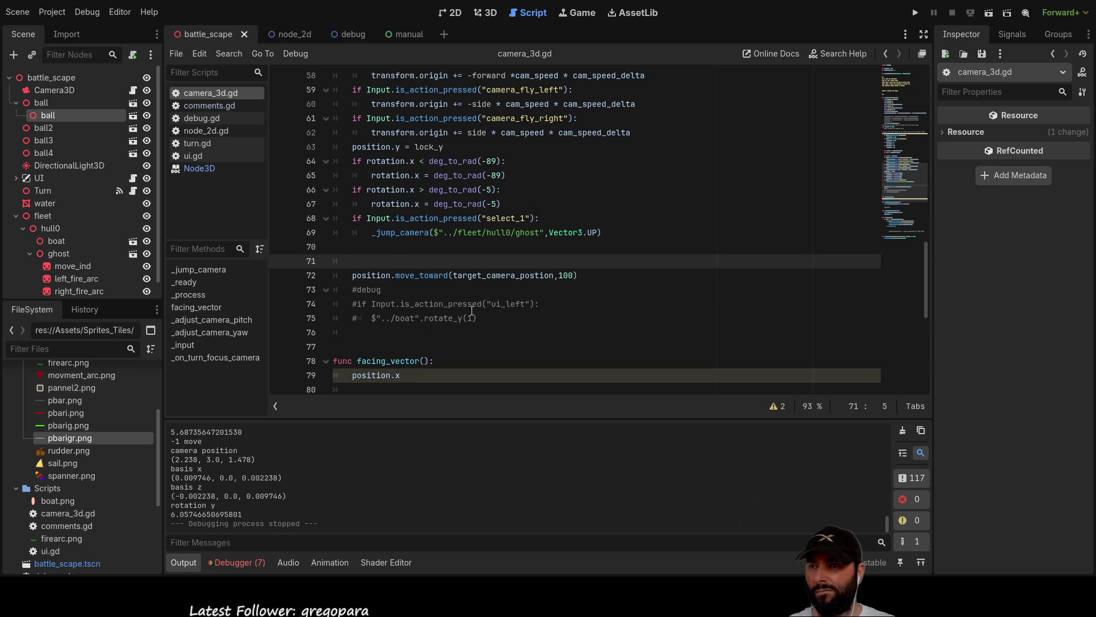
pyautogui.doubleClick(491, 275)
pyautogui.click(435, 275)
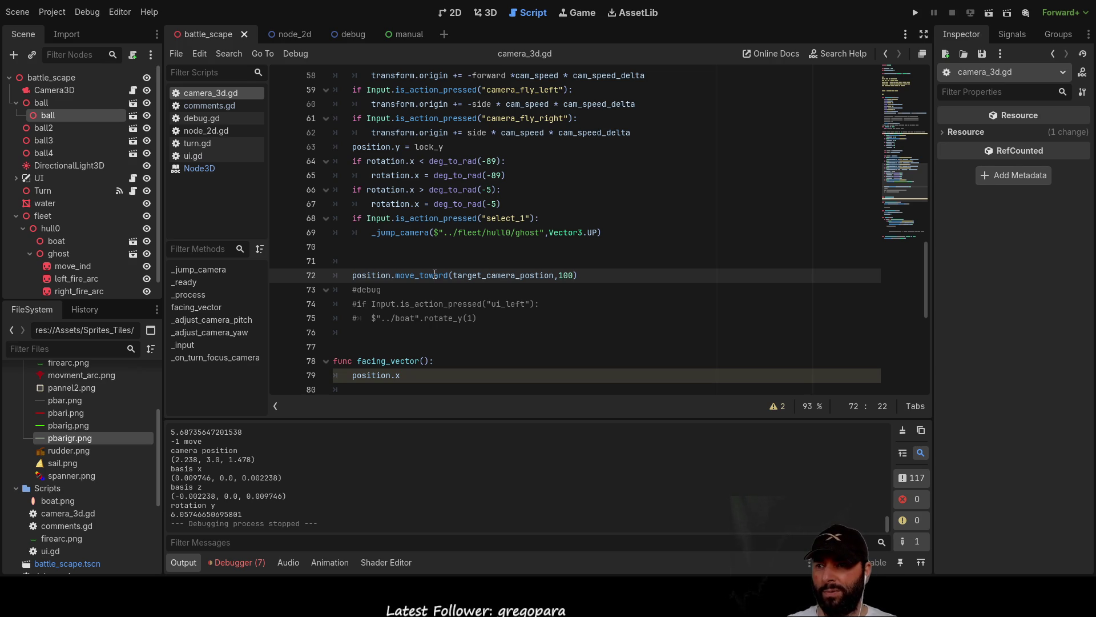
pyautogui.doubleClick(490, 275)
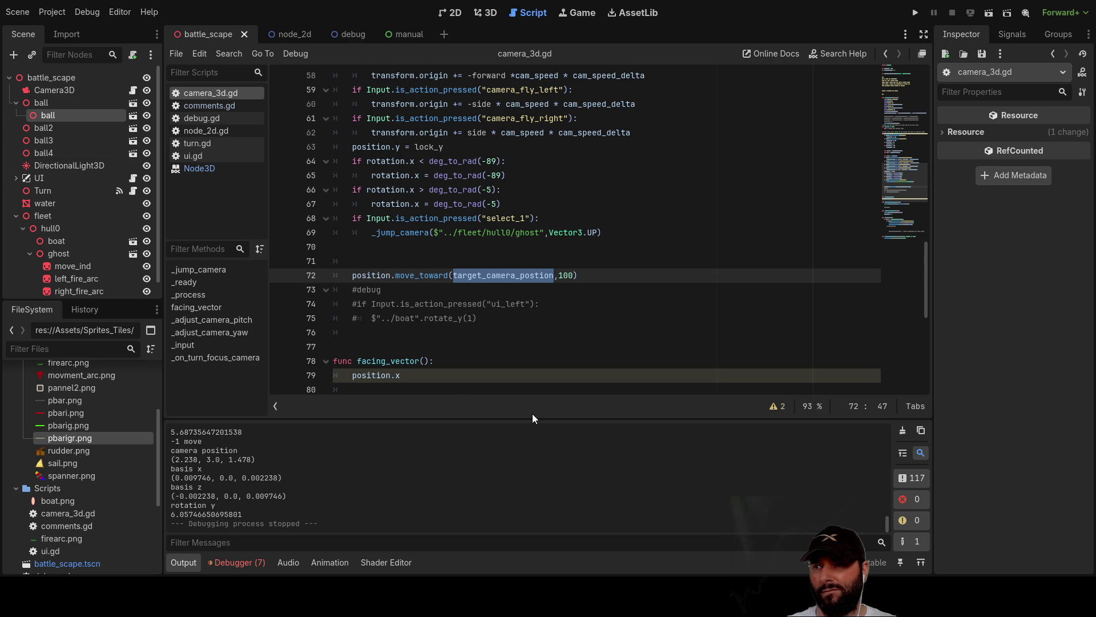
pyautogui.scroll(1, 536, 388)
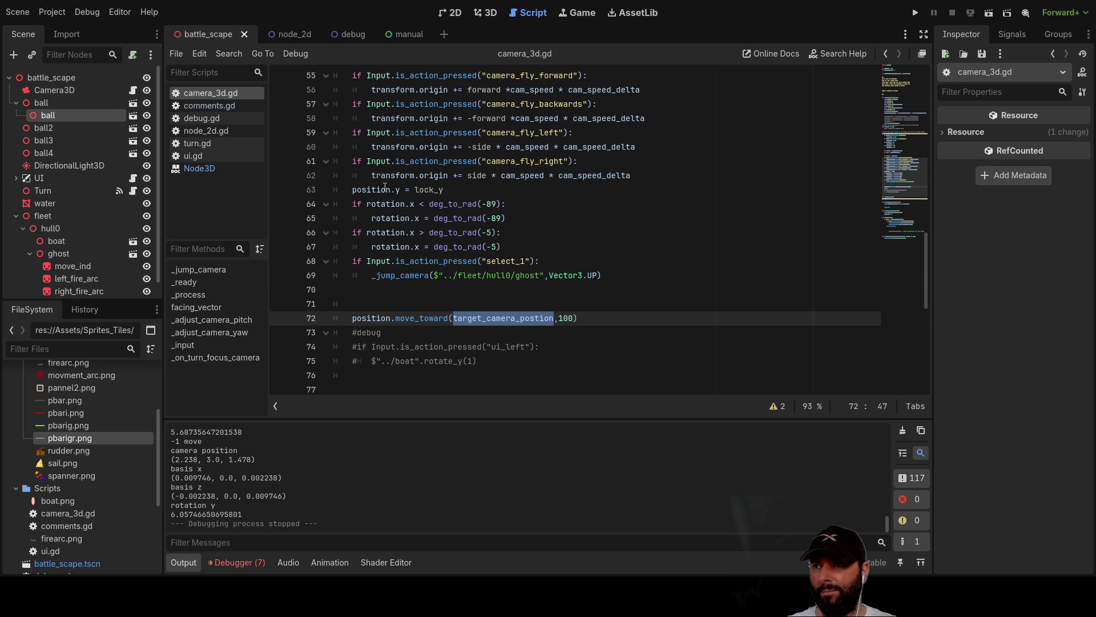
pyautogui.scroll(1, 549, 272)
pyautogui.scroll(2, 551, 280)
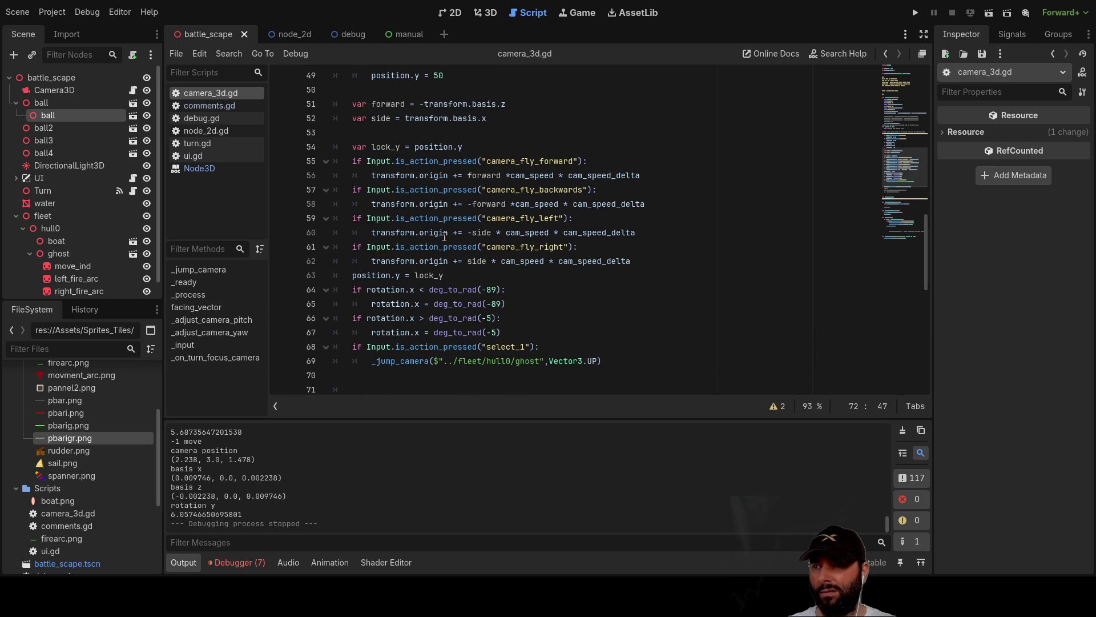
pyautogui.scroll(-4, 466, 309)
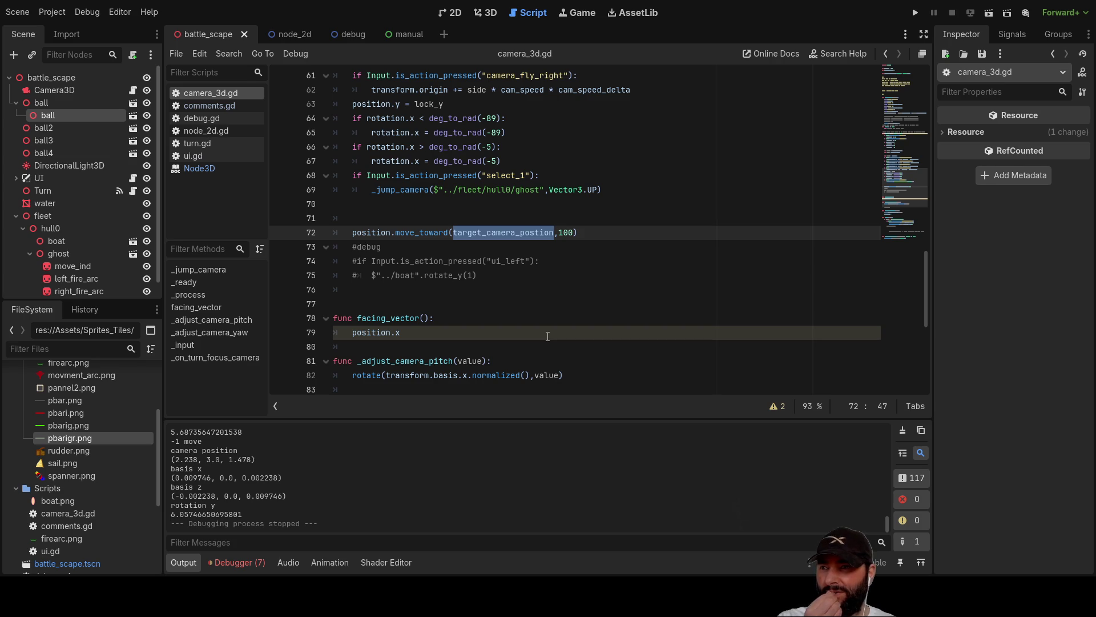
pyautogui.scroll(7, 505, 298)
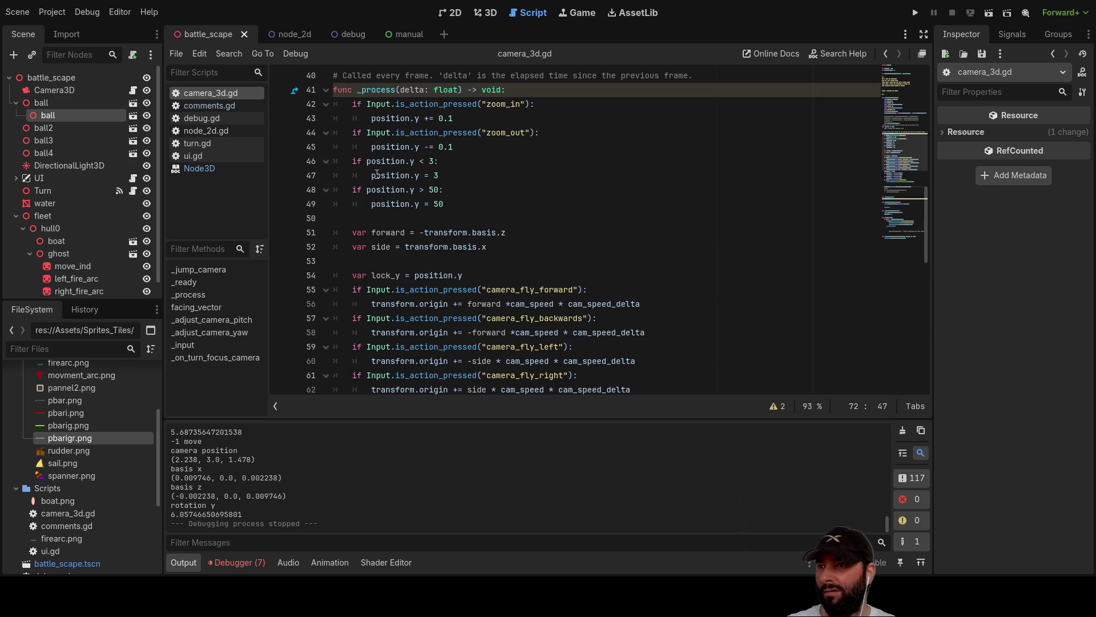
pyautogui.scroll(-4, 397, 229)
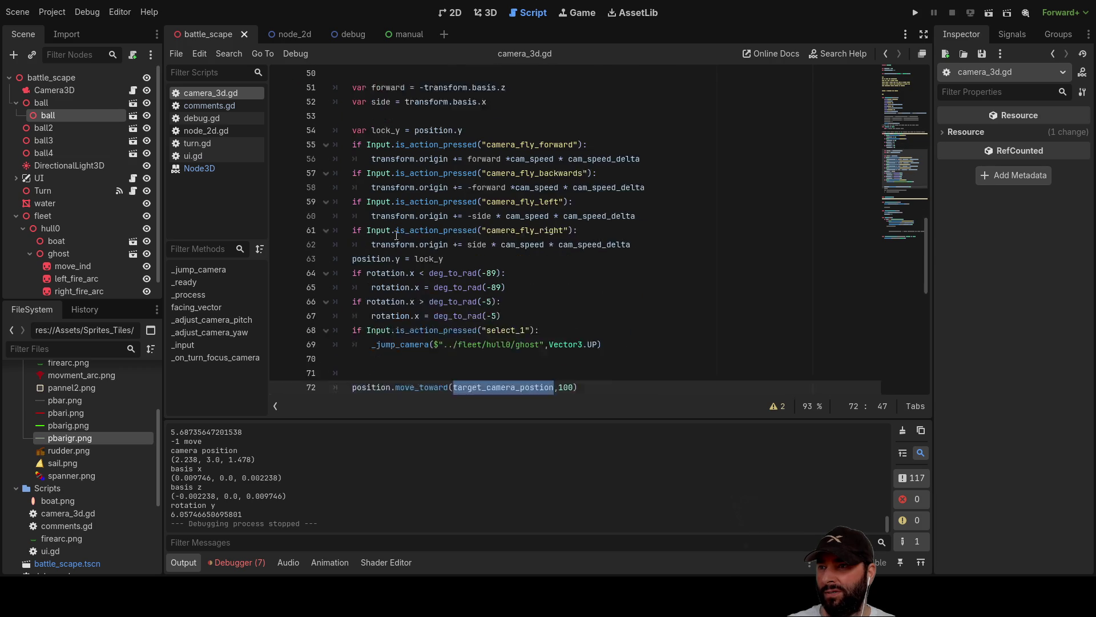
pyautogui.scroll(-1, 397, 235)
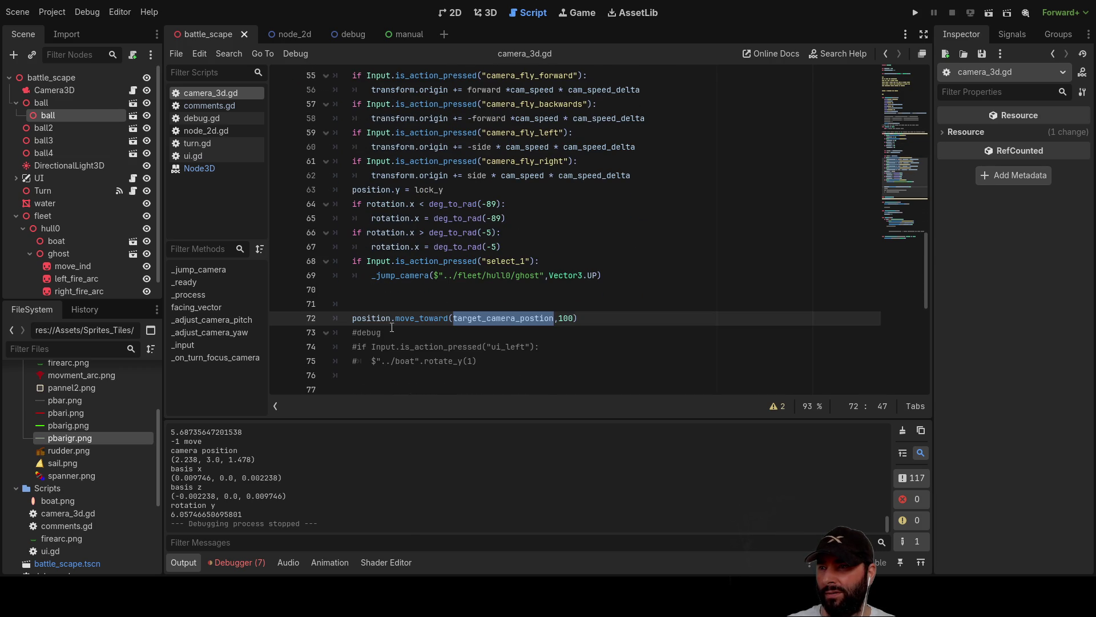
pyautogui.scroll(7, 362, 303)
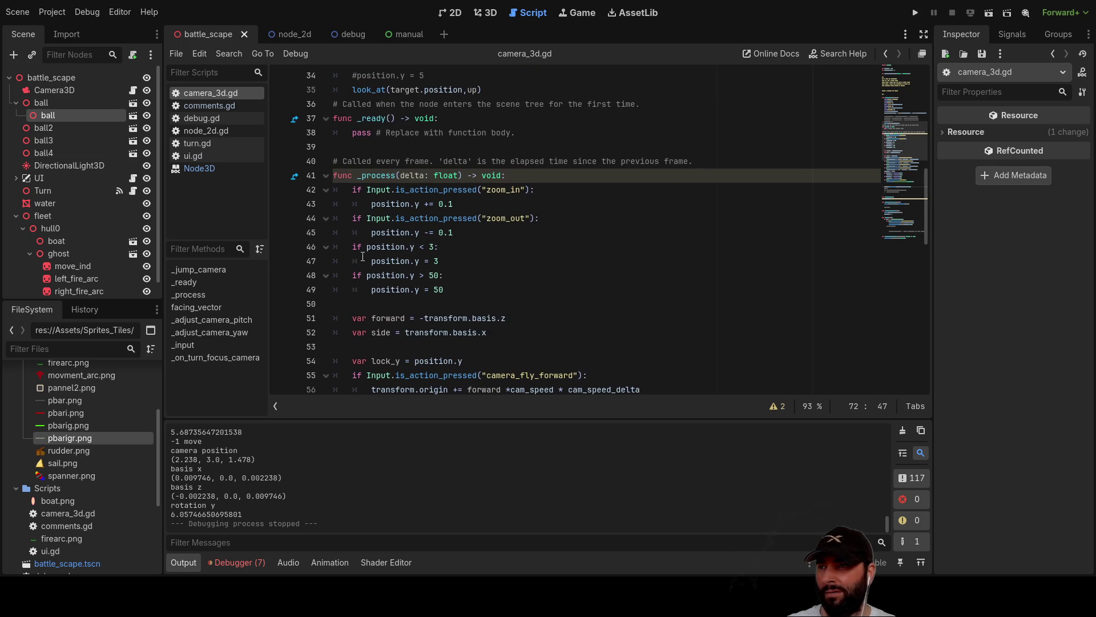
pyautogui.scroll(-7, 362, 256)
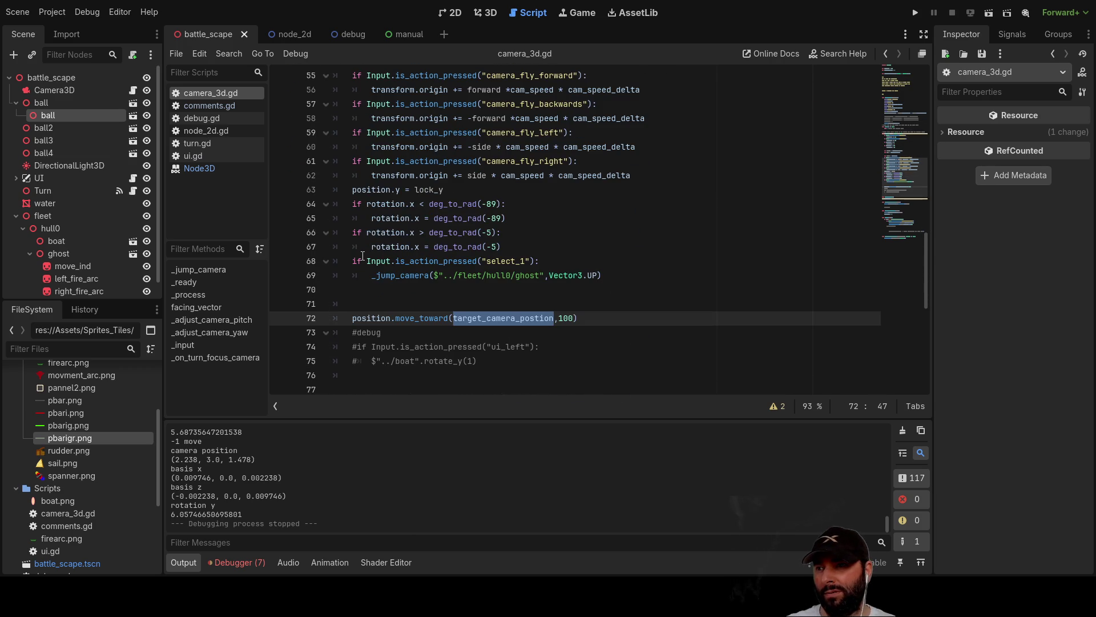
pyautogui.scroll(5, 368, 267)
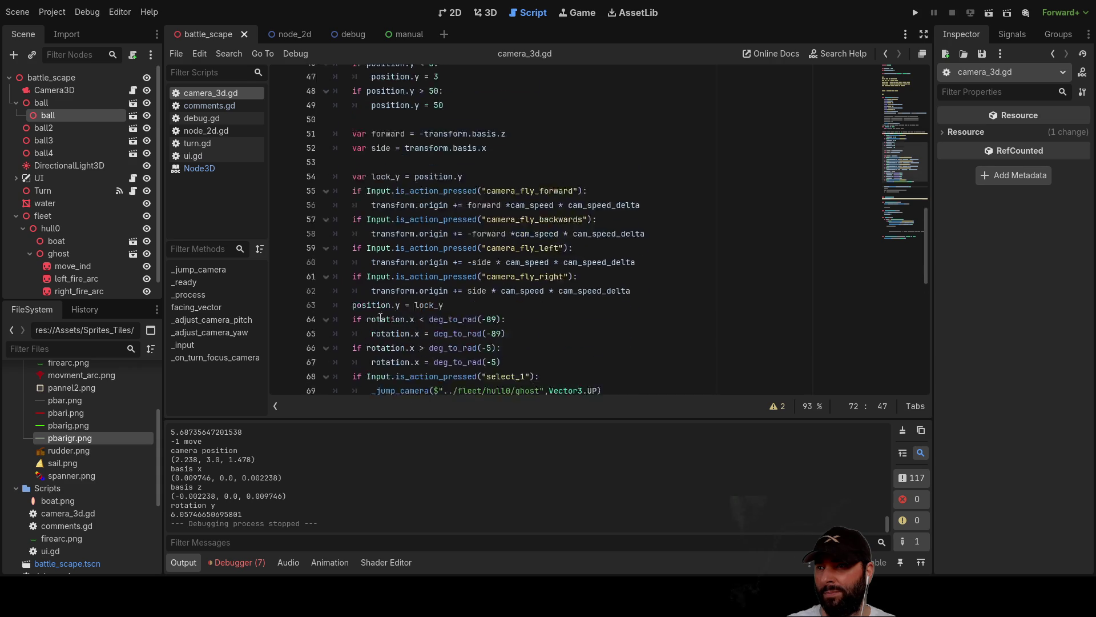
pyautogui.scroll(-9, 382, 316)
pyautogui.scroll(10, 382, 316)
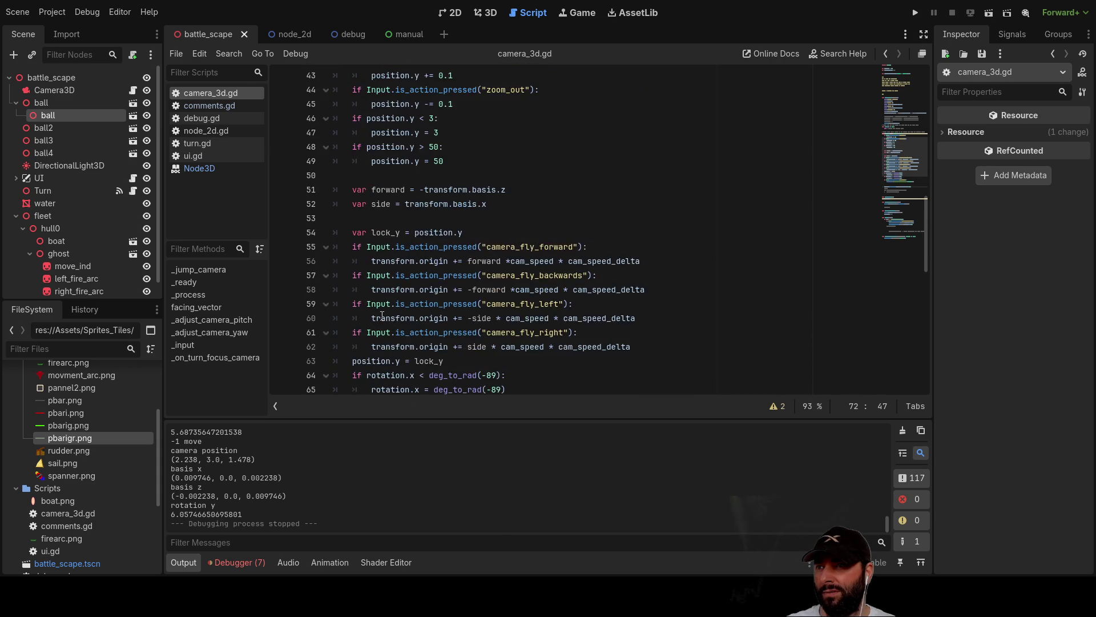
pyautogui.scroll(-7, 382, 315)
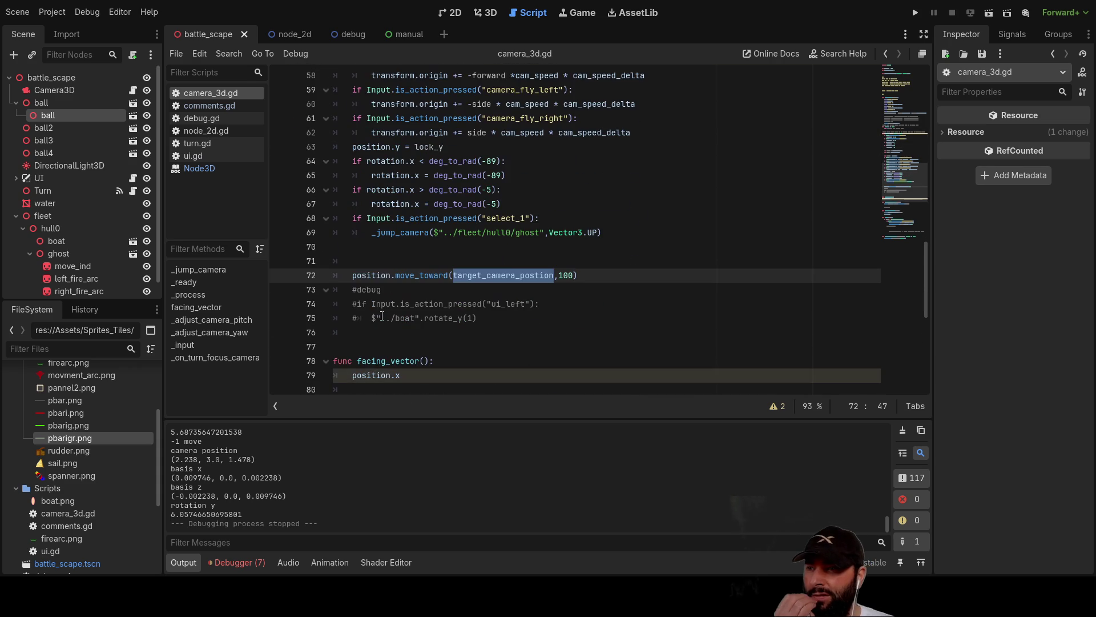
pyautogui.click(370, 260)
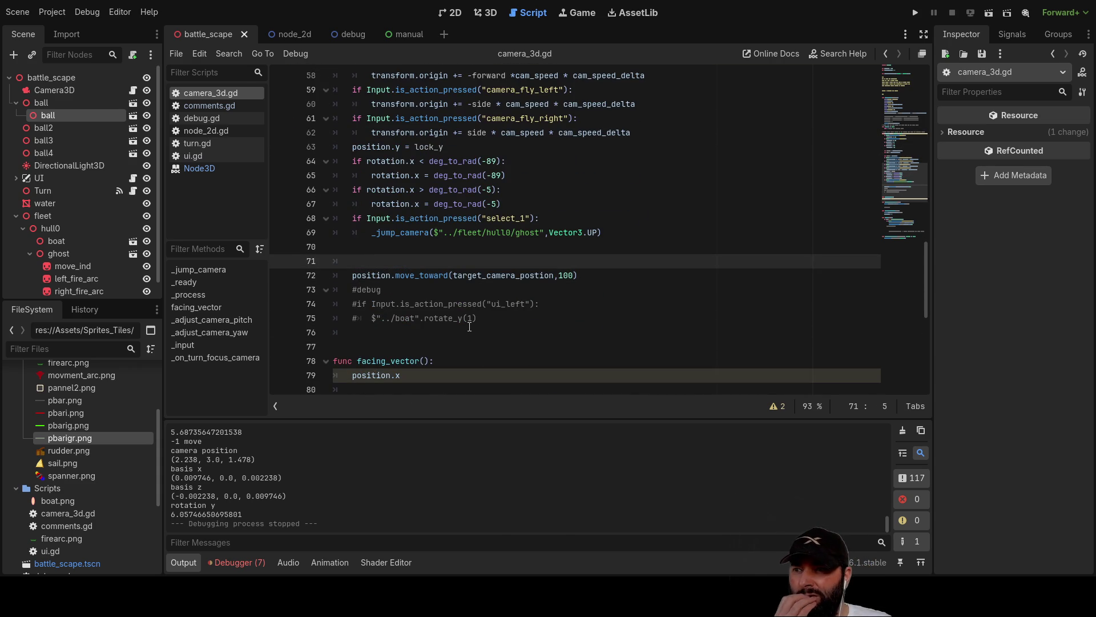
# Add print(target_camera_postion) on line 71, then run and stop the game to check the log.
pyautogui.press('Down')
pyautogui.press('Up')
pyautogui.write('print')
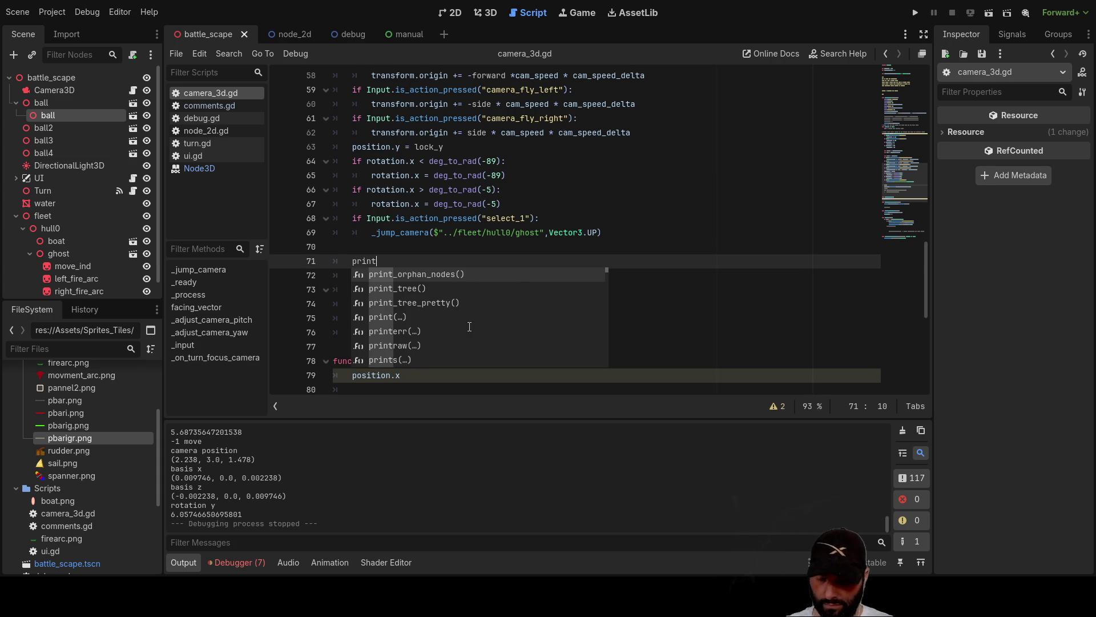
pyautogui.write('()')
pyautogui.write('ta')
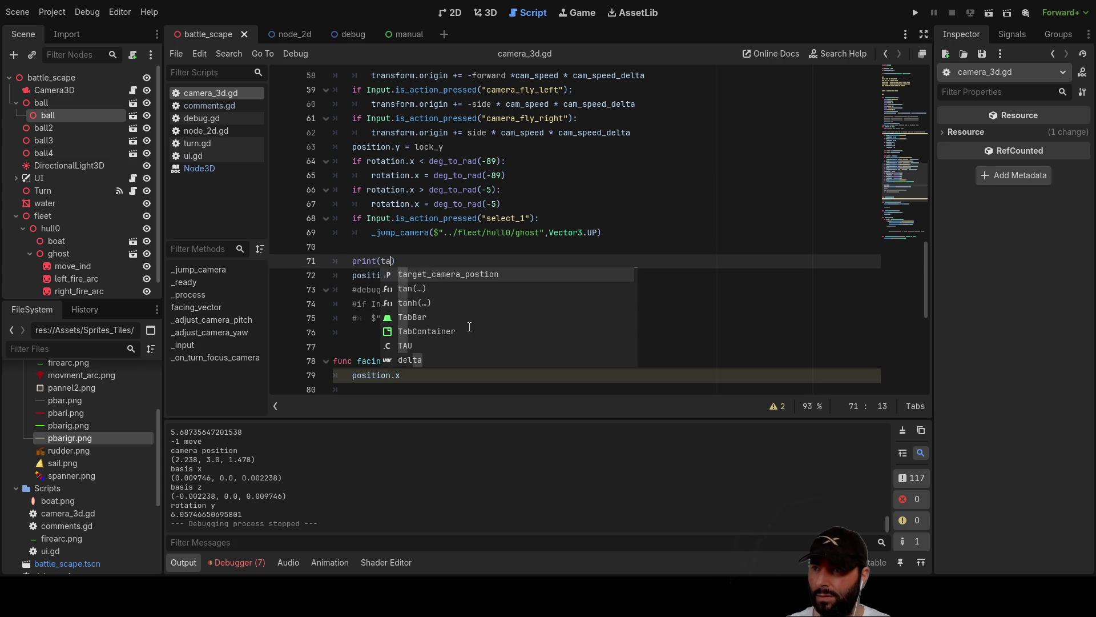
pyautogui.press('Return')
pyautogui.press('Down')
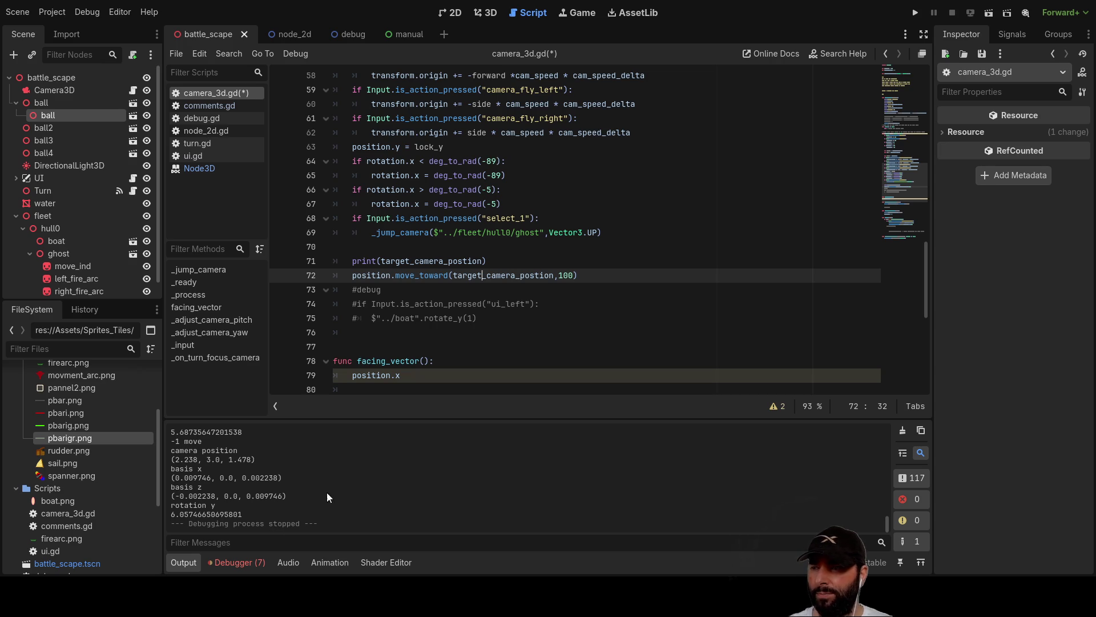
pyautogui.click(920, 14)
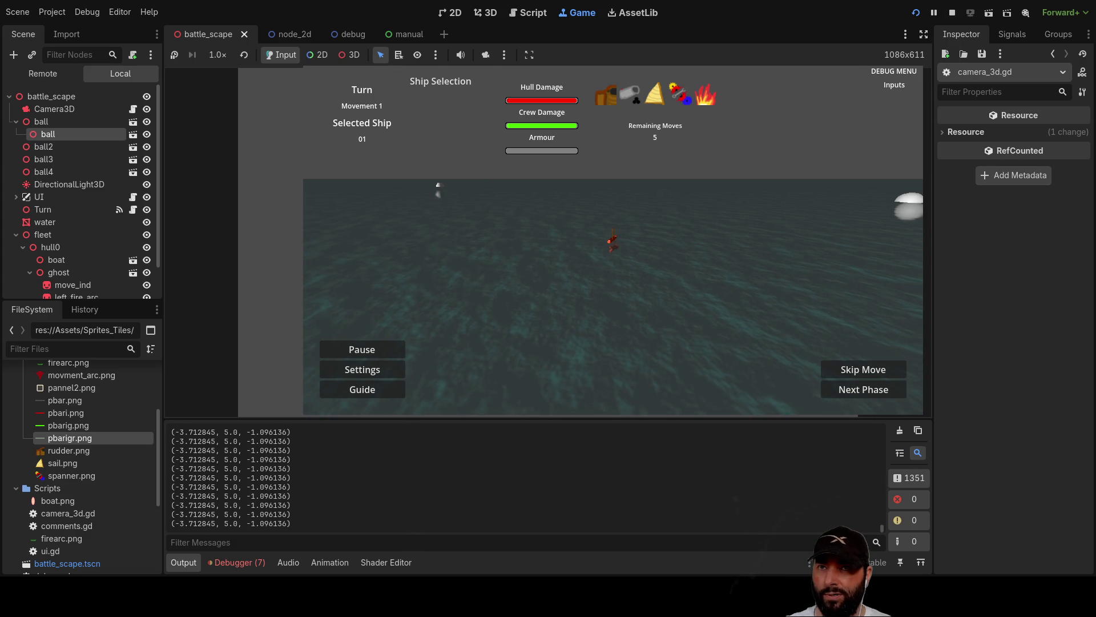
pyautogui.click(952, 13)
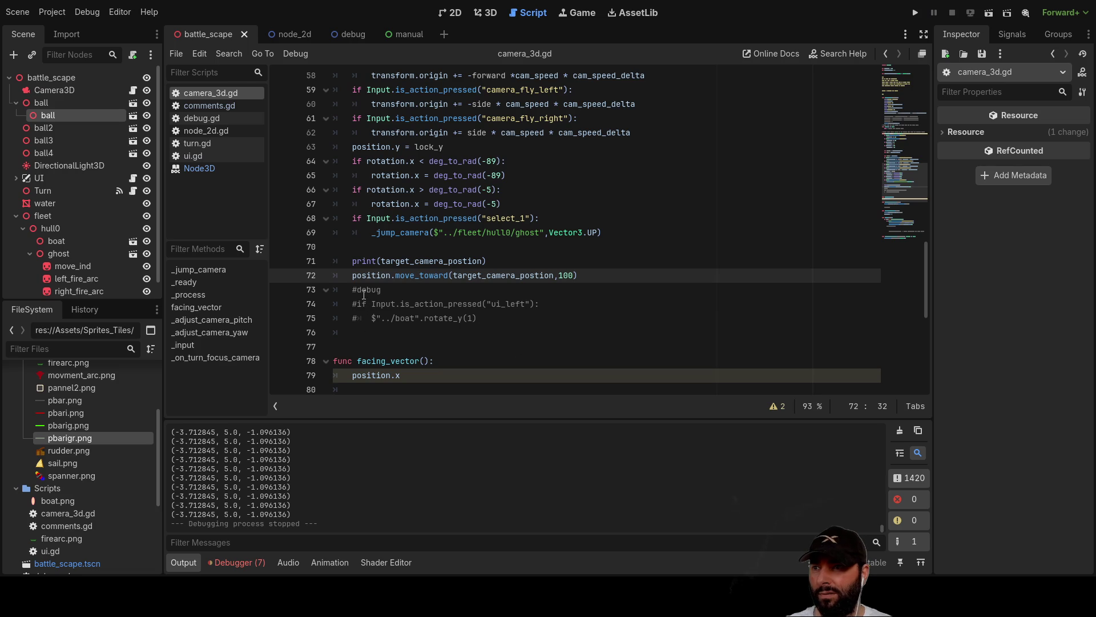
# Add print(position) on a new line 72 and test-run to compare it with the target.
pyautogui.click(350, 279)
pyautogui.press('Return')
pyautogui.press('Up')
pyautogui.write('print')
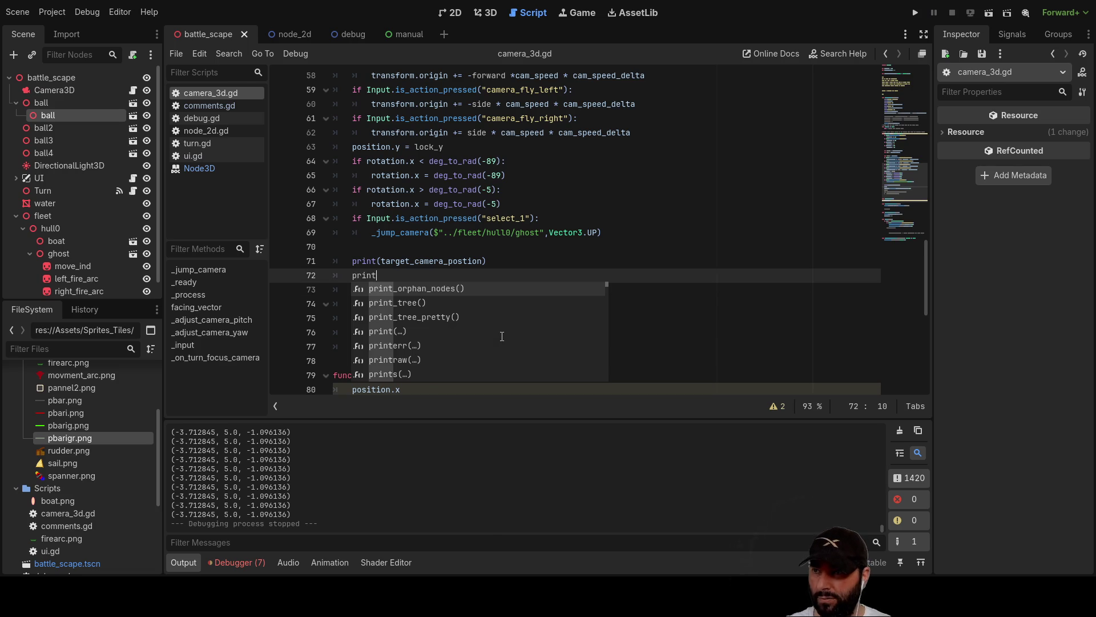
pyautogui.write('(')
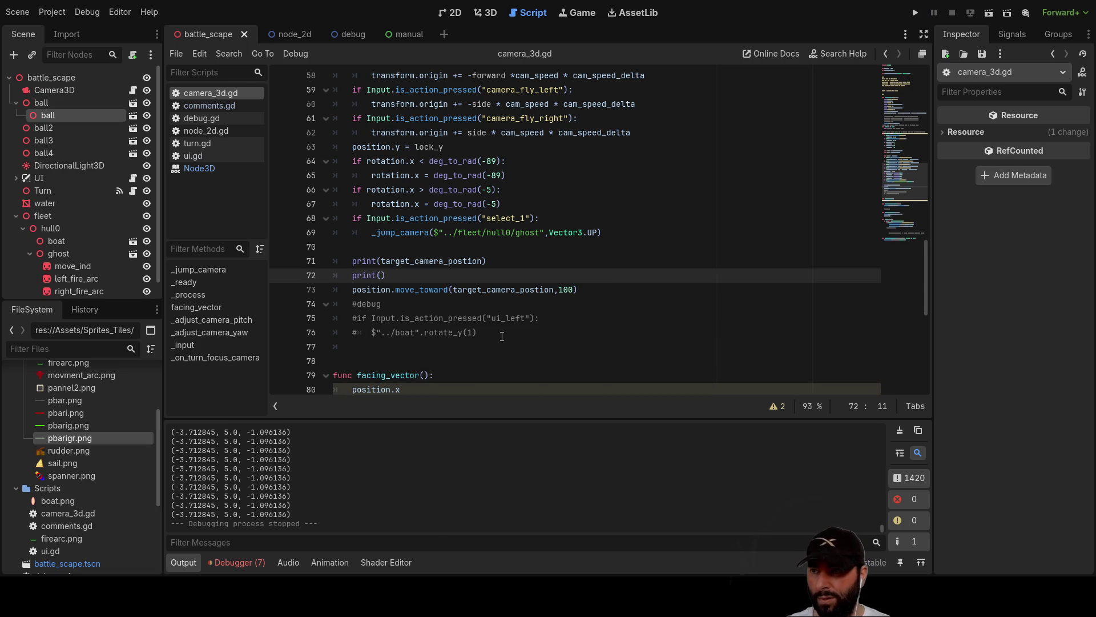
pyautogui.write('position')
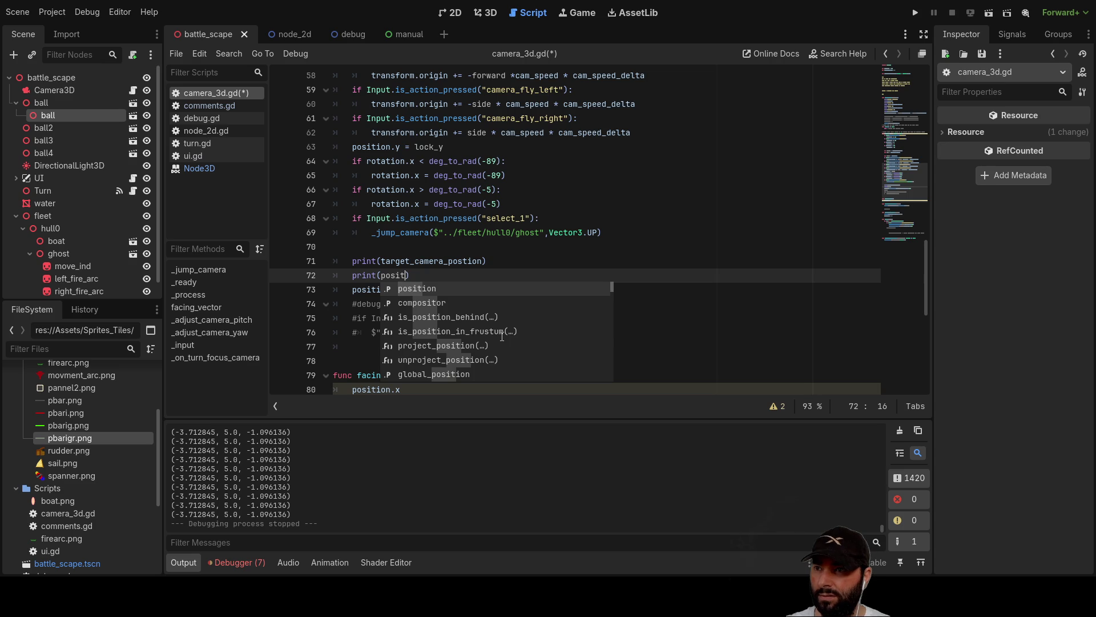
pyautogui.press('Right')
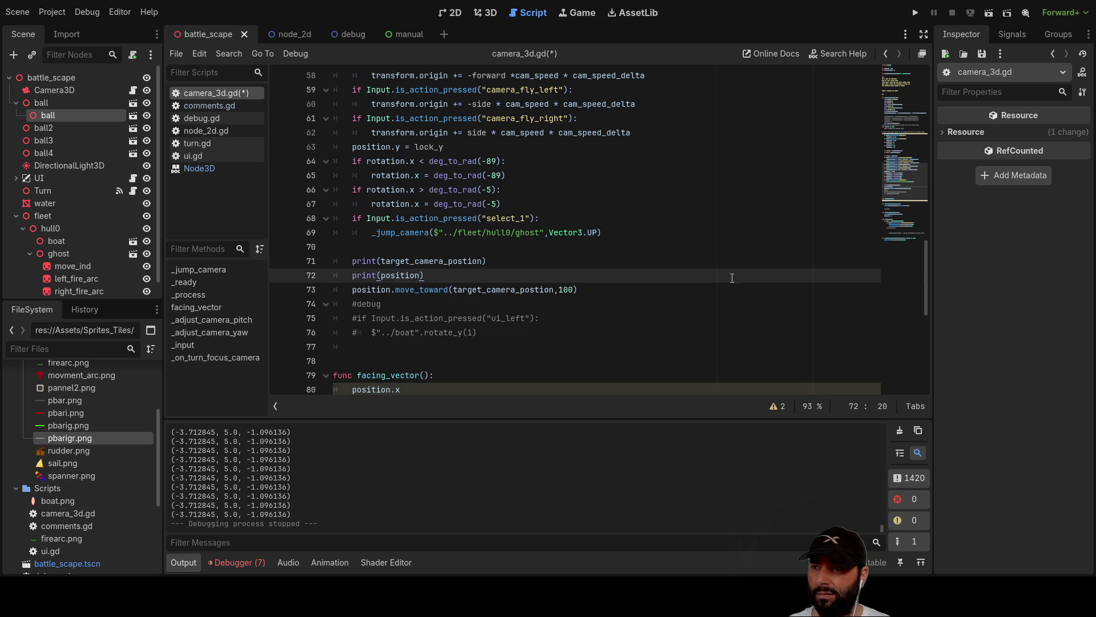
pyautogui.click(916, 13)
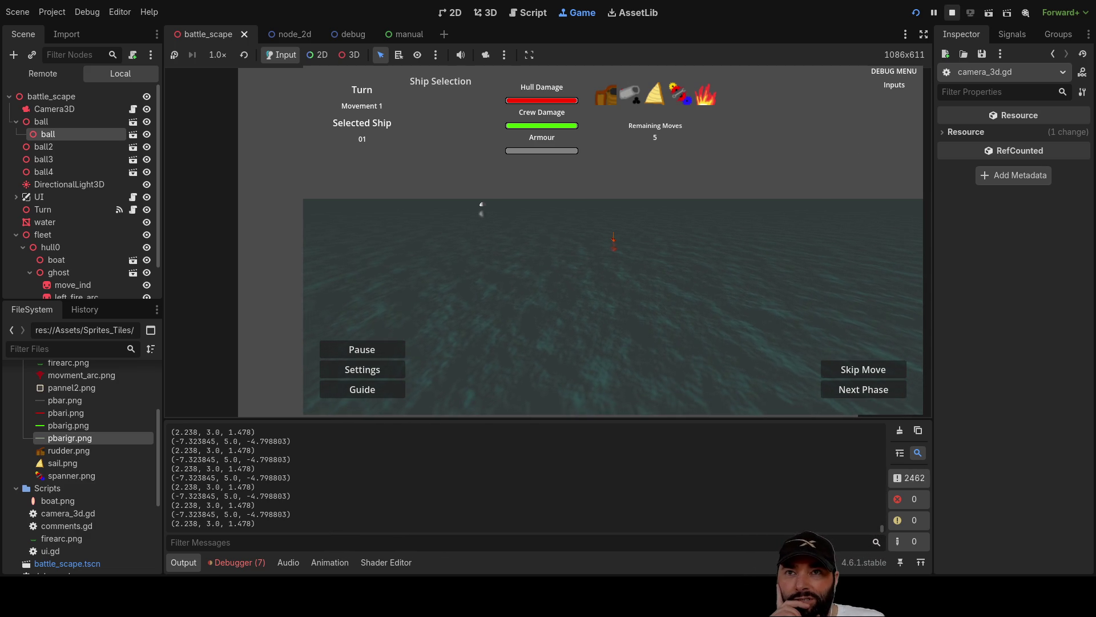
pyautogui.click(952, 12)
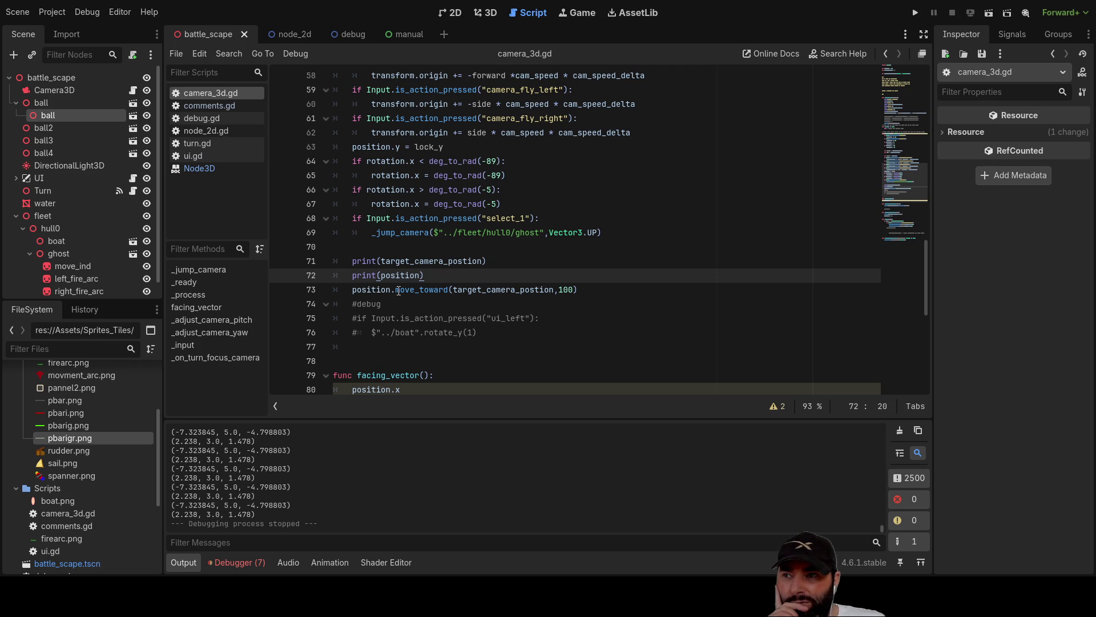
# Rewrite line 73 as position.x = move_toward(position.x, target_camera_postion.x, 100).
pyautogui.click(397, 290)
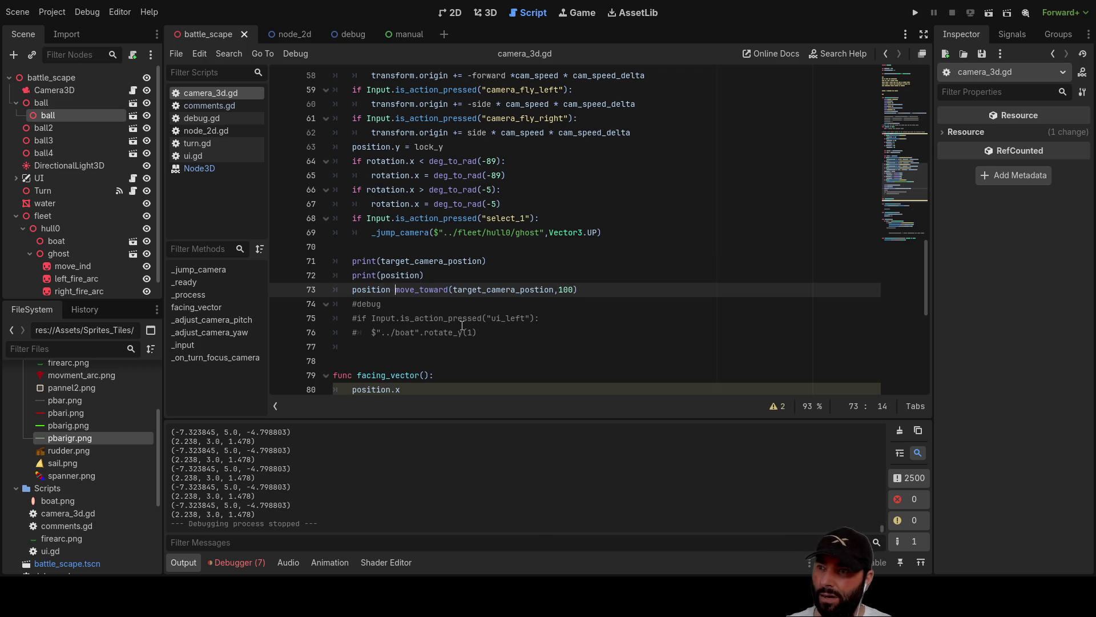
pyautogui.write('=')
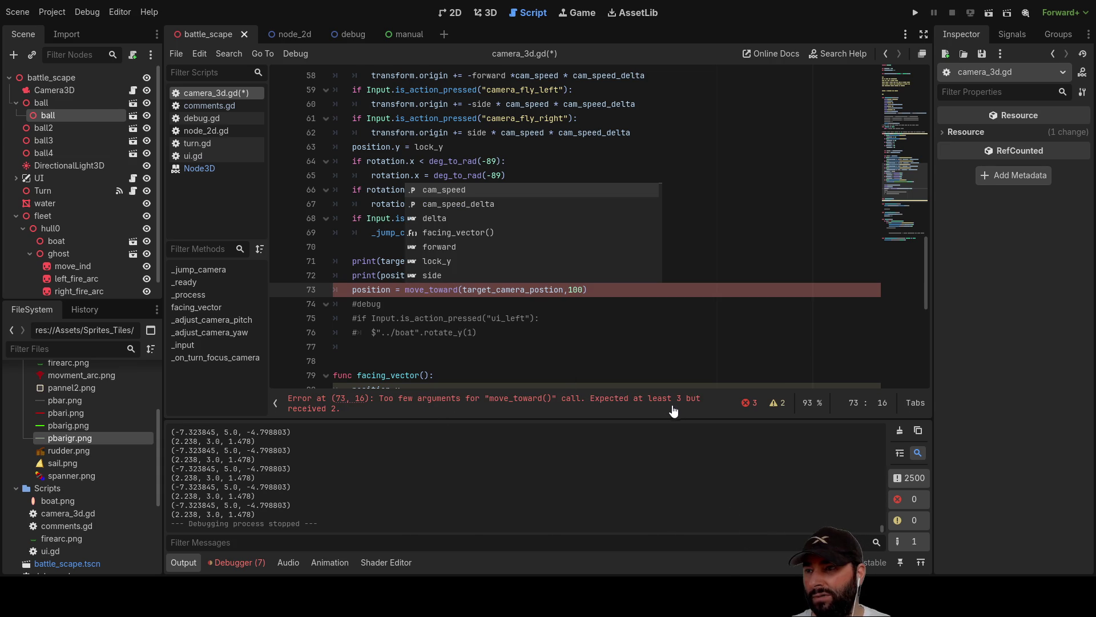
pyautogui.click(625, 352)
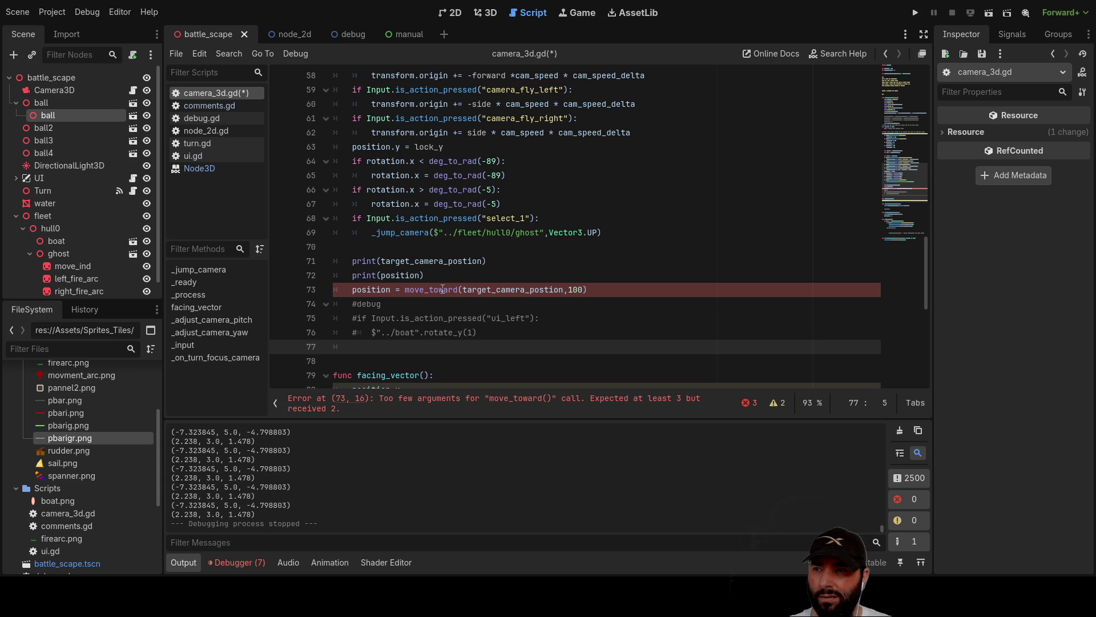
pyautogui.click(402, 289)
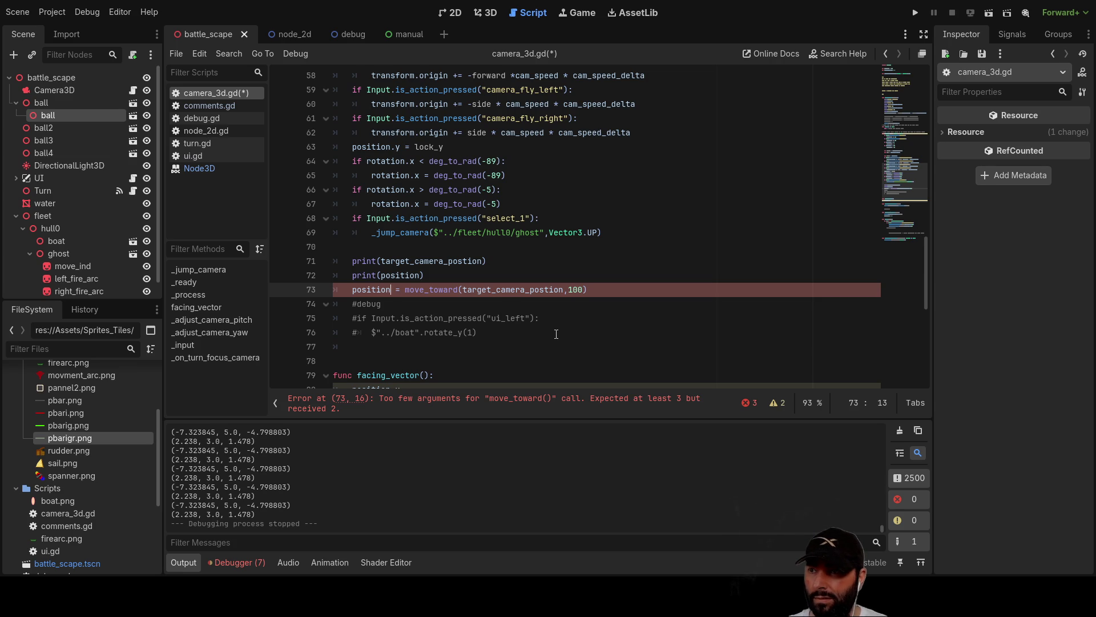
pyautogui.write('.x')
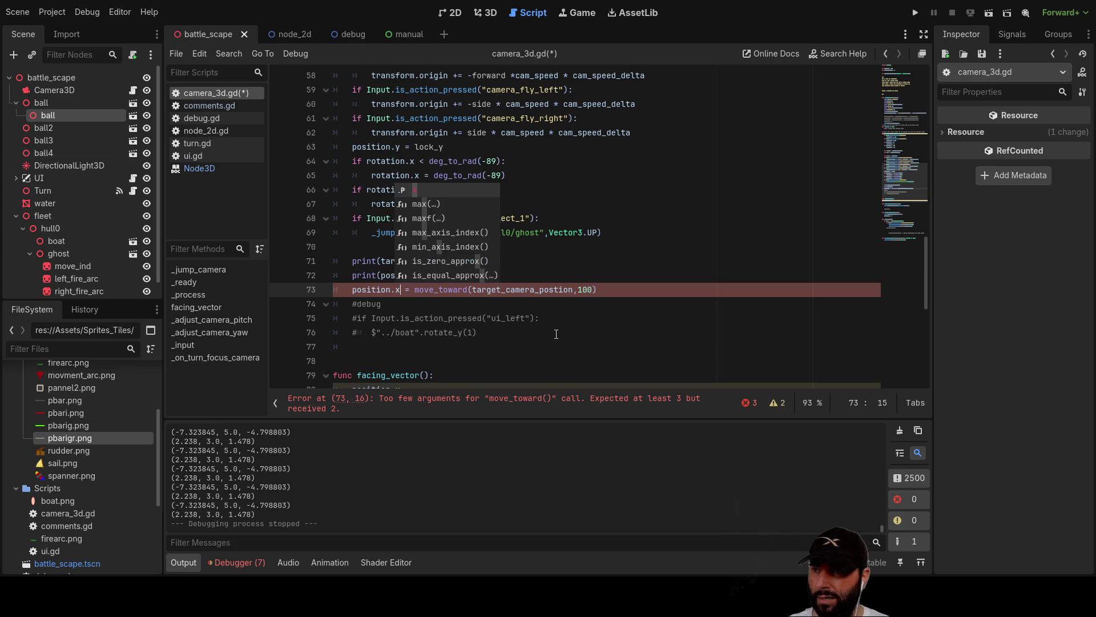
pyautogui.press('Right')
pyautogui.press('Right')
pyautogui.press('Right')
pyautogui.press('Left')
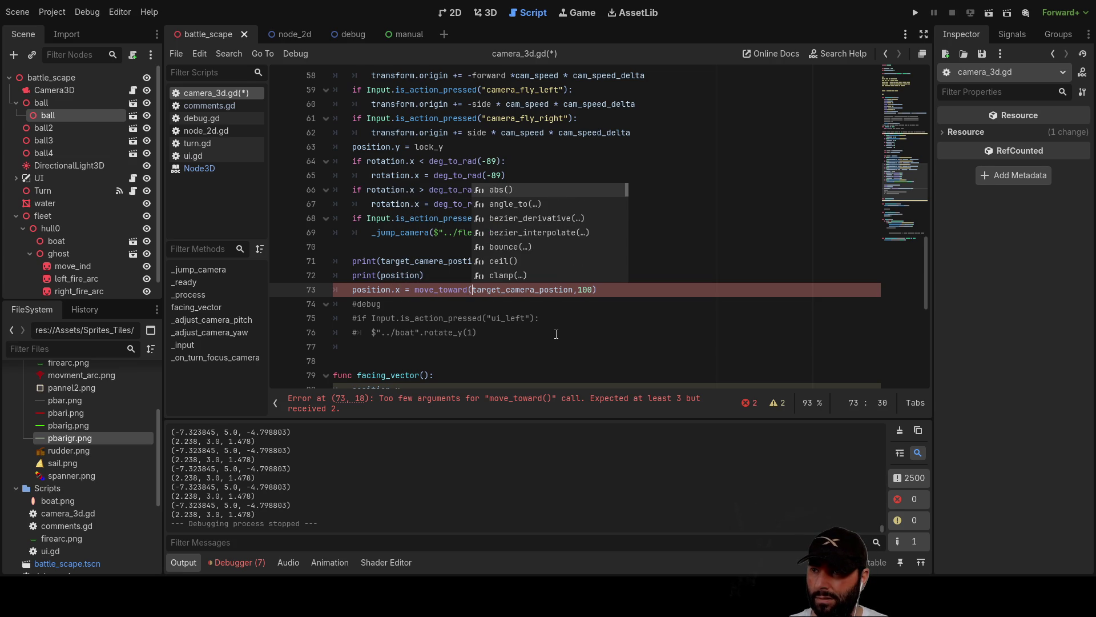
pyautogui.press('Right')
pyautogui.press('Right')
pyautogui.press('Right')
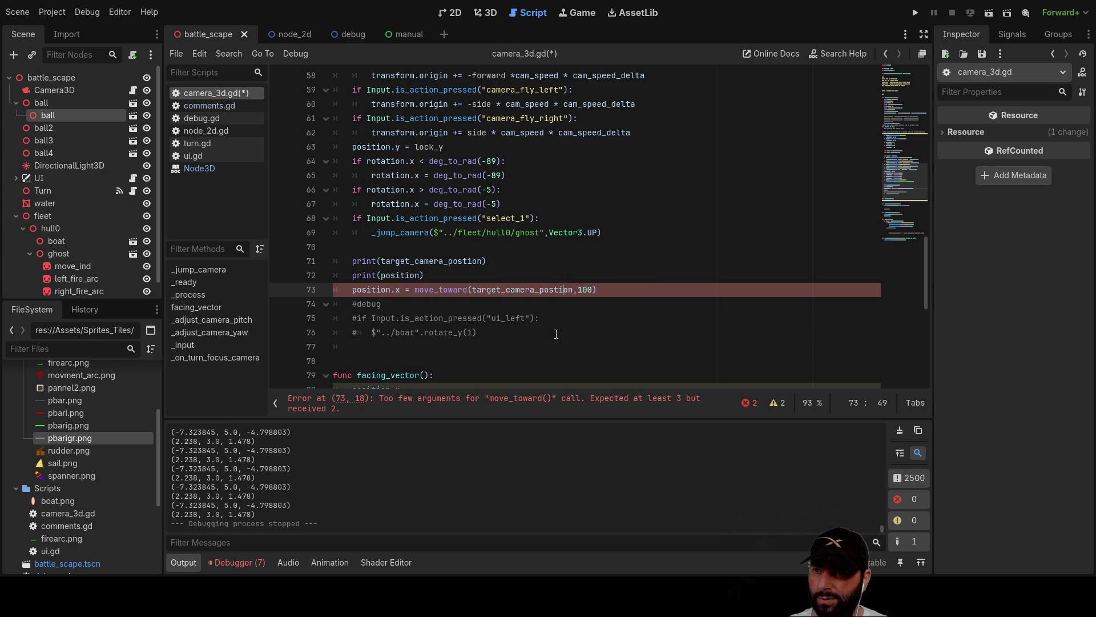
pyautogui.write('.x')
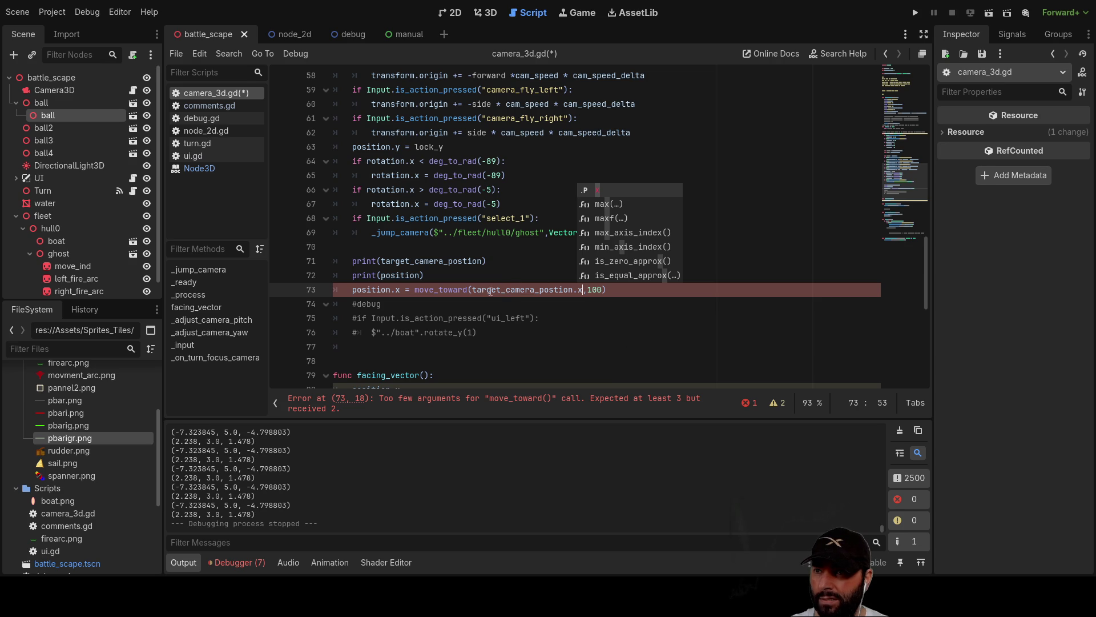
pyautogui.click(370, 290)
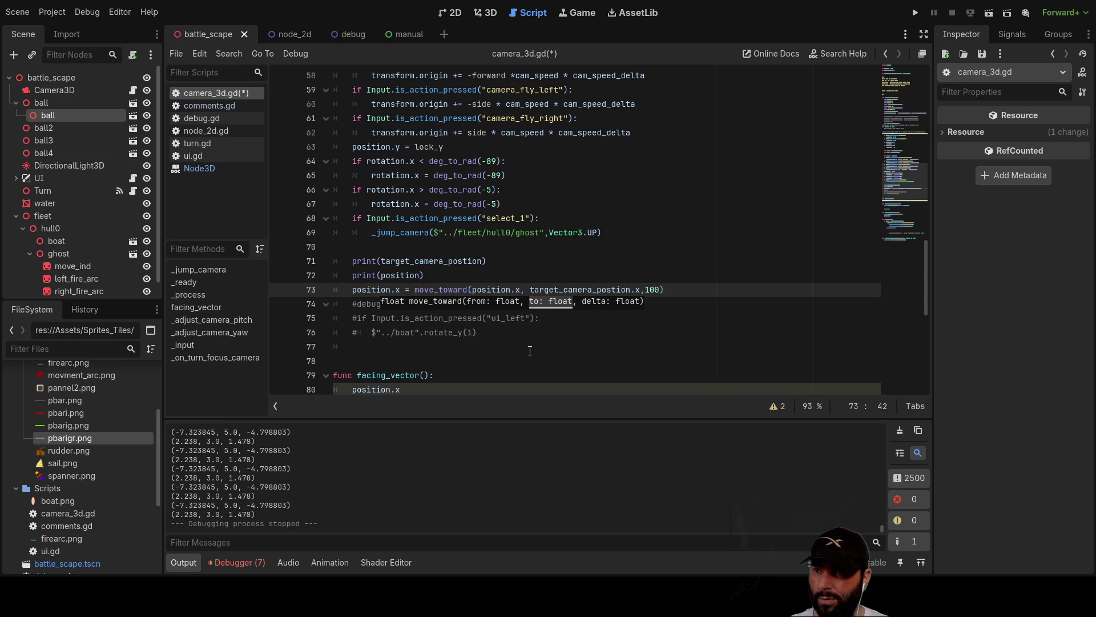
pyautogui.doubleClick(652, 290)
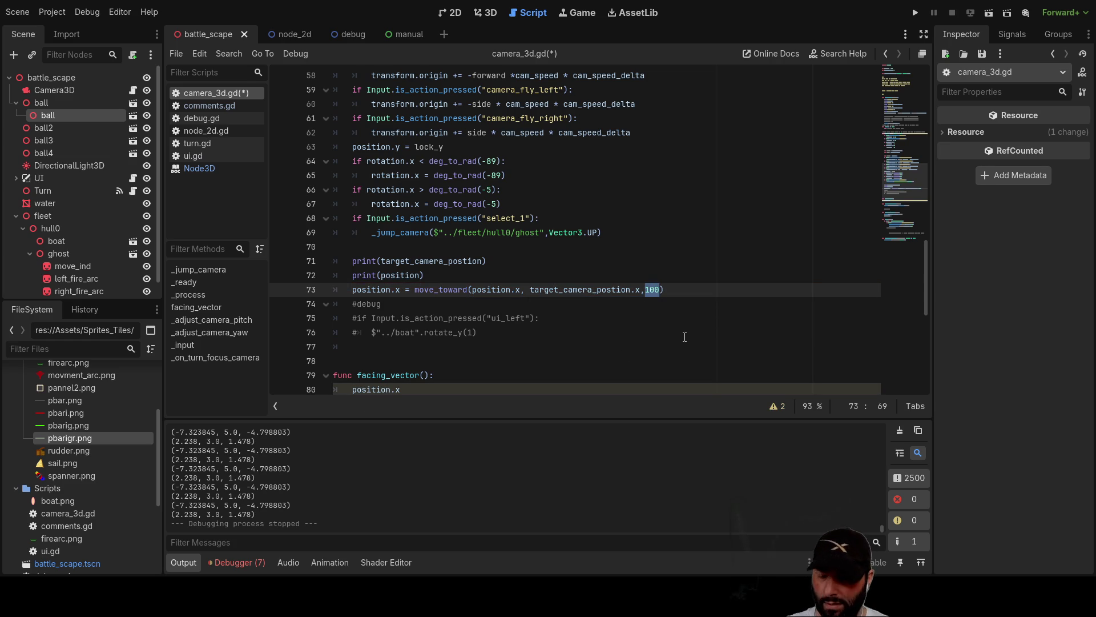
# Set the x step to 1, duplicate line 73 as a matching position.z line, and run the game.
pyautogui.write('1')
pyautogui.moveTo(657, 289)
pyautogui.mouseDown()
pyautogui.moveTo(354, 276)
pyautogui.moveTo(366, 294)
pyautogui.moveTo(354, 293)
pyautogui.mouseUp()
pyautogui.hotkey('ctrl', 'c')
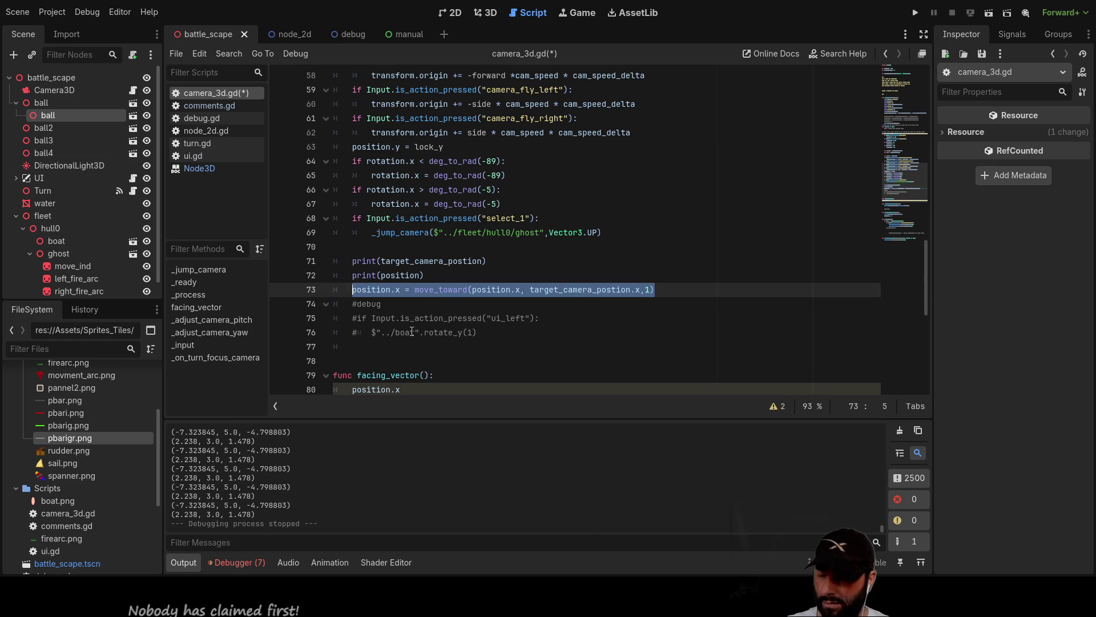
pyautogui.click(356, 307)
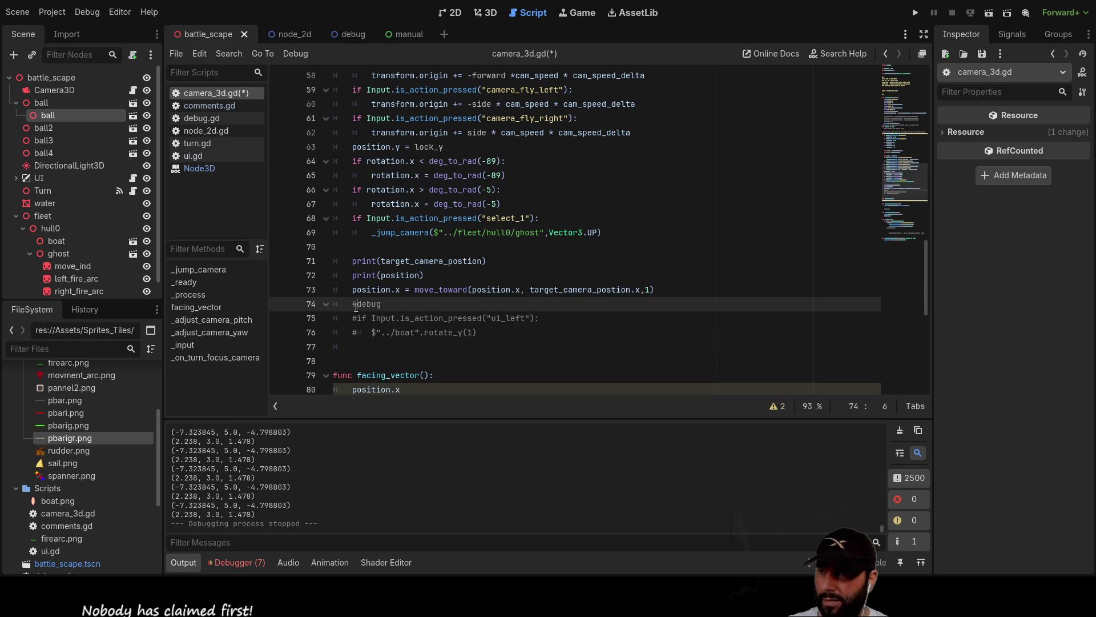
pyautogui.press('Return')
pyautogui.press('Up')
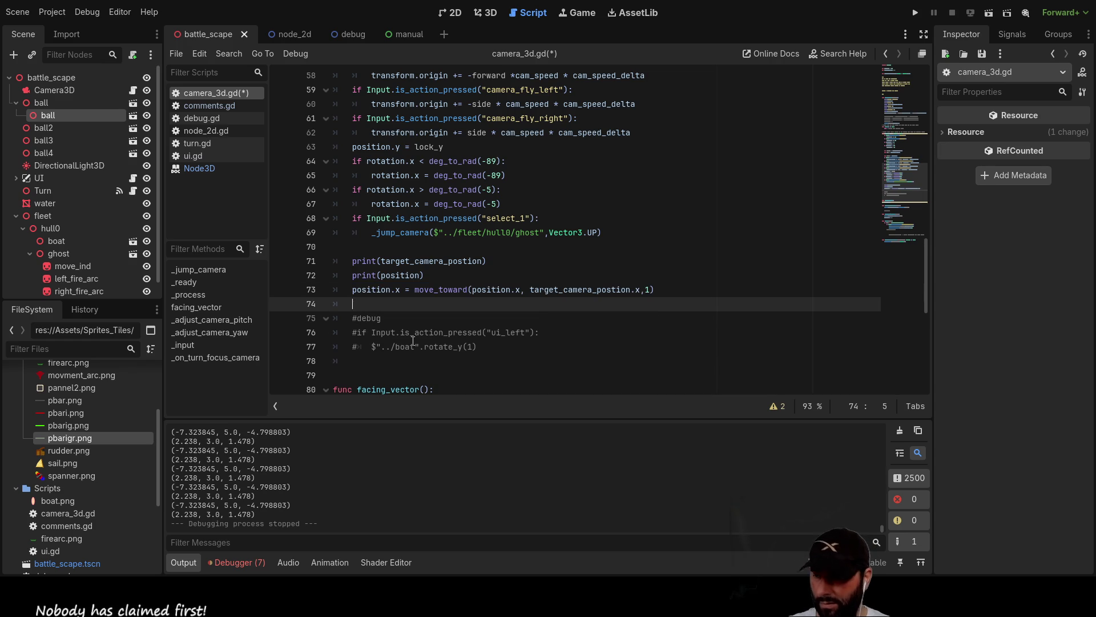
pyautogui.hotkey('ctrl', 'v')
pyautogui.press('Left')
pyautogui.press('Left')
pyautogui.press('Left')
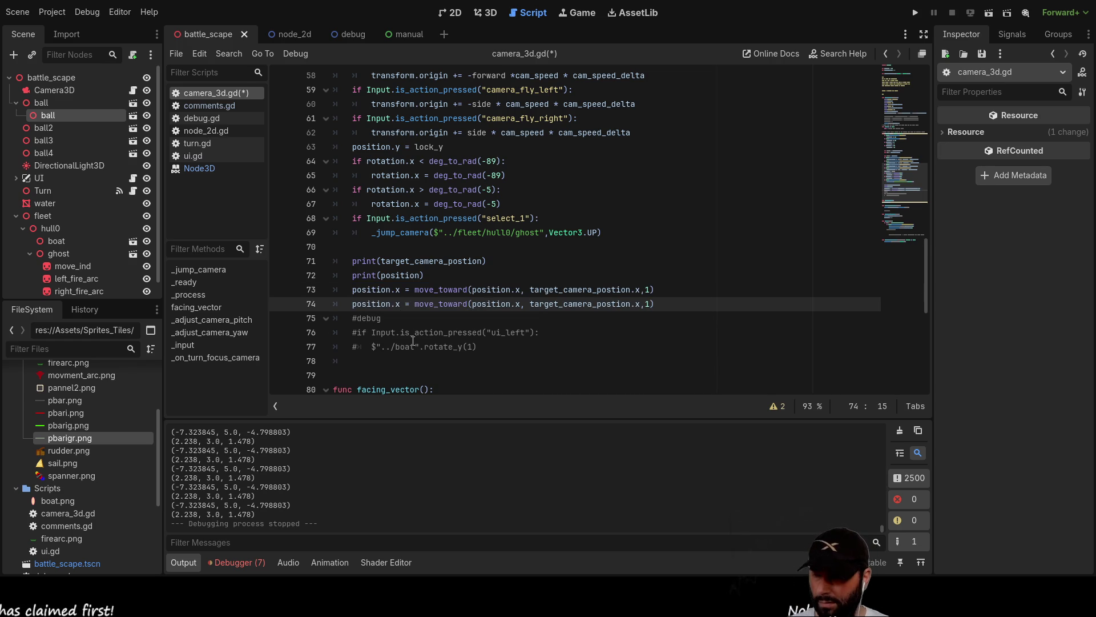
pyautogui.press('BackSpace')
pyautogui.write('z')
pyautogui.press('Right')
pyautogui.press('Right')
pyautogui.press('Right')
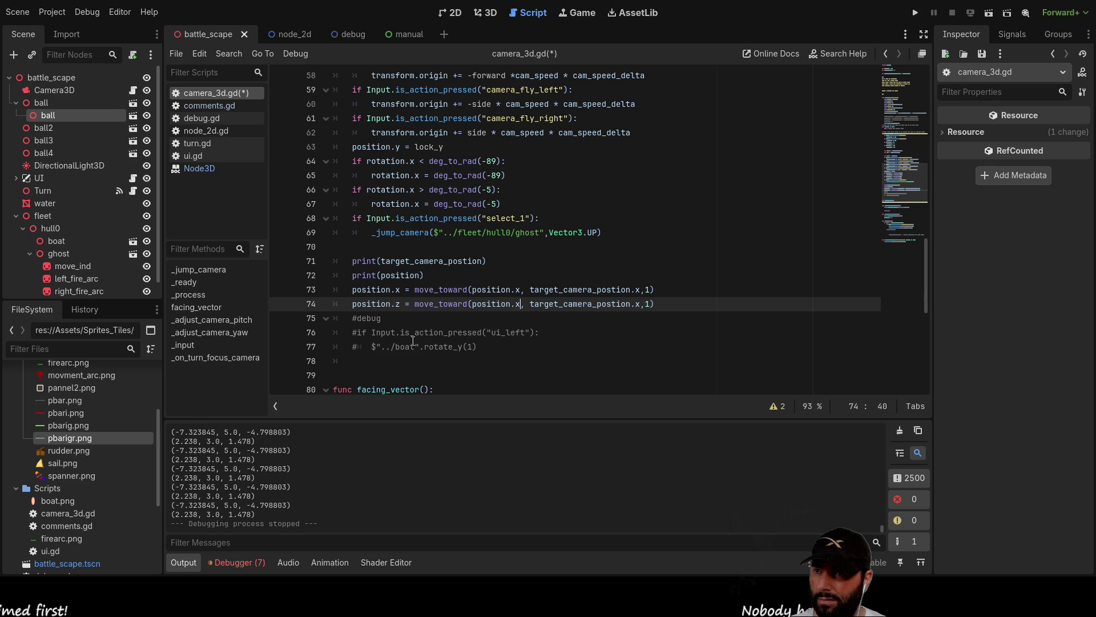
pyautogui.press('Right')
pyautogui.press('Right')
pyautogui.press('Right')
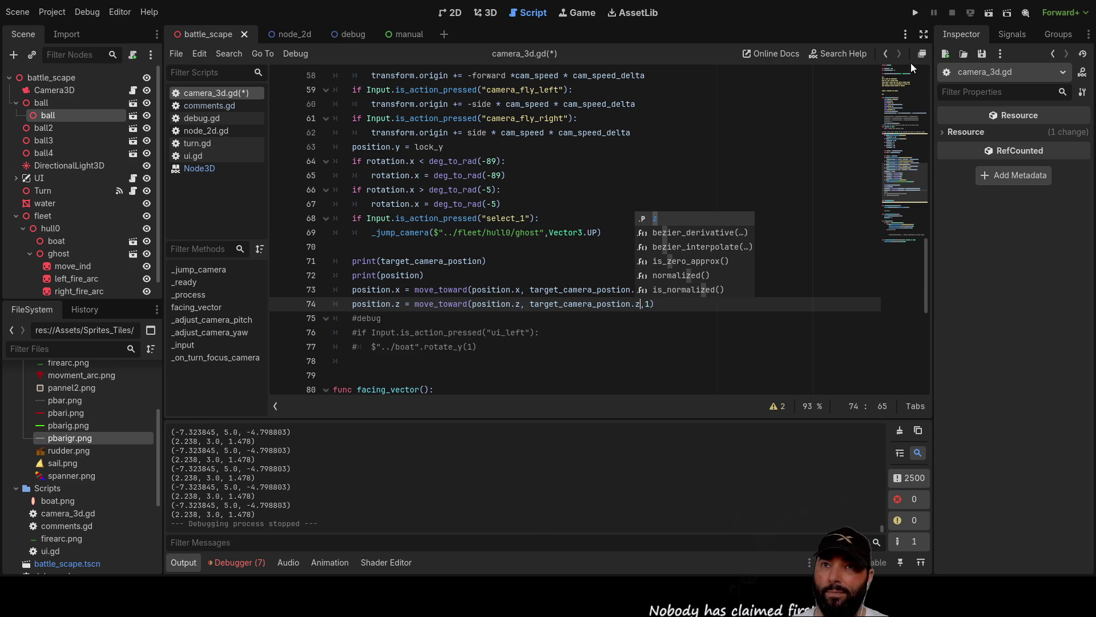
pyautogui.click(916, 12)
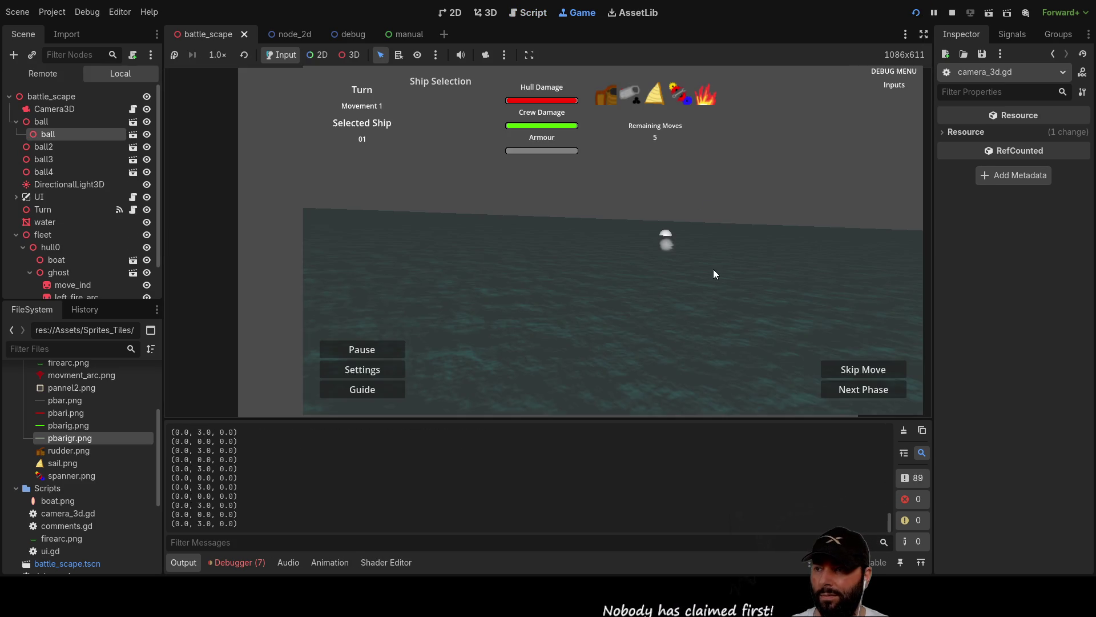
pyautogui.click(713, 269)
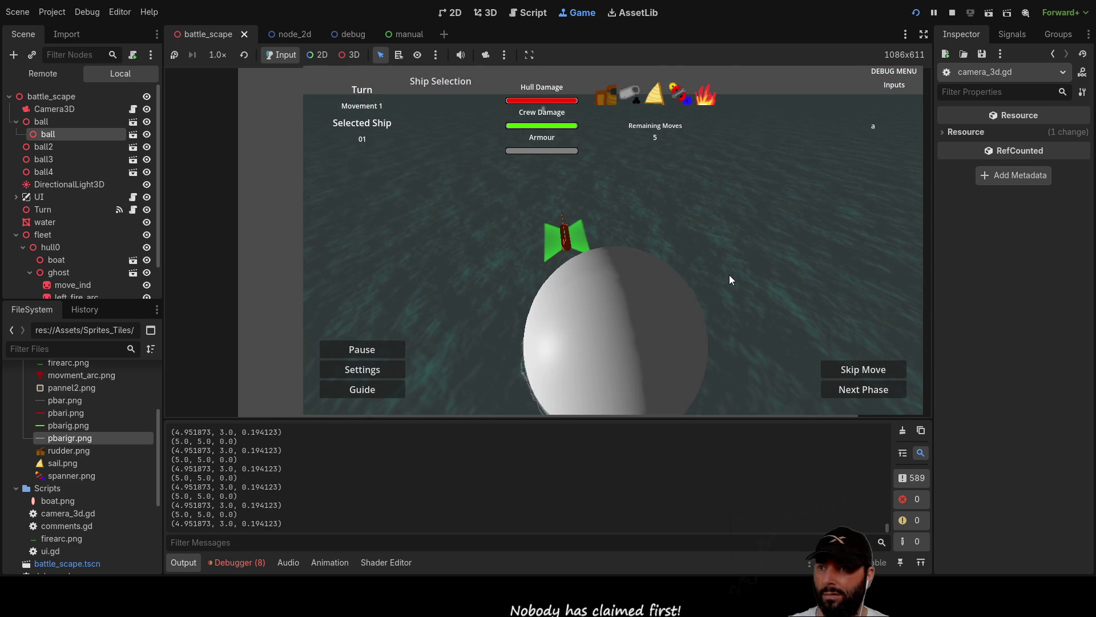
pyautogui.moveTo(731, 274)
pyautogui.mouseDown()
pyautogui.moveTo(703, 276)
pyautogui.moveTo(716, 276)
pyautogui.mouseUp()
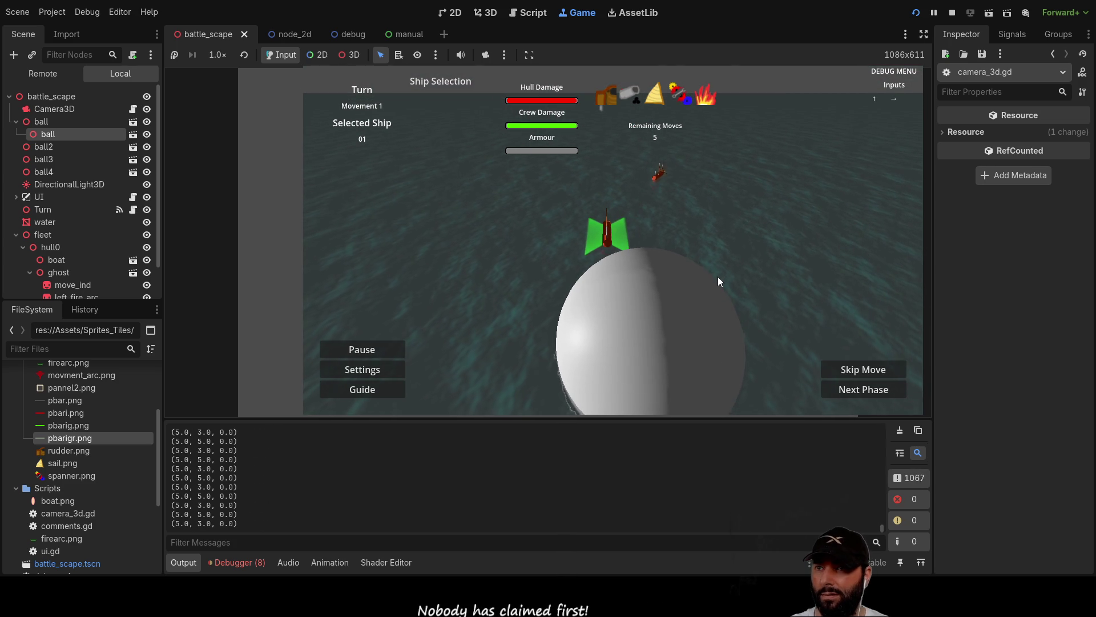
pyautogui.click(718, 276)
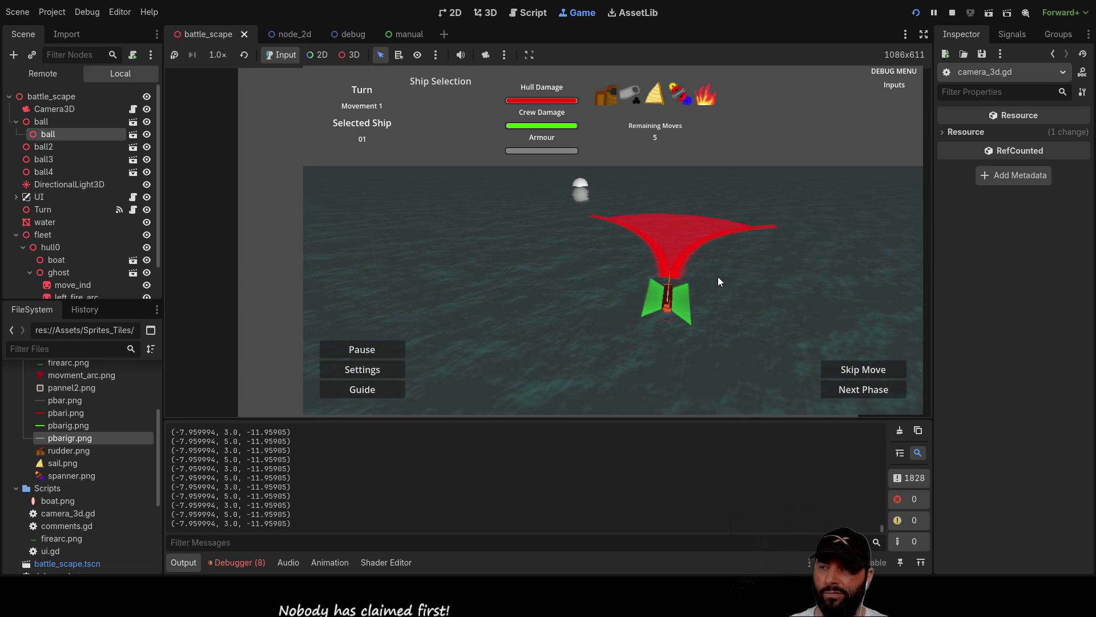
pyautogui.press('F8')
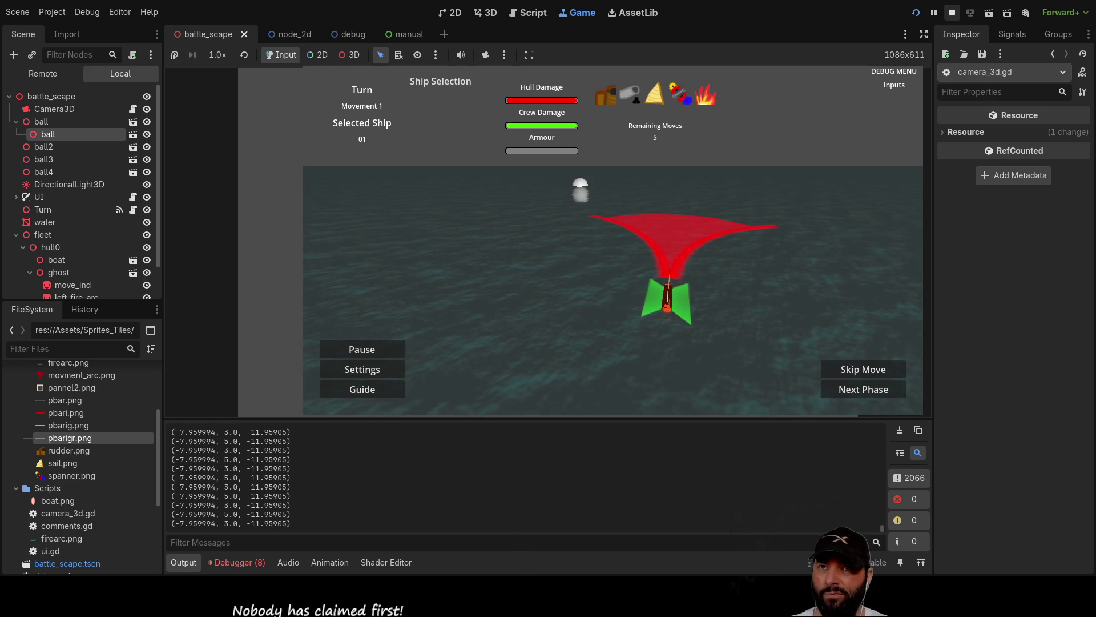
pyautogui.click(650, 306)
# Change the move_toward step on lines 73 and 74 from 1 to 0.1.
pyautogui.press('BackSpace')
pyautogui.write('0.1')
pyautogui.press('Up')
pyautogui.press('BackSpace')
pyautogui.write('0.1')
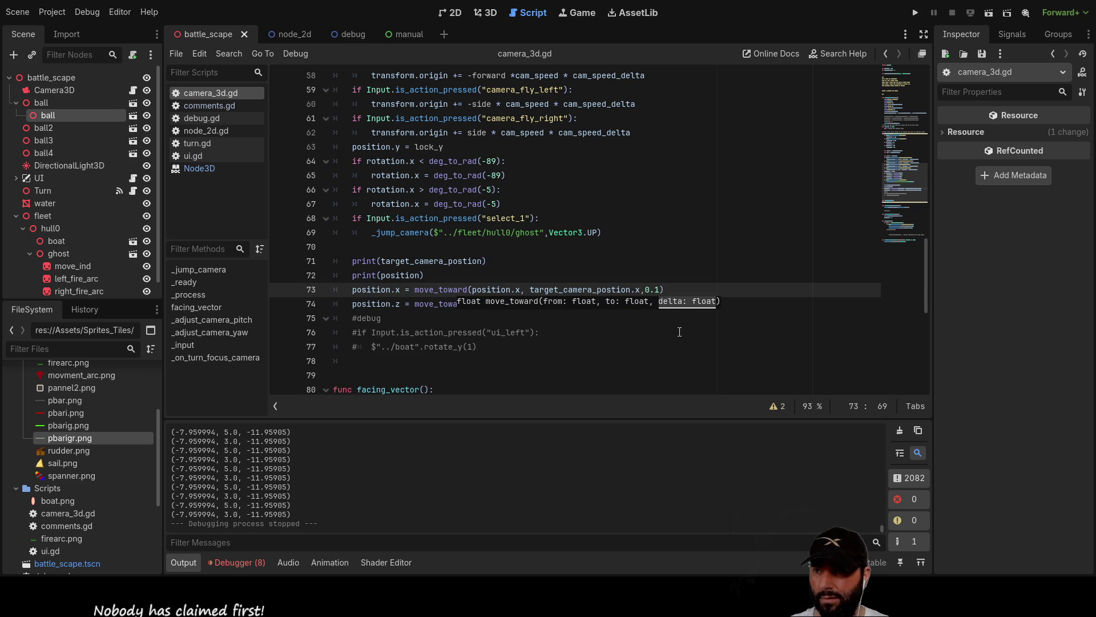
# Run the game, move the ghost boat forward to test the slower camera, then stop.
pyautogui.click(915, 12)
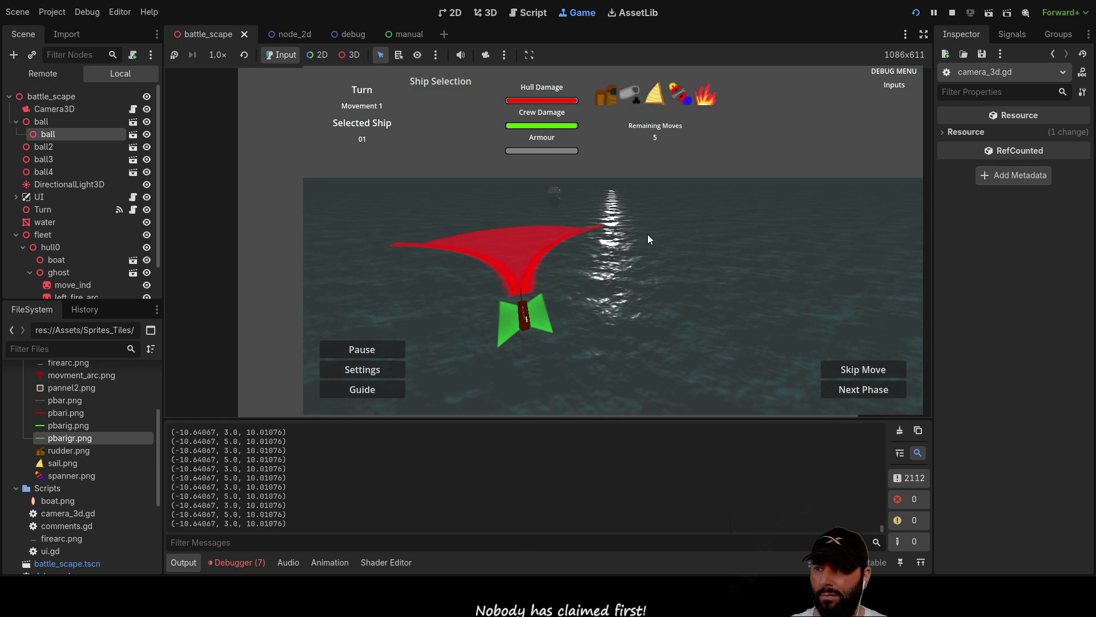
pyautogui.press('Up')
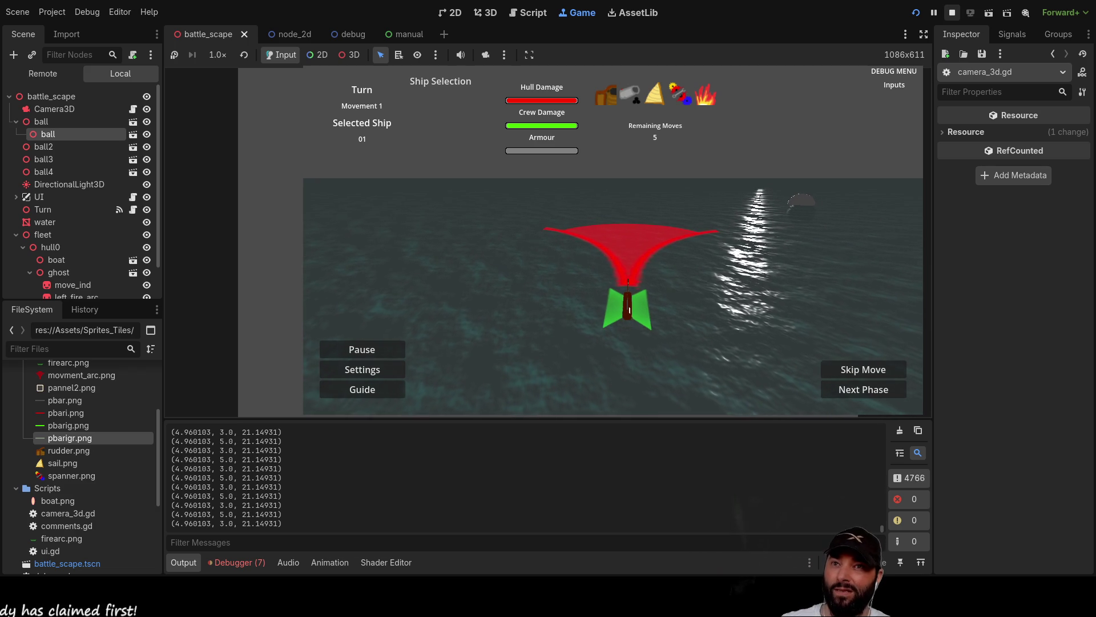
pyautogui.press('F8')
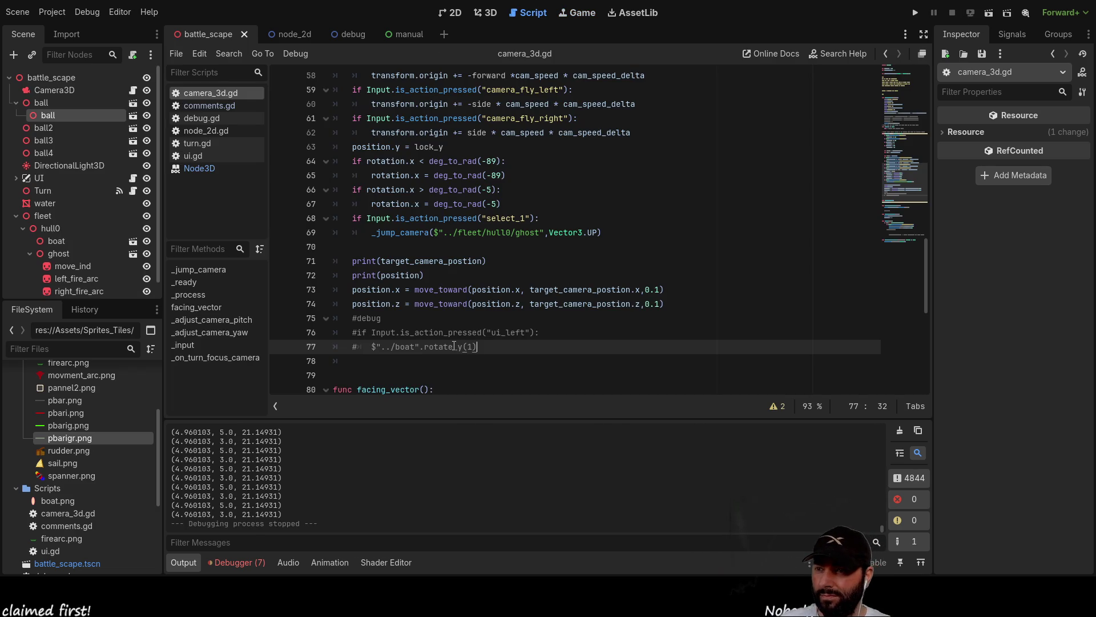
pyautogui.scroll(6, 455, 341)
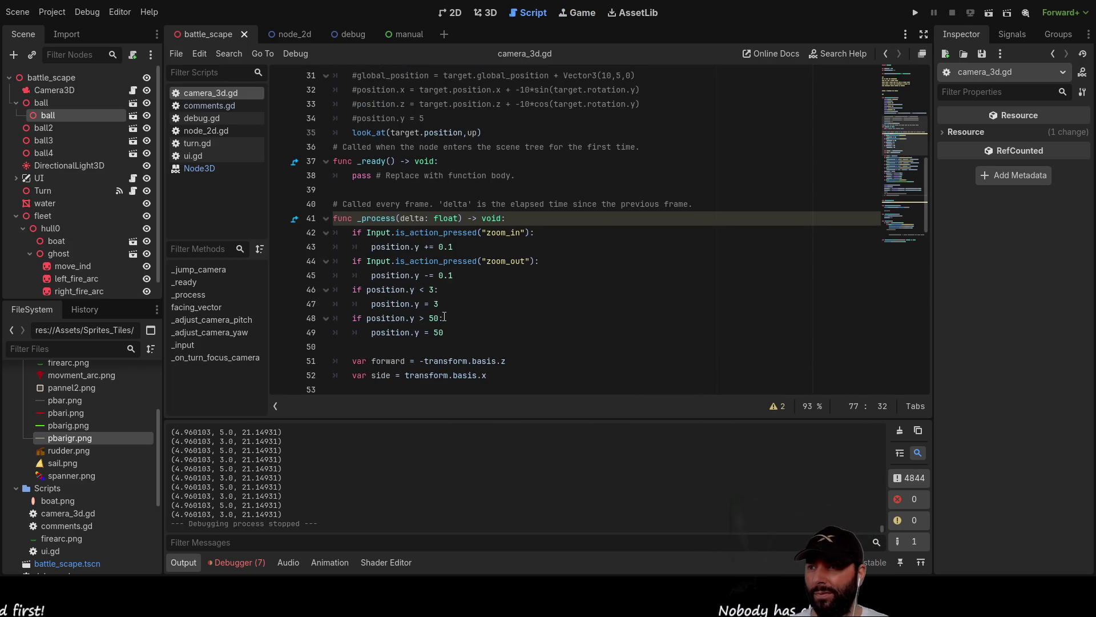
pyautogui.scroll(-8, 446, 323)
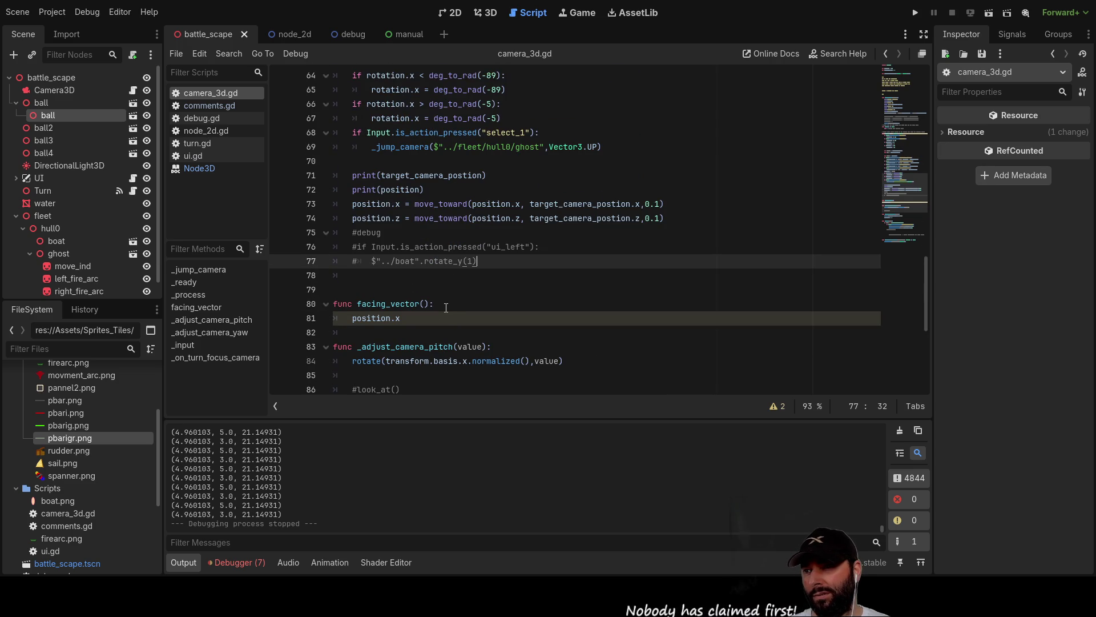
pyautogui.scroll(16, 447, 308)
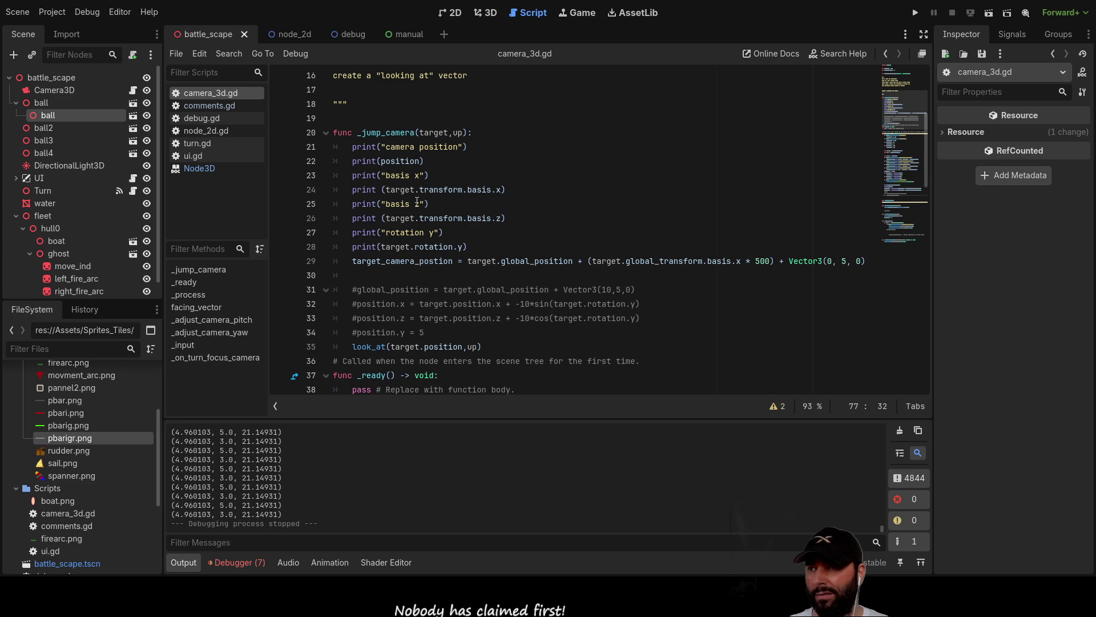
pyautogui.doubleClick(382, 132)
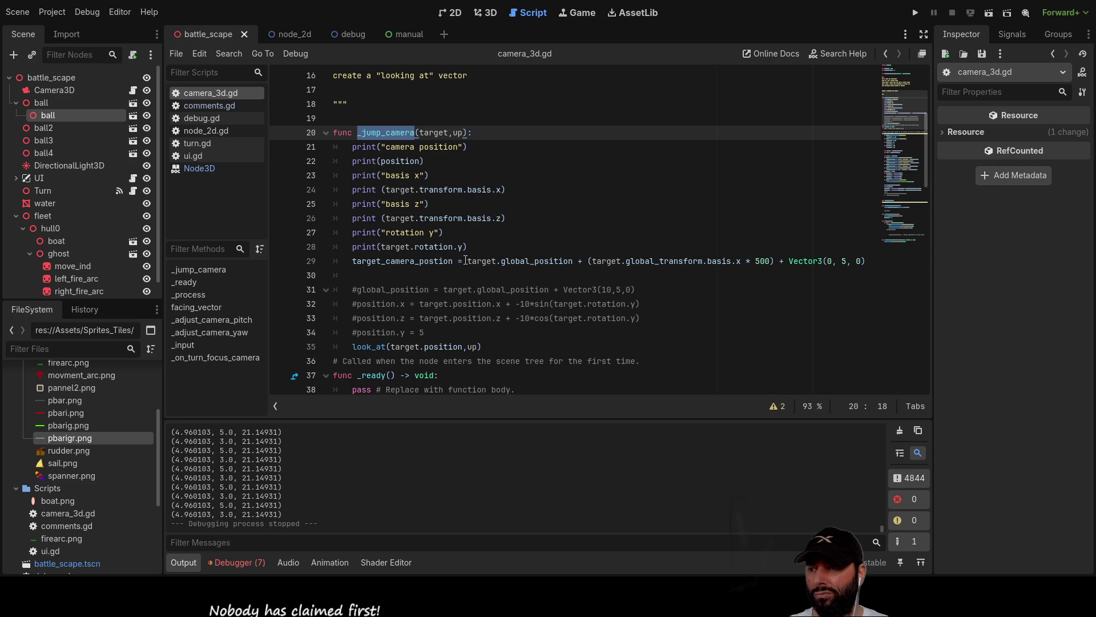
pyautogui.scroll(-8, 465, 261)
pyautogui.scroll(8, 465, 258)
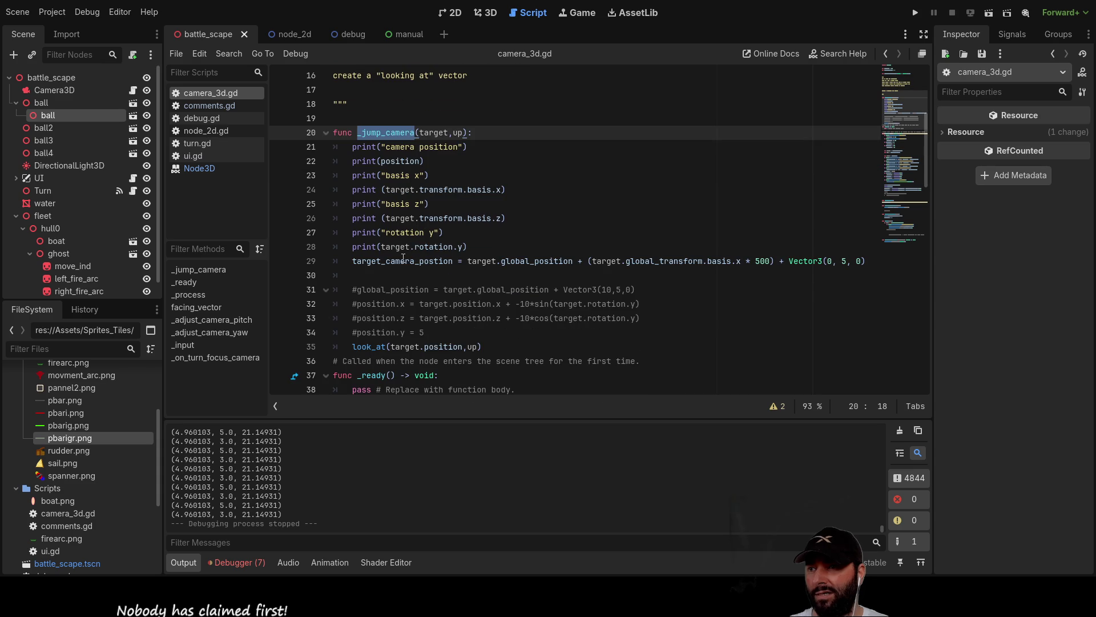
pyautogui.scroll(-2, 414, 257)
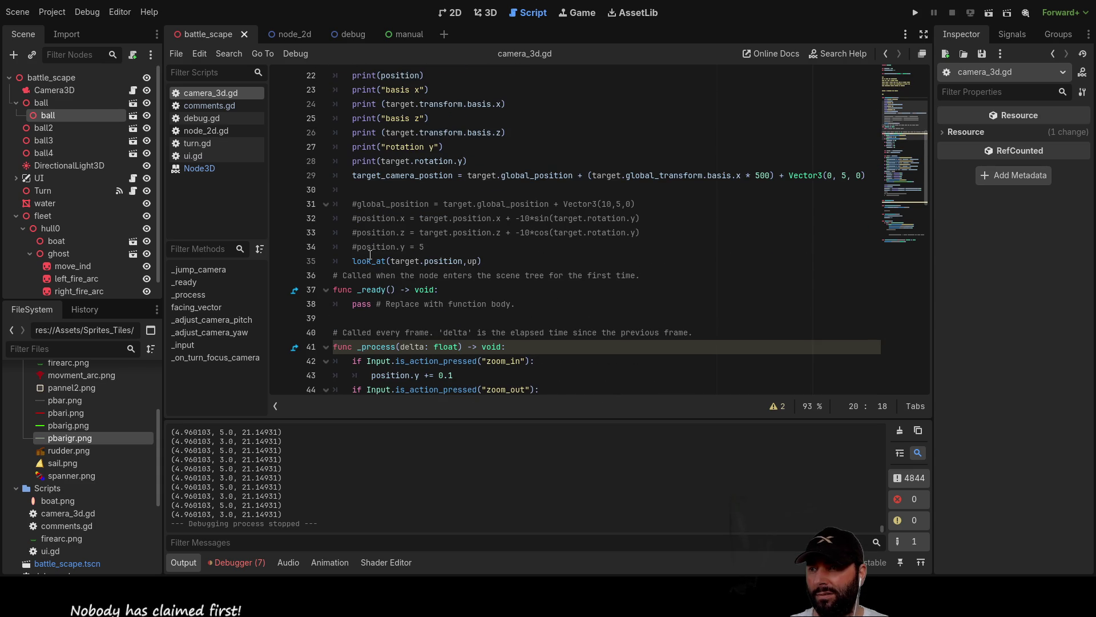
pyautogui.scroll(-6, 510, 255)
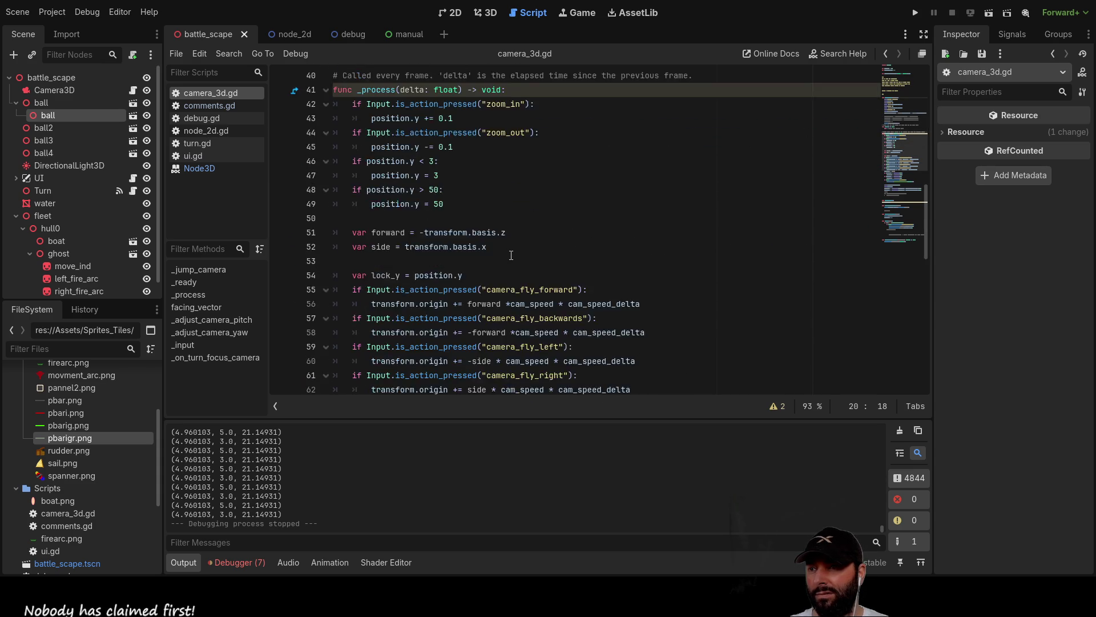
pyautogui.scroll(-9, 511, 254)
pyautogui.scroll(-5, 507, 266)
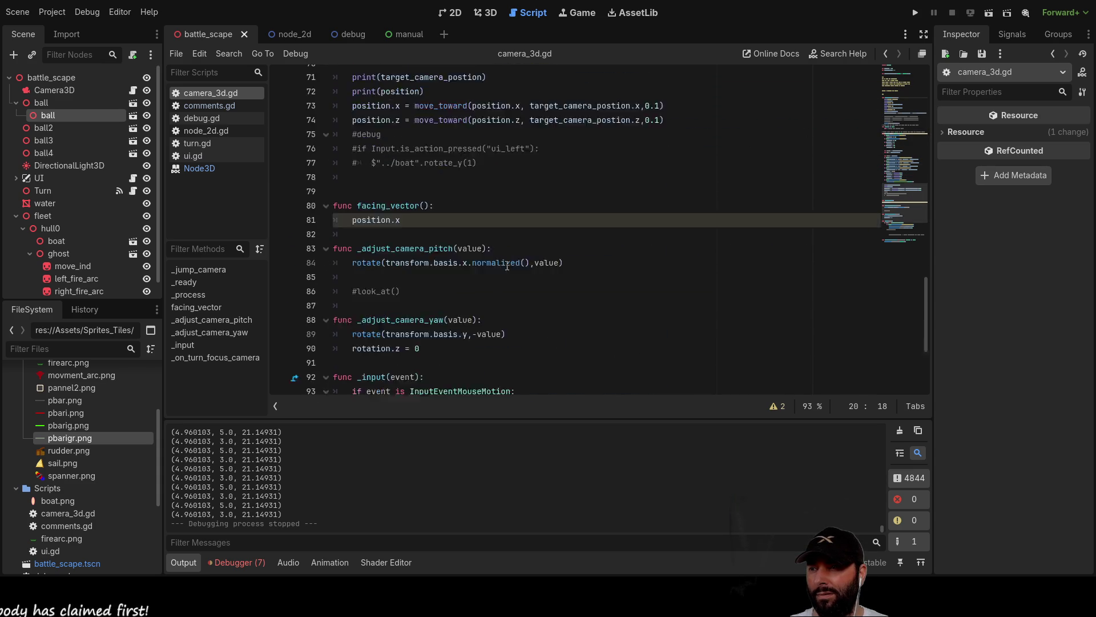
pyautogui.scroll(5, 505, 267)
pyautogui.scroll(1, 505, 267)
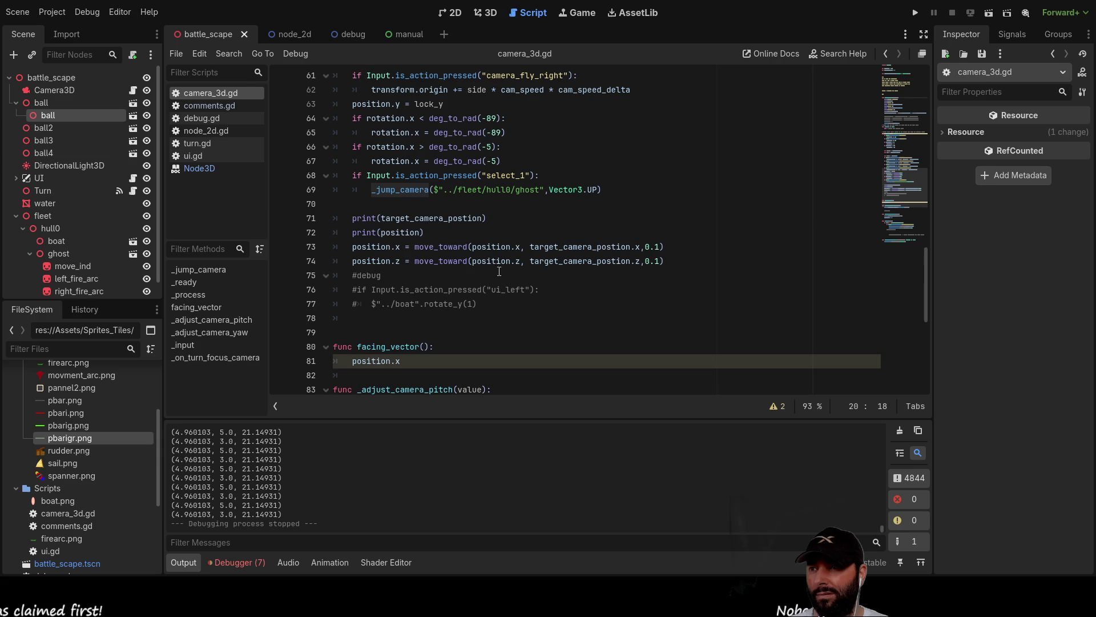
pyautogui.click(364, 205)
# Add indented blank lines below the _jump_camera call in the select_1 block.
pyautogui.press('Up')
pyautogui.press('Down')
pyautogui.press('Down')
pyautogui.press('Up')
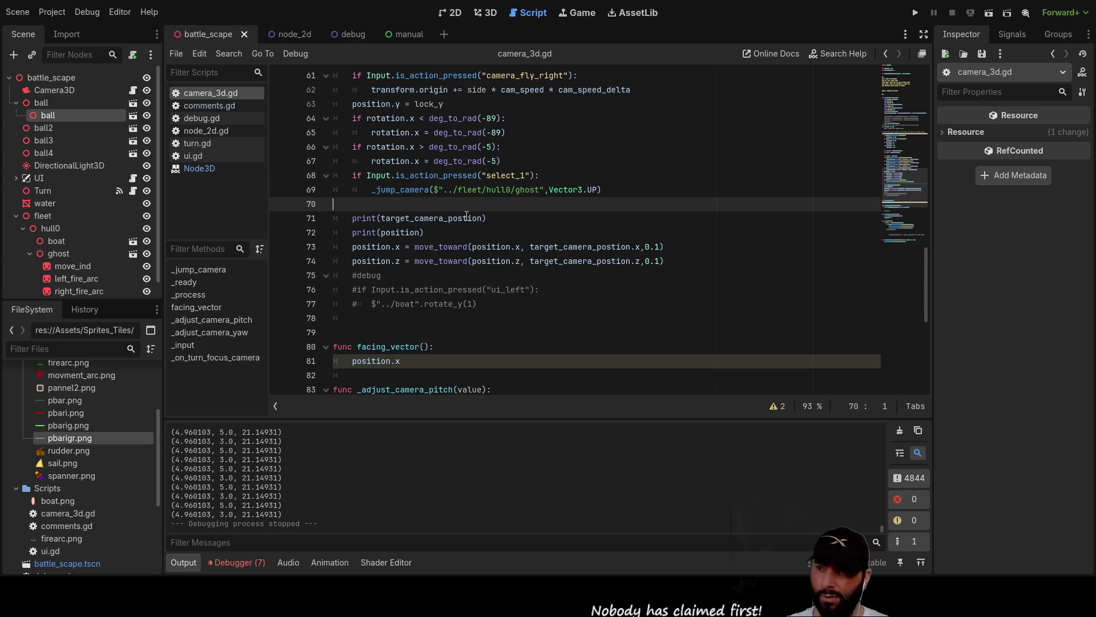
pyautogui.press('Up')
pyautogui.press('Up')
pyautogui.press('Down')
pyautogui.press('Down')
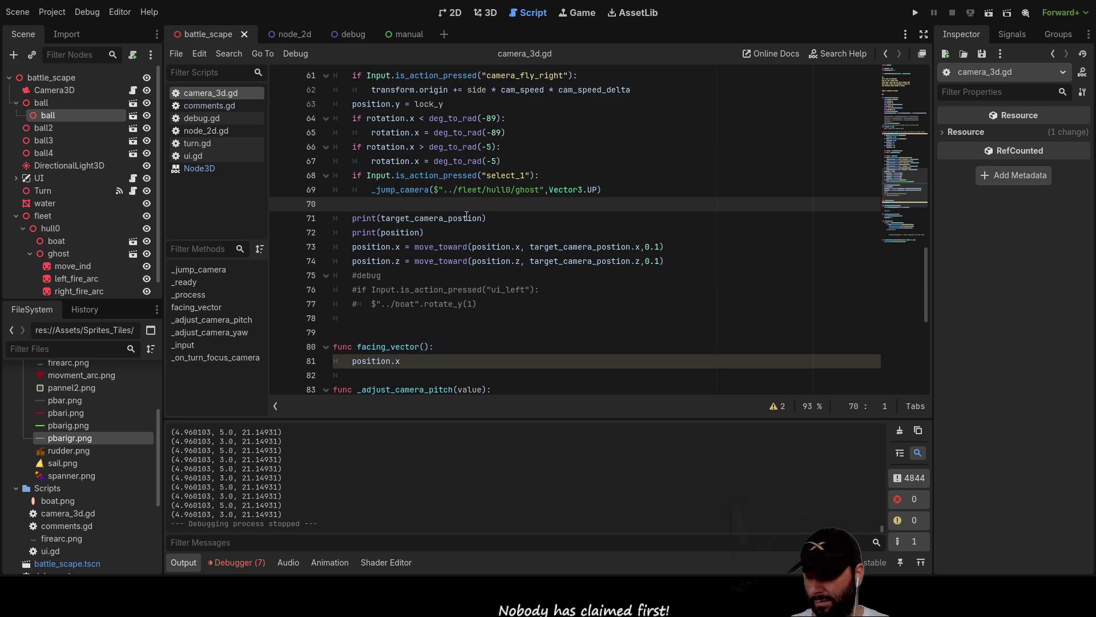
pyautogui.press('Tab')
pyautogui.press('Up')
pyautogui.press('Up')
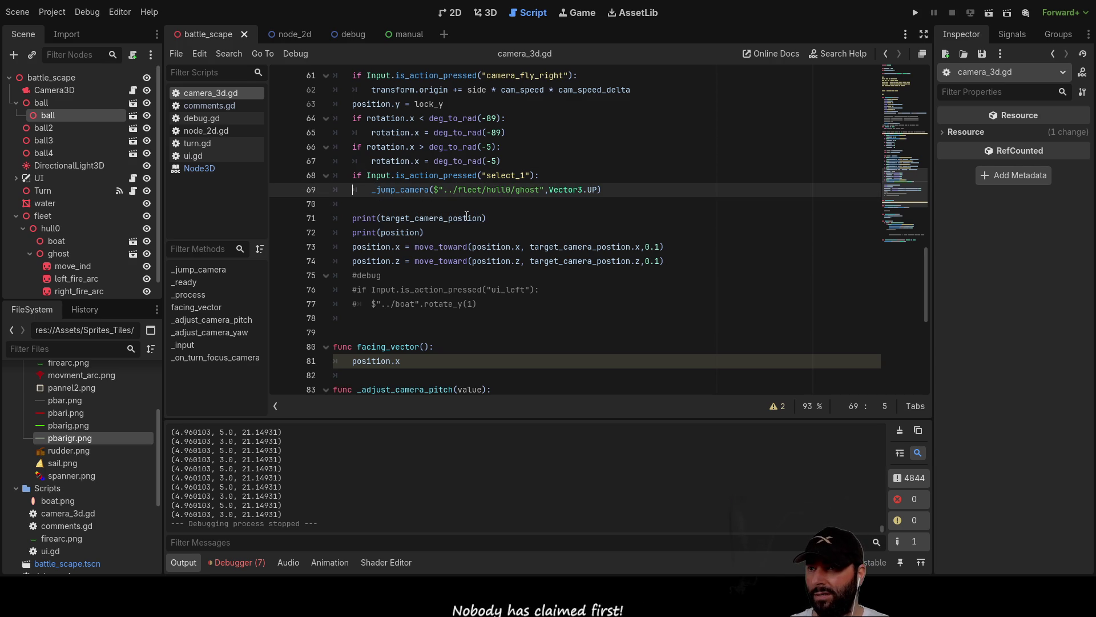
pyautogui.press('Down')
pyautogui.press('Down')
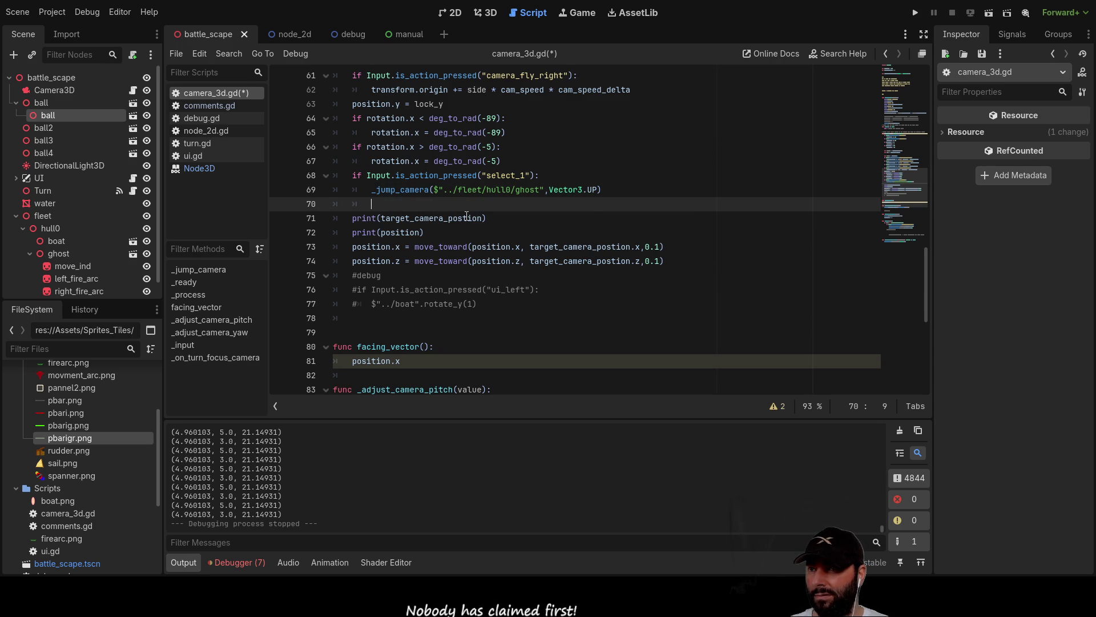
pyautogui.press('Up')
pyautogui.press('Return')
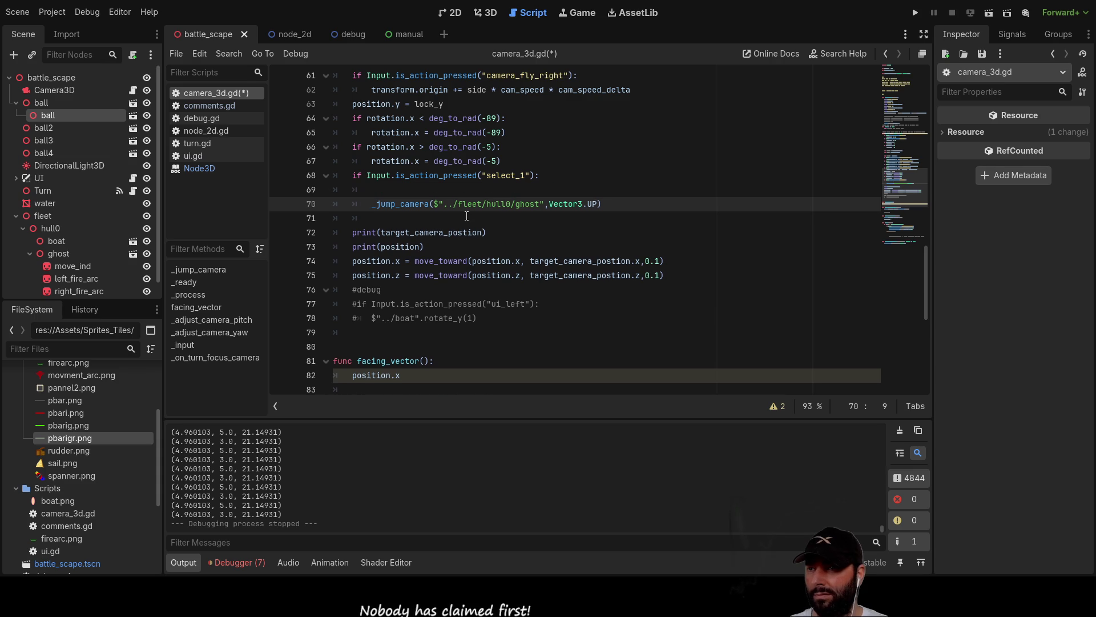
pyautogui.hotkey('ctrl', 'z')
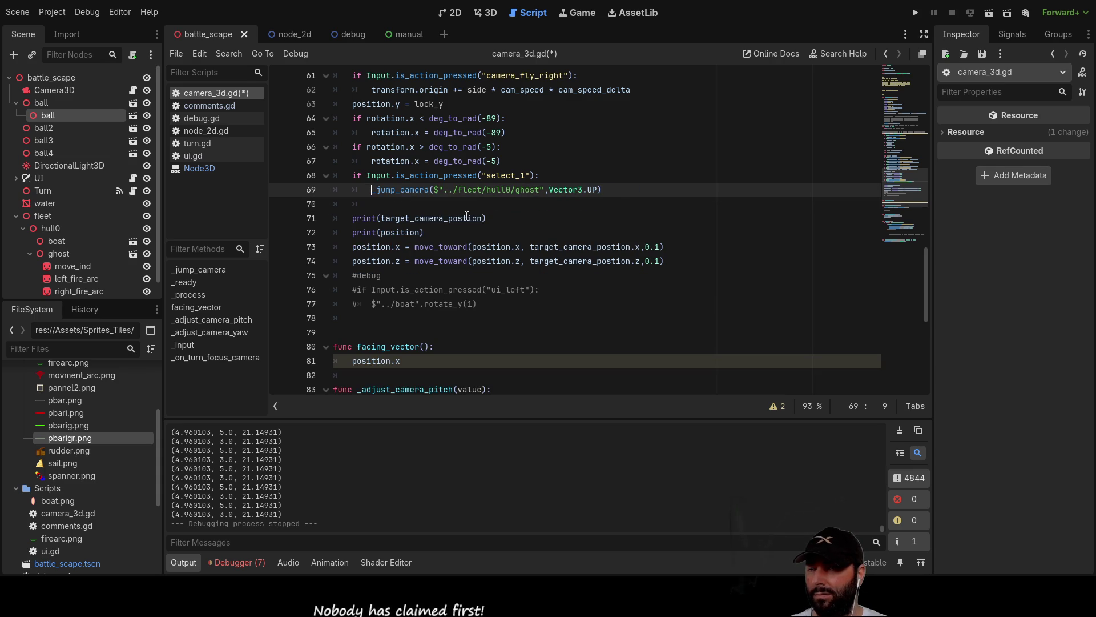
pyautogui.press('Down')
pyautogui.press('Return')
pyautogui.press('Return')
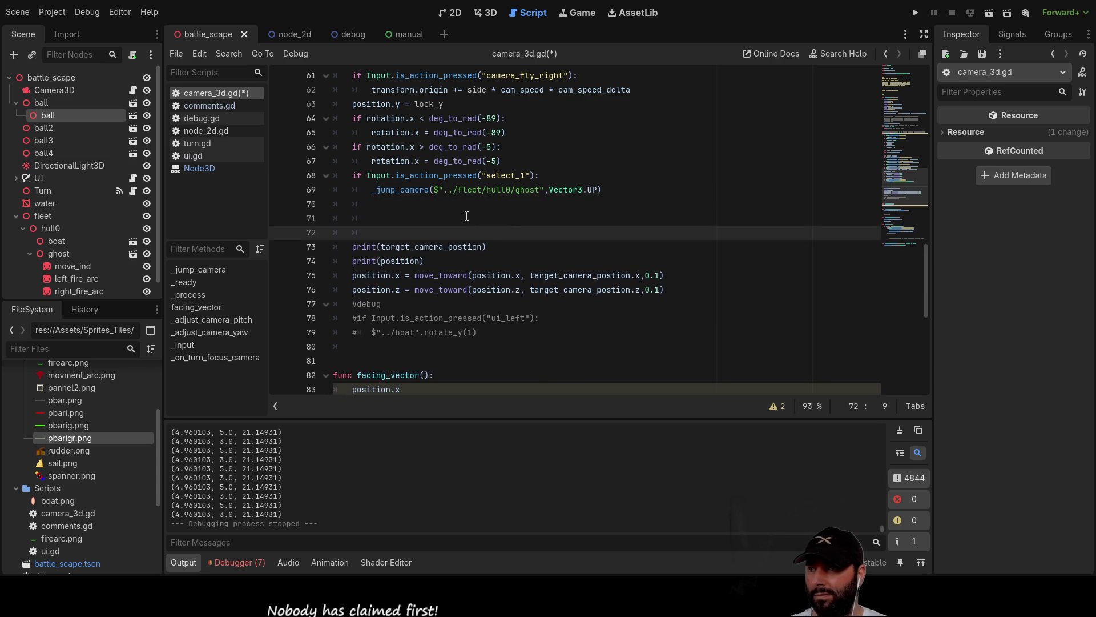
pyautogui.press('Up')
pyautogui.press('Down')
pyautogui.press('Up')
pyautogui.press('Up')
pyautogui.press('Down')
pyautogui.press('Down')
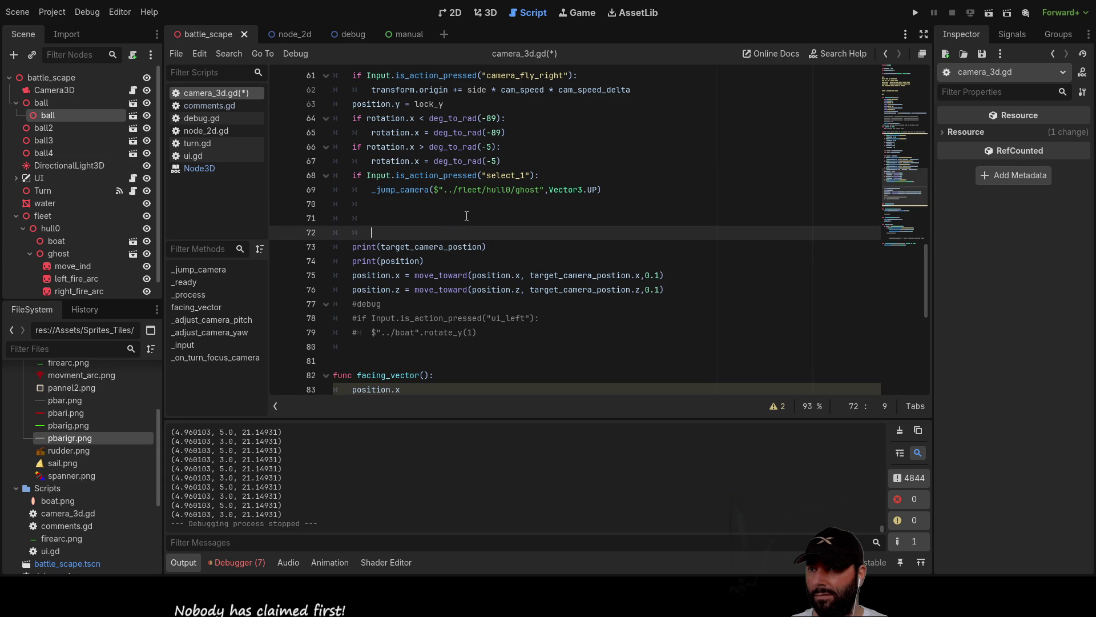
pyautogui.press('Up')
pyautogui.press('Up')
pyautogui.press('Up')
pyautogui.press('Down')
pyautogui.press('Down')
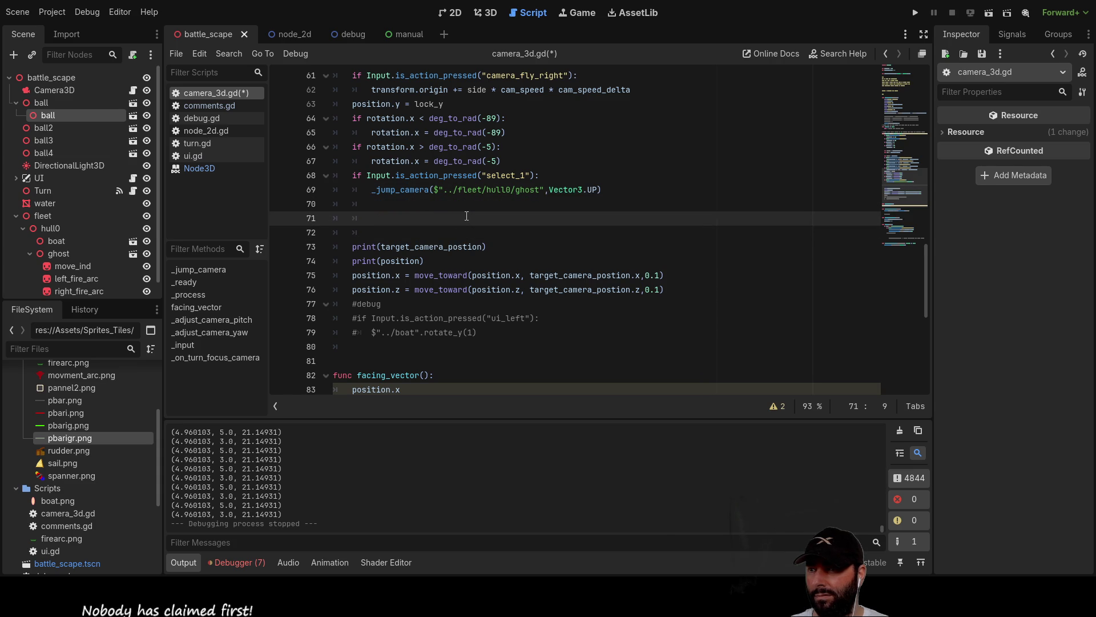
pyautogui.press('Up')
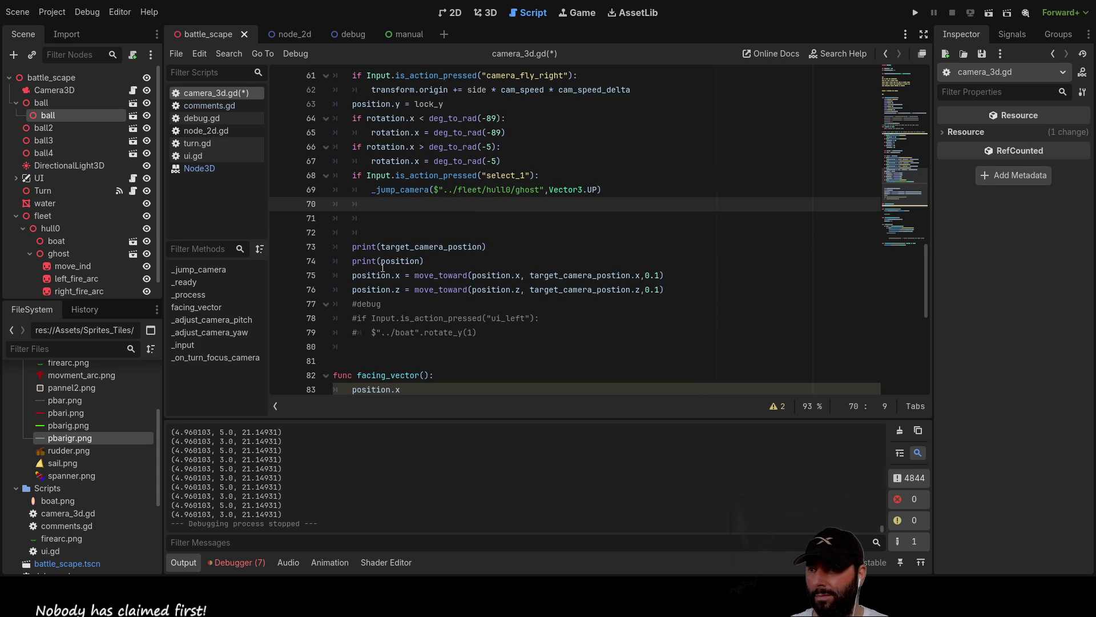
# Write 'focus_1 = true' under the jump call and select the undeclared focus_1 name.
pyautogui.moveTo(353, 276)
pyautogui.mouseDown()
pyautogui.moveTo(641, 276)
pyautogui.moveTo(675, 290)
pyautogui.mouseUp()
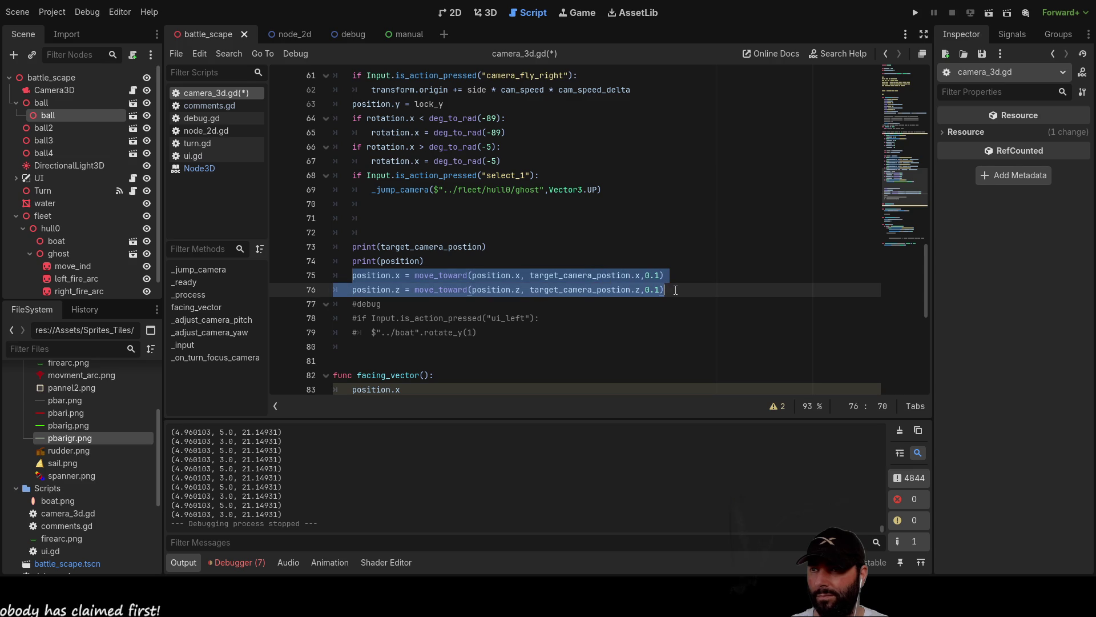
pyautogui.click(387, 204)
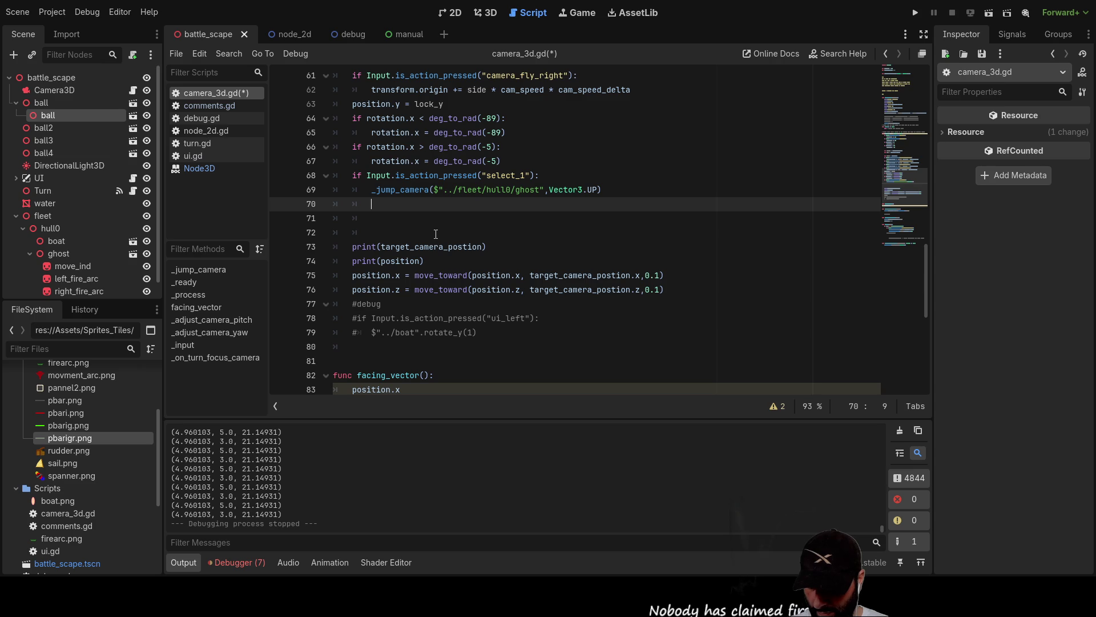
pyautogui.write('focus')
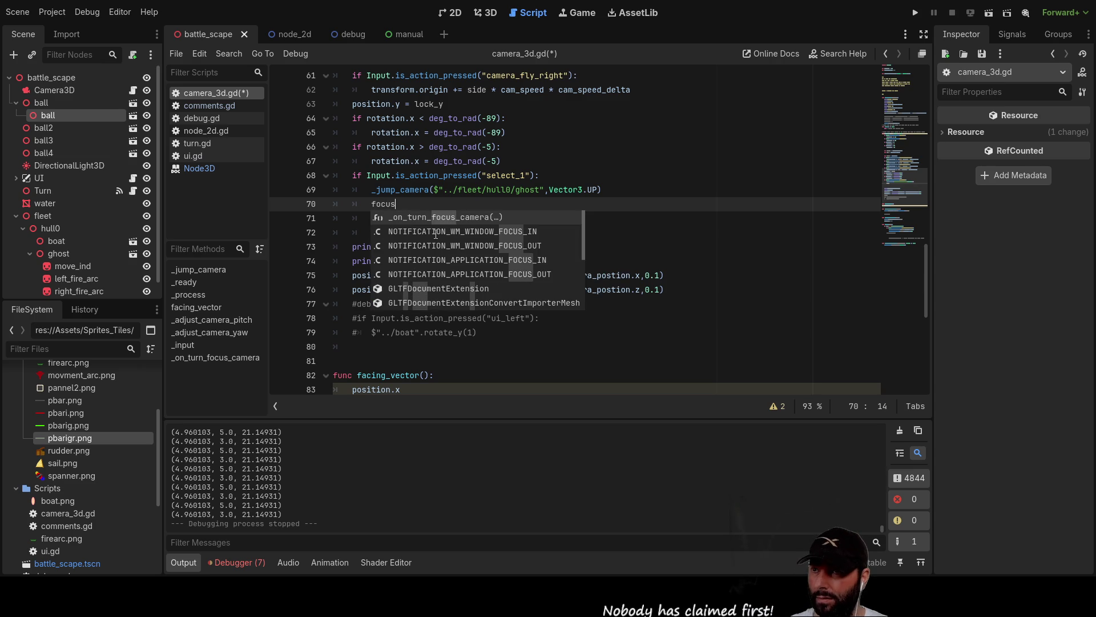
pyautogui.write('_1')
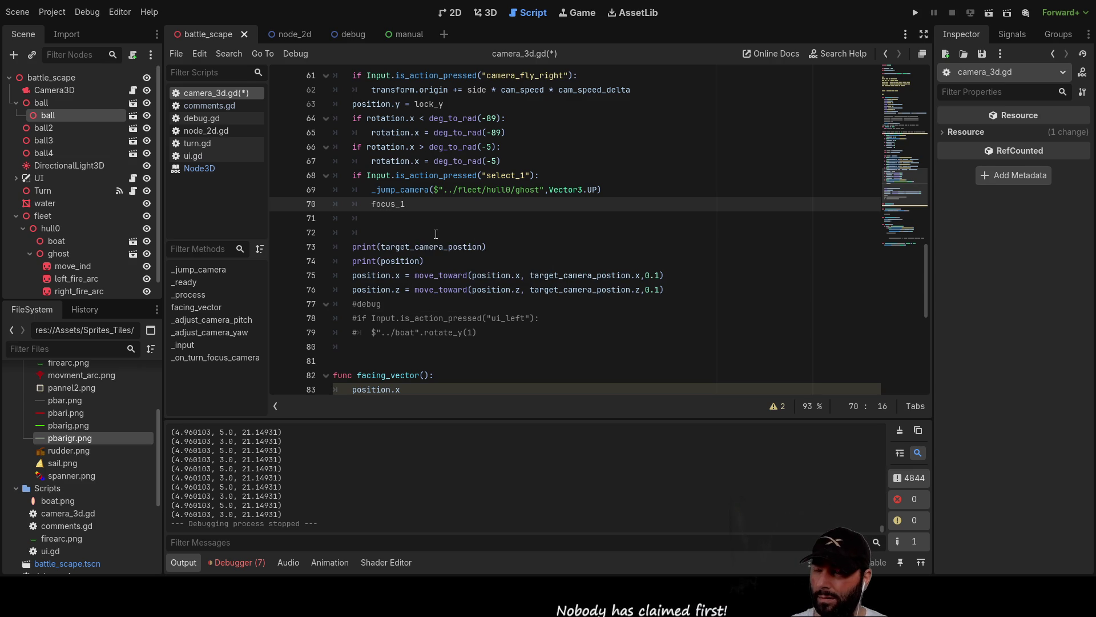
pyautogui.write(' = true')
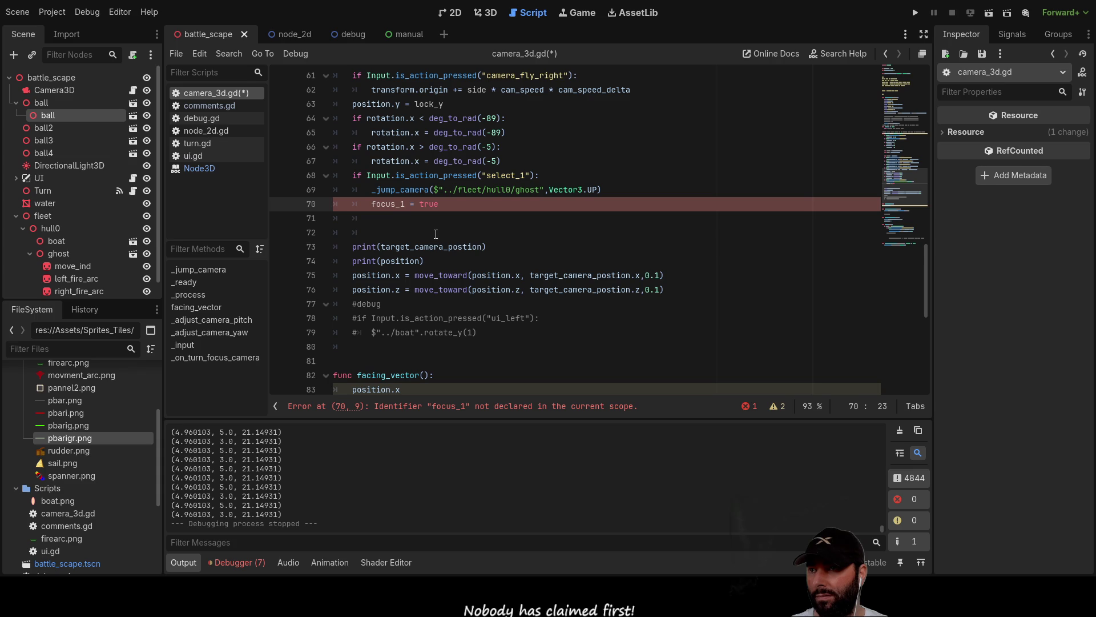
pyautogui.doubleClick(397, 204)
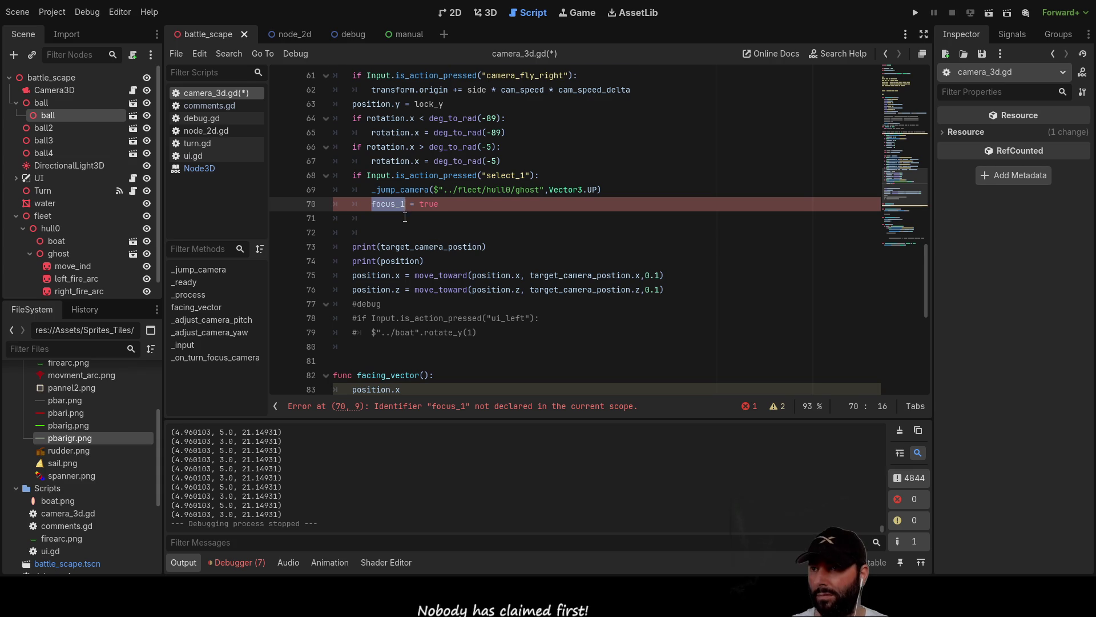
pyautogui.scroll(7, 396, 249)
pyautogui.scroll(13, 396, 249)
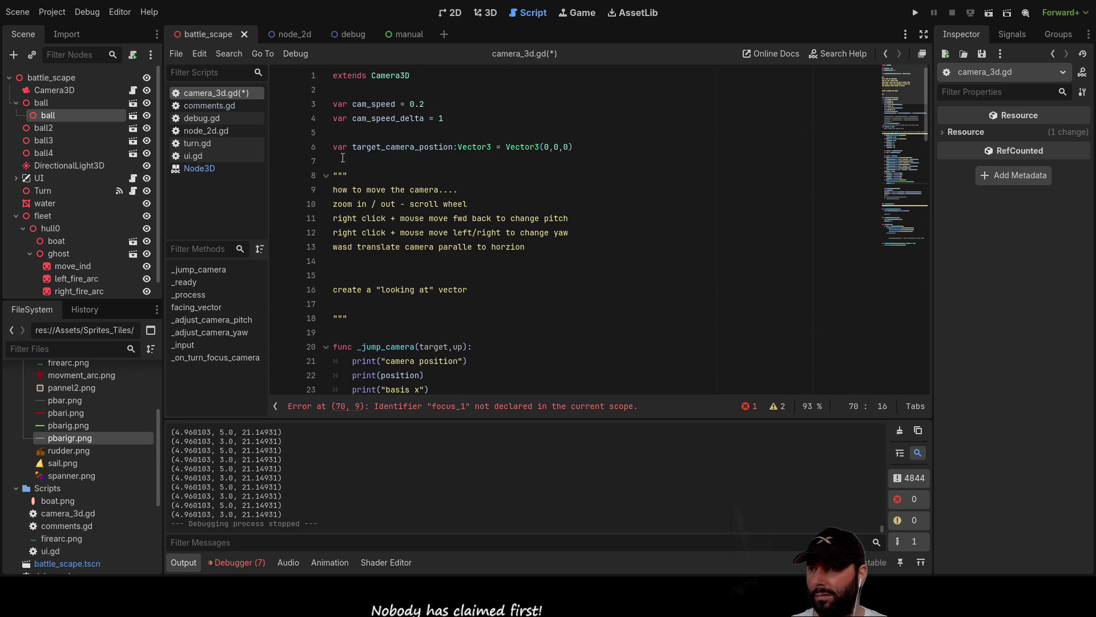
# Declare 'var focus_1:bool = false' on line 7 among the script's variables.
pyautogui.click(344, 160)
pyautogui.press('Return')
pyautogui.press('Up')
pyautogui.write('var focus_1')
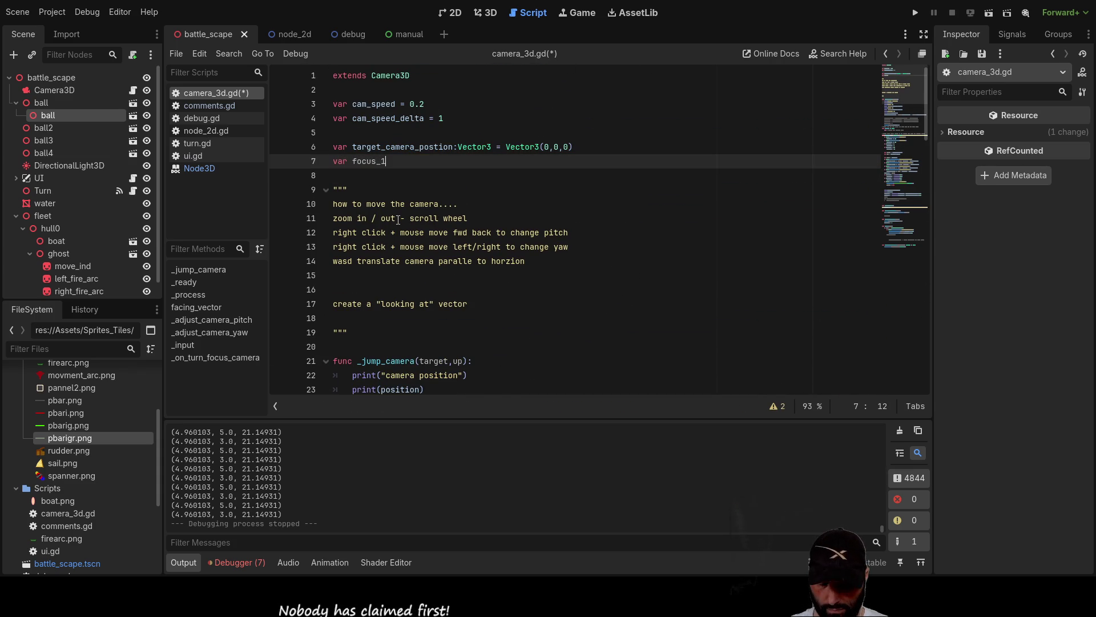
pyautogui.write(':boo')
pyautogui.press('Return')
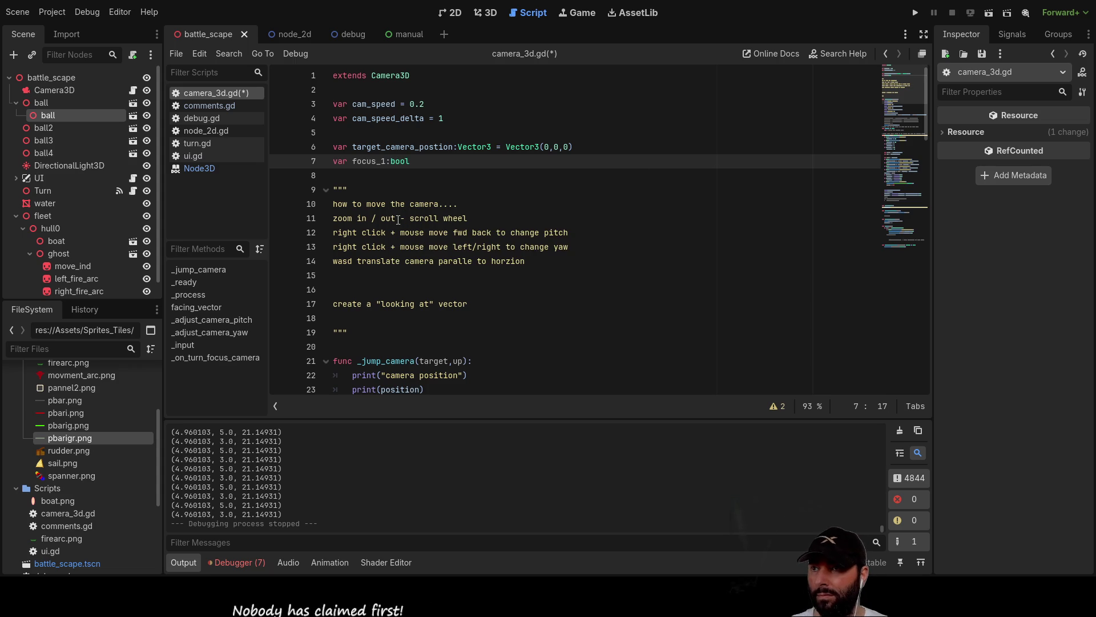
pyautogui.write(' = false')
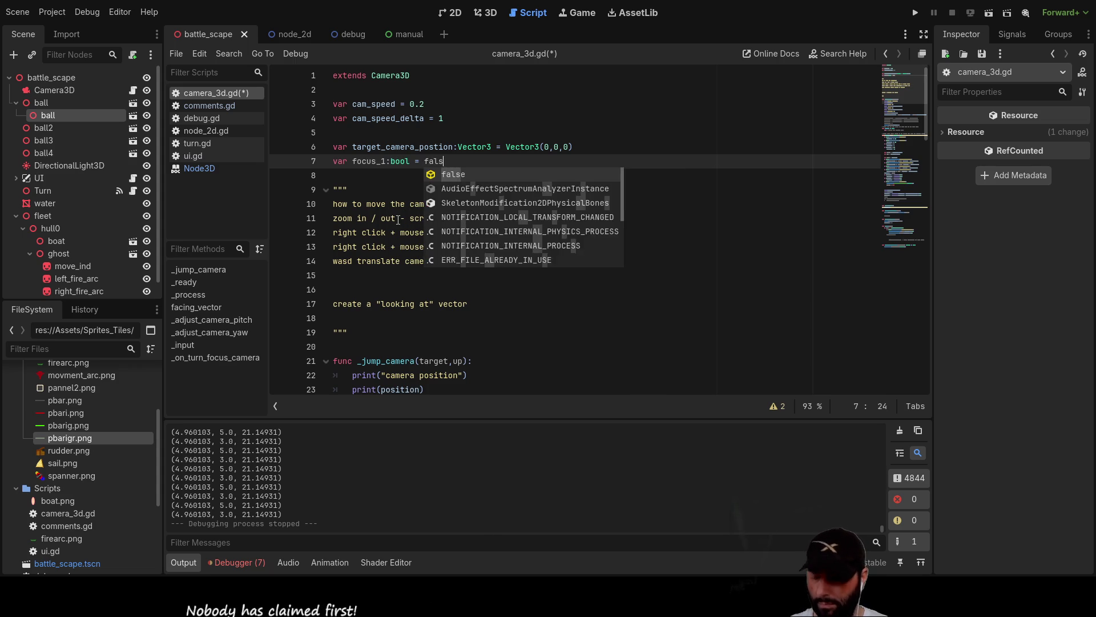
pyautogui.scroll(-20, 398, 219)
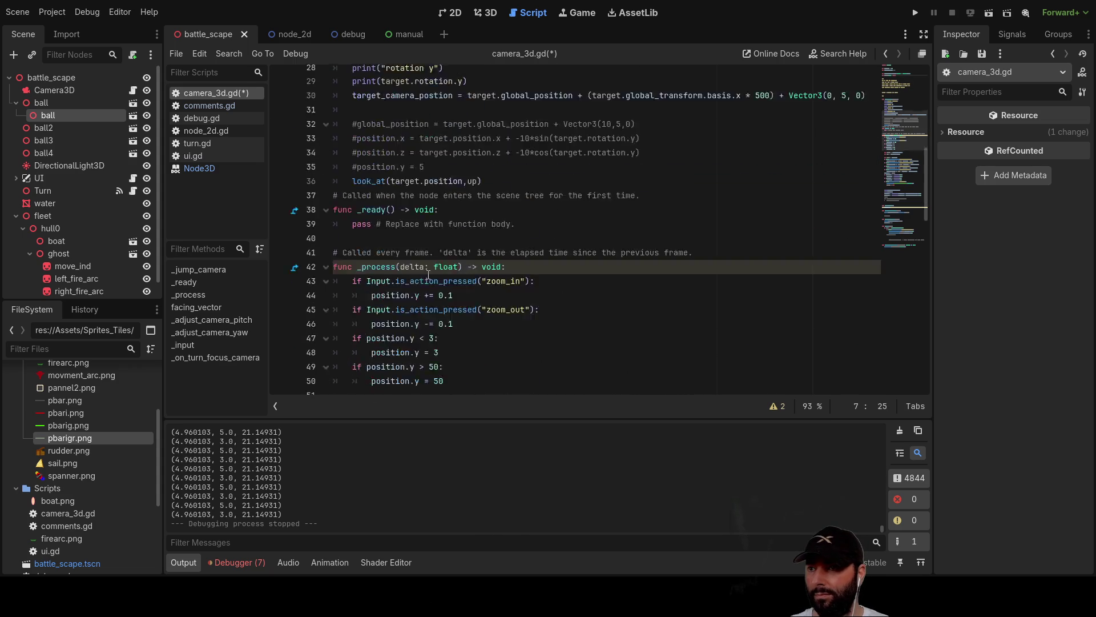
pyautogui.click(399, 233)
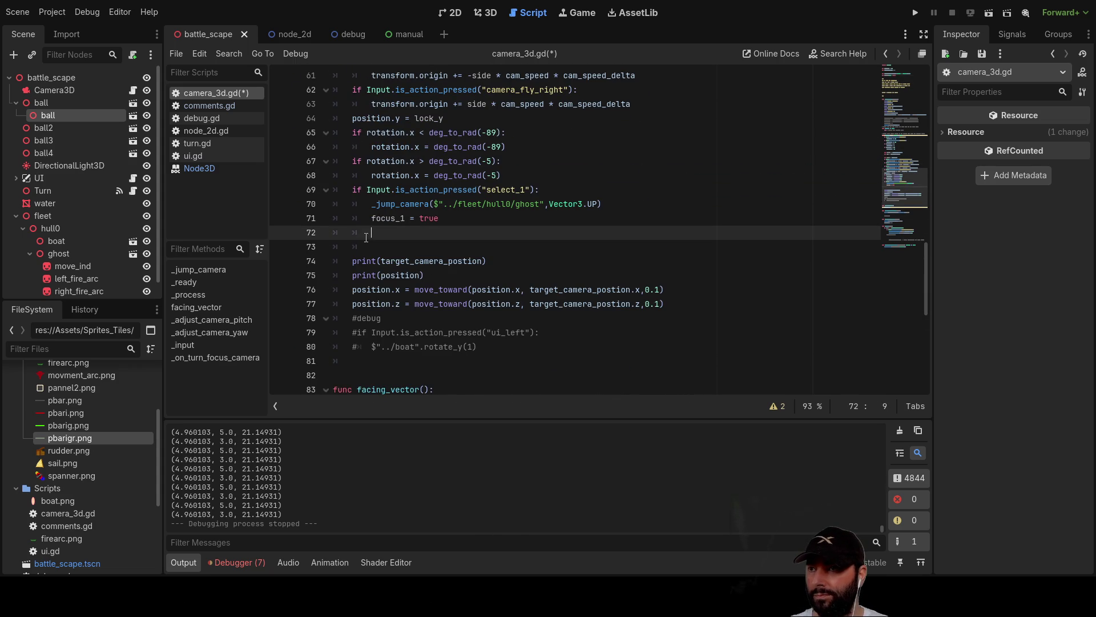
# Add an 'if focus_1:' check on a new line below the focus_1 assignment.
pyautogui.press('Return')
pyautogui.write('if focus_1:')
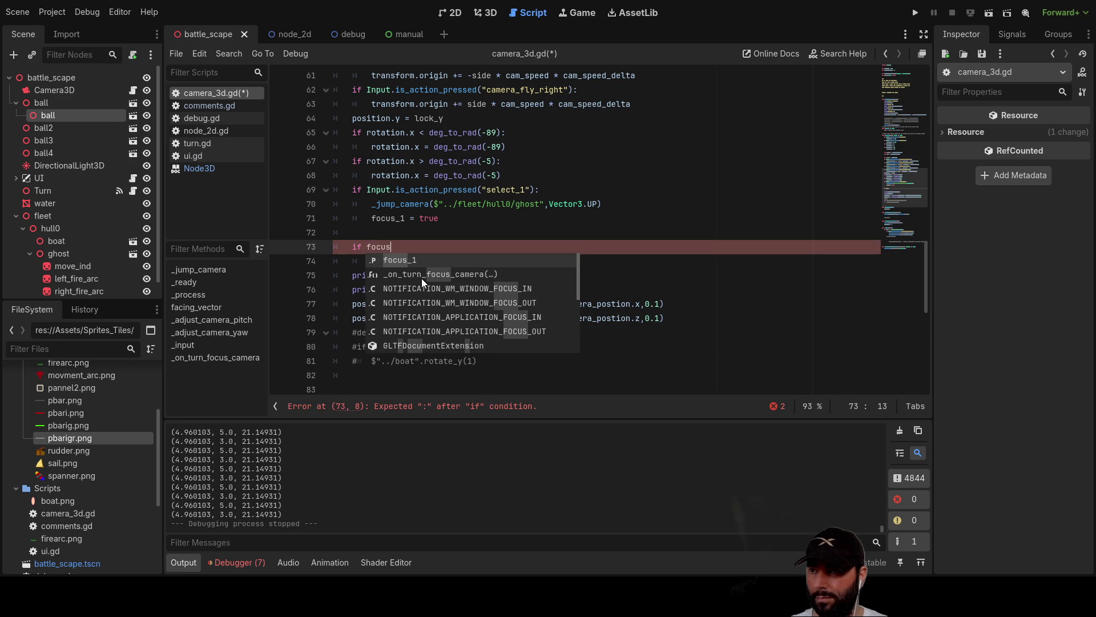
pyautogui.press('Return')
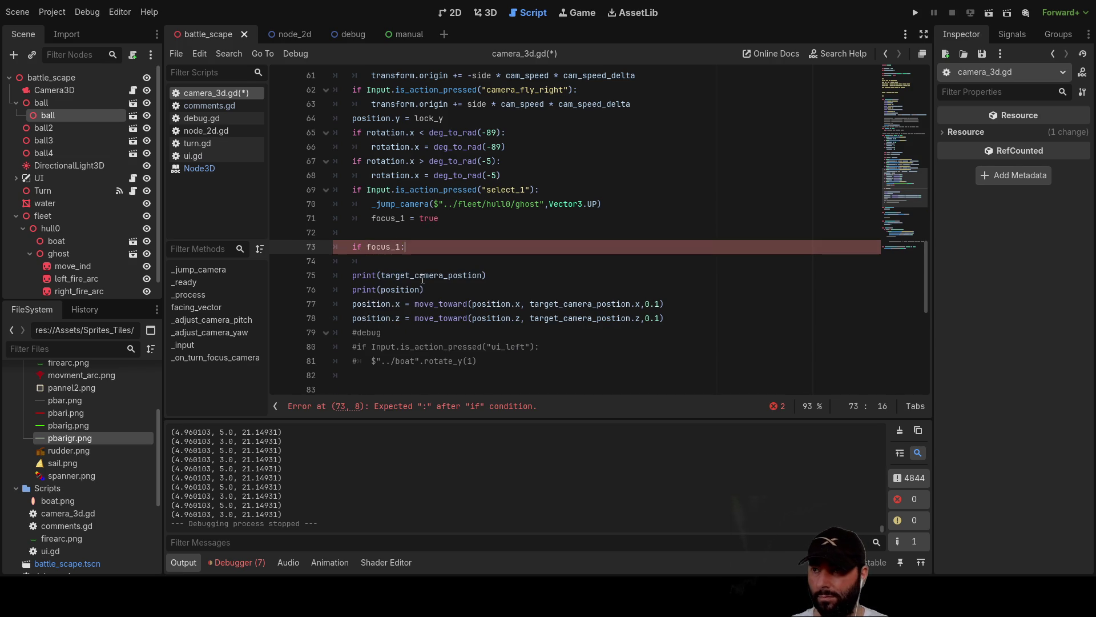
pyautogui.press('Return')
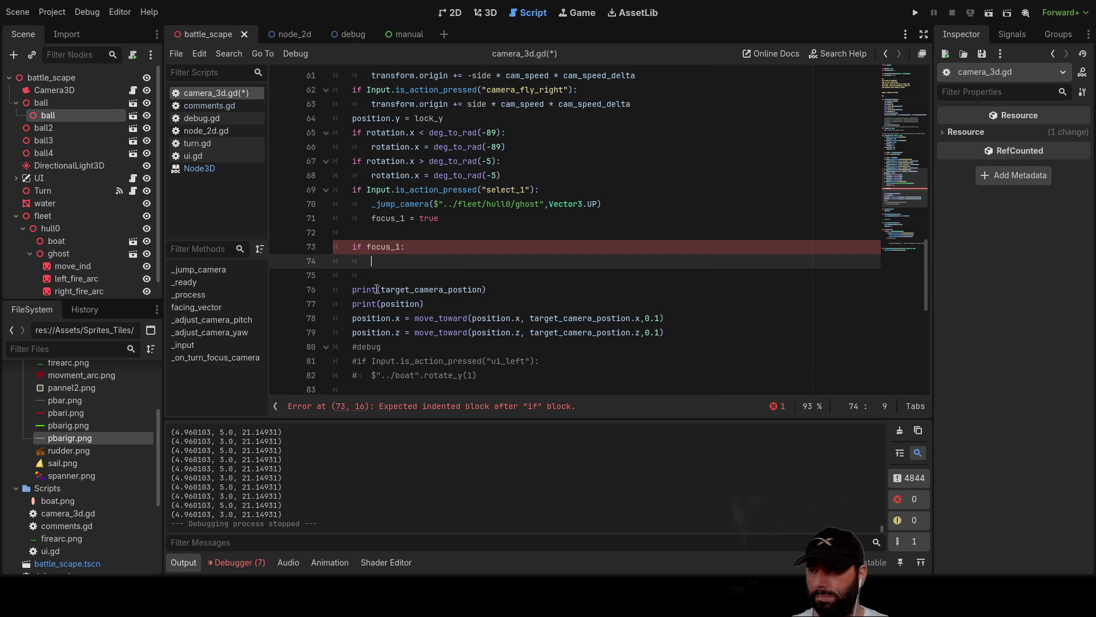
# Move the position.x and position.z move_toward lines into the if focus_1 block, indented.
pyautogui.moveTo(353, 318)
pyautogui.mouseDown()
pyautogui.moveTo(665, 320)
pyautogui.moveTo(693, 327)
pyautogui.moveTo(694, 338)
pyautogui.mouseUp()
pyautogui.hotkey('ctrl', 'x')
pyautogui.click(460, 261)
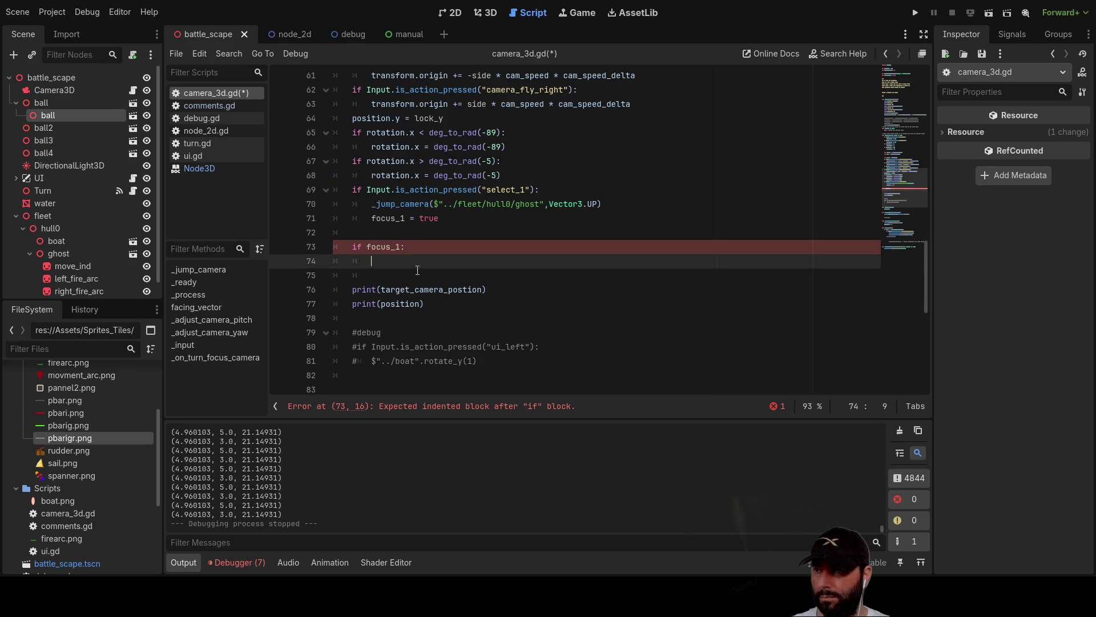
pyautogui.hotkey('ctrl', 'v')
pyautogui.click(352, 275)
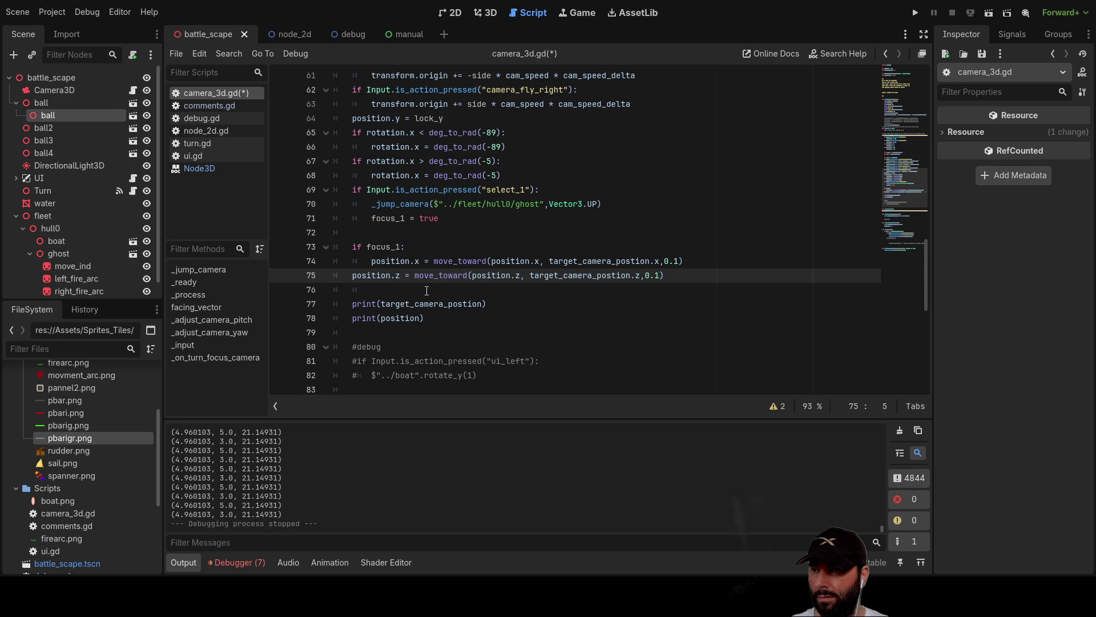
pyautogui.press('Tab')
pyautogui.press('Up')
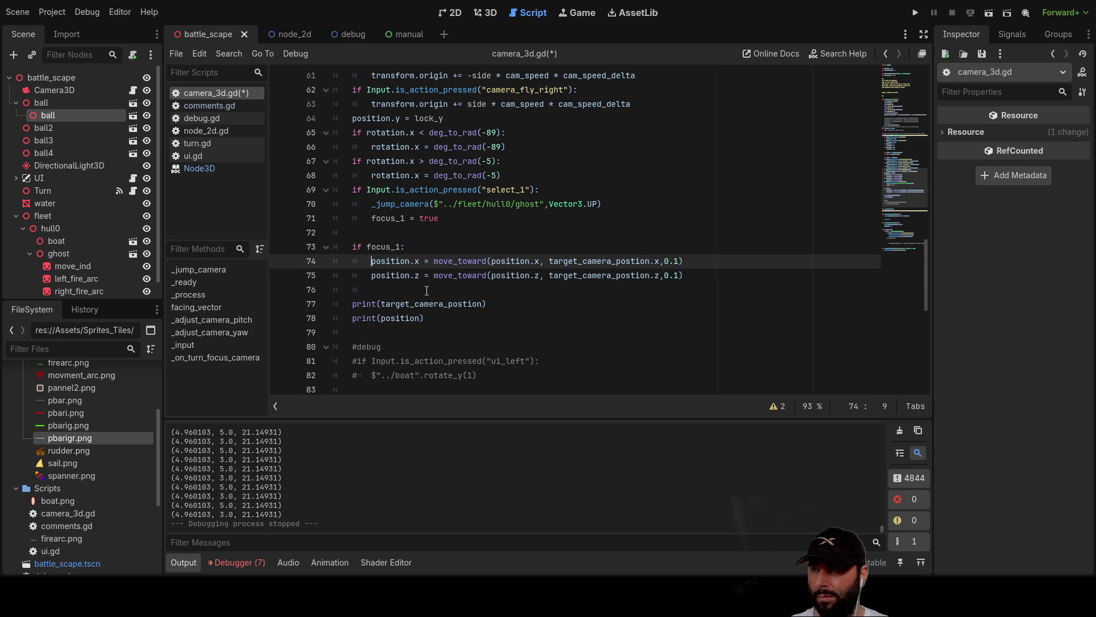
pyautogui.press('Up')
pyautogui.press('Down')
pyautogui.press('Down')
pyautogui.press('Down')
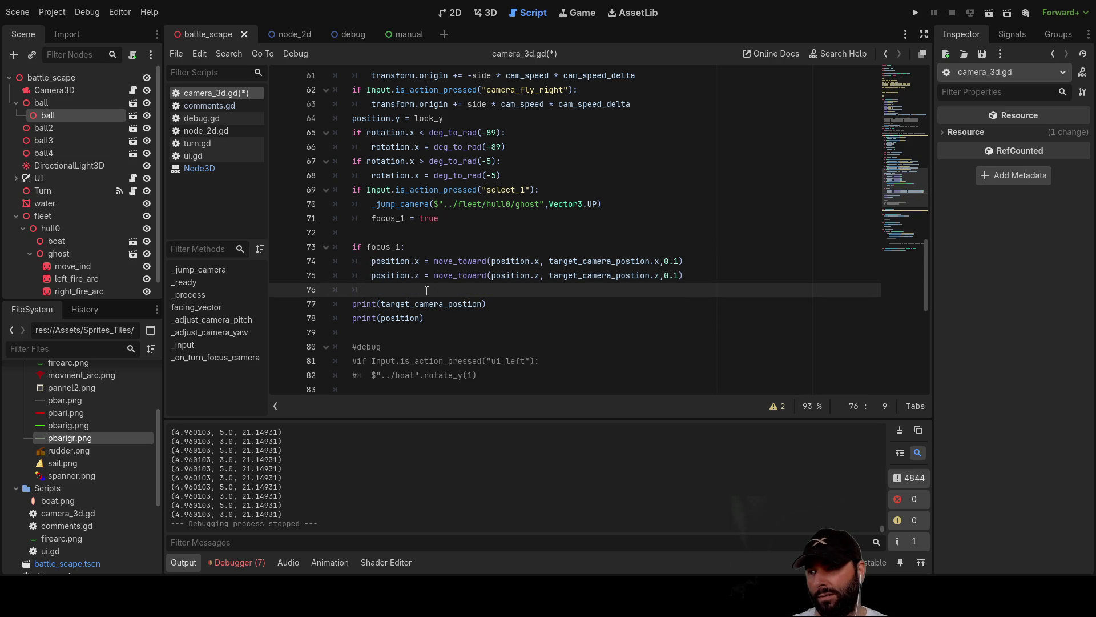
pyautogui.press('Return')
pyautogui.press('Up')
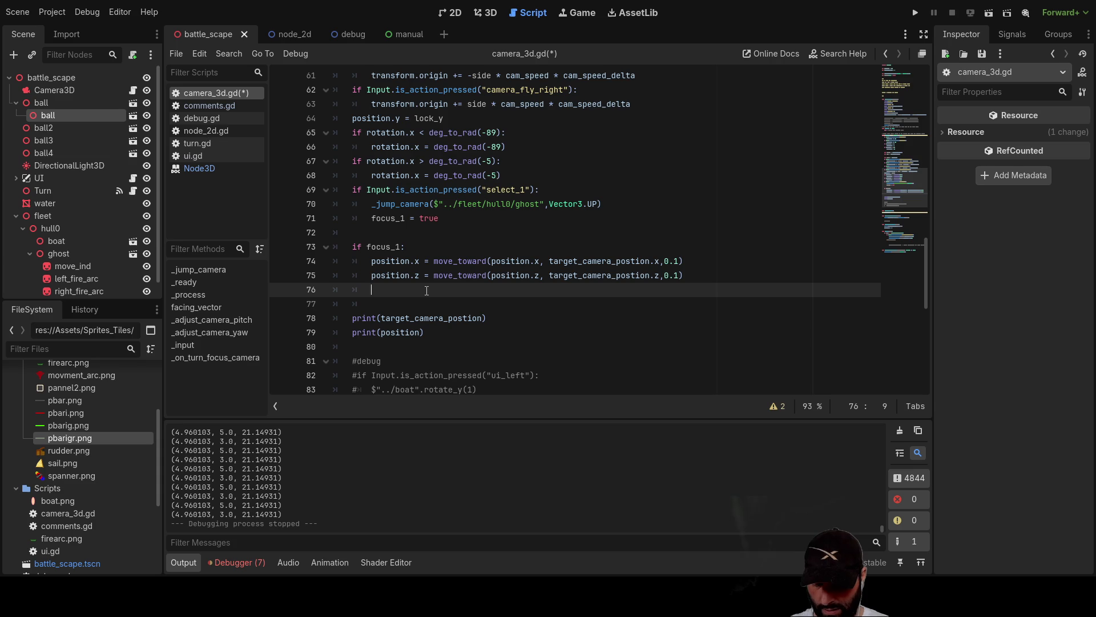
# Start an arrival check comparing position to target_camera_postion under the move_toward lines.
pyautogui.write('if')
pyautogui.press('Up')
pyautogui.press('Up')
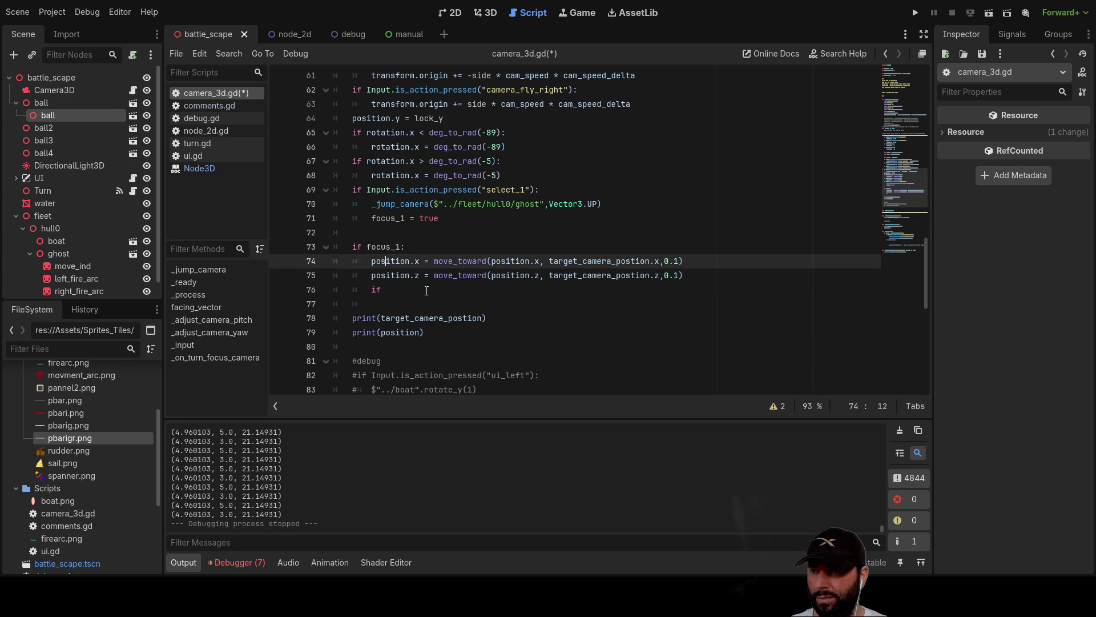
pyautogui.press('Down')
pyautogui.press('Down')
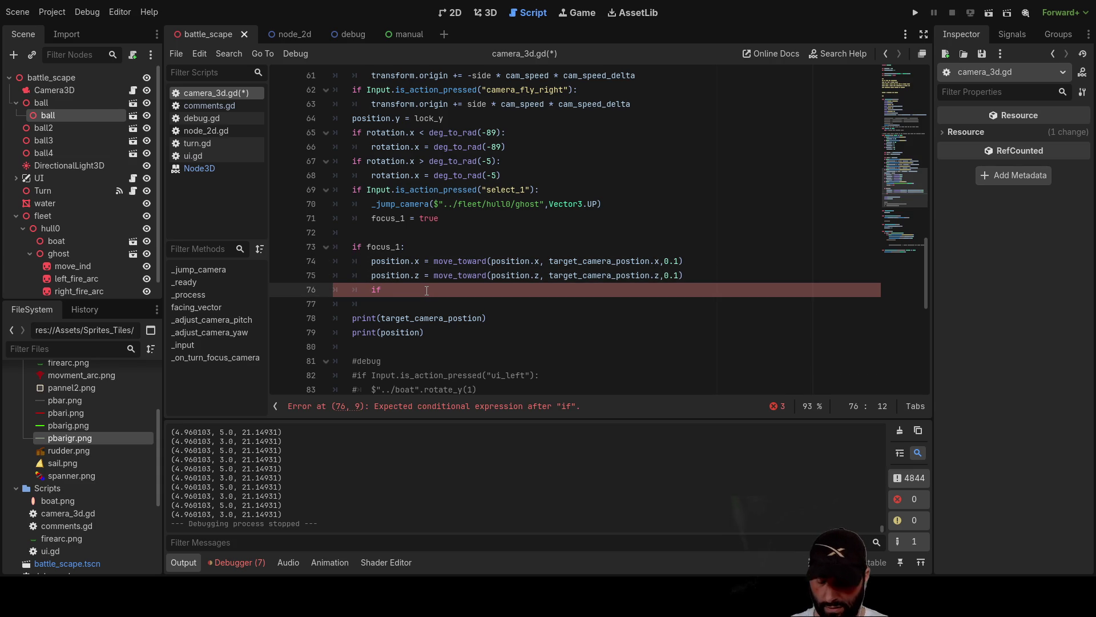
pyautogui.write('postion')
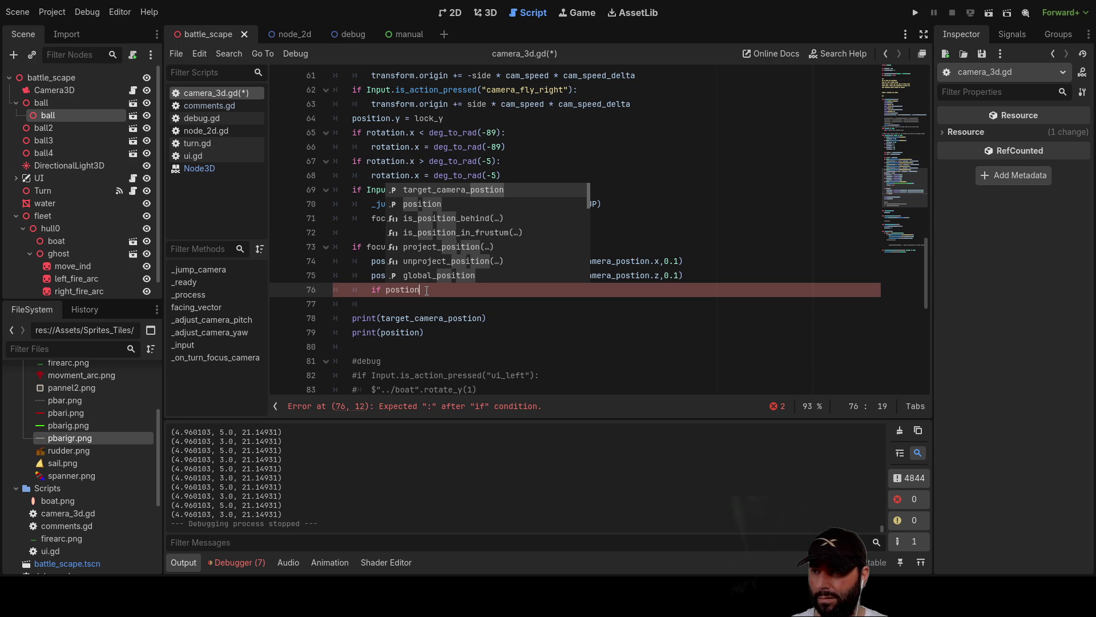
pyautogui.write(' = ')
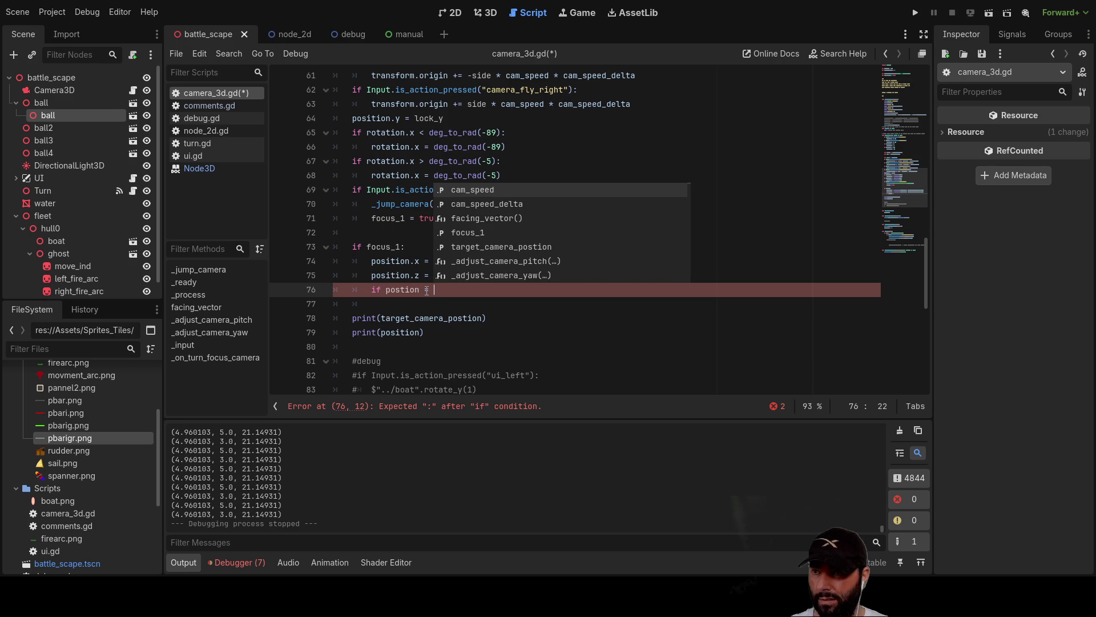
pyautogui.write('targ')
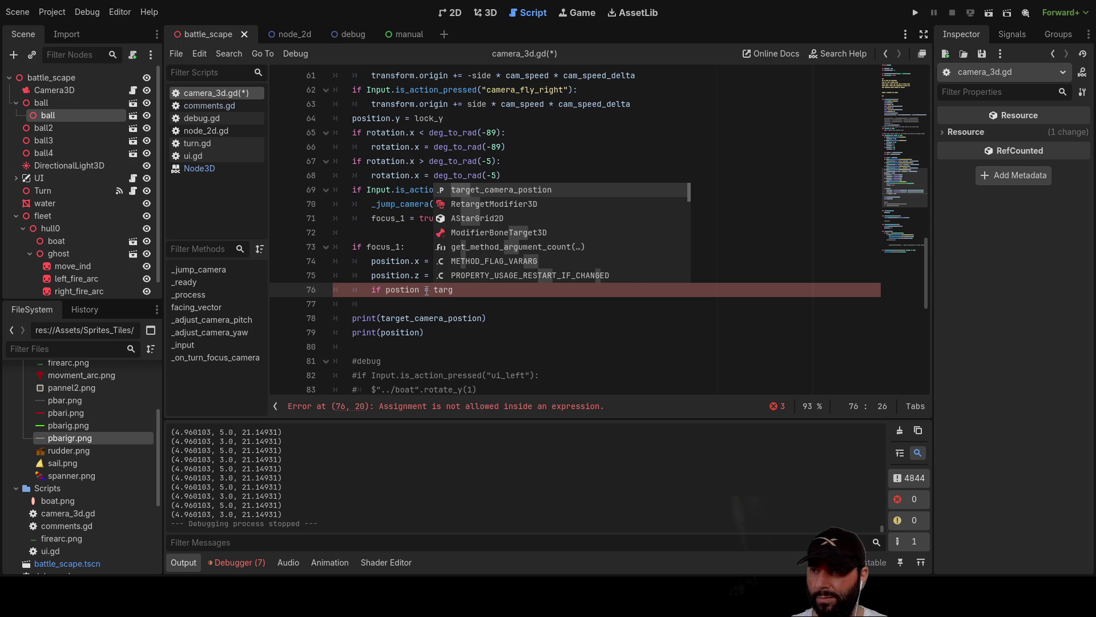
pyautogui.press('Return')
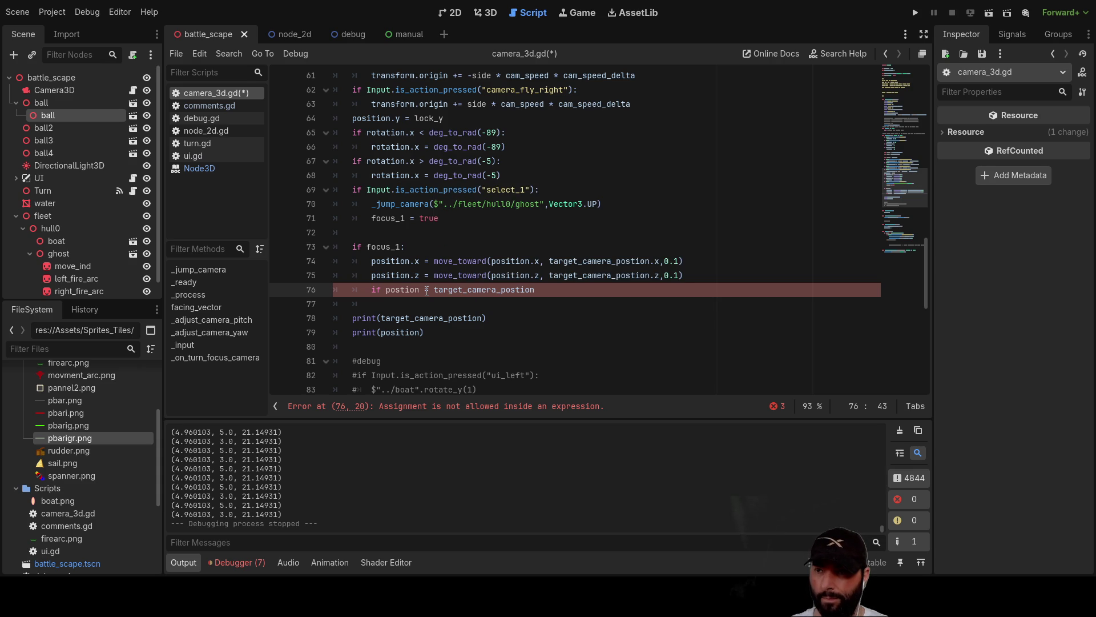
pyautogui.write(':')
pyautogui.press('Return')
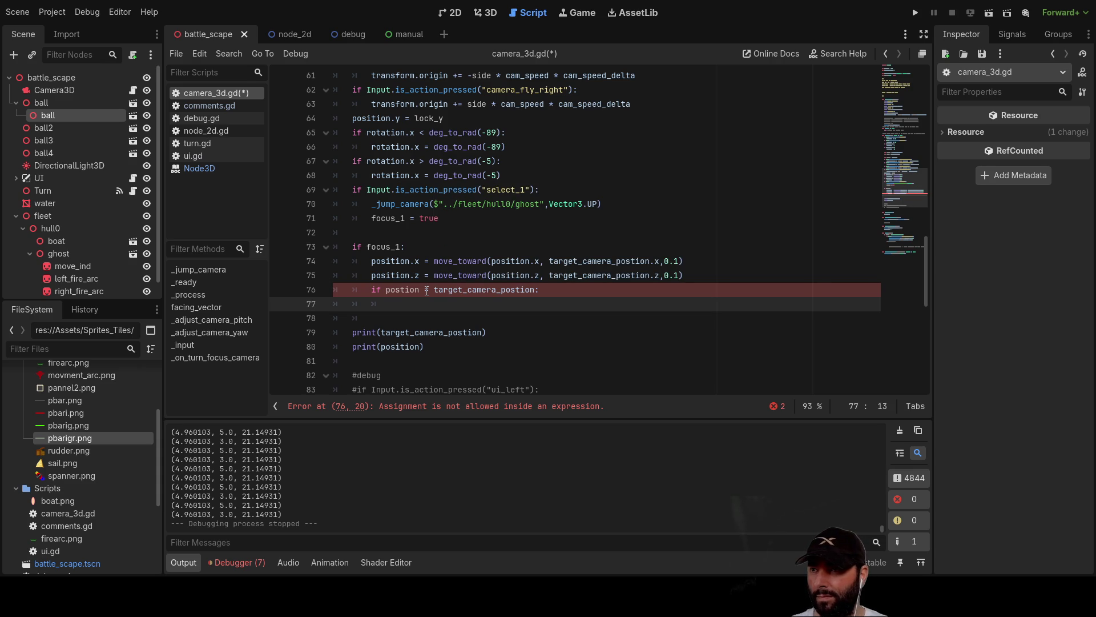
# Set 'focus_1 = false' as the body of the arrival check.
pyautogui.moveTo(443, 217); pyautogui.dragTo(372, 218)
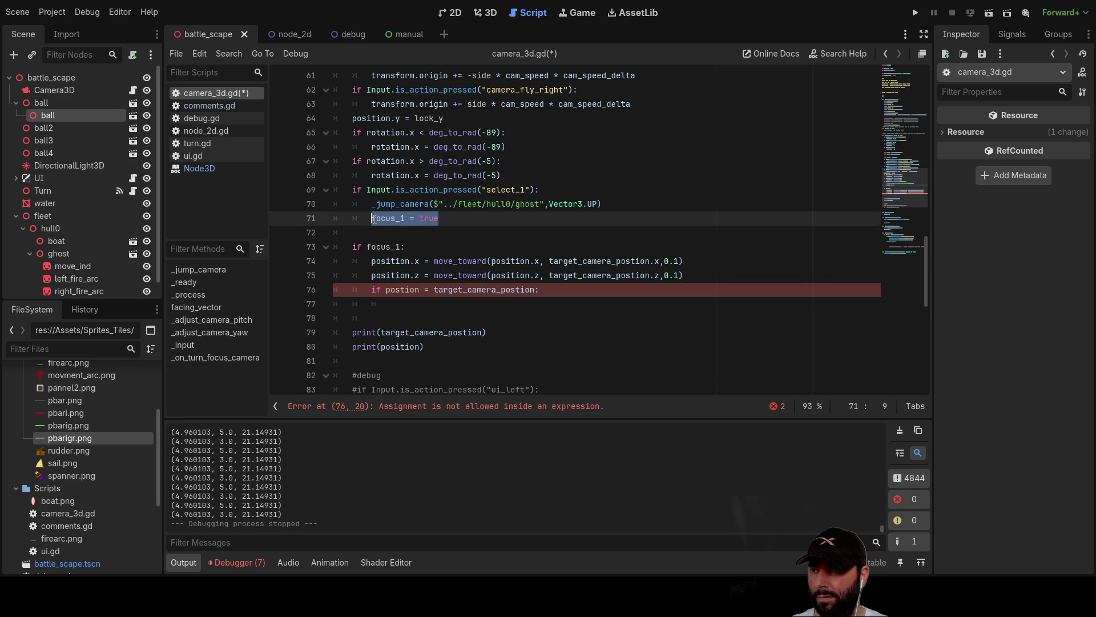
pyautogui.hotkey('ctrl', 'c')
pyautogui.click(491, 303)
pyautogui.hotkey('ctrl', 'v')
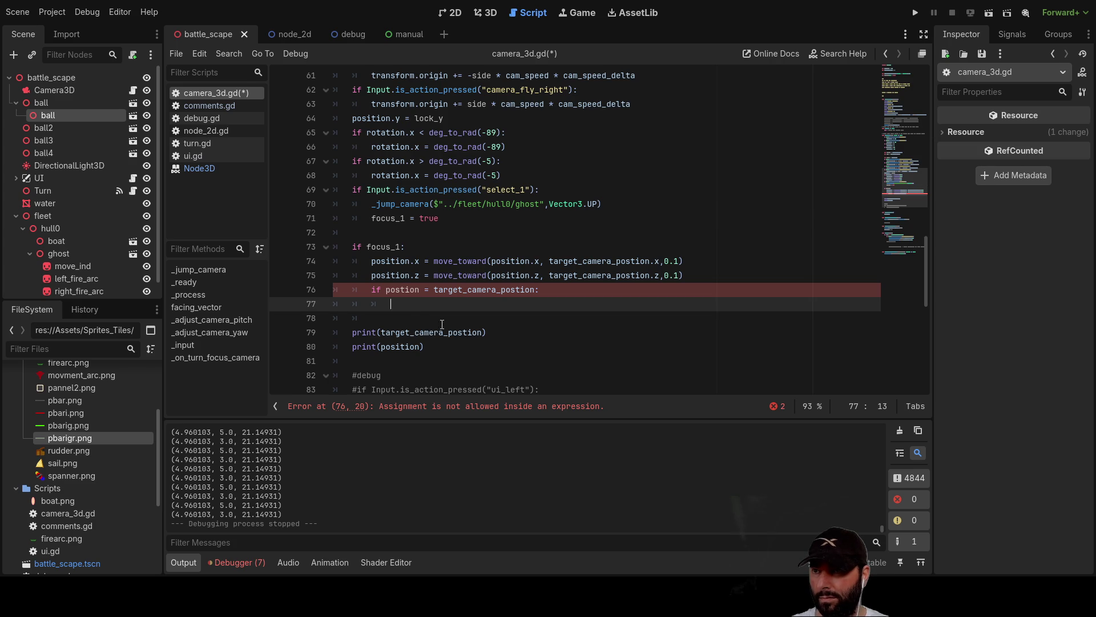
pyautogui.press('BackSpace')
pyautogui.press('BackSpace')
pyautogui.press('BackSpace')
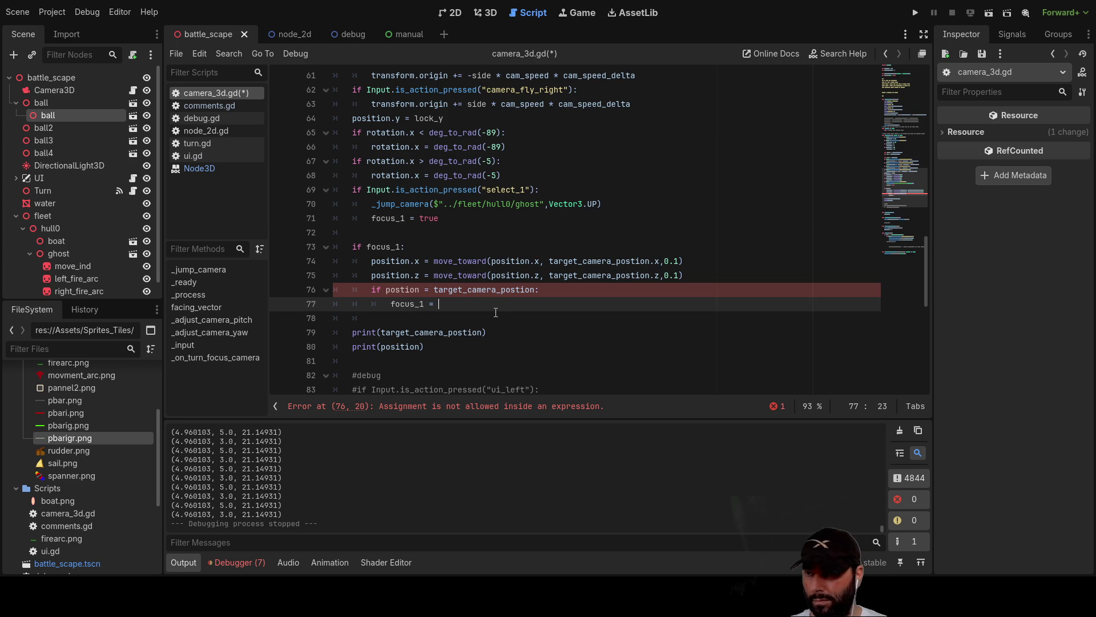
pyautogui.write('false')
# Insert a blank line above the arrival check and delete the two print statements.
pyautogui.press('Up')
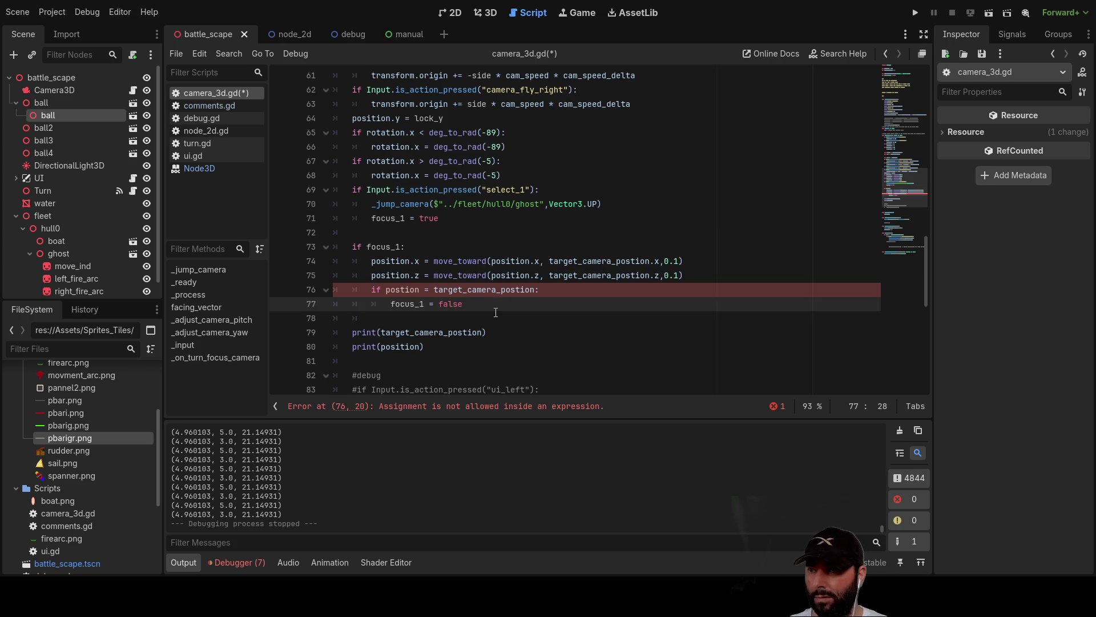
pyautogui.press('Left')
pyautogui.press('Left')
pyautogui.press('Left')
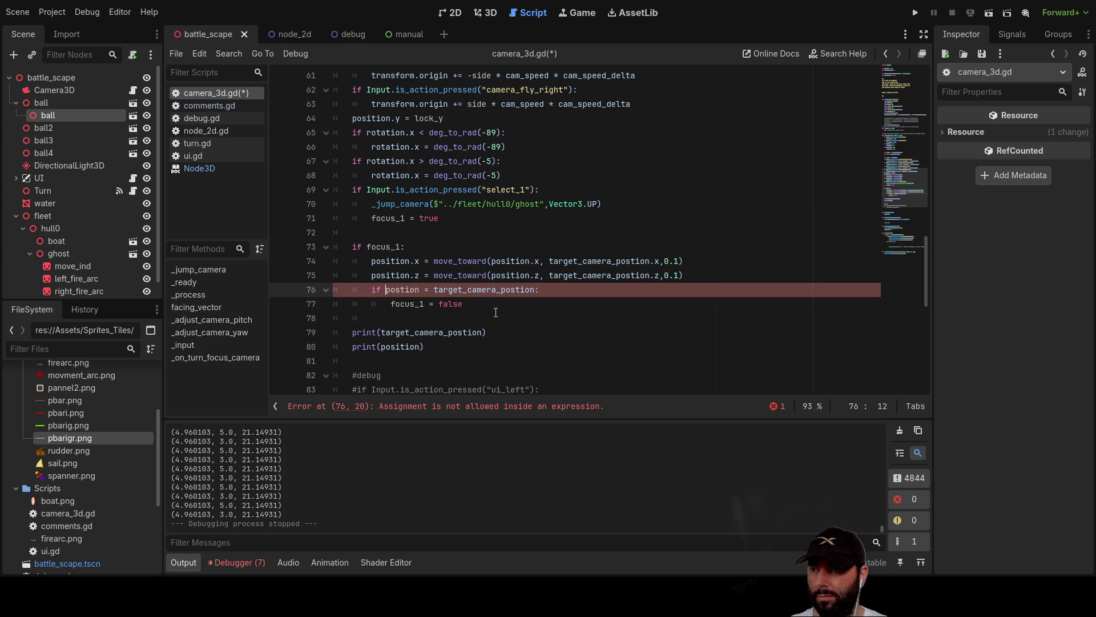
pyautogui.hotkey('ctrl', 'shift', 'Return')
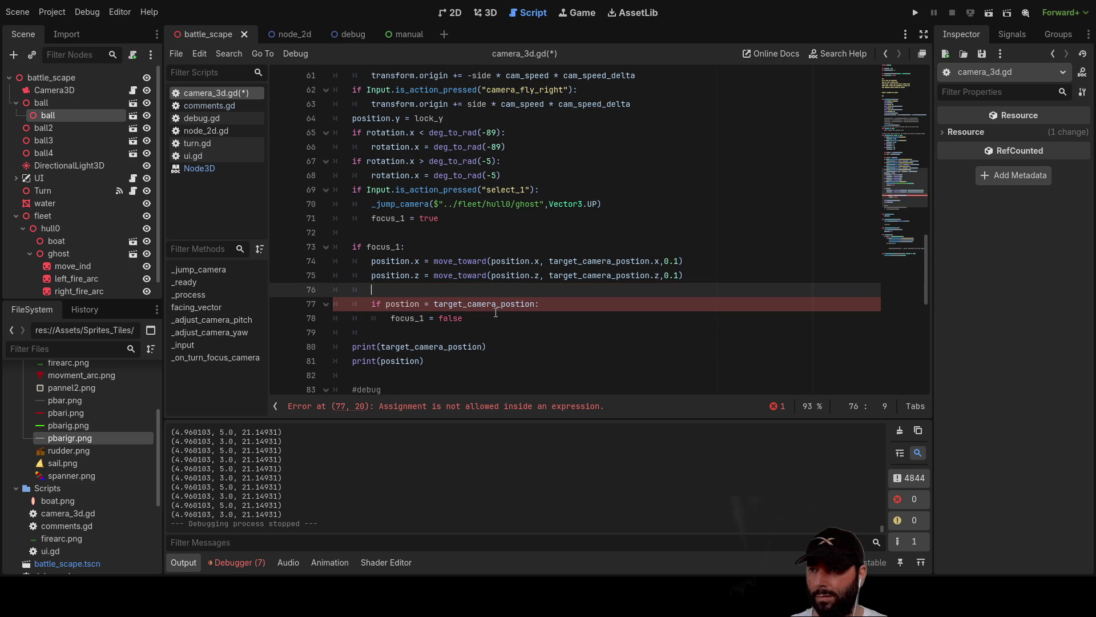
pyautogui.moveTo(425, 361); pyautogui.dragTo(328, 346)
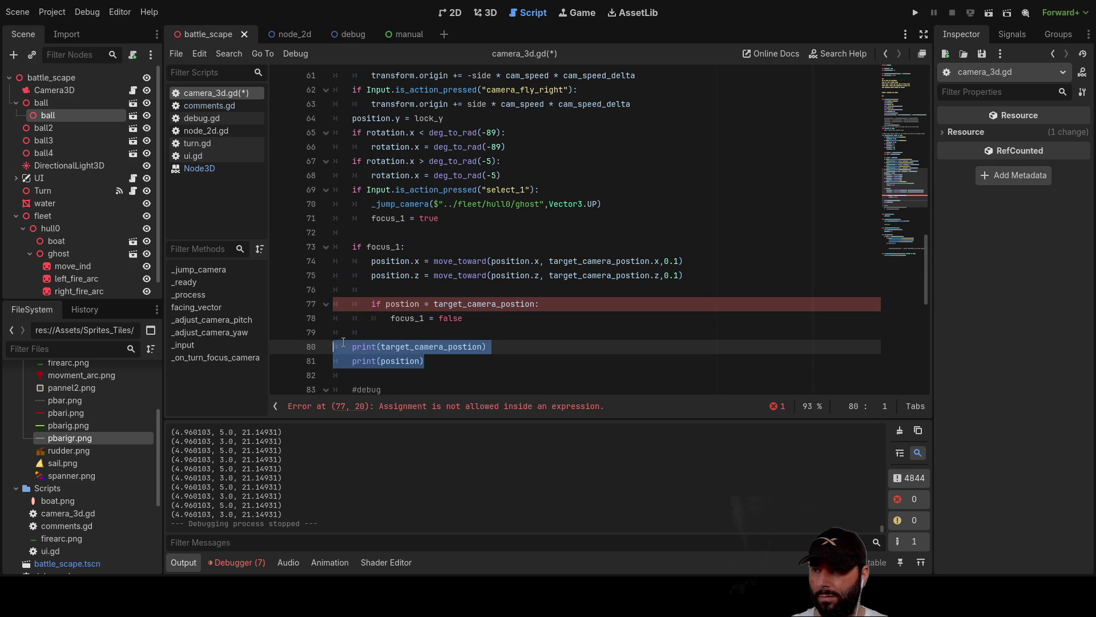
pyautogui.press('BackSpace')
# Fix the condition to 'if position == target_camera_postion:' by adding '=' and correcting 'postion'.
pyautogui.press('Up')
pyautogui.press('Up')
pyautogui.press('Up')
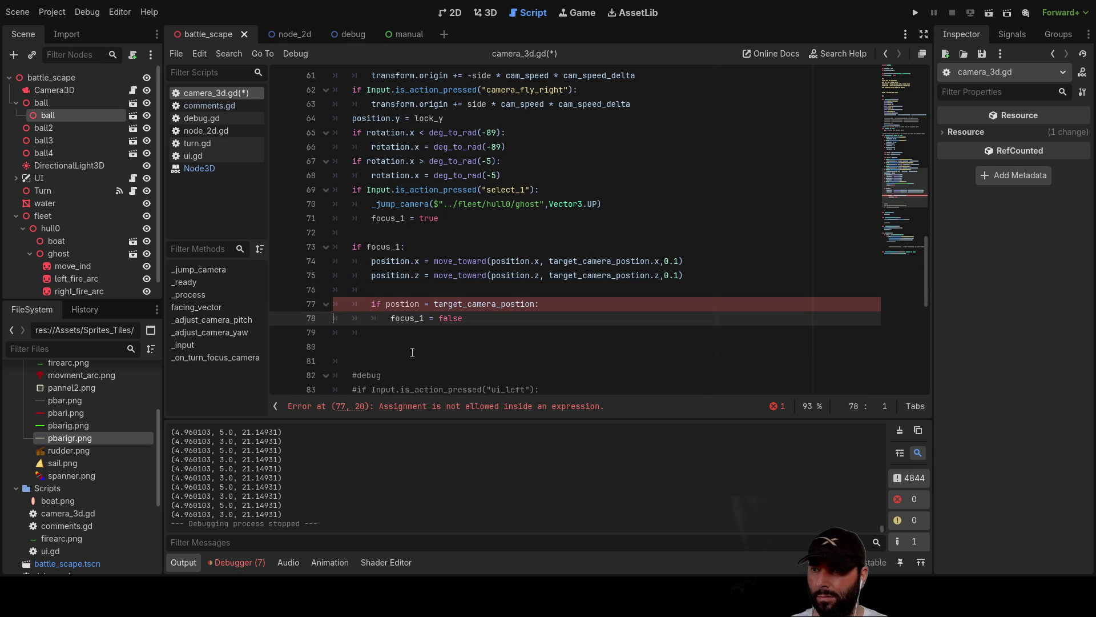
pyautogui.press('Up')
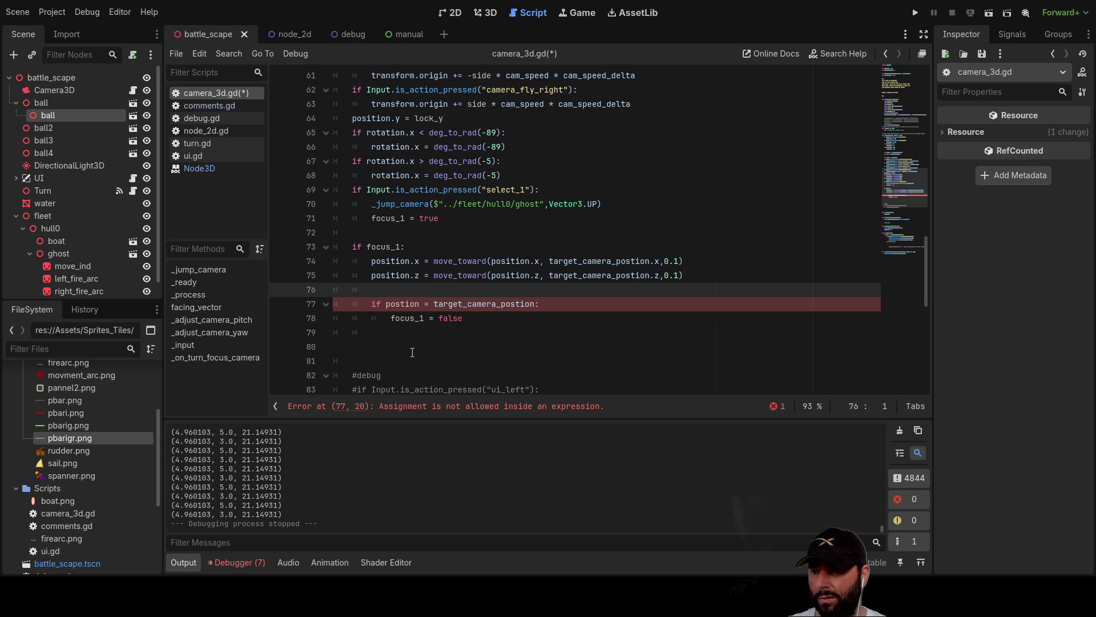
pyautogui.press('Down')
pyautogui.press('Right')
pyautogui.press('Right')
pyautogui.press('Right')
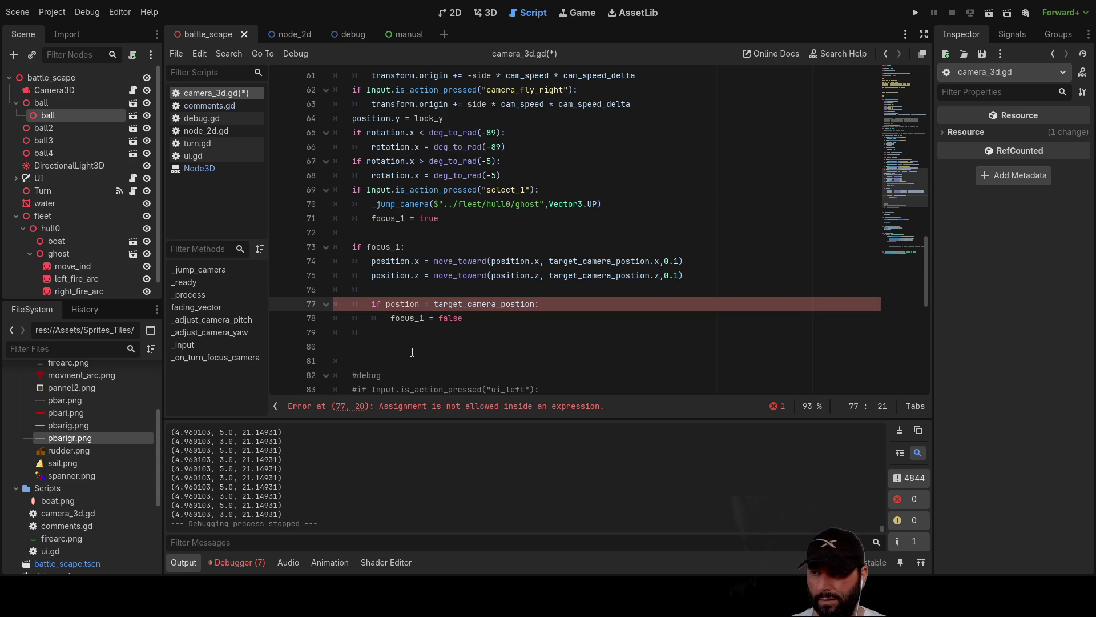
pyautogui.write('=')
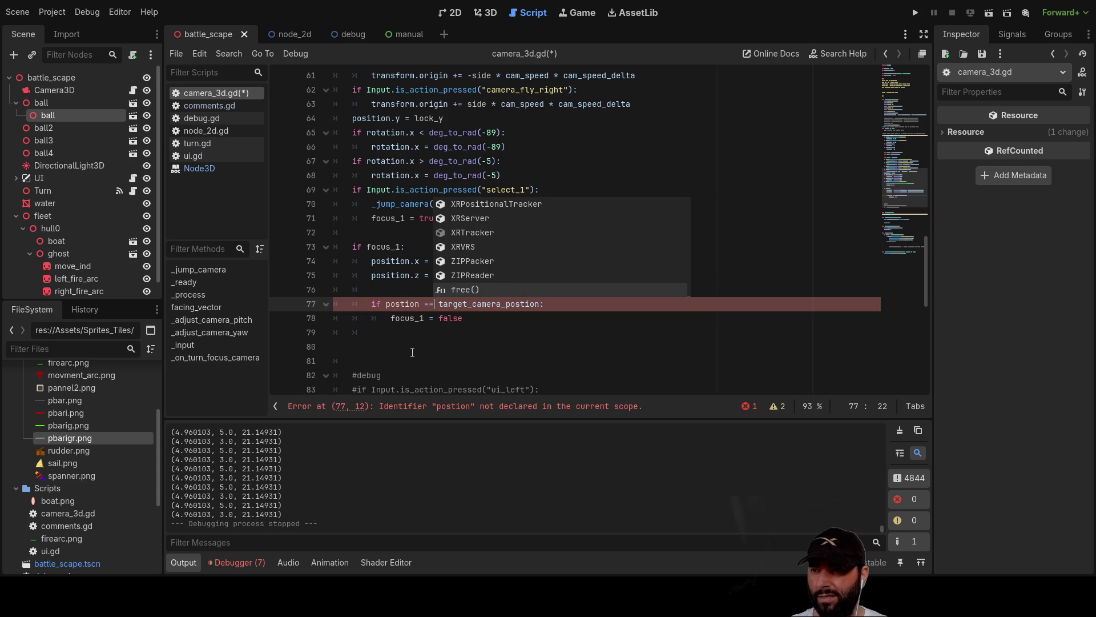
pyautogui.click(474, 330)
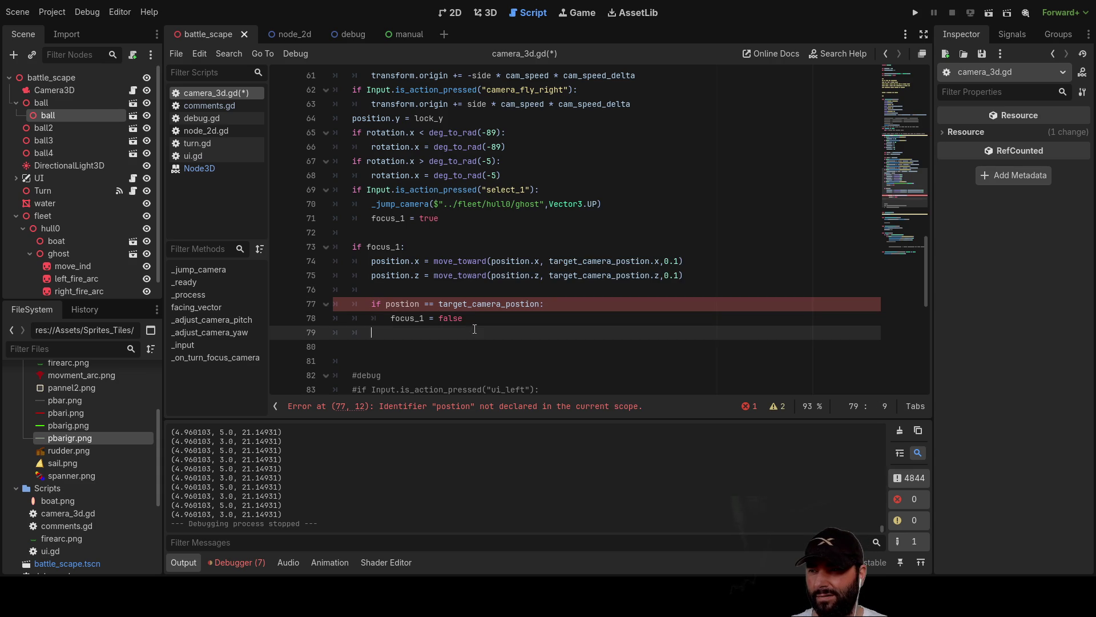
pyautogui.click(406, 308)
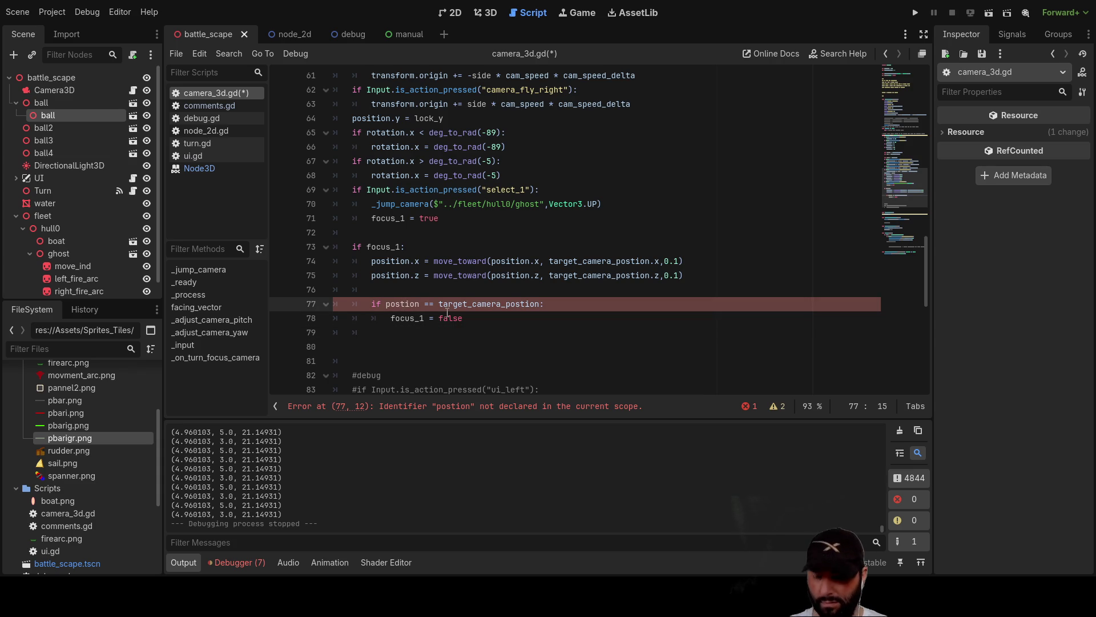
pyautogui.write('i')
pyautogui.click(423, 332)
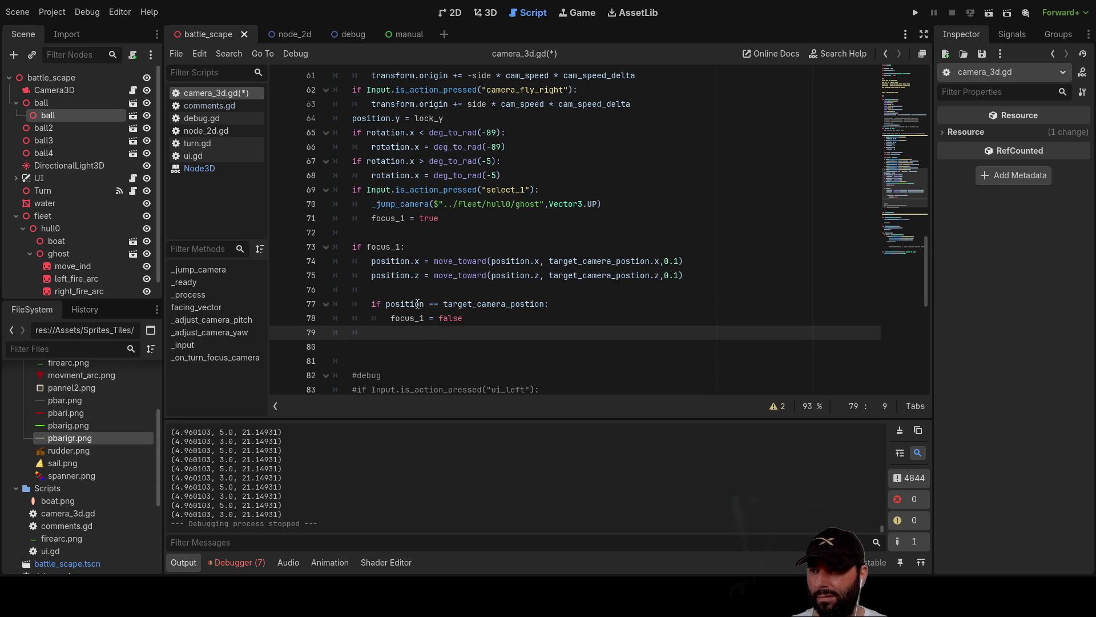
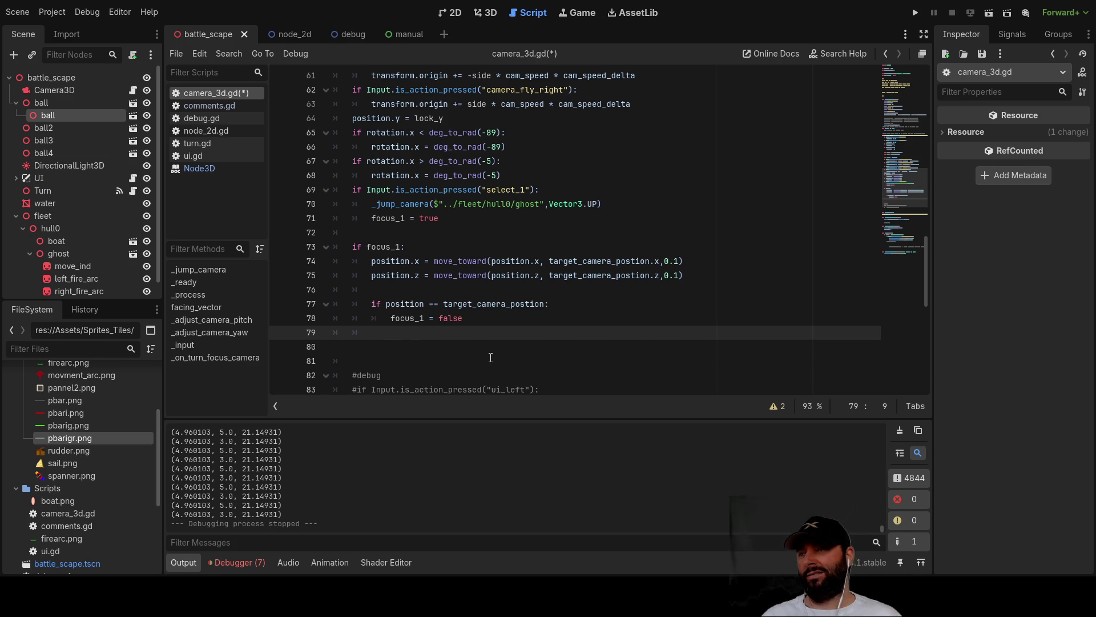
# Paste the look_at(target.position,up) line from line 36 into the if focus_1 block at line 76.
pyautogui.scroll(8, 491, 358)
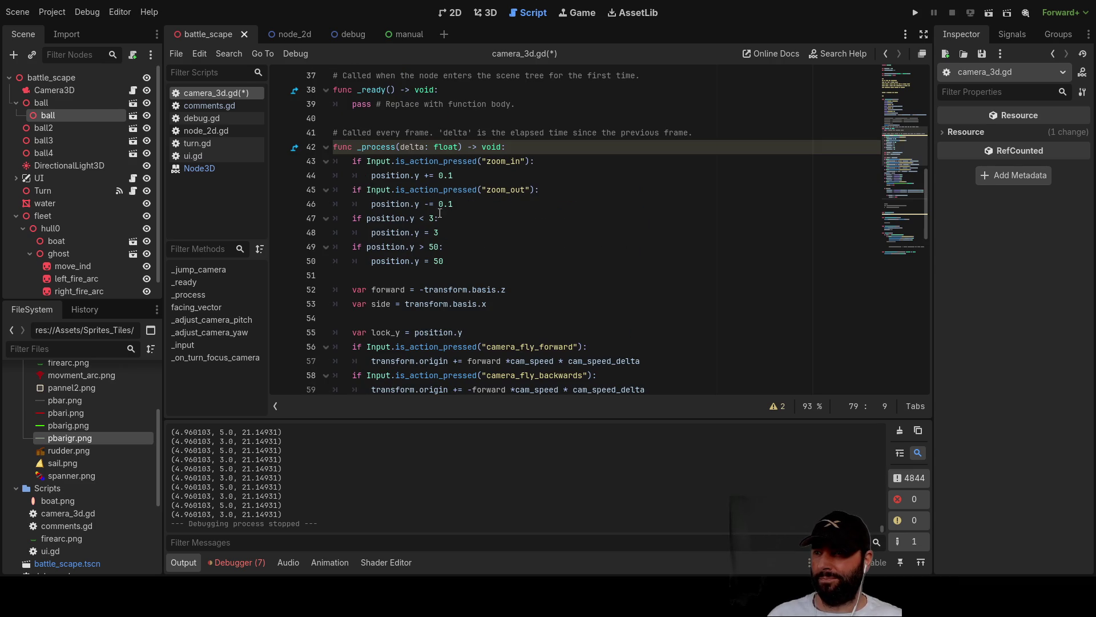
pyautogui.scroll(2, 445, 223)
pyautogui.scroll(-2, 468, 237)
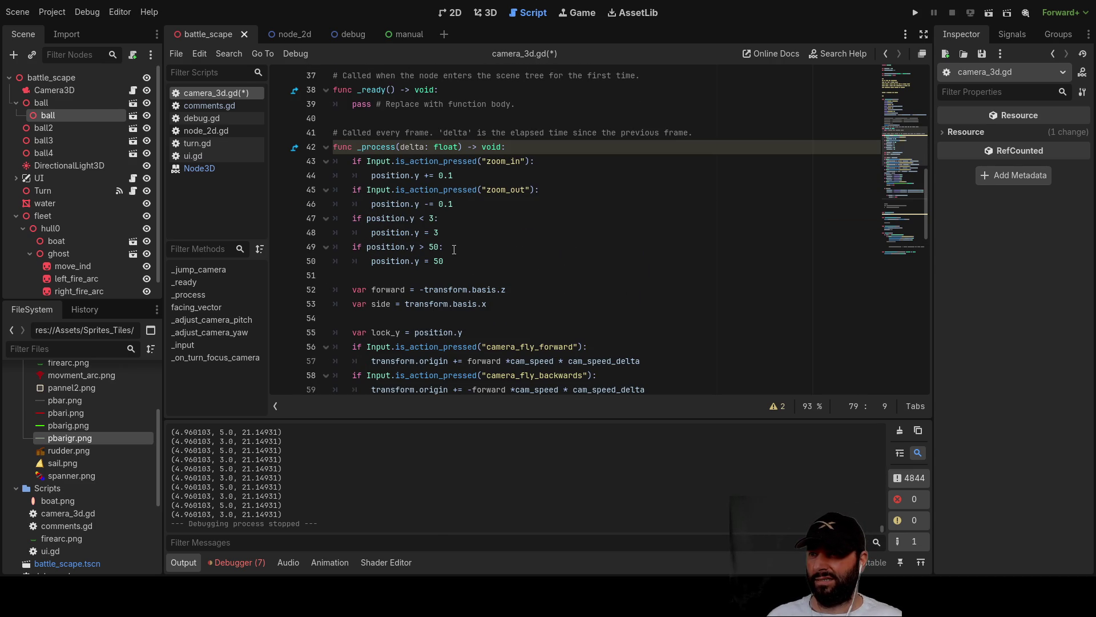
pyautogui.scroll(2, 457, 251)
pyautogui.scroll(1, 463, 252)
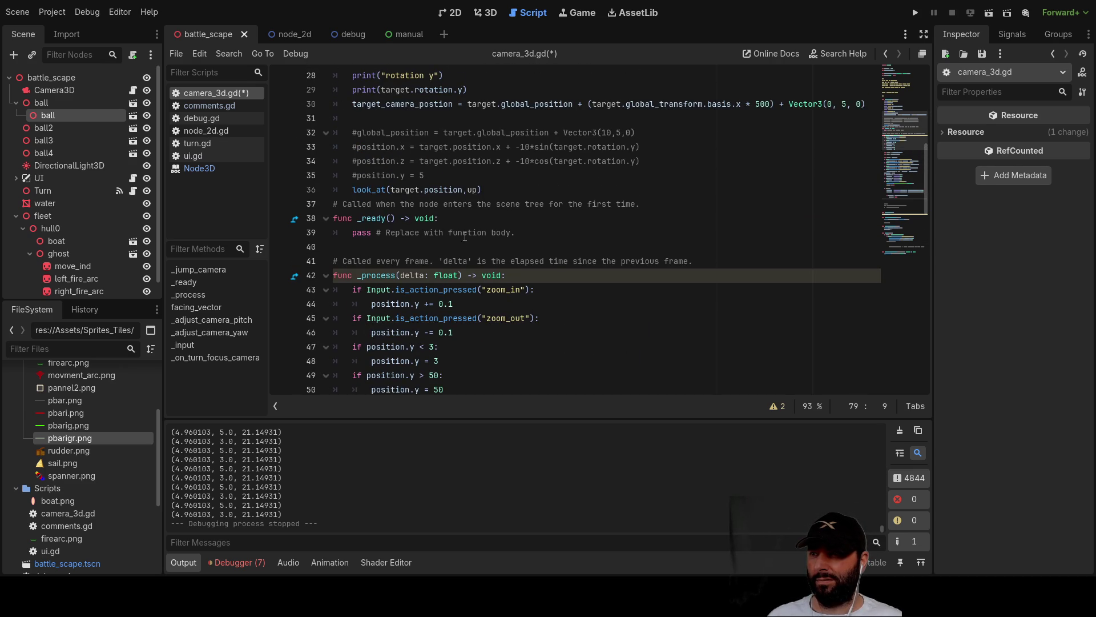
pyautogui.moveTo(480, 189); pyautogui.dragTo(354, 193)
pyautogui.hotkey('ctrl', 'c')
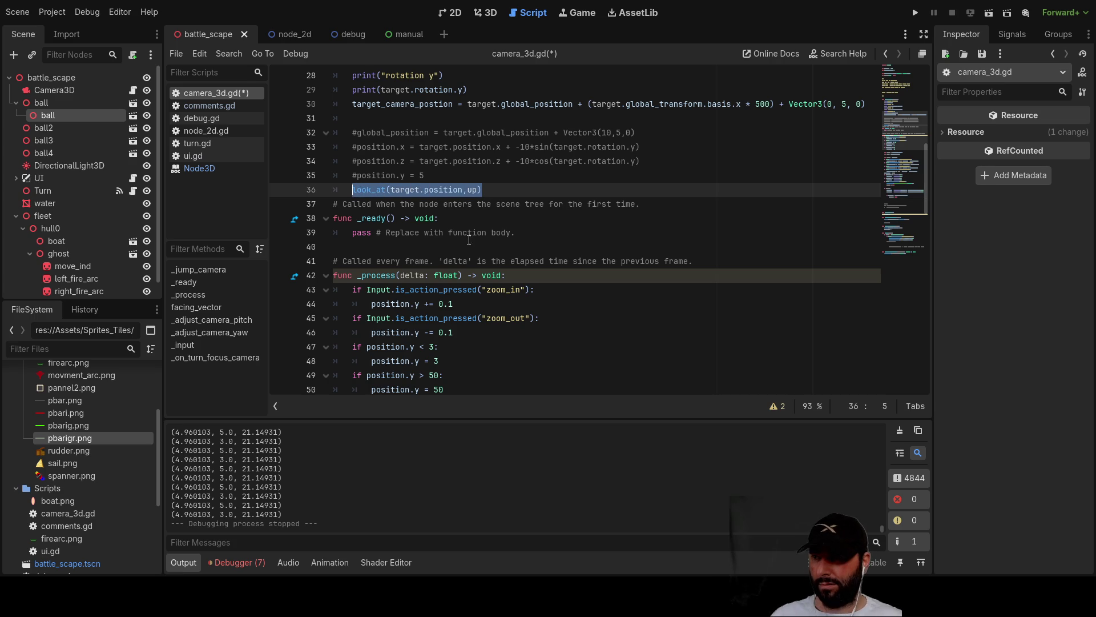
pyautogui.scroll(-11, 472, 241)
pyautogui.scroll(-2, 407, 247)
pyautogui.scroll(2, 394, 239)
pyautogui.click(391, 288)
pyautogui.hotkey('ctrl', 'v')
pyautogui.doubleClick(424, 289)
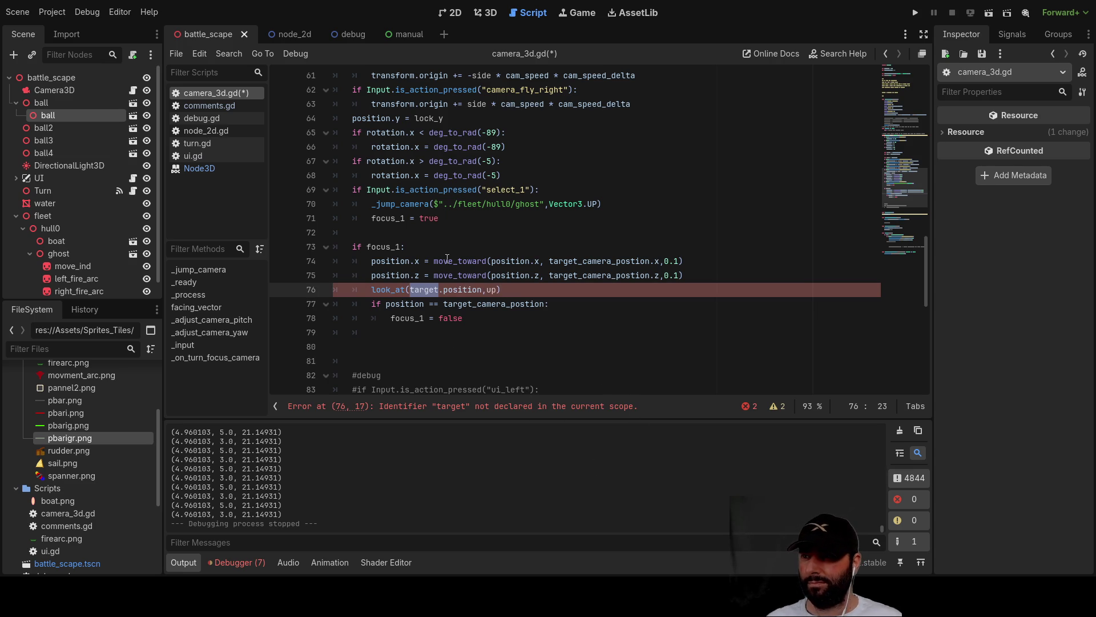
pyautogui.scroll(10, 461, 295)
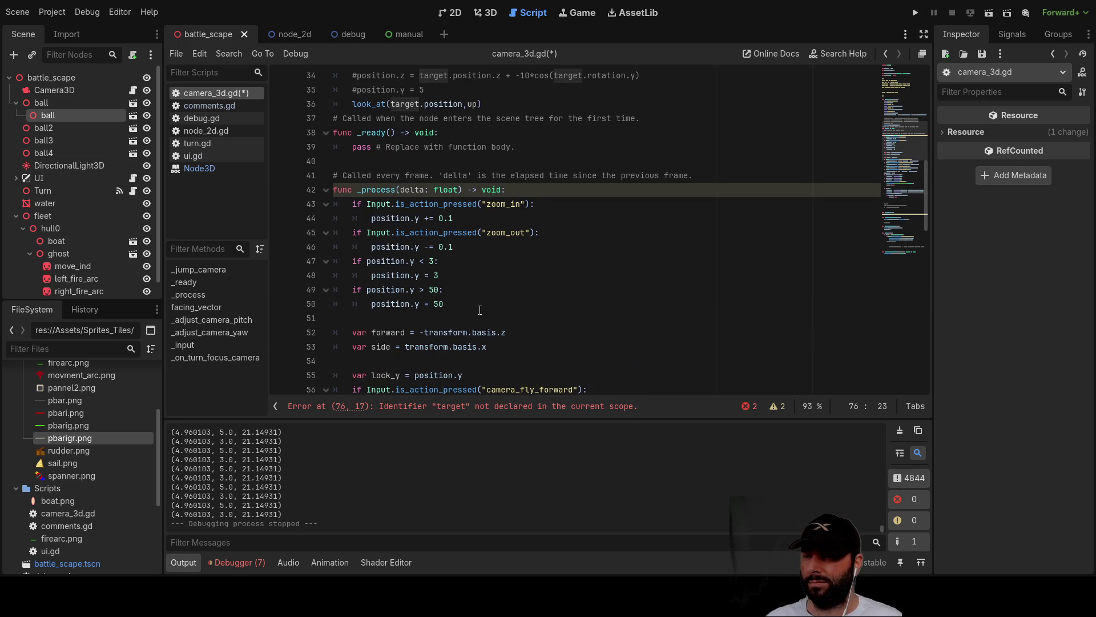
pyautogui.scroll(4, 476, 285)
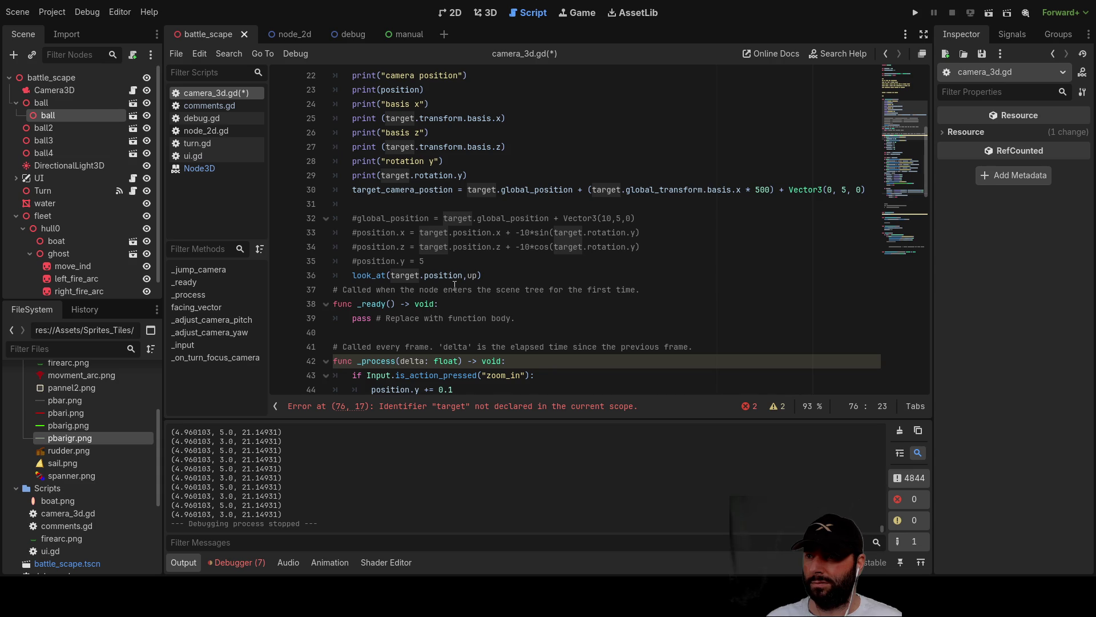
pyautogui.scroll(2, 454, 285)
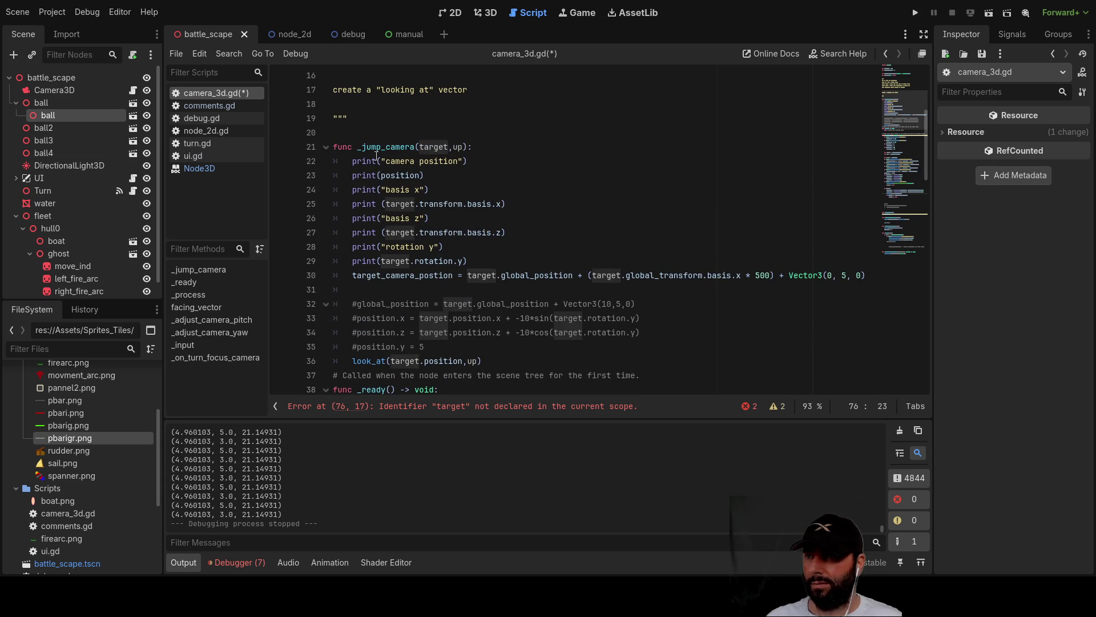
pyautogui.click(571, 346)
pyautogui.scroll(-2, 531, 331)
pyautogui.scroll(2, 514, 314)
pyautogui.scroll(-2, 496, 299)
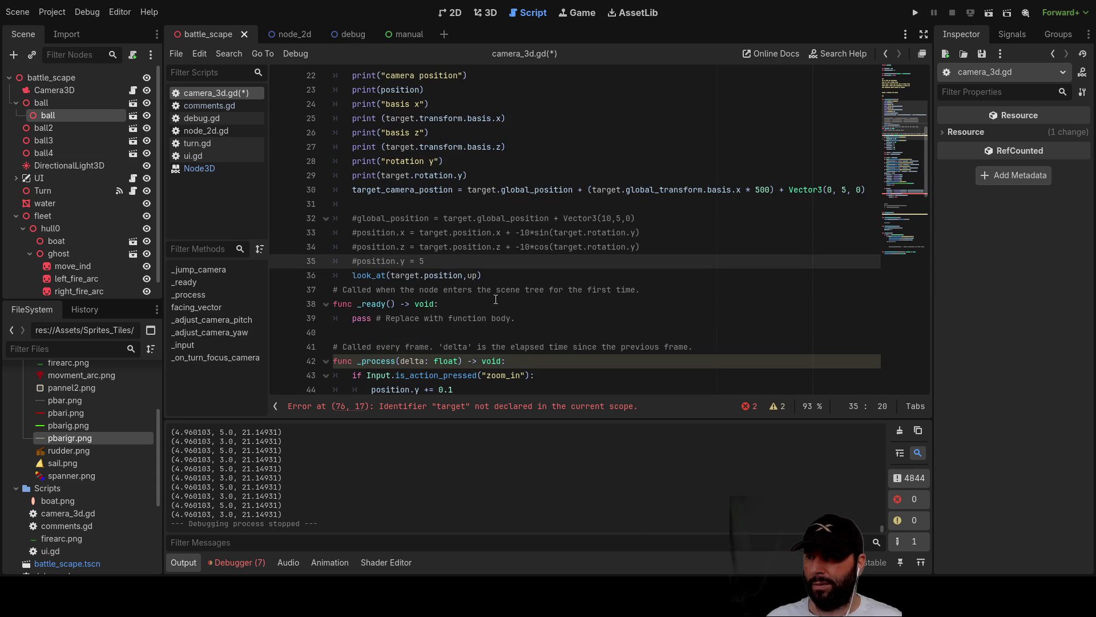
pyautogui.doubleClick(404, 275)
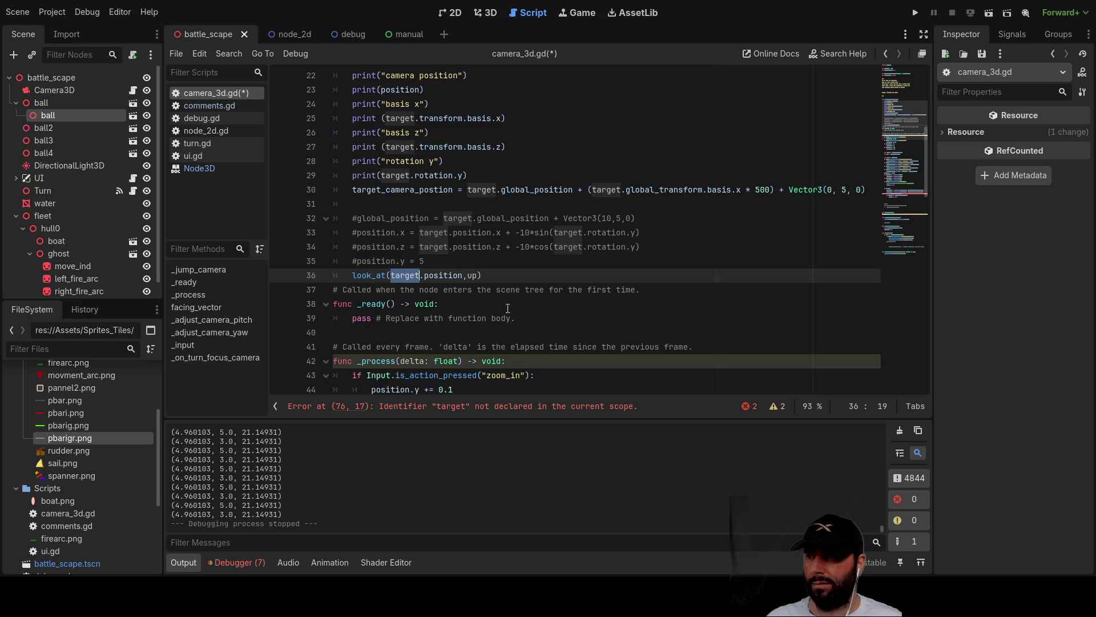
pyautogui.scroll(2, 612, 328)
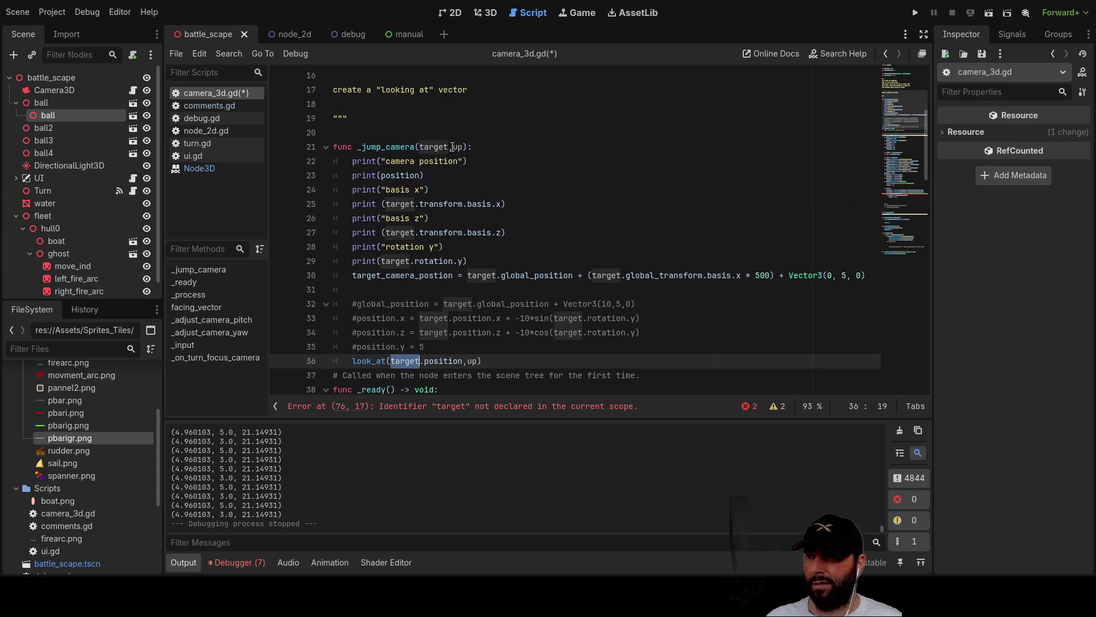
pyautogui.scroll(-19, 497, 182)
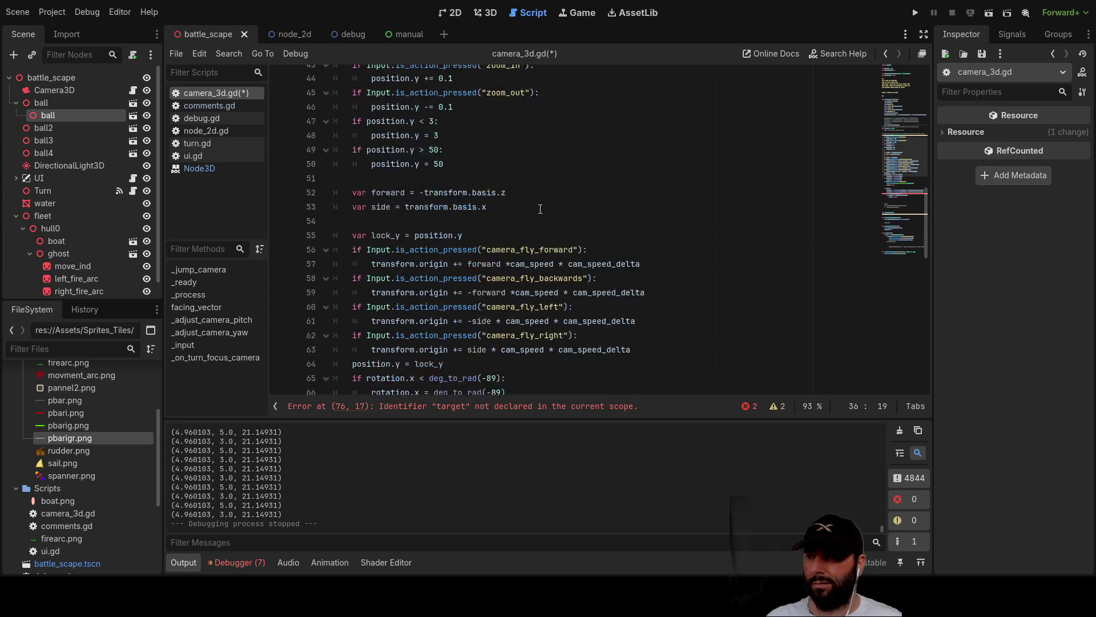
pyautogui.scroll(4, 539, 212)
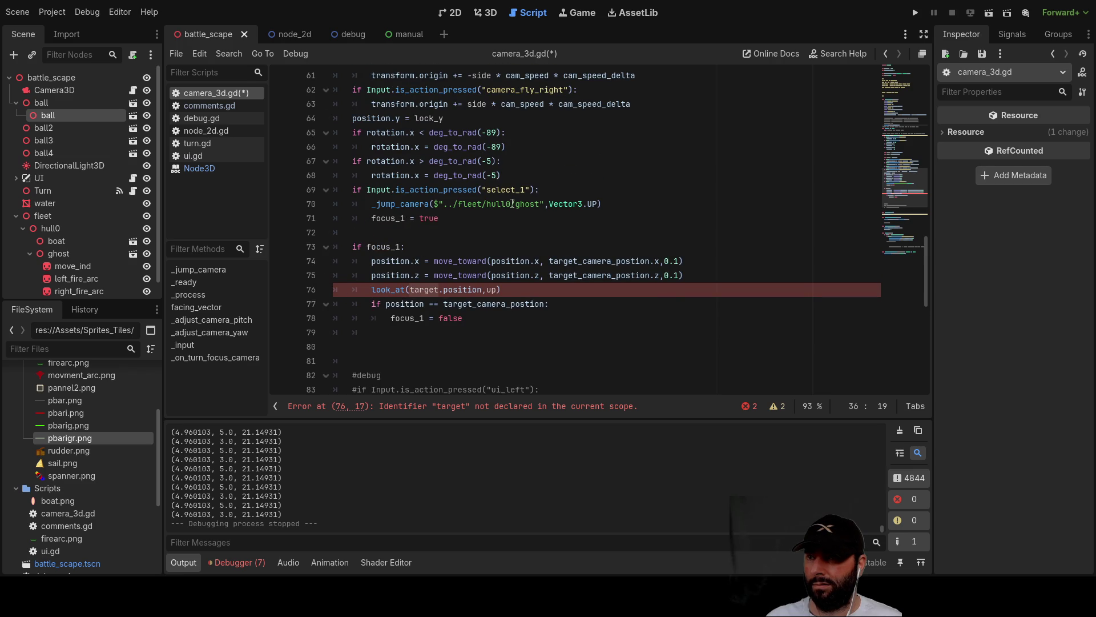
pyautogui.click(372, 218)
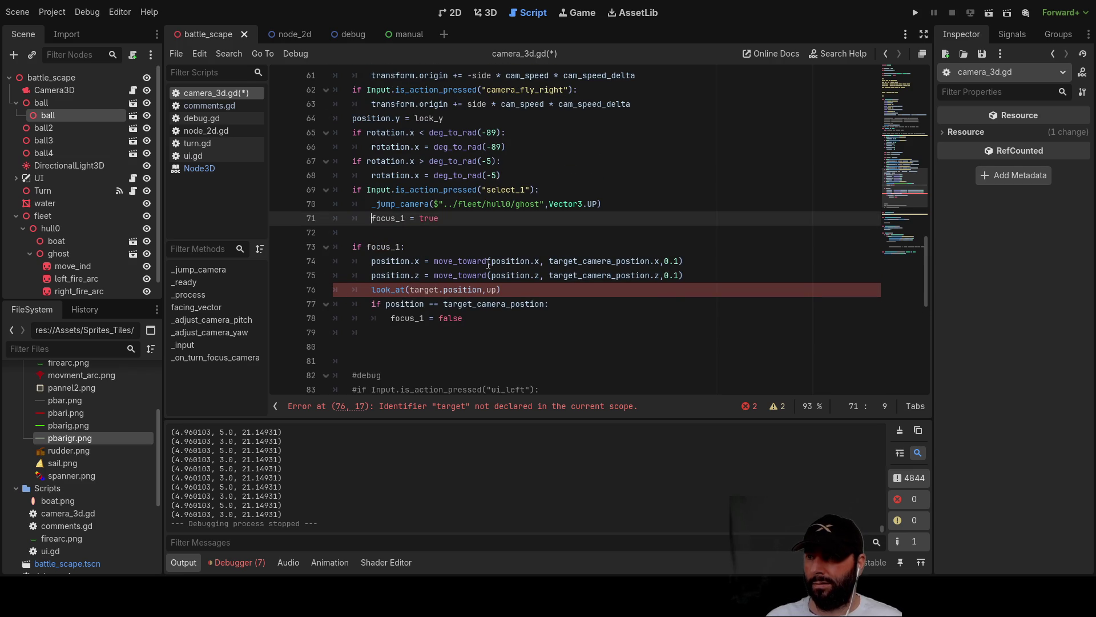
pyautogui.press('Return')
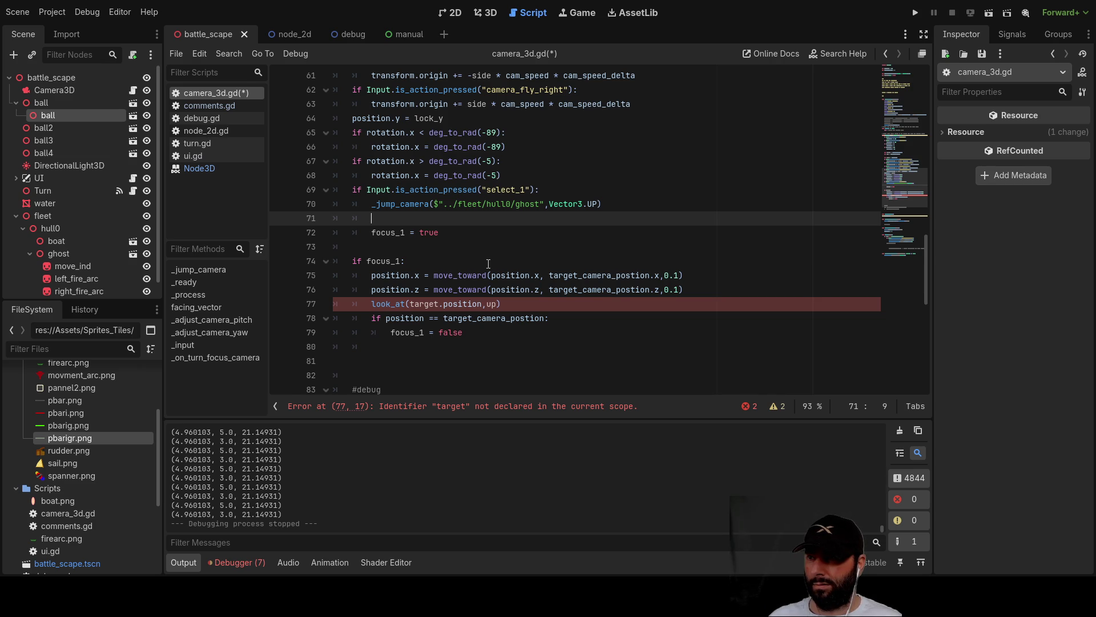
# Move the $"../fleet/hull0/ghost" argument out of _jump_camera into a new focus_target = line.
pyautogui.write('focus')
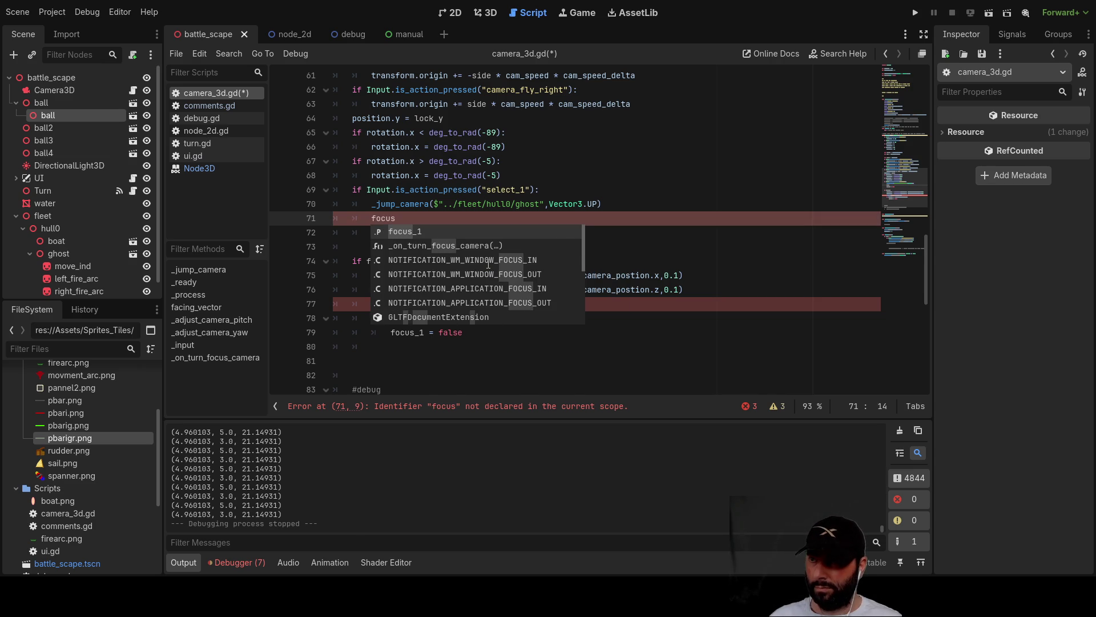
pyautogui.write('_target')
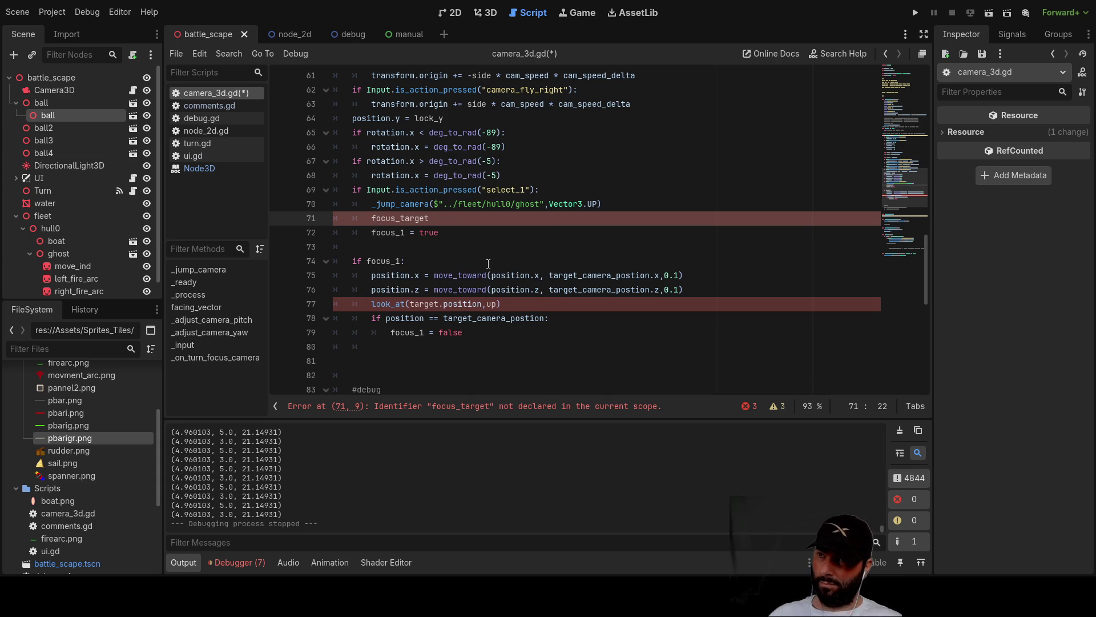
pyautogui.write(' =')
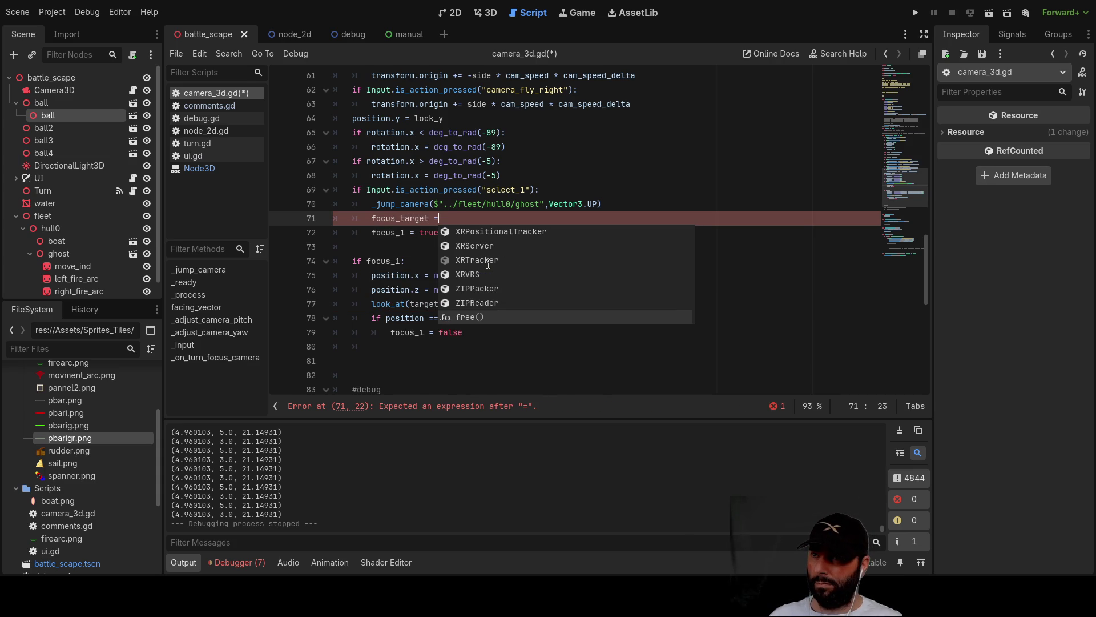
pyautogui.click(693, 176)
pyautogui.click(430, 203)
pyautogui.hotkey('shift', 'Right')
pyautogui.hotkey('shift', 'Right')
pyautogui.hotkey('shift', 'Right')
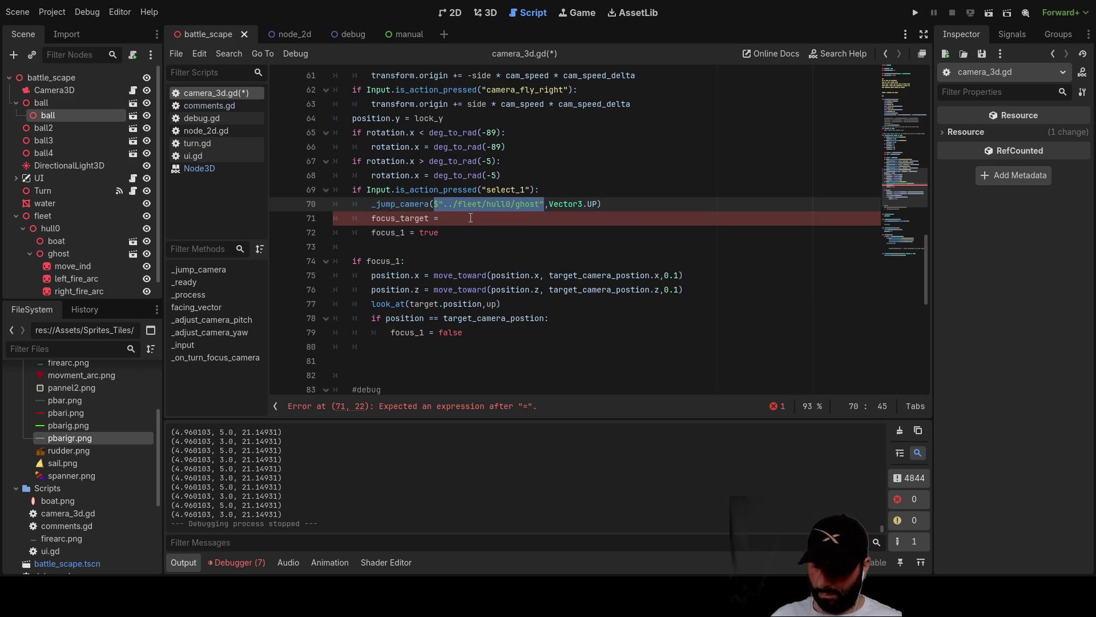
pyautogui.hotkey('ctrl', 'x')
pyautogui.click(471, 218)
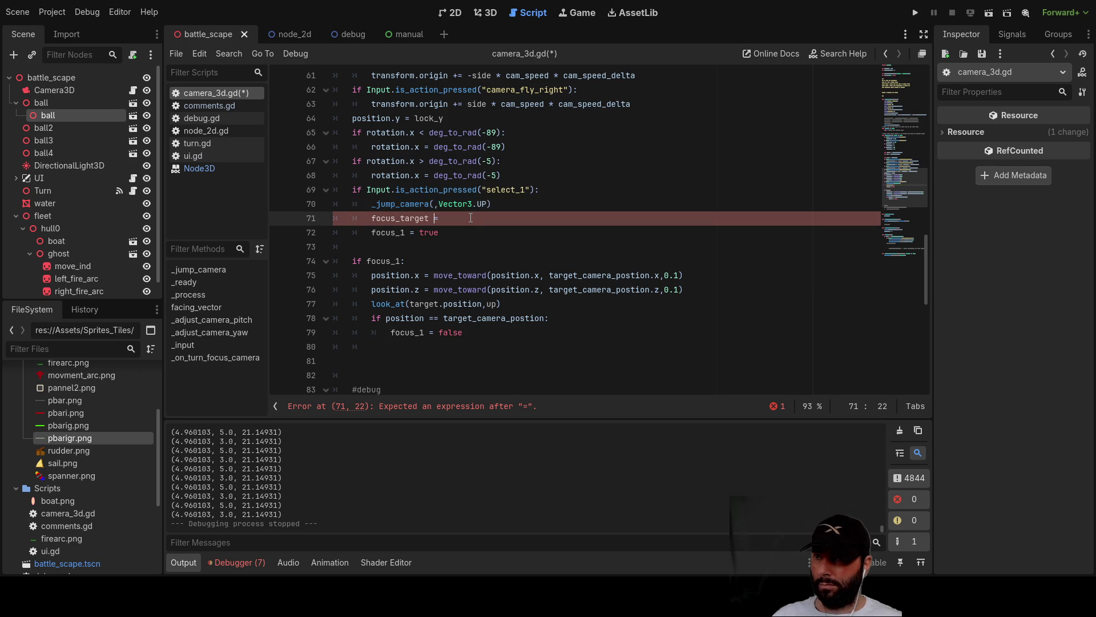
pyautogui.hotkey('ctrl', 'v')
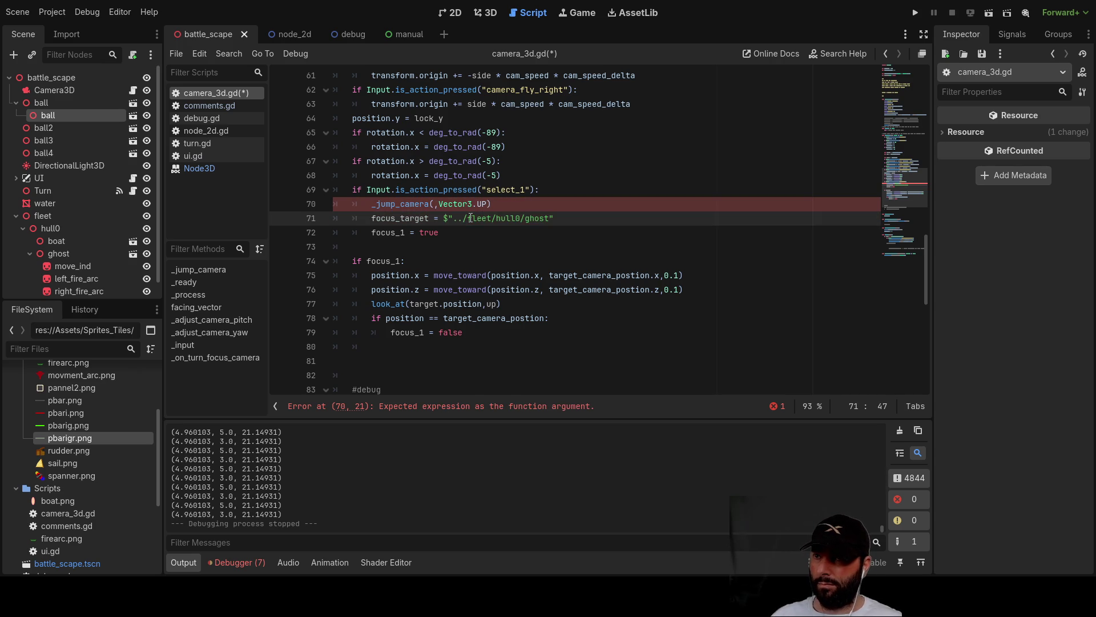
# Remove the Vector3.UP argument from the _jump_camera call.
pyautogui.press('Up')
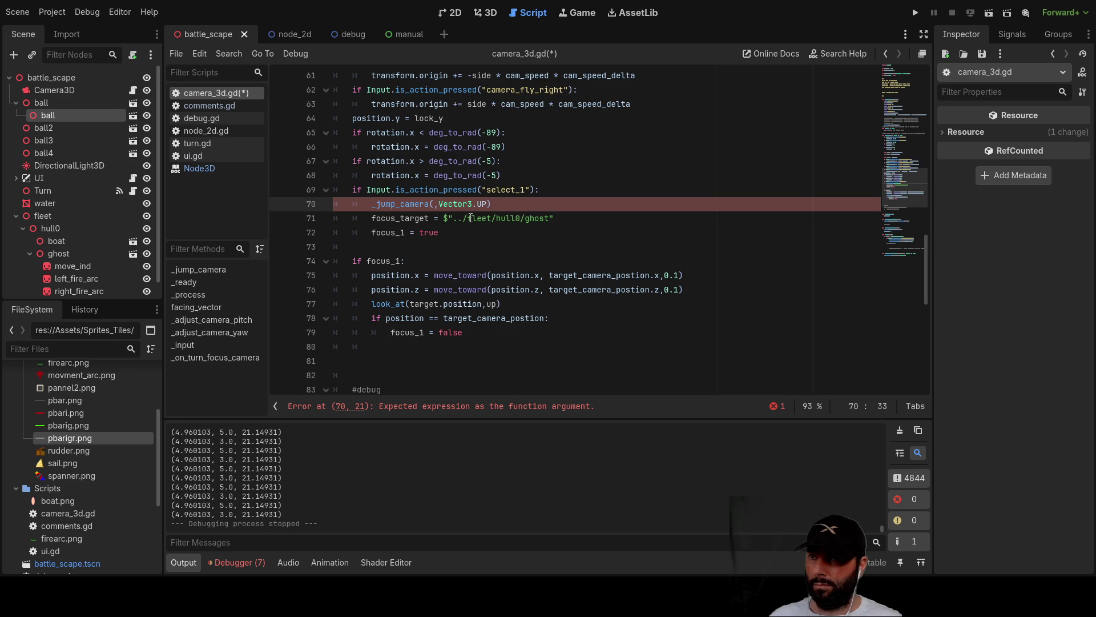
pyautogui.press('BackSpace')
pyautogui.press('BackSpace')
pyautogui.press('BackSpace')
pyautogui.press('BackSpace')
pyautogui.press('BackSpace')
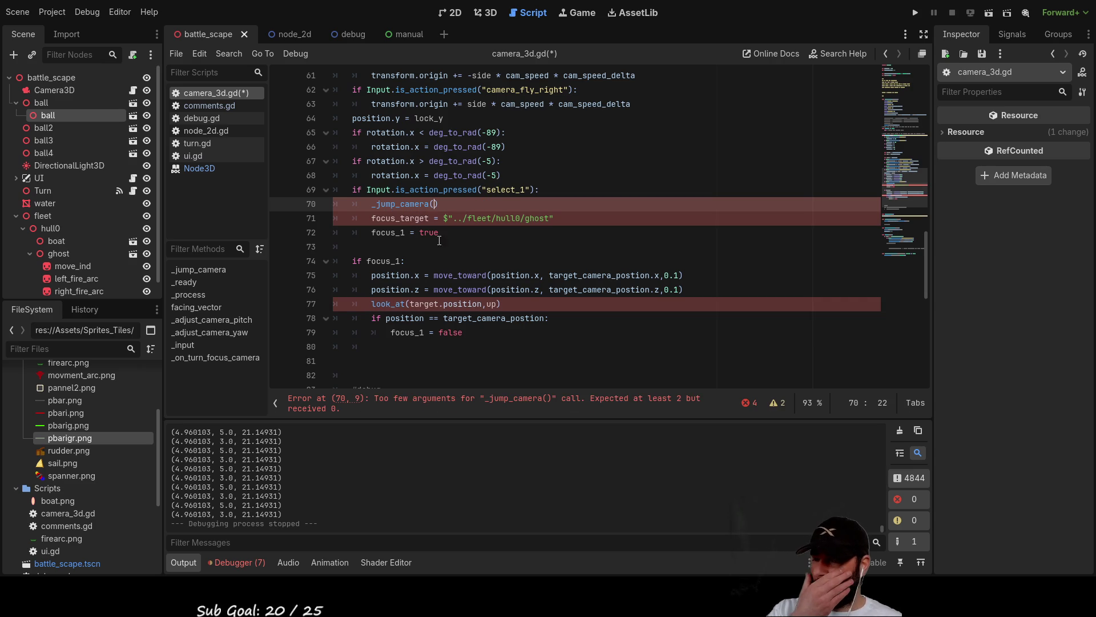
pyautogui.scroll(15, 447, 277)
# Delete the debug print lines and the target_camera_postion calculation from _jump_camera.
pyautogui.scroll(2, 448, 277)
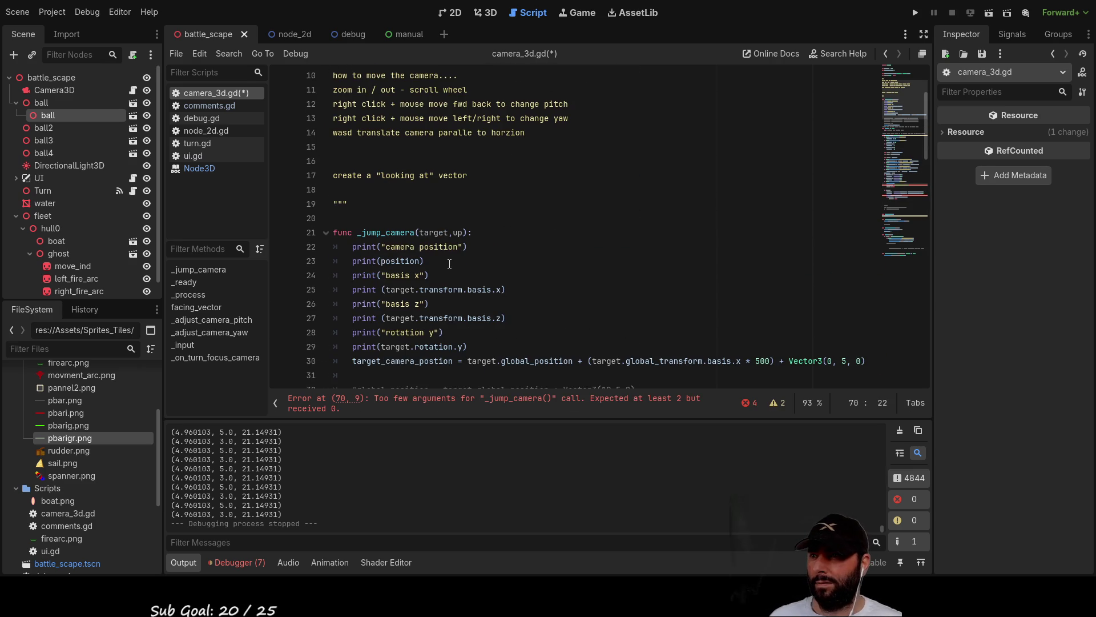
pyautogui.scroll(-2, 468, 272)
pyautogui.moveTo(479, 267)
pyautogui.mouseDown()
pyautogui.moveTo(342, 206)
pyautogui.moveTo(333, 161)
pyautogui.mouseUp()
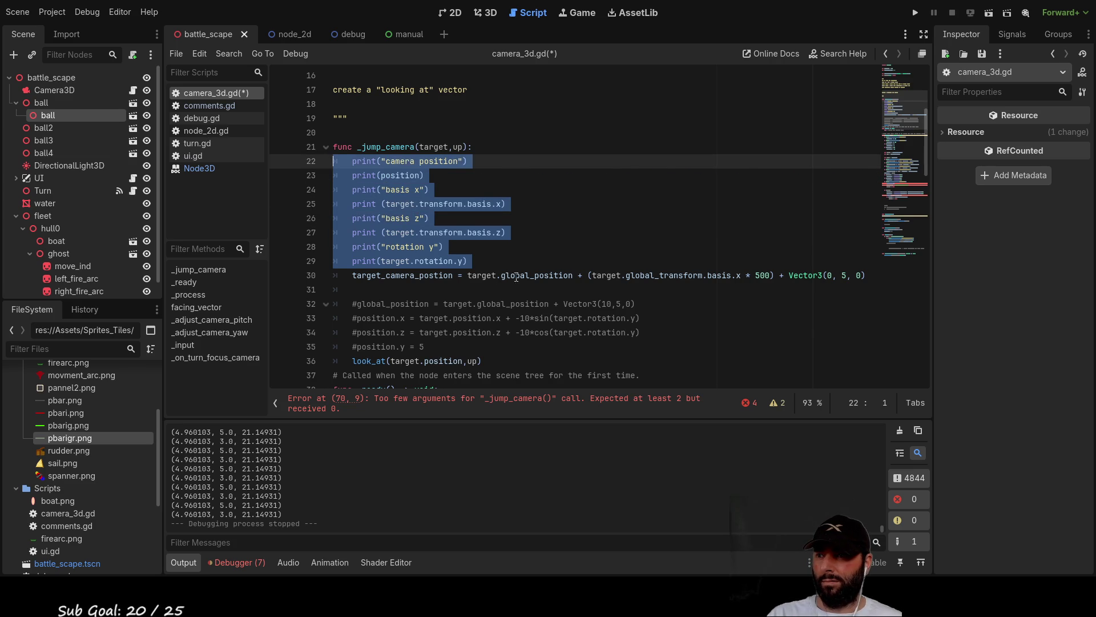
pyautogui.press('Delete')
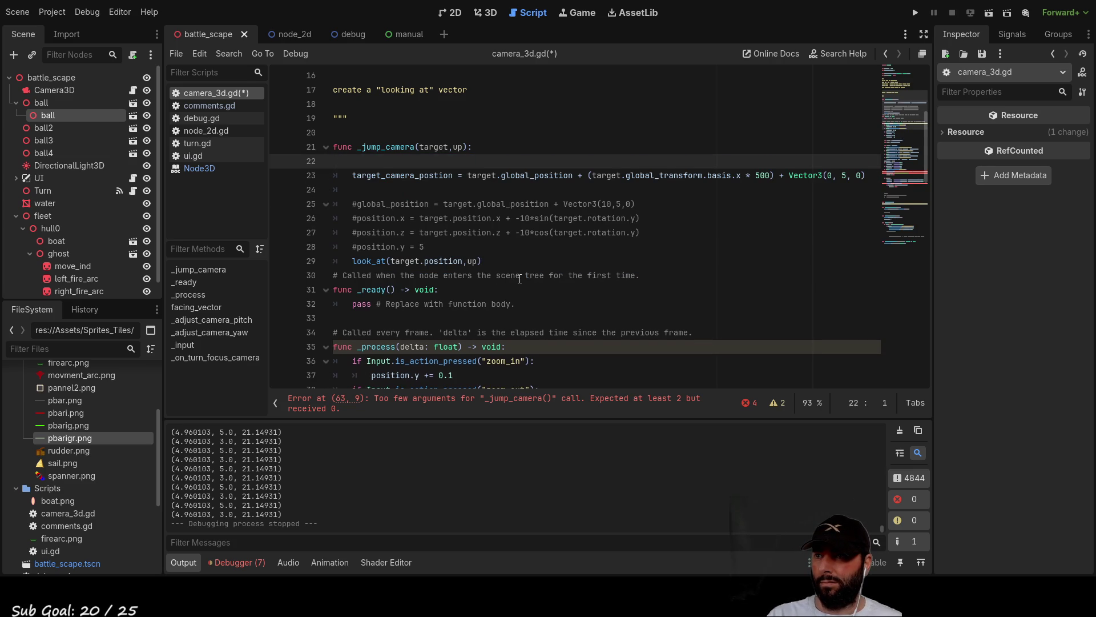
pyautogui.press('Delete')
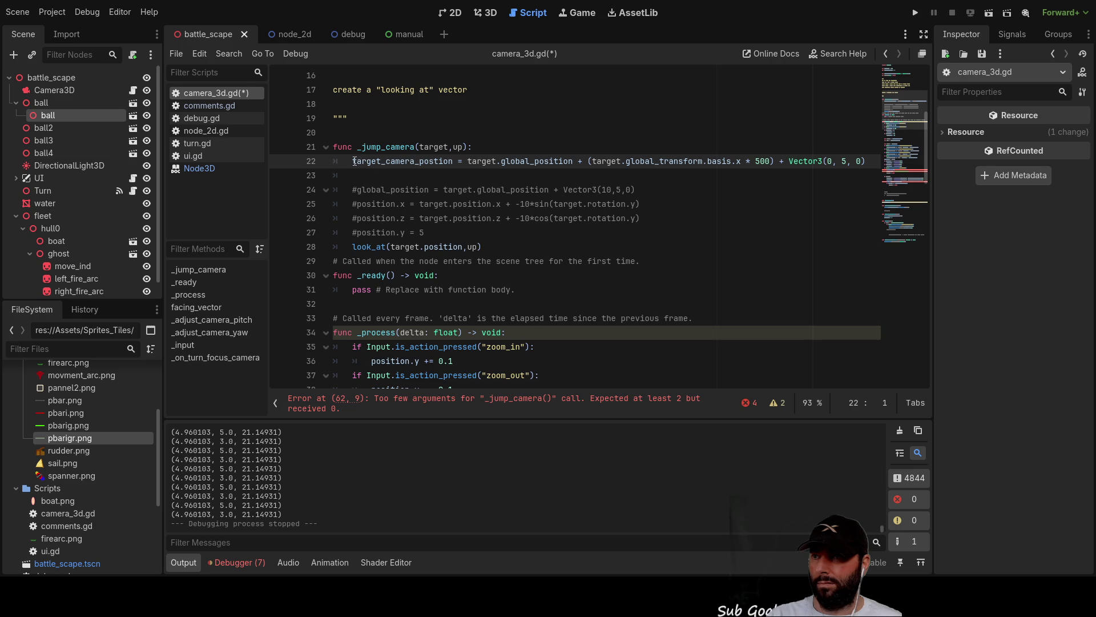
pyautogui.moveTo(354, 162)
pyautogui.mouseDown()
pyautogui.moveTo(470, 176)
pyautogui.moveTo(846, 173)
pyautogui.moveTo(868, 161)
pyautogui.mouseUp()
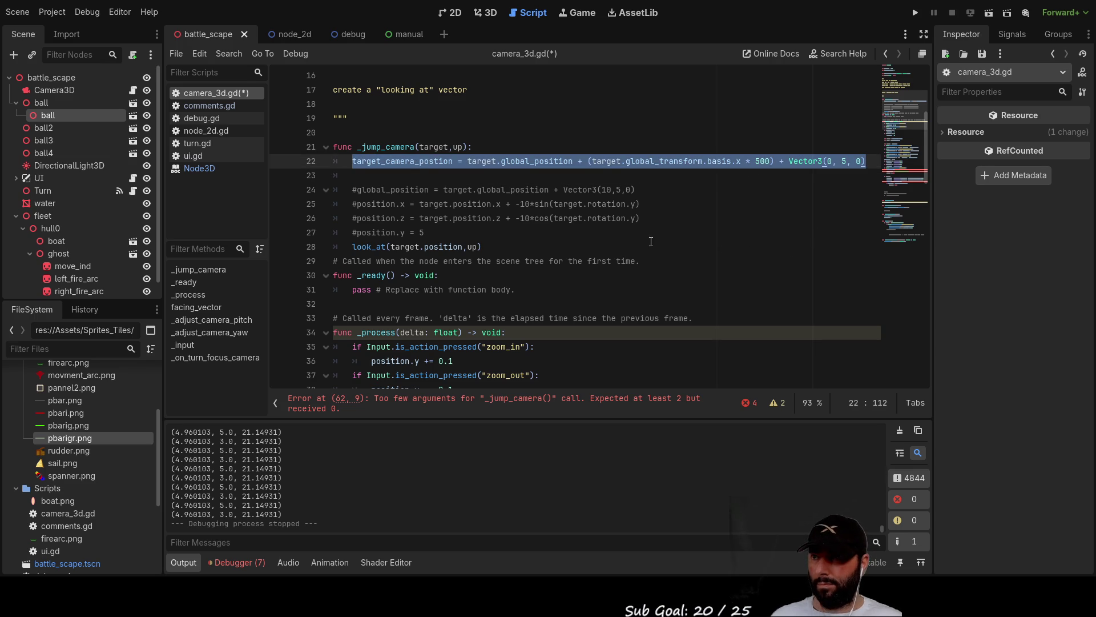
pyautogui.press('BackSpace')
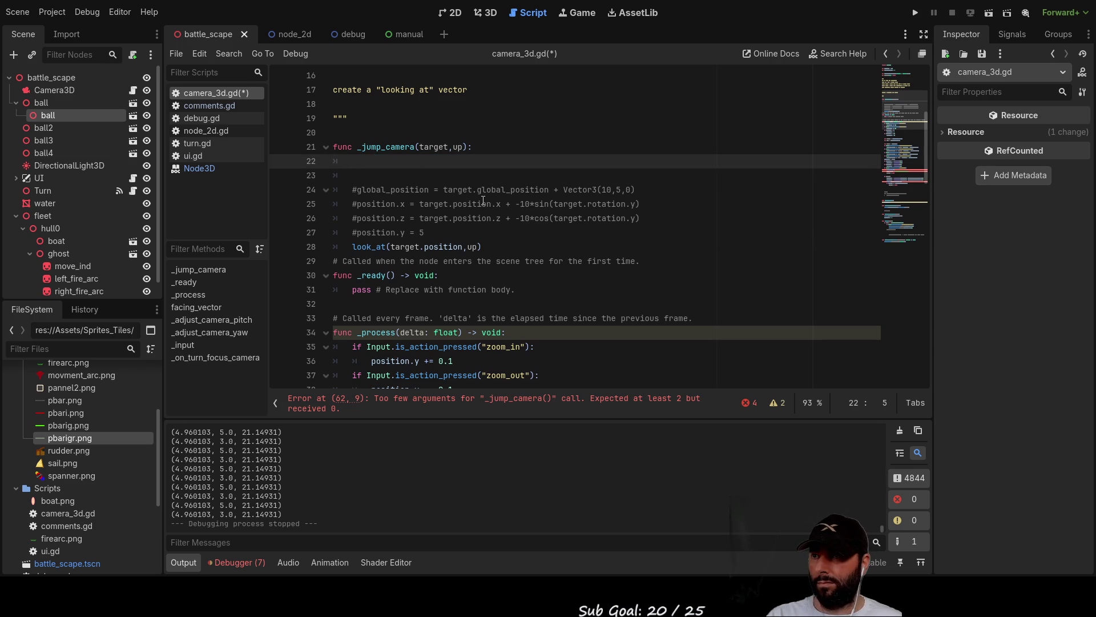
pyautogui.press('Delete')
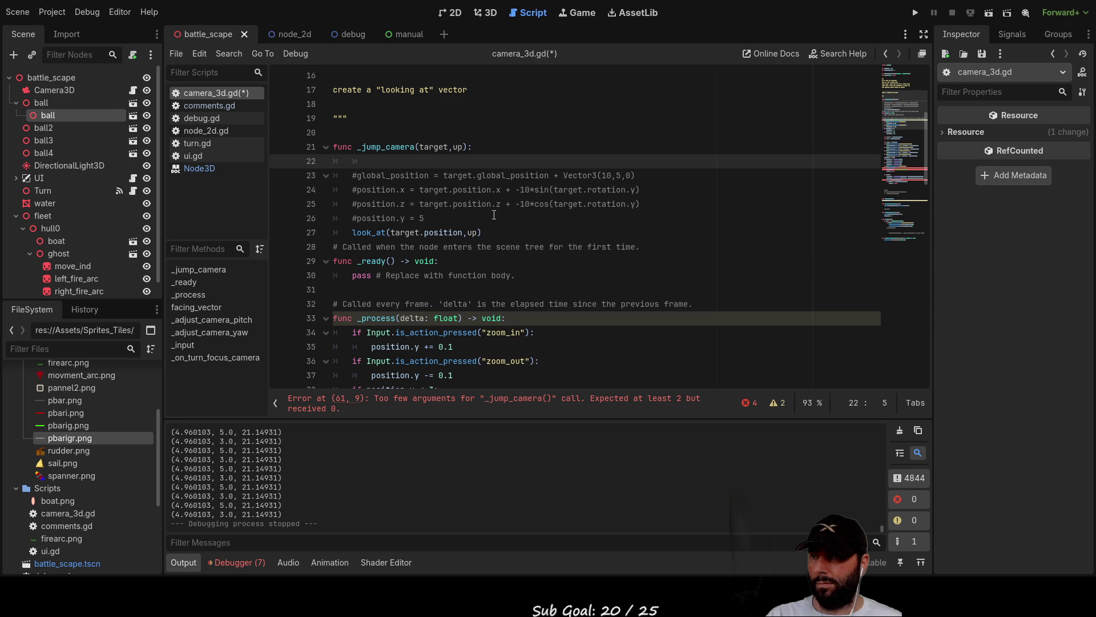
# Strip the target and up parameters from the _jump_camera signature.
pyautogui.click(464, 147)
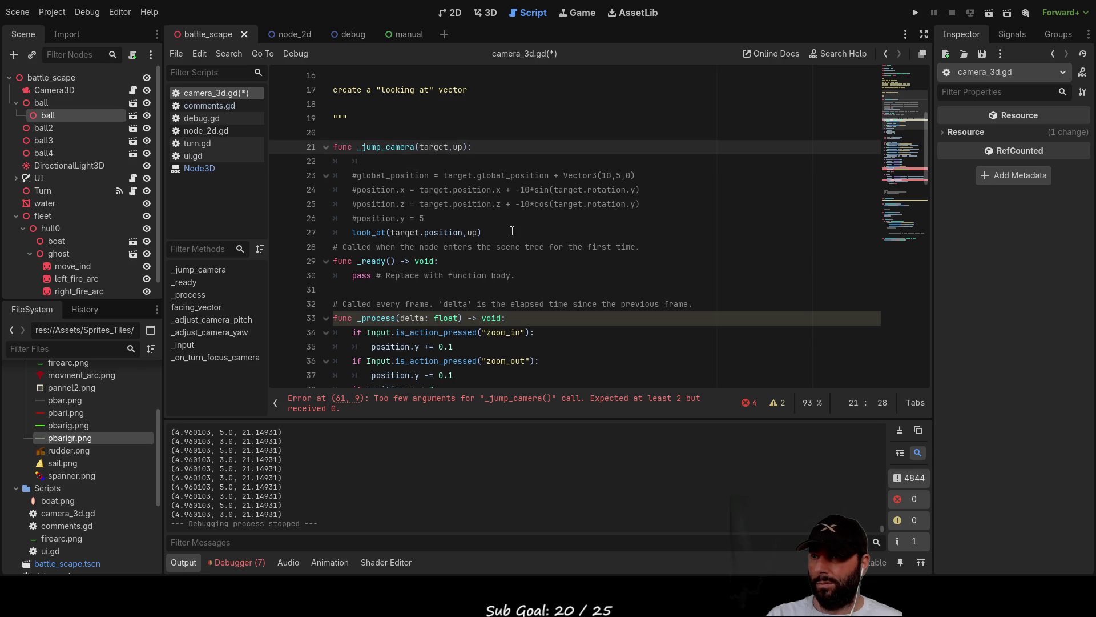
pyautogui.press('BackSpace')
pyautogui.press('BackSpace')
pyautogui.press('BackSpace')
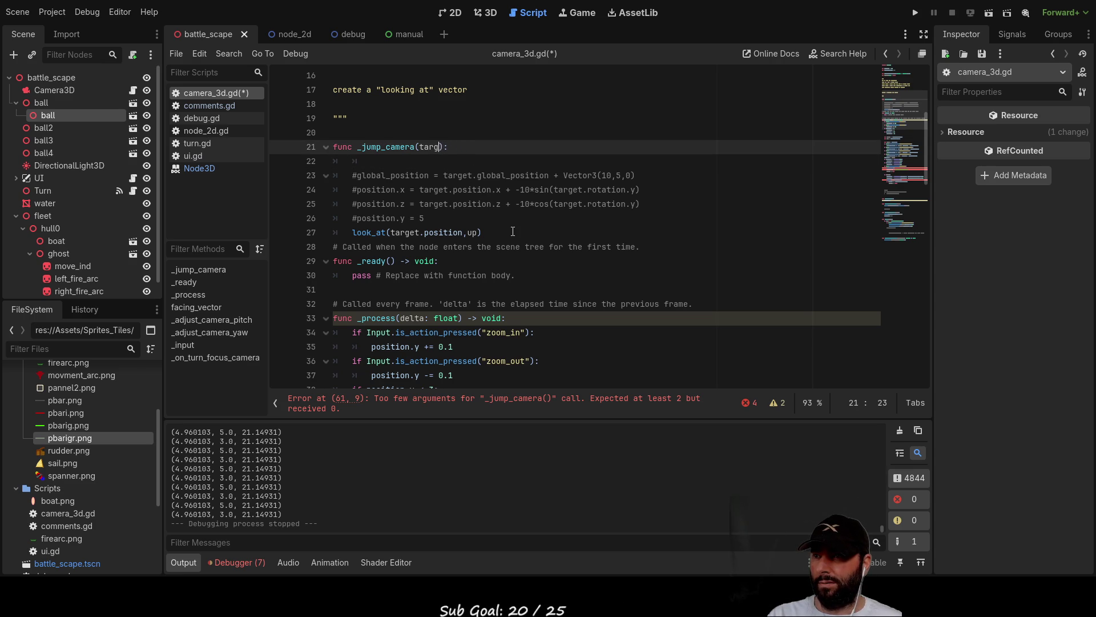
pyautogui.scroll(-15, 515, 233)
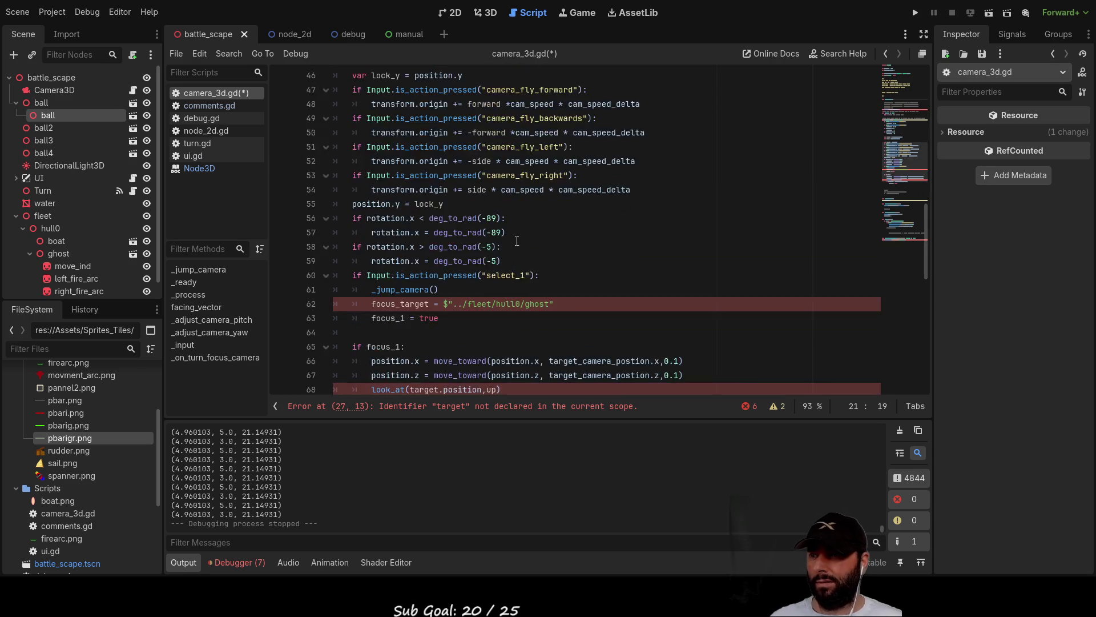
pyautogui.scroll(4, 492, 272)
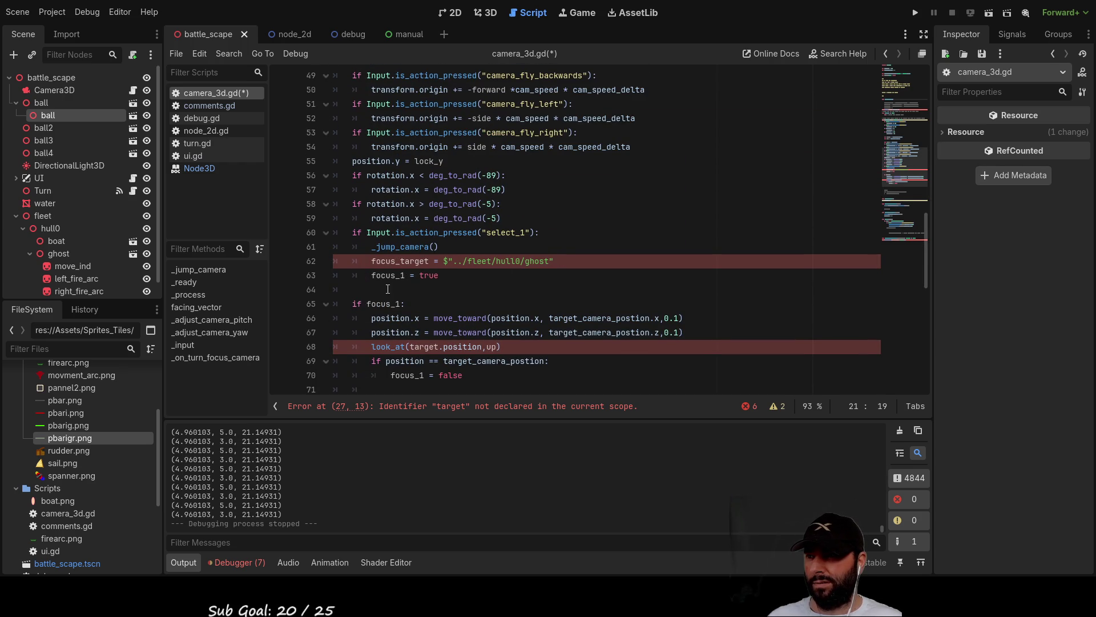
pyautogui.click(477, 289)
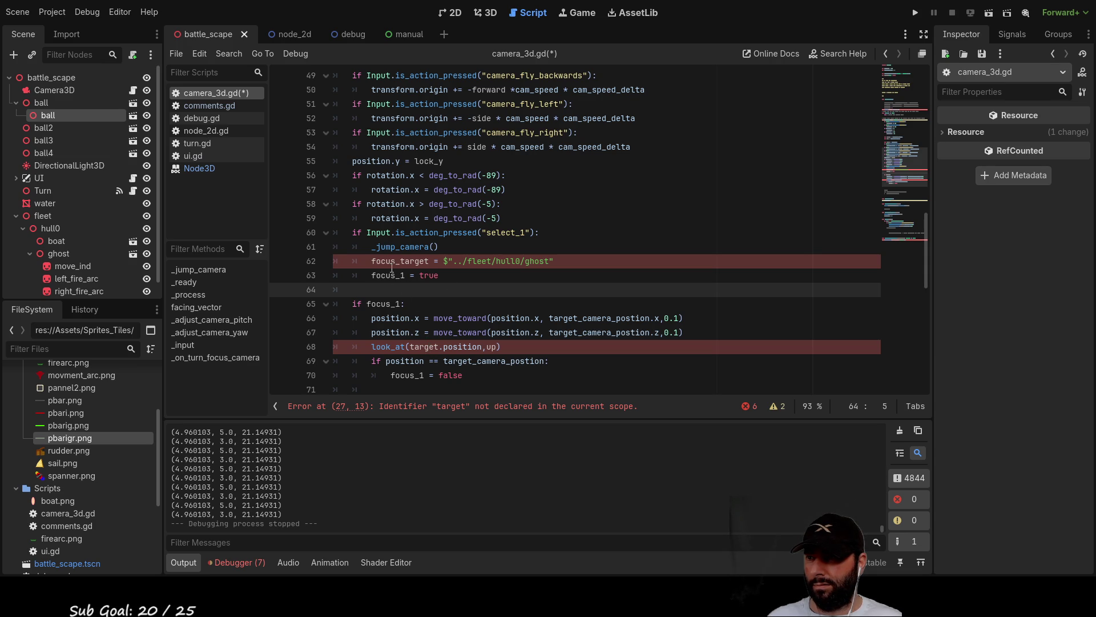
pyautogui.doubleClick(393, 261)
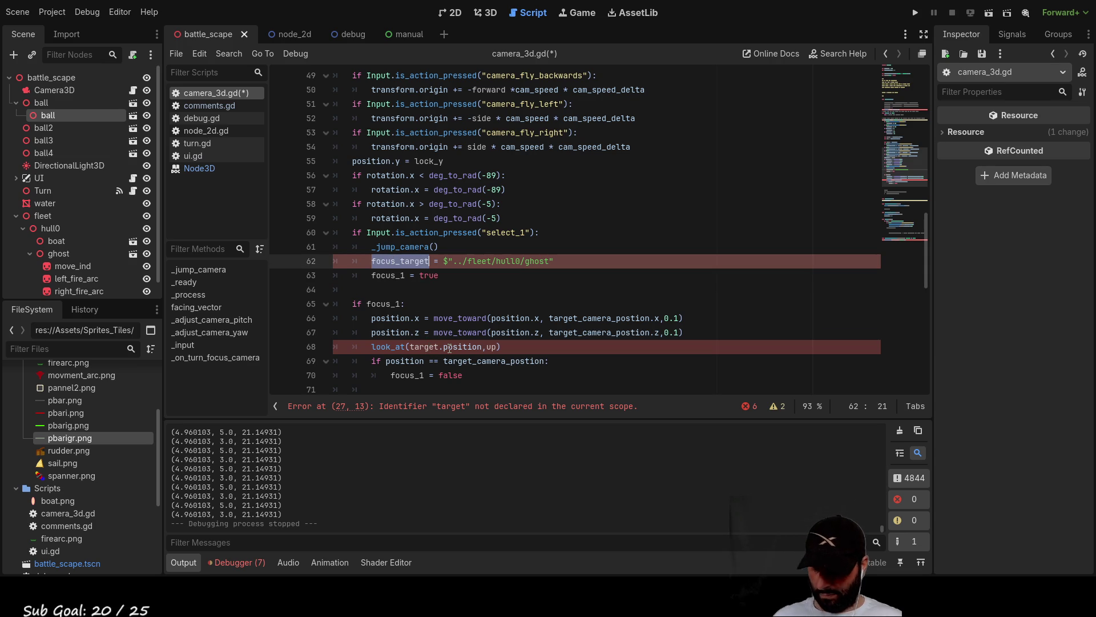
pyautogui.scroll(15, 422, 308)
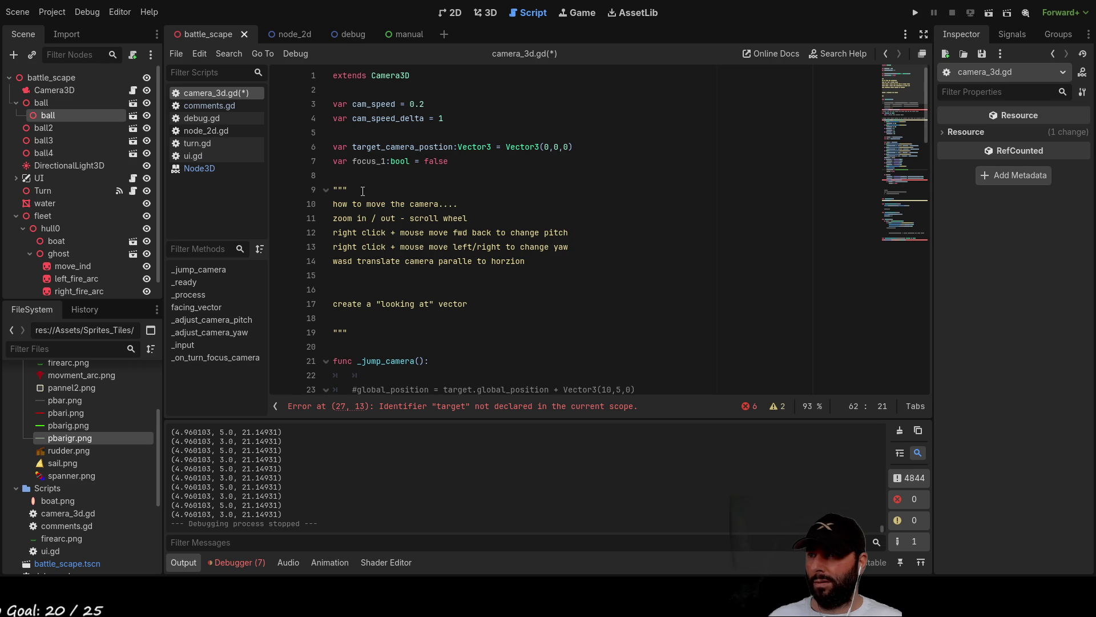
pyautogui.click(337, 165)
# On a new line 7, type a focus_target declaration typed as Node3D from autocomplete.
pyautogui.press('Return')
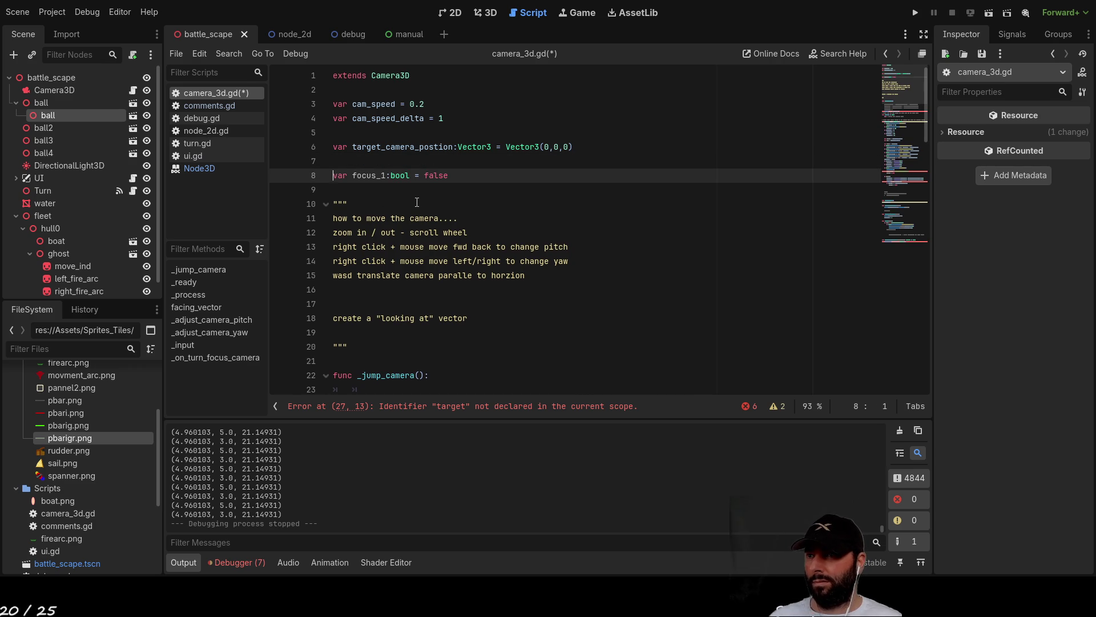
pyautogui.press('Up')
pyautogui.write('focus_target = "')
pyautogui.press('Left')
pyautogui.press('Left')
pyautogui.press('Left')
pyautogui.write(':nod')
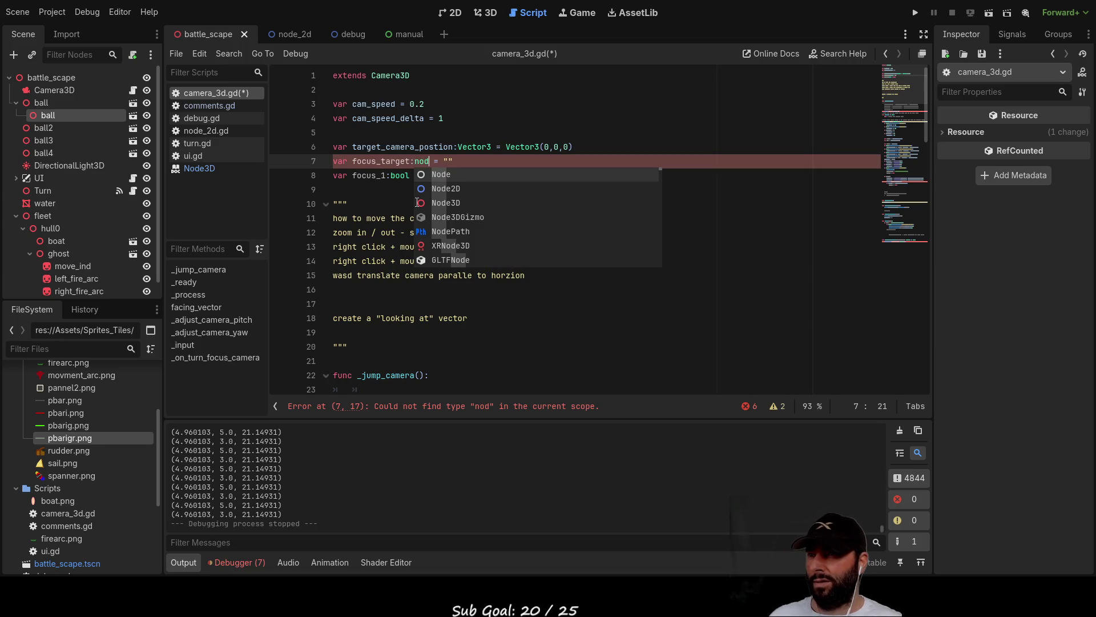
pyautogui.press('Down')
pyautogui.press('Down')
pyautogui.press('Return')
pyautogui.press('Right')
pyautogui.press('Right')
pyautogui.press('Right')
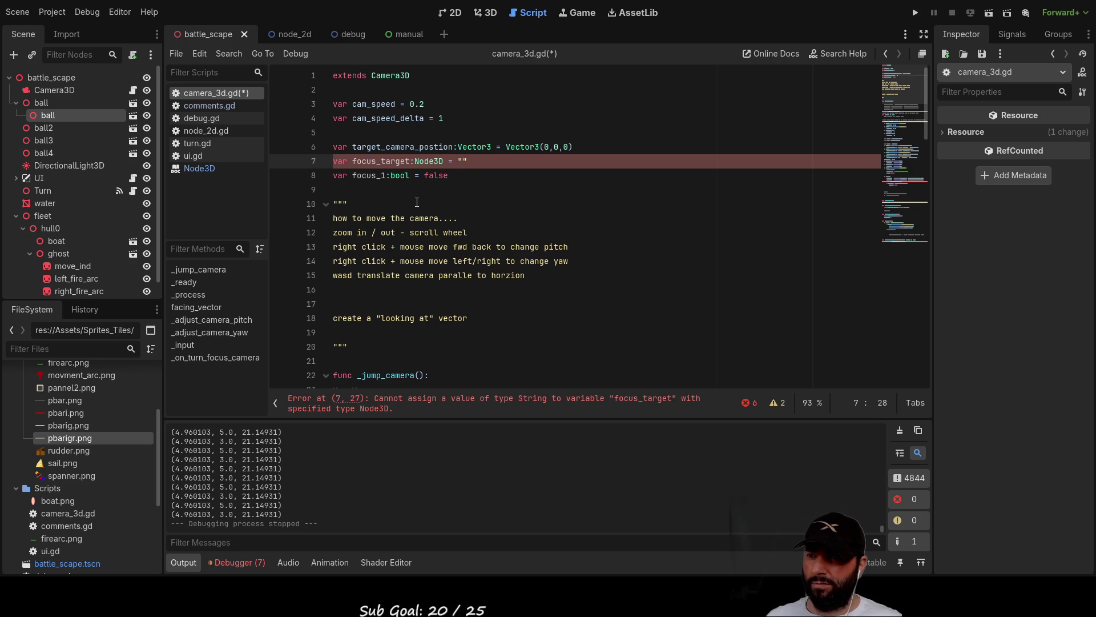
# Remove the = "" initializer so line 7 reads var focus_target:Node3D.
pyautogui.press('Down')
pyautogui.press('Home')
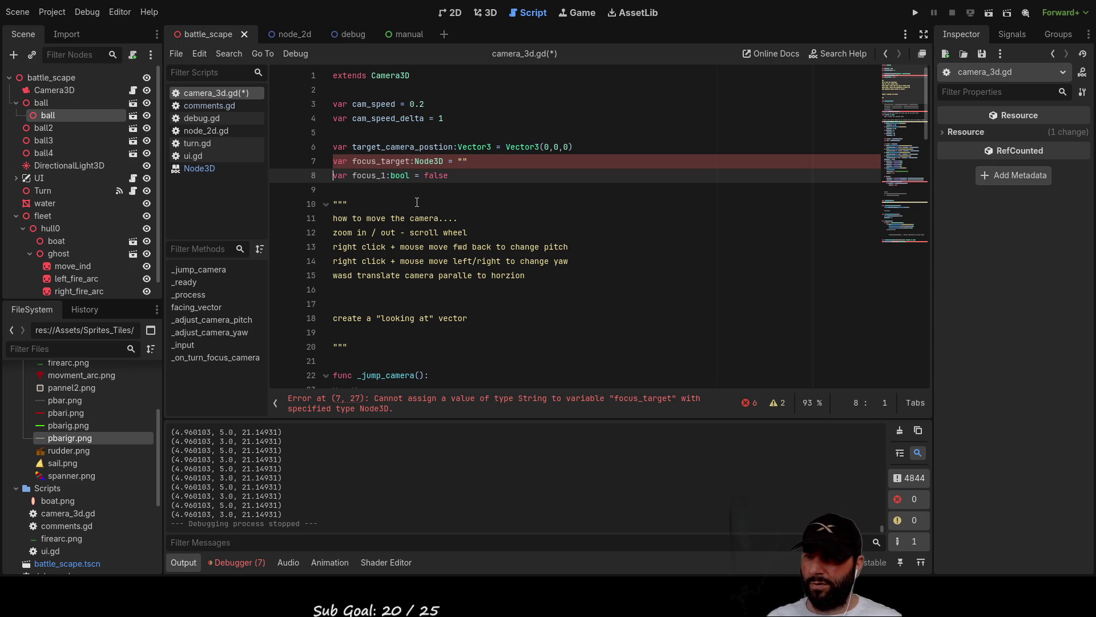
pyautogui.press('BackSpace')
pyautogui.press('BackSpace')
pyautogui.press('BackSpace')
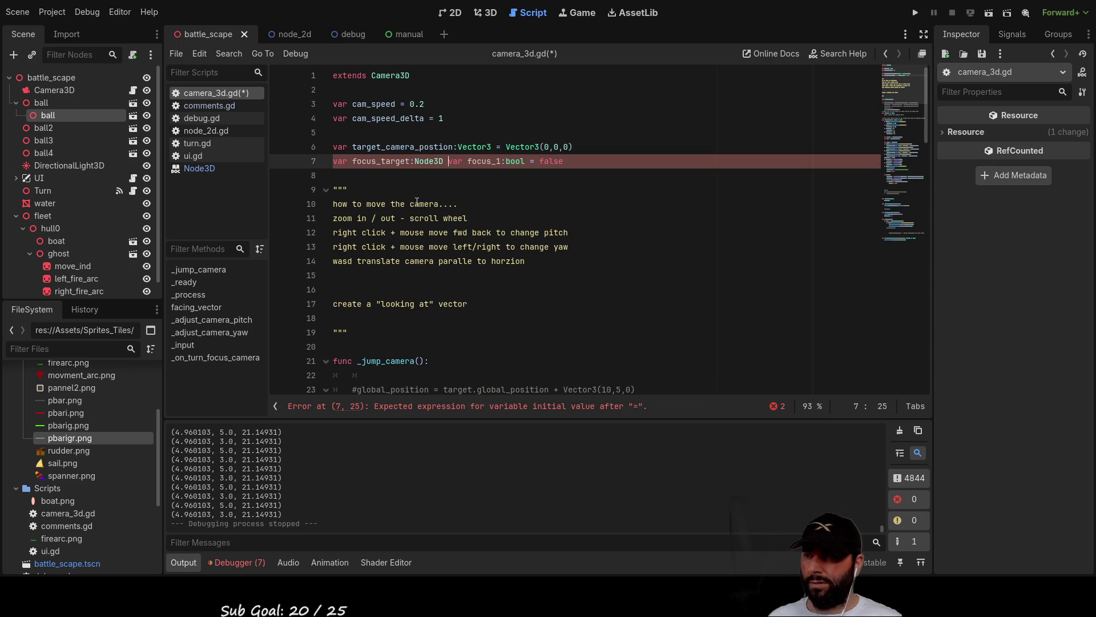
pyautogui.press('BackSpace')
pyautogui.press('BackSpace')
pyautogui.press('Return')
pyautogui.press('Up')
pyautogui.press('Down')
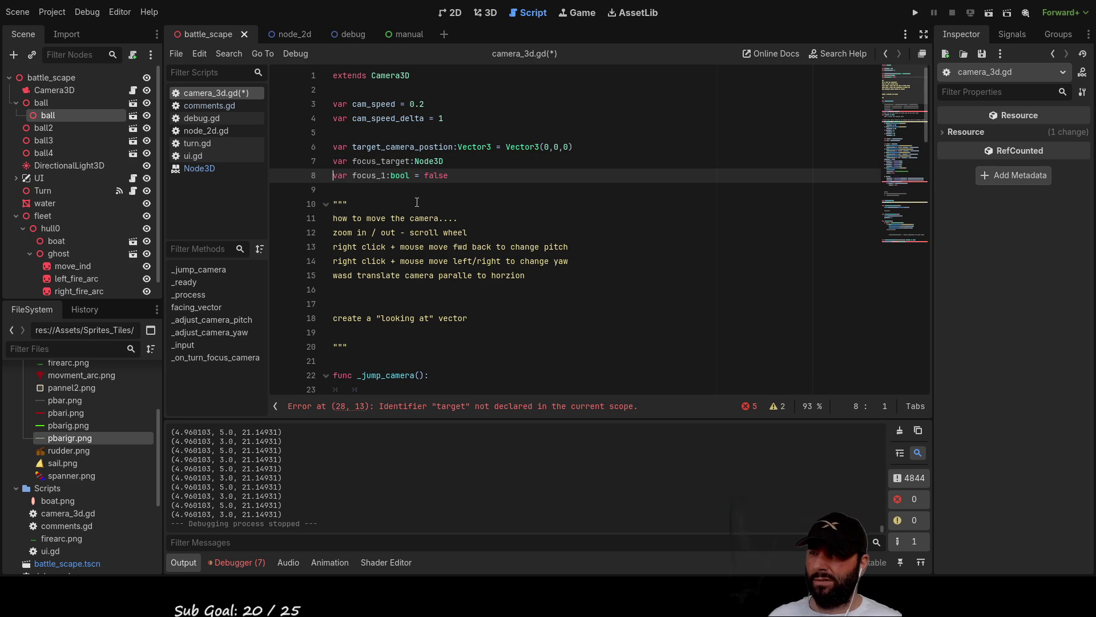
# Delete the whole _jump_camera function, including its trailing comment and blank line.
pyautogui.scroll(-5, 419, 208)
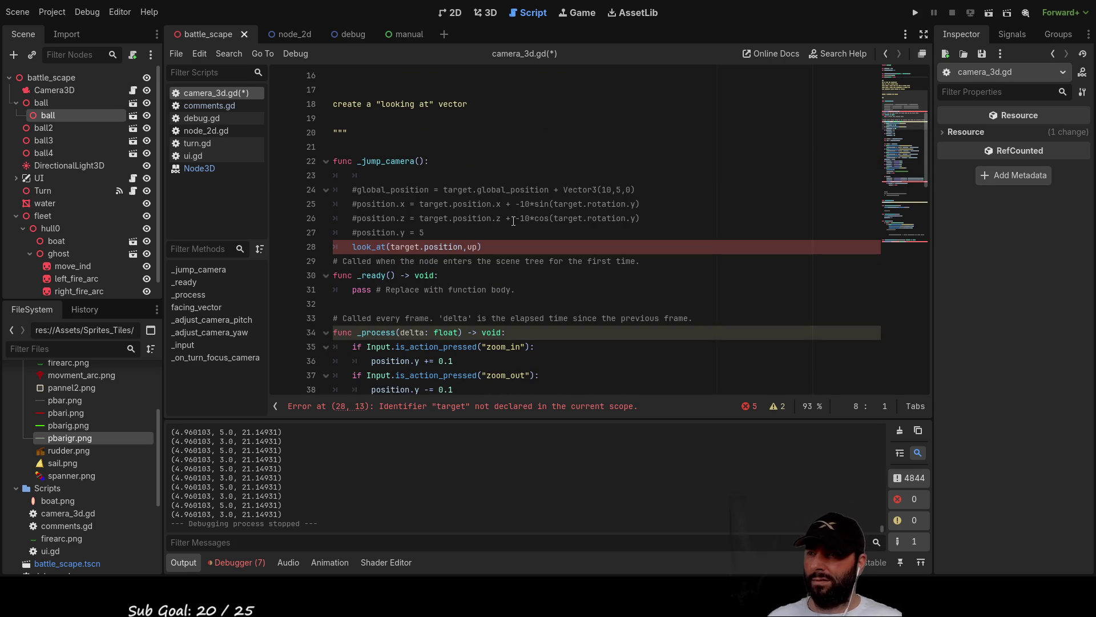
pyautogui.click(492, 251)
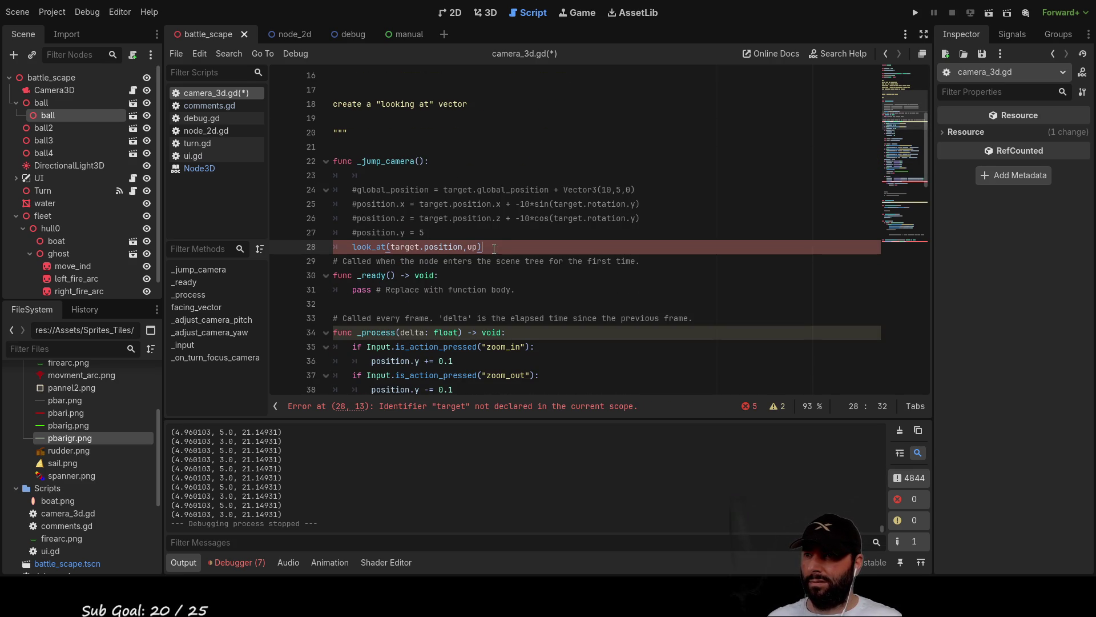
pyautogui.moveTo(436, 167); pyautogui.dragTo(308, 160)
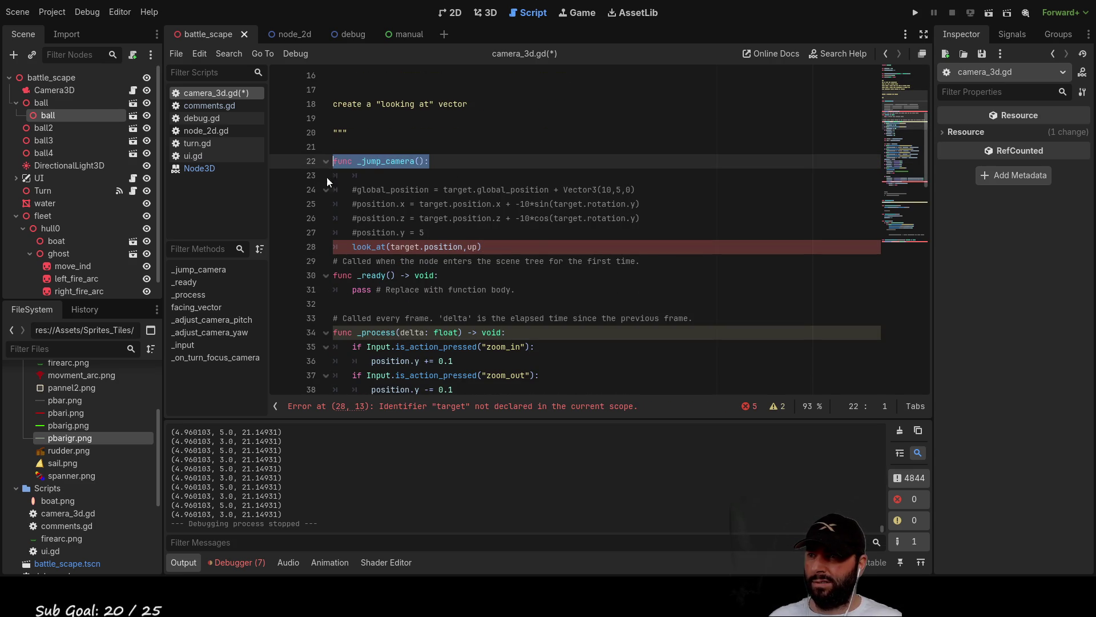
pyautogui.moveTo(648, 261)
pyautogui.mouseDown()
pyautogui.moveTo(448, 246)
pyautogui.moveTo(301, 169)
pyautogui.mouseUp()
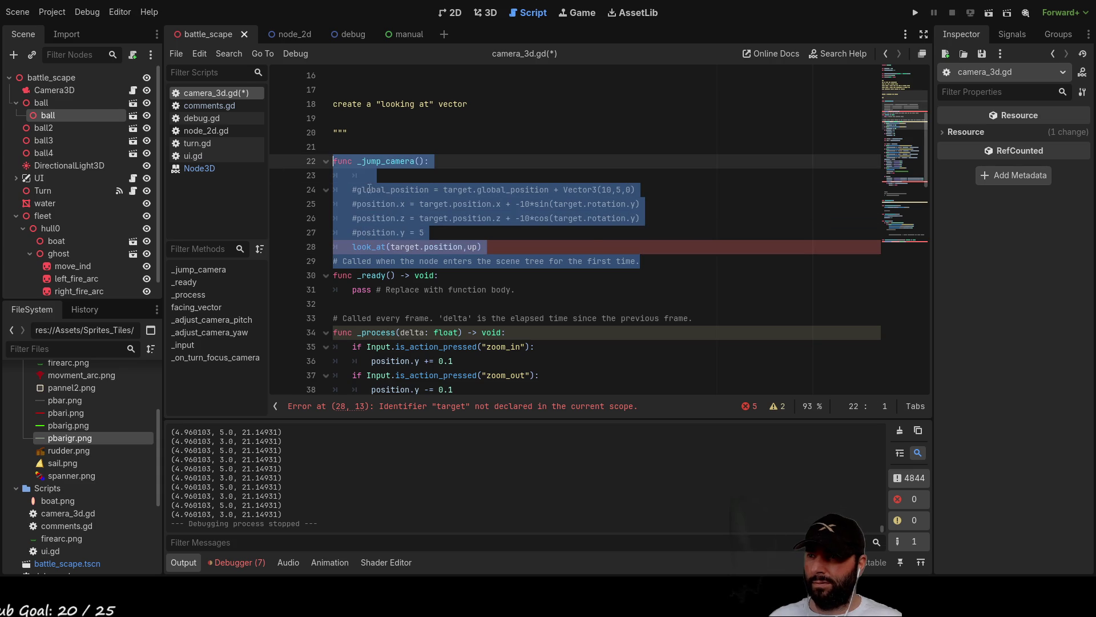
pyautogui.press('Delete')
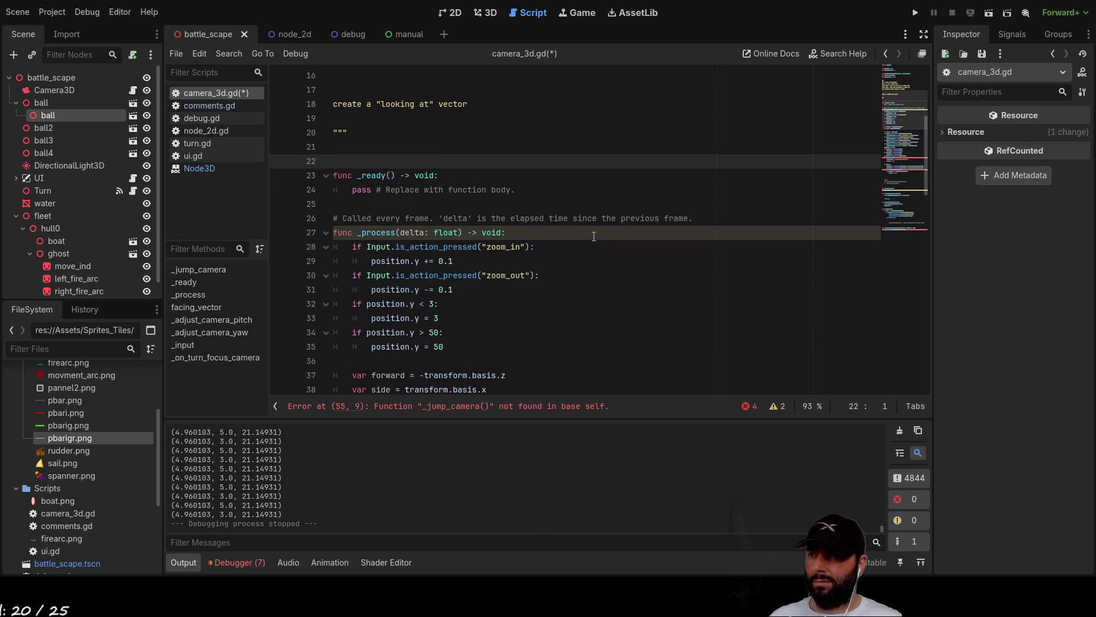
pyautogui.press('BackSpace')
# Delete the _jump_camera() call on line 54.
pyautogui.scroll(-10, 594, 237)
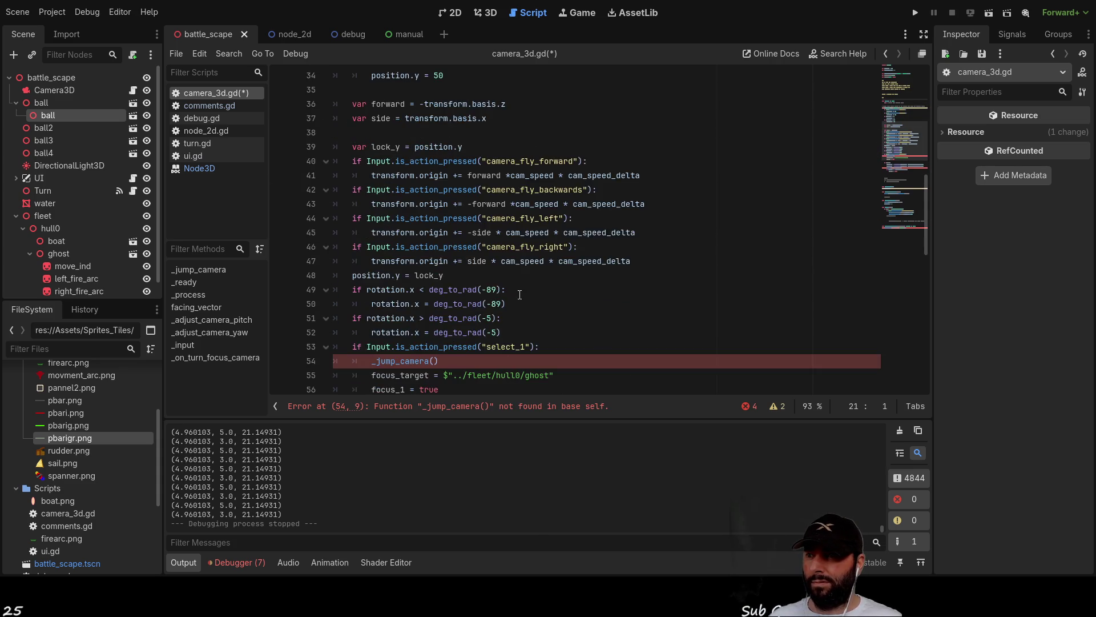
pyautogui.moveTo(444, 192); pyautogui.dragTo(293, 187)
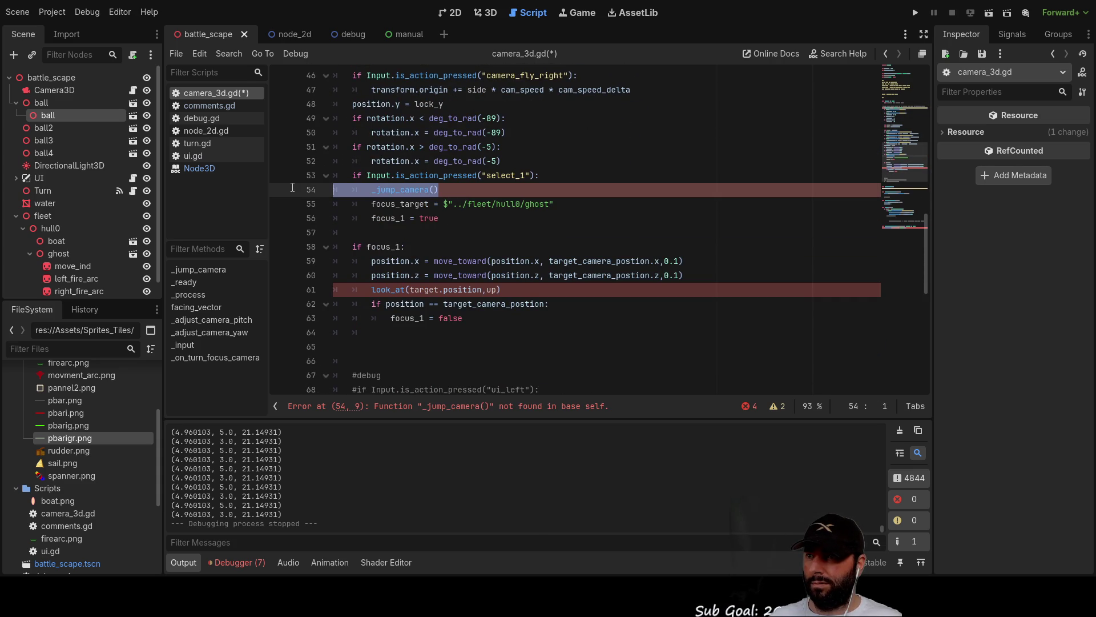
pyautogui.press('Delete')
pyautogui.press('Delete')
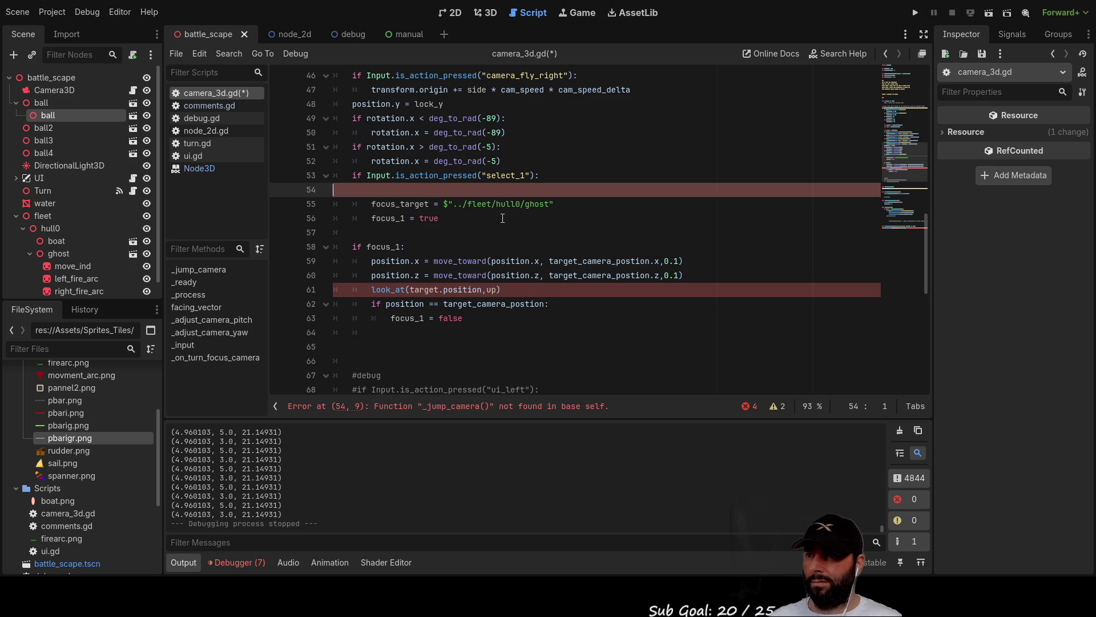
# Shorten focus_1 to focus in the assignment on line 55.
pyautogui.press('Down')
pyautogui.press('Down')
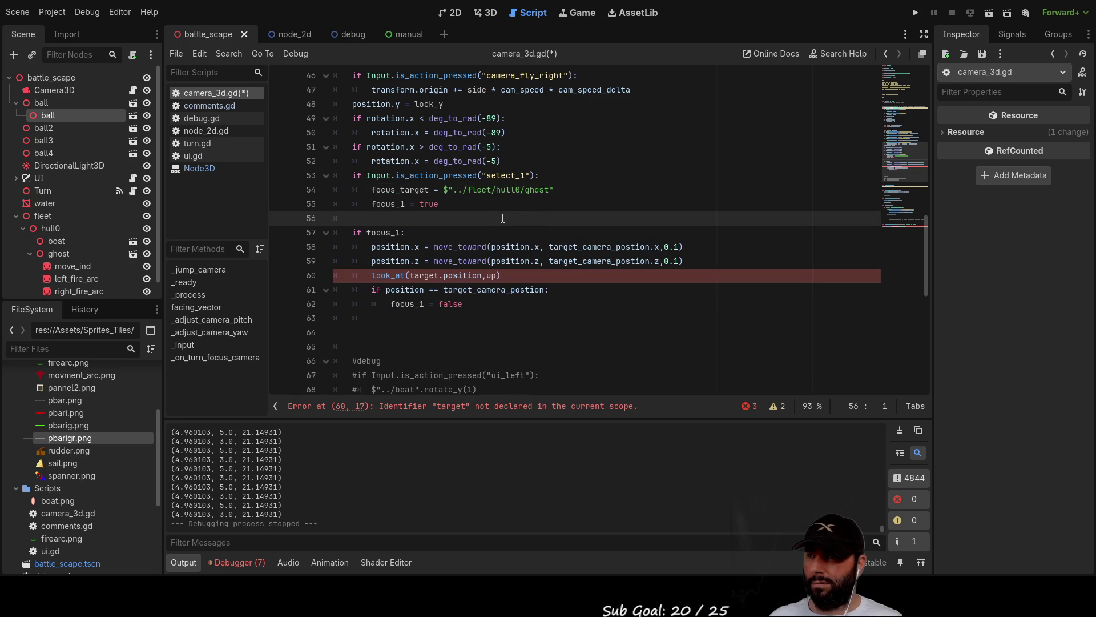
pyautogui.press('Down')
pyautogui.press('Up')
pyautogui.press('Up')
pyautogui.press('Down')
pyautogui.press('Down')
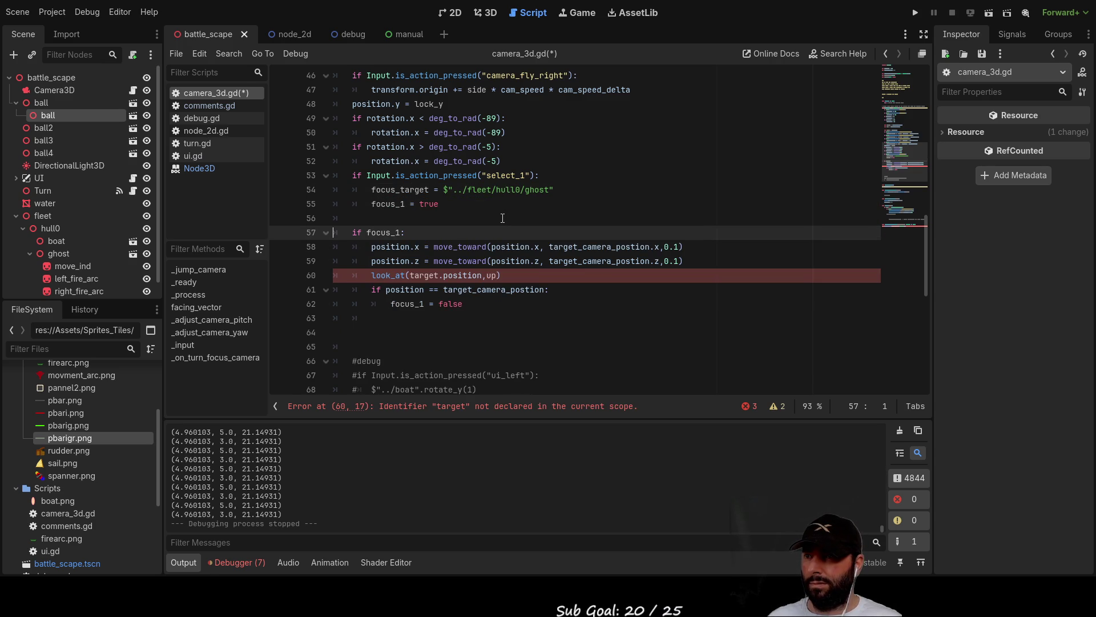
pyautogui.hotkey('ctrl', 'Right')
pyautogui.hotkey('ctrl', 'Right')
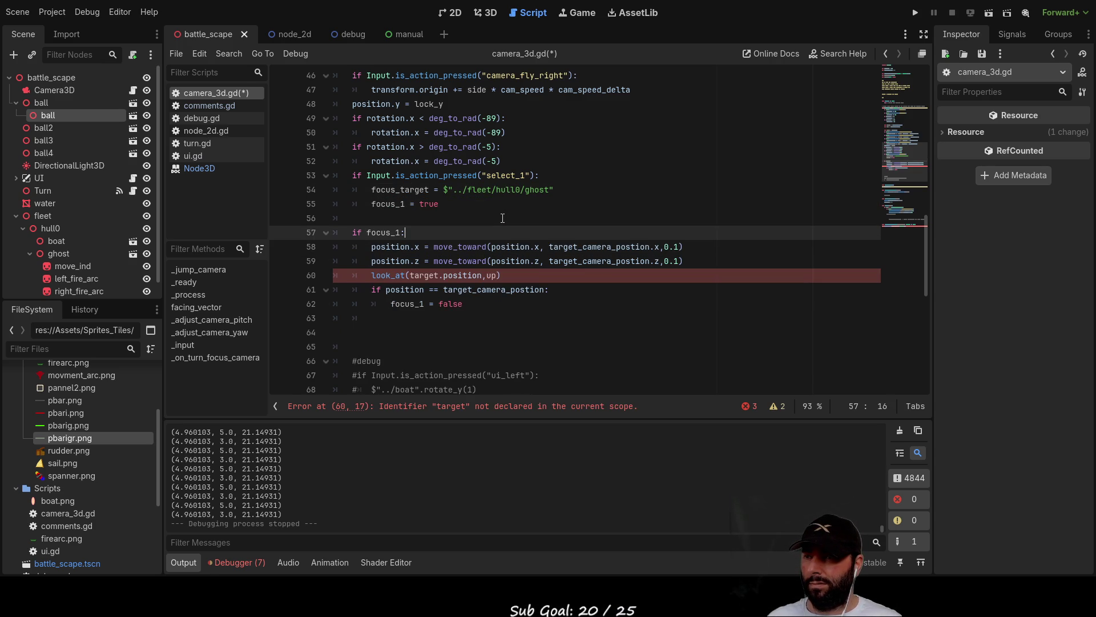
pyautogui.press('Up')
pyautogui.press('Up')
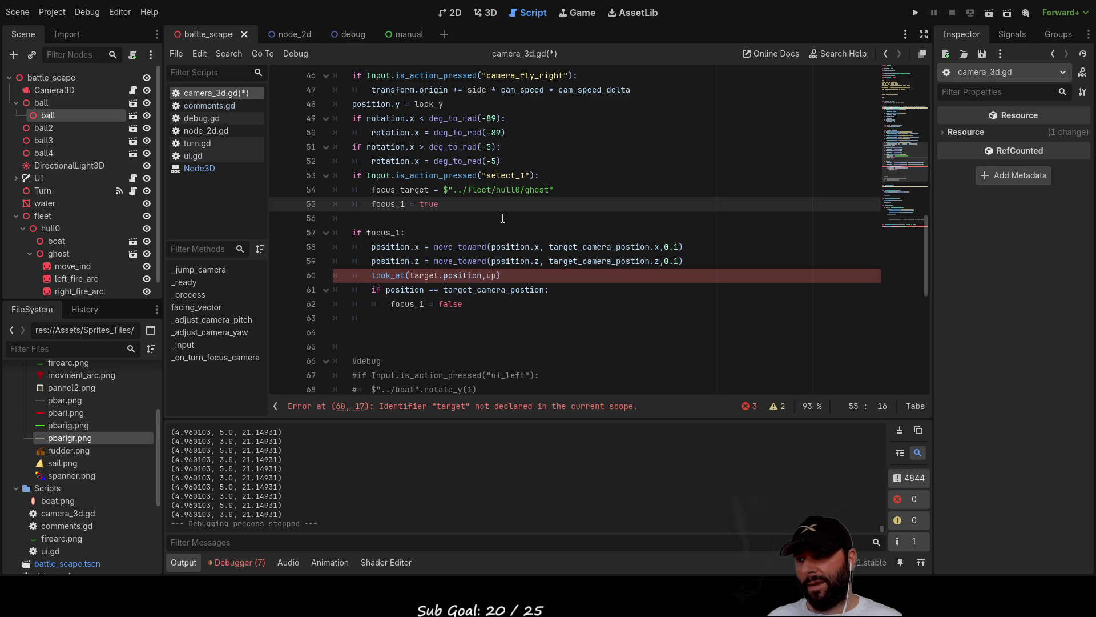
pyautogui.press('Up')
pyautogui.press('Down')
pyautogui.press('Up')
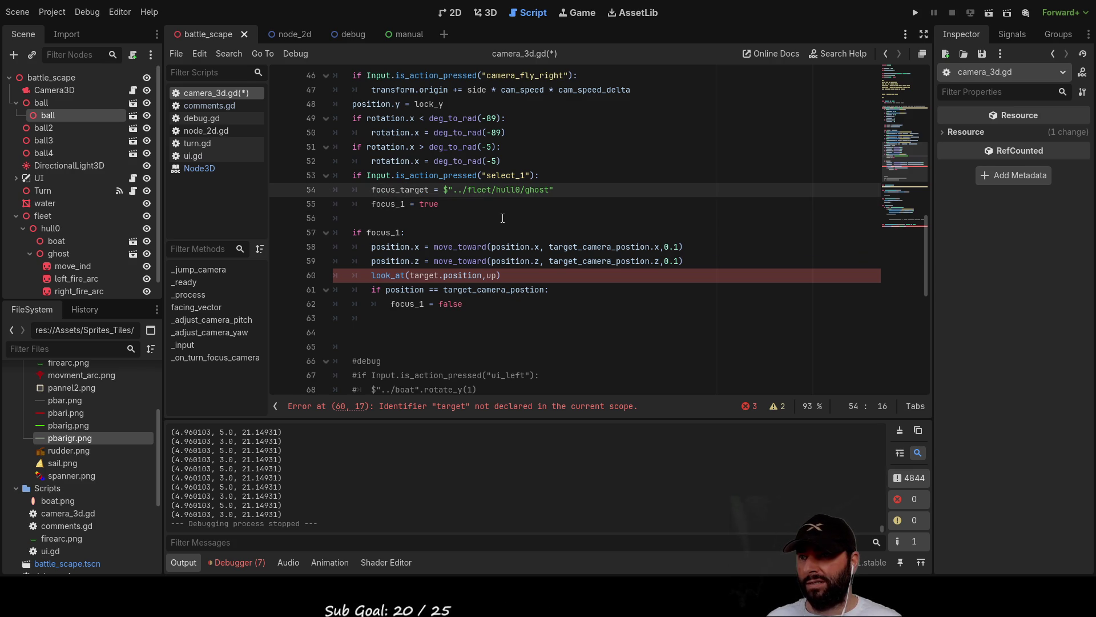
pyautogui.press('Down')
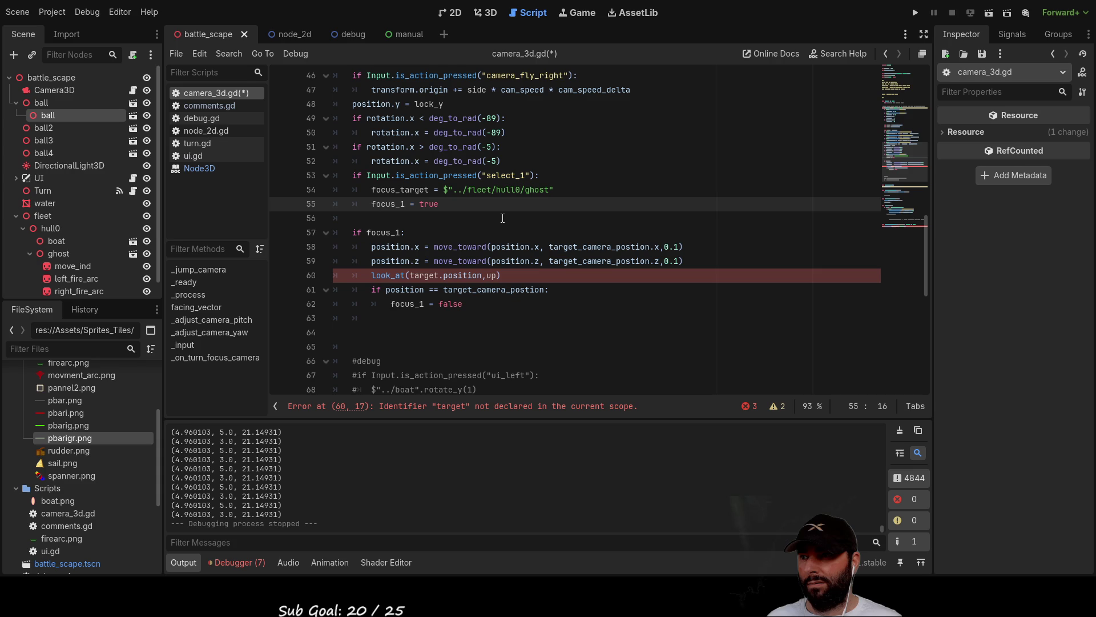
pyautogui.press('BackSpace')
pyautogui.press('BackSpace')
pyautogui.press('Left')
pyautogui.press('Left')
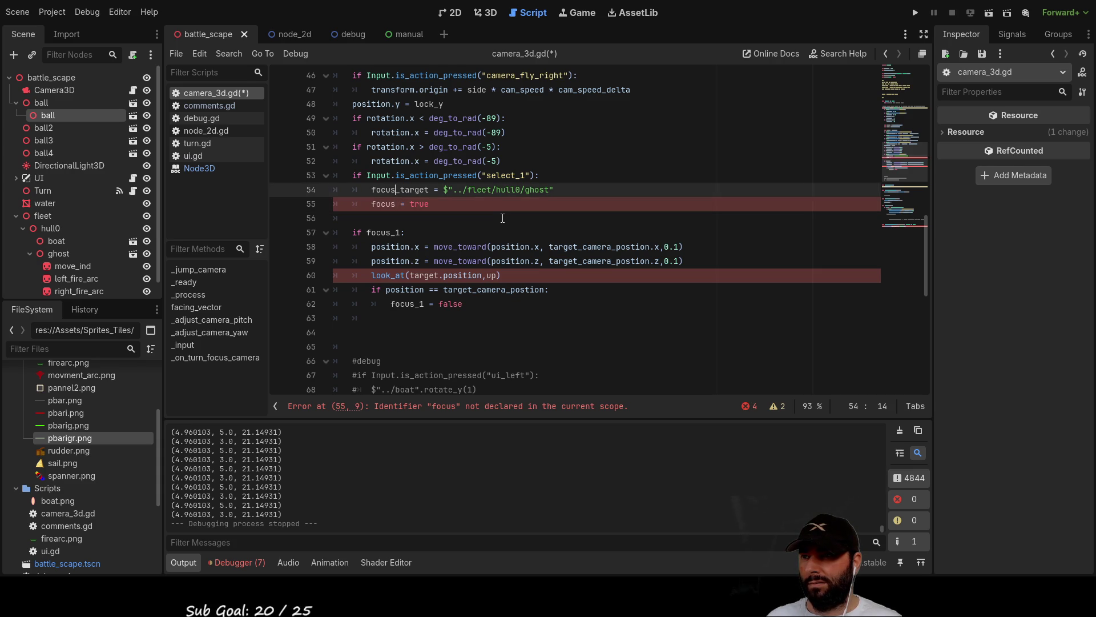
# Rename focus_1 to focus in the line 8 declaration and on line 62.
pyautogui.scroll(15, 503, 217)
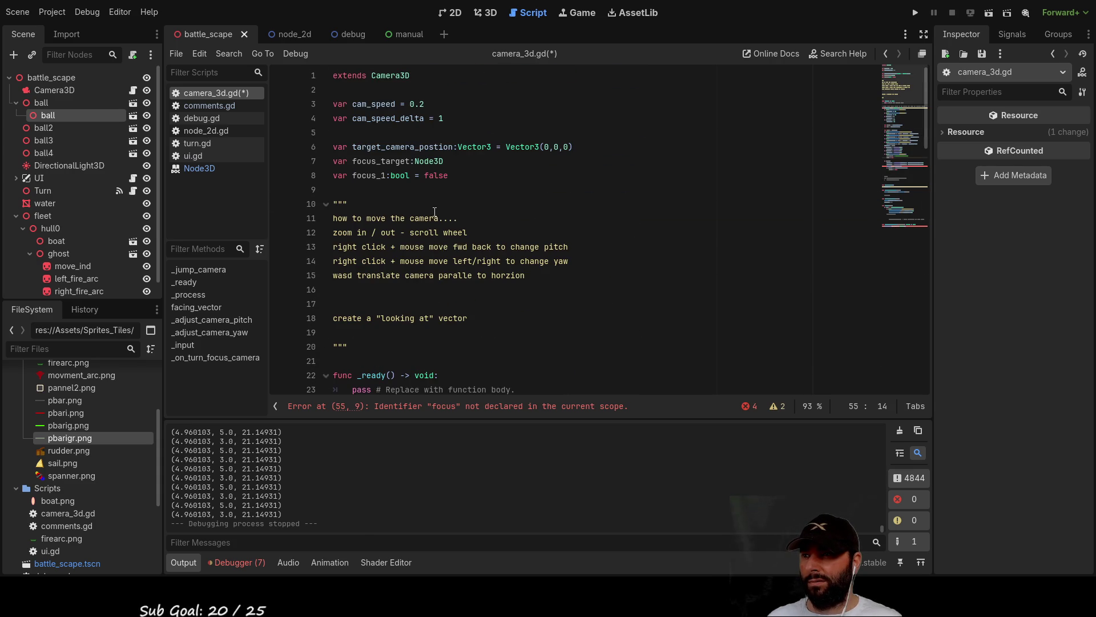
pyautogui.click(387, 175)
pyautogui.press('BackSpace')
pyautogui.press('BackSpace')
pyautogui.scroll(-9, 471, 258)
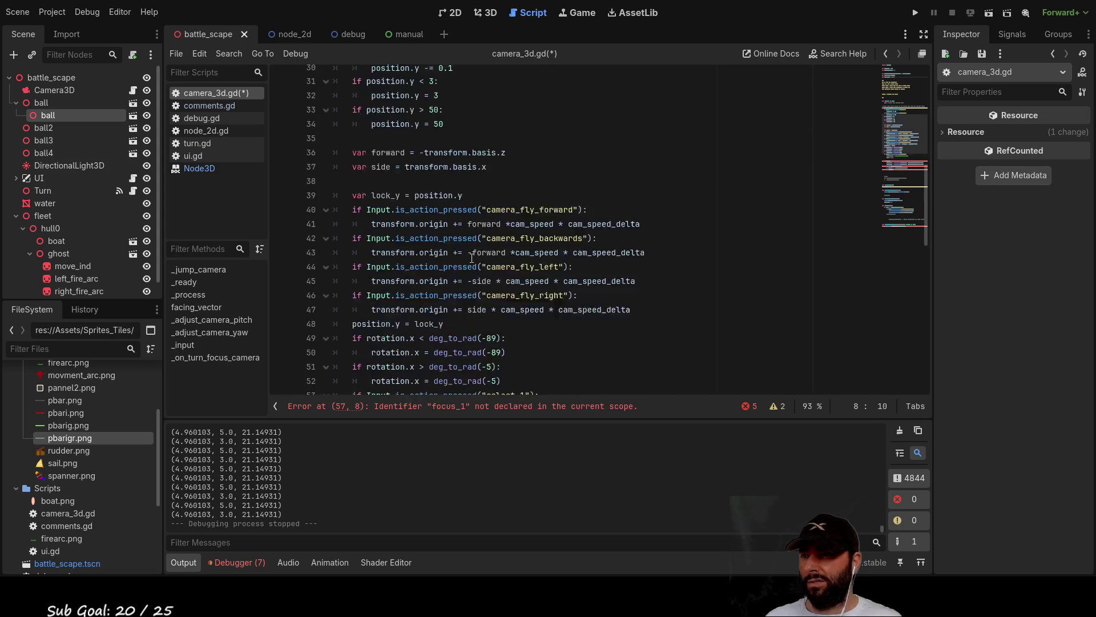
pyautogui.scroll(-7, 471, 258)
pyautogui.click(424, 261)
pyautogui.press('BackSpace')
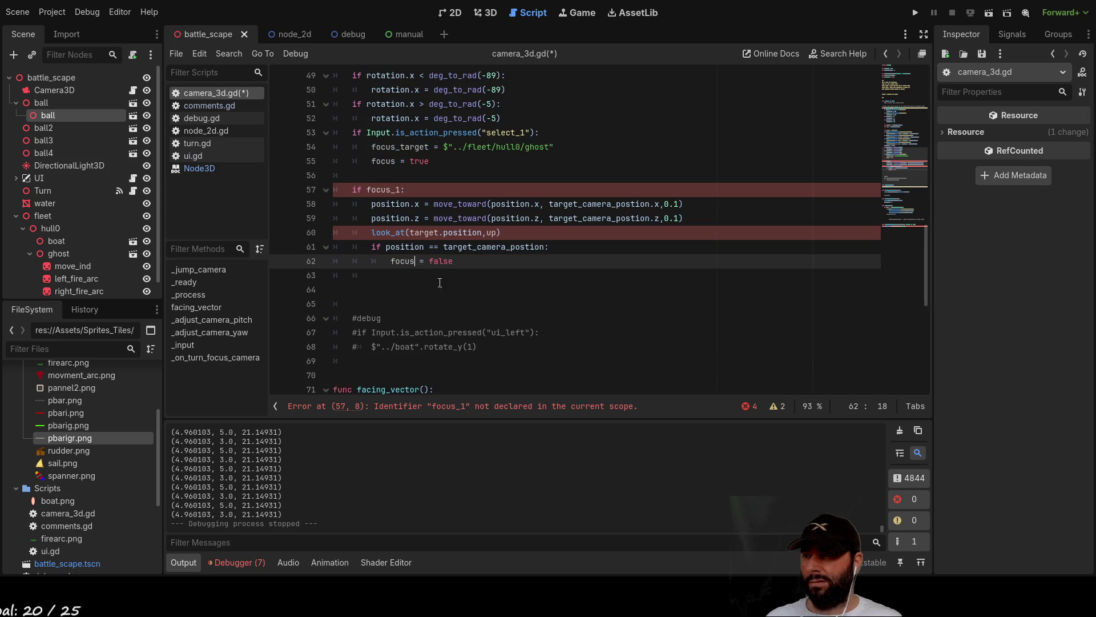
pyautogui.click(402, 190)
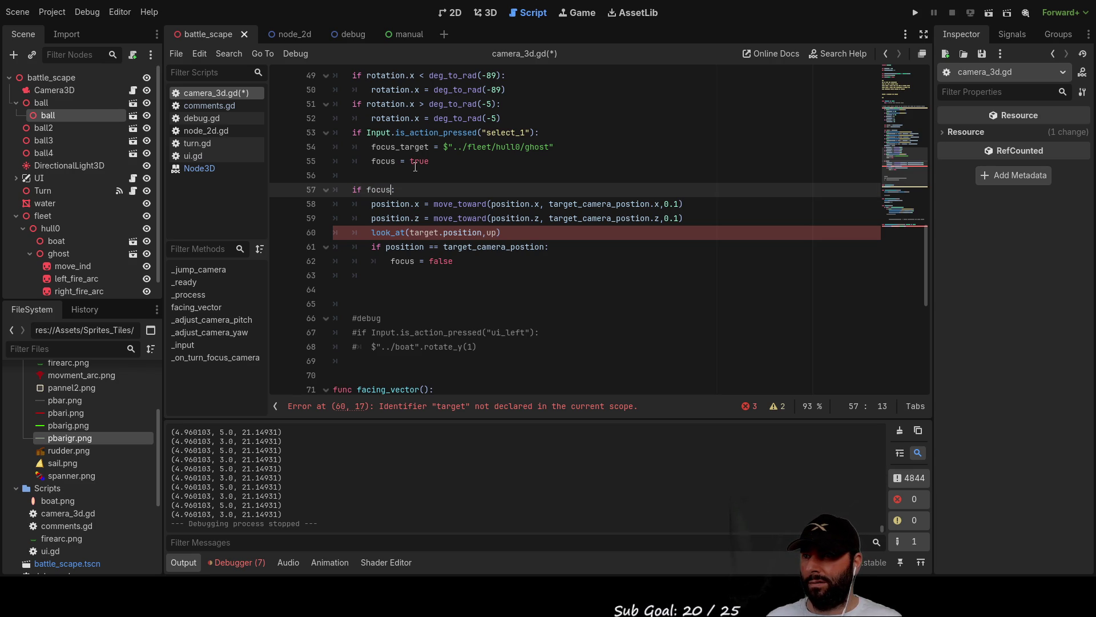
# Replace target with focus_target in the look_at call on line 60.
pyautogui.doubleClick(394, 147)
pyautogui.hotkey('ctrl', 'c')
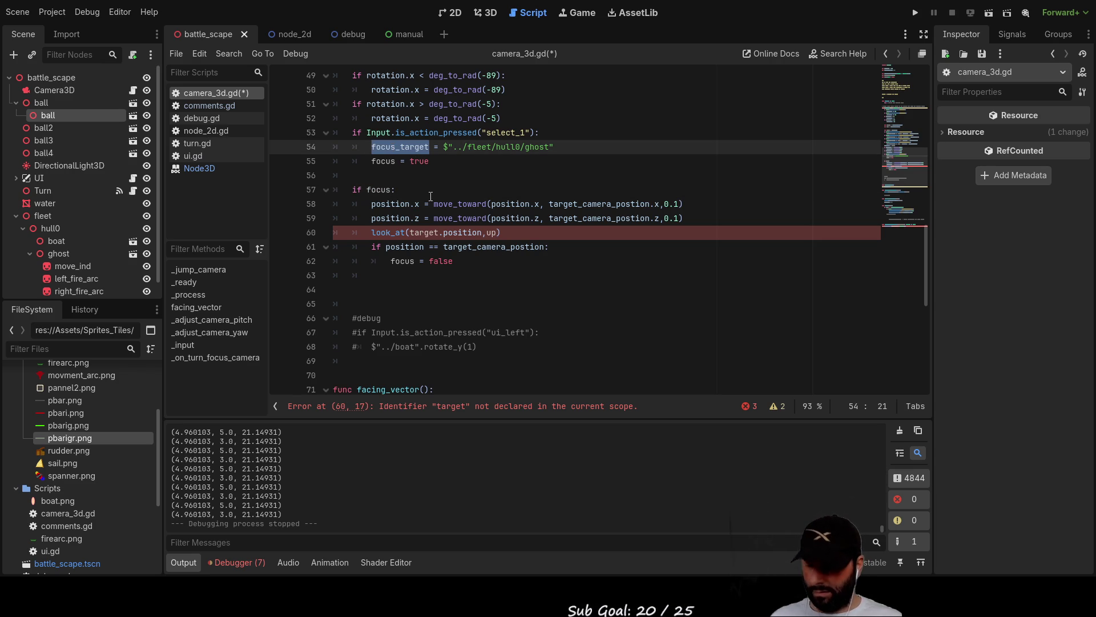
pyautogui.doubleClick(424, 232)
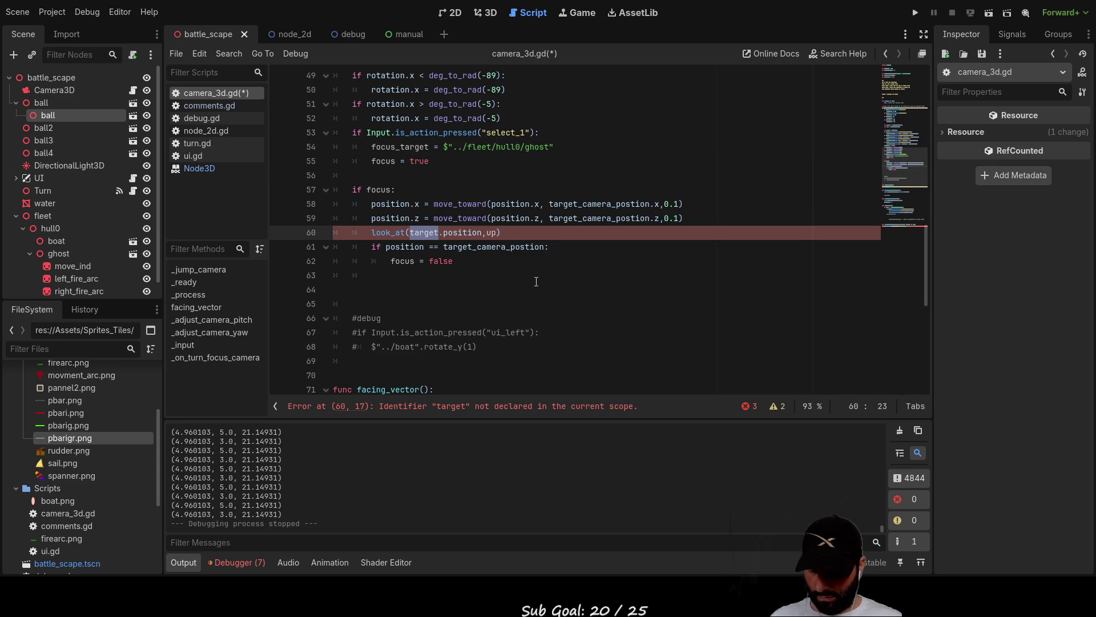
pyautogui.hotkey('ctrl', 'v')
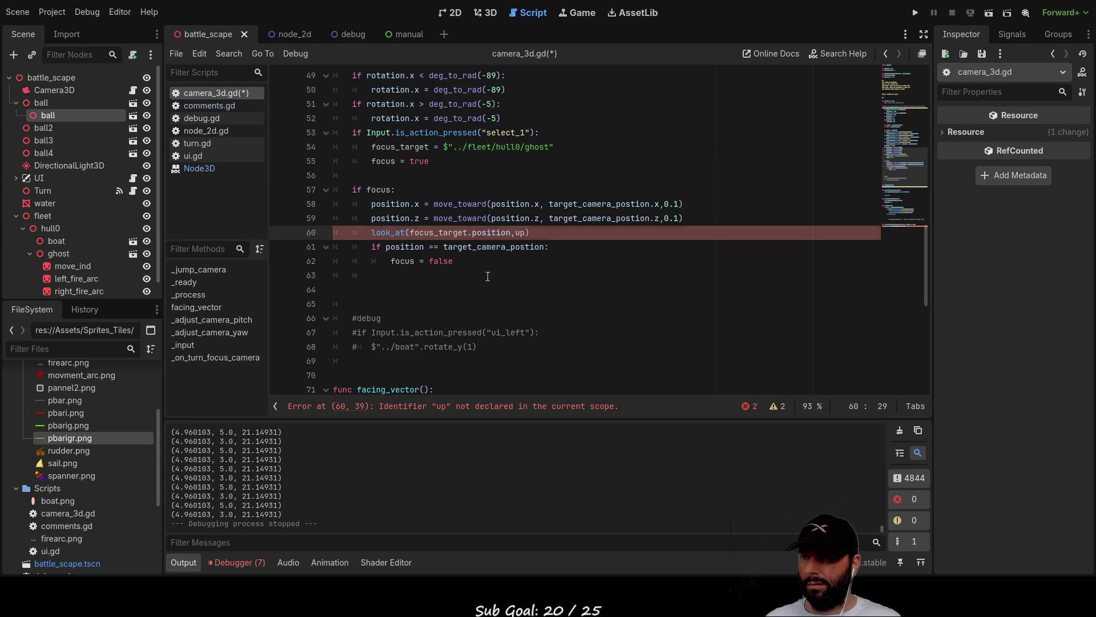
pyautogui.press('Down')
pyautogui.press('Down')
pyautogui.press('Down')
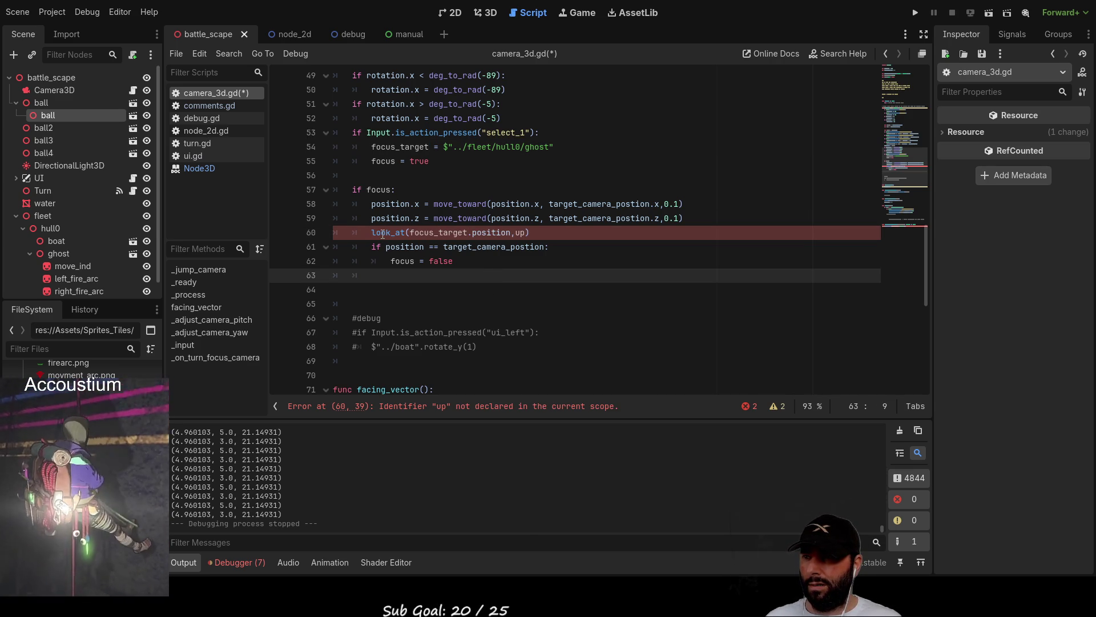
# Change the look_at up argument to Vector3.UP via autocomplete.
pyautogui.doubleClick(521, 232)
pyautogui.write('ve')
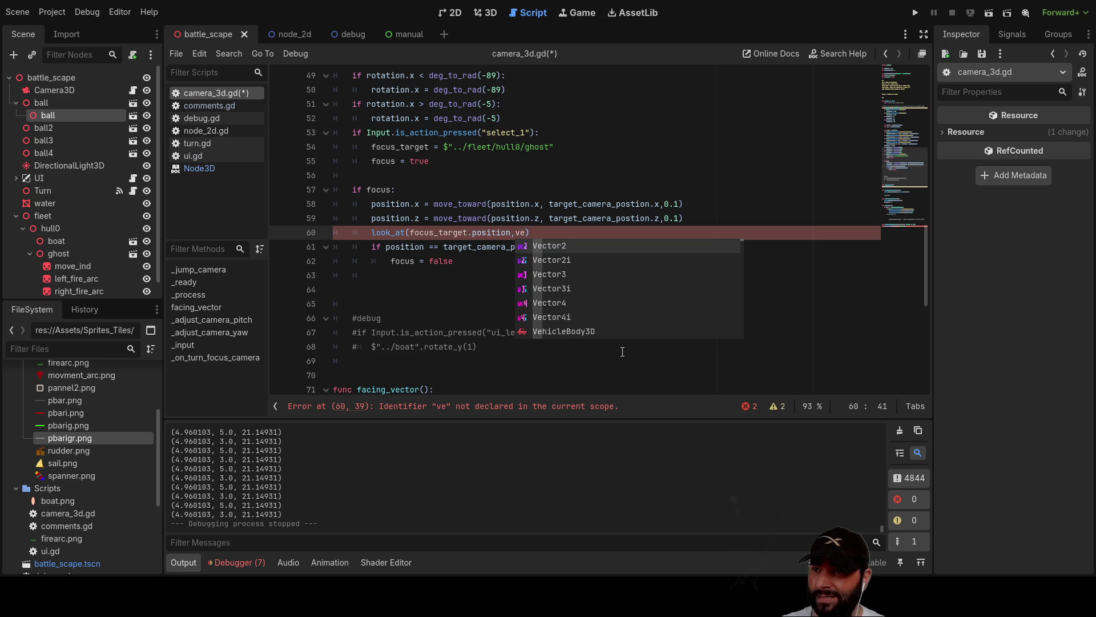
pyautogui.press('Down')
pyautogui.press('Down')
pyautogui.press('Return')
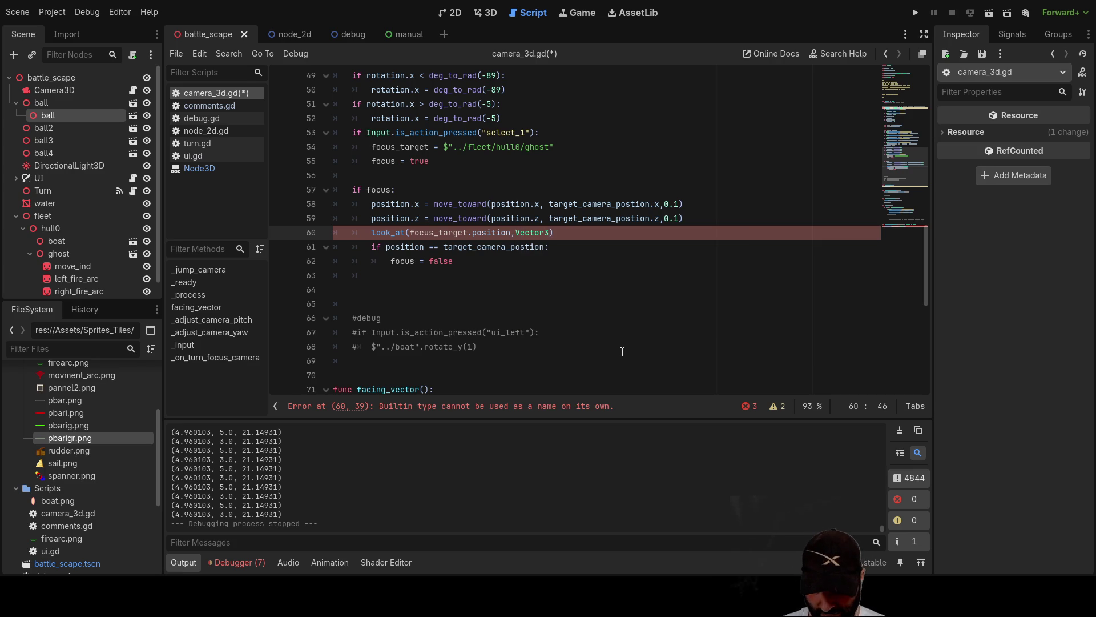
pyautogui.write('.up')
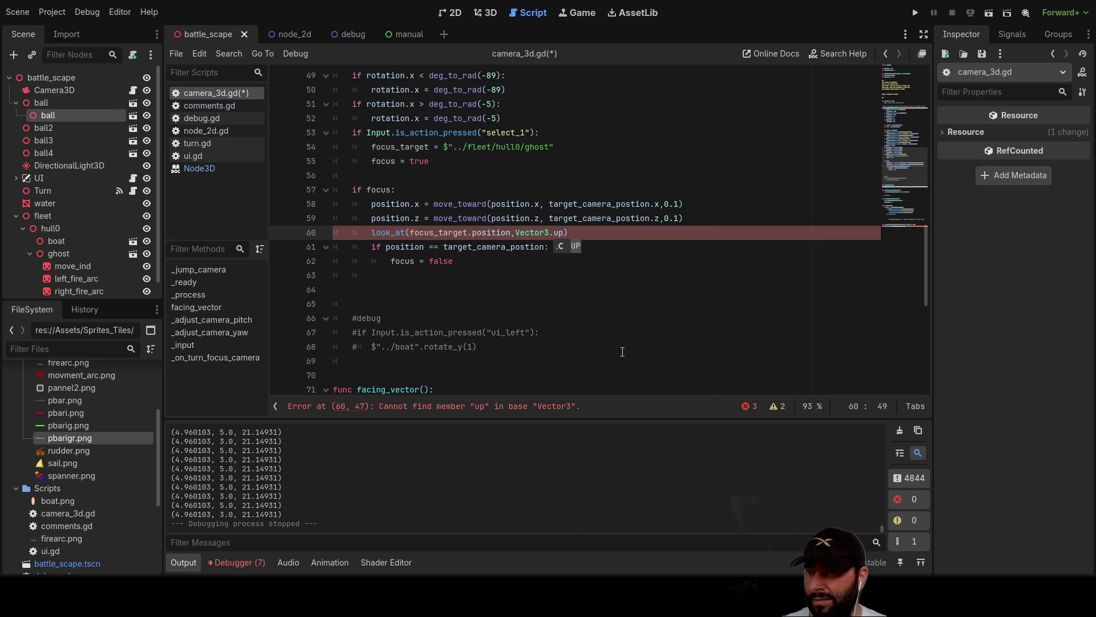
pyautogui.click(576, 246)
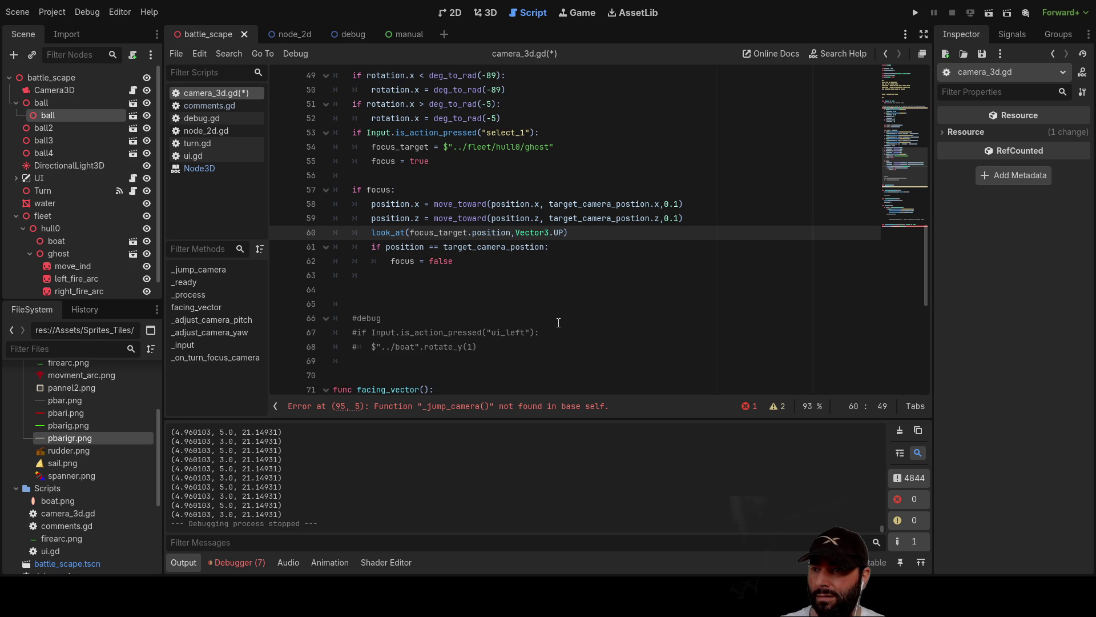
pyautogui.click(485, 412)
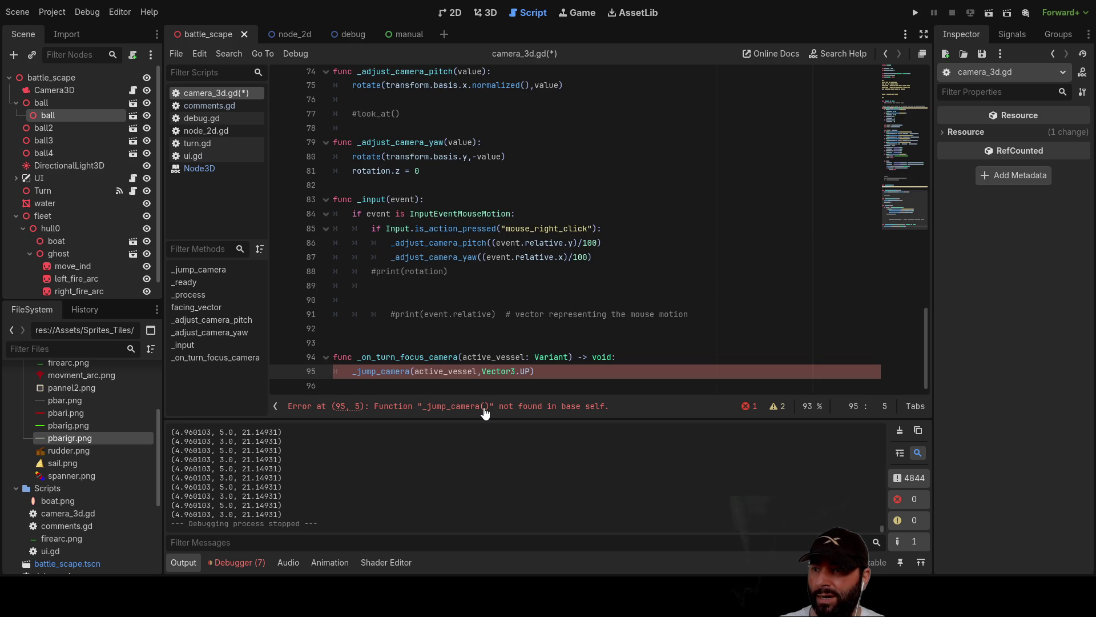
# Review the _on_turn_focus_camera handler's _jump_camera(active_vessel) call and grab focus_target from line 54.
pyautogui.scroll(1, 469, 360)
pyautogui.scroll(-1, 451, 377)
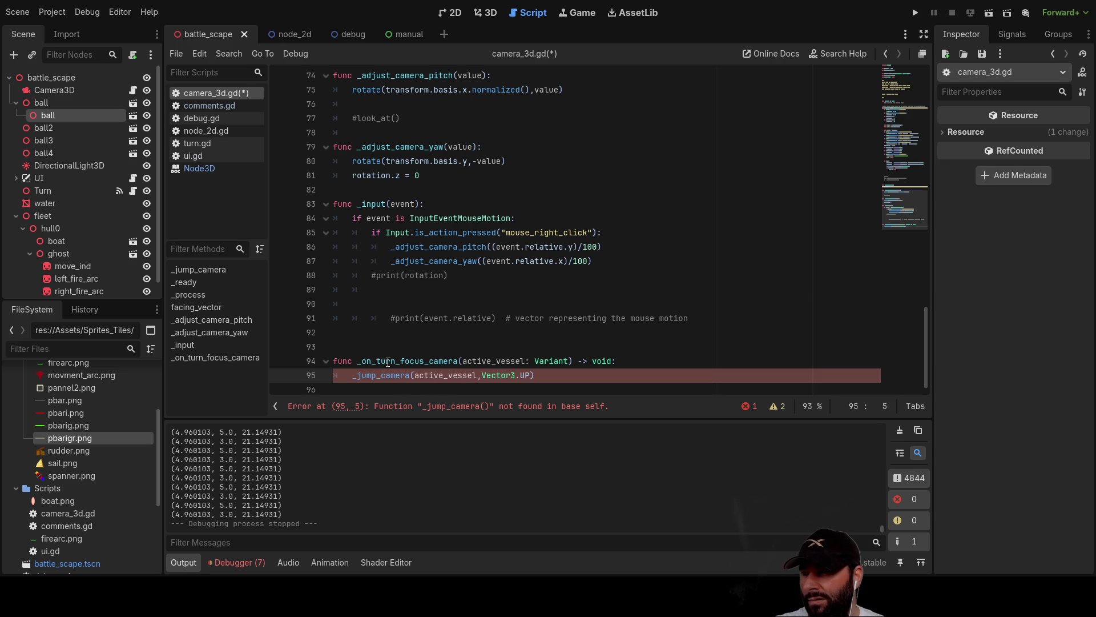
pyautogui.doubleClick(442, 362)
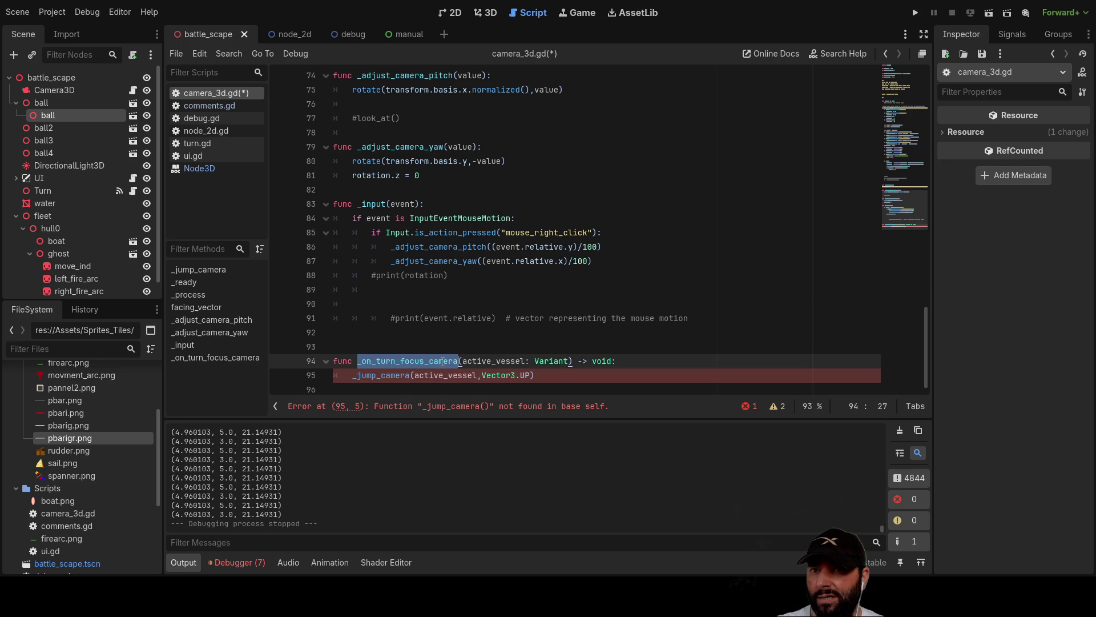
pyautogui.click(1011, 33)
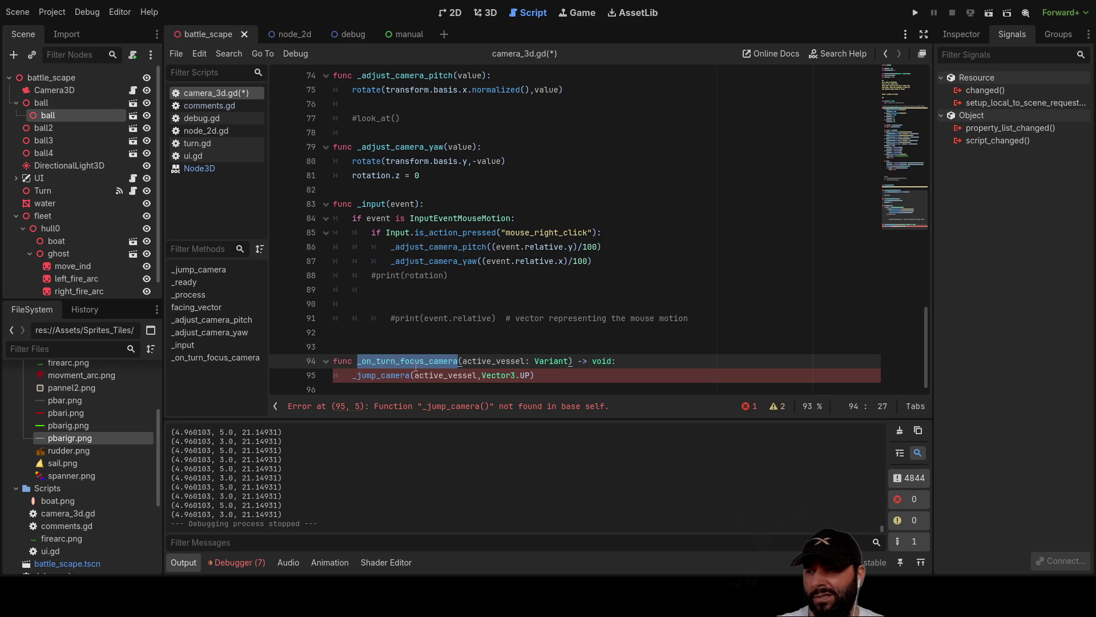
pyautogui.doubleClick(395, 376)
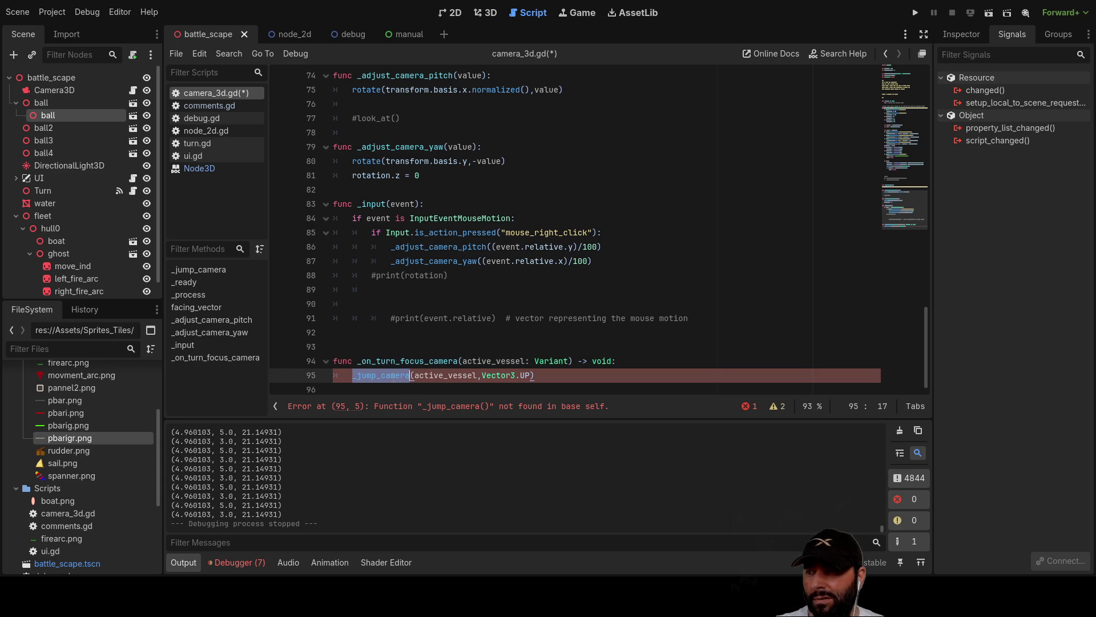
pyautogui.scroll(6, 530, 347)
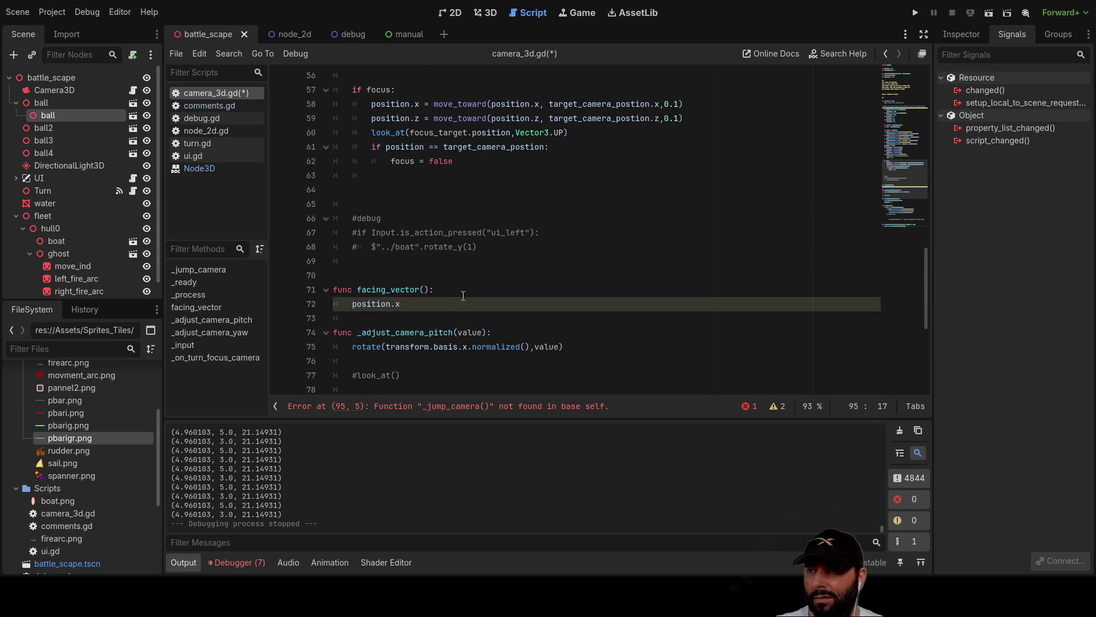
pyautogui.scroll(-6, 463, 295)
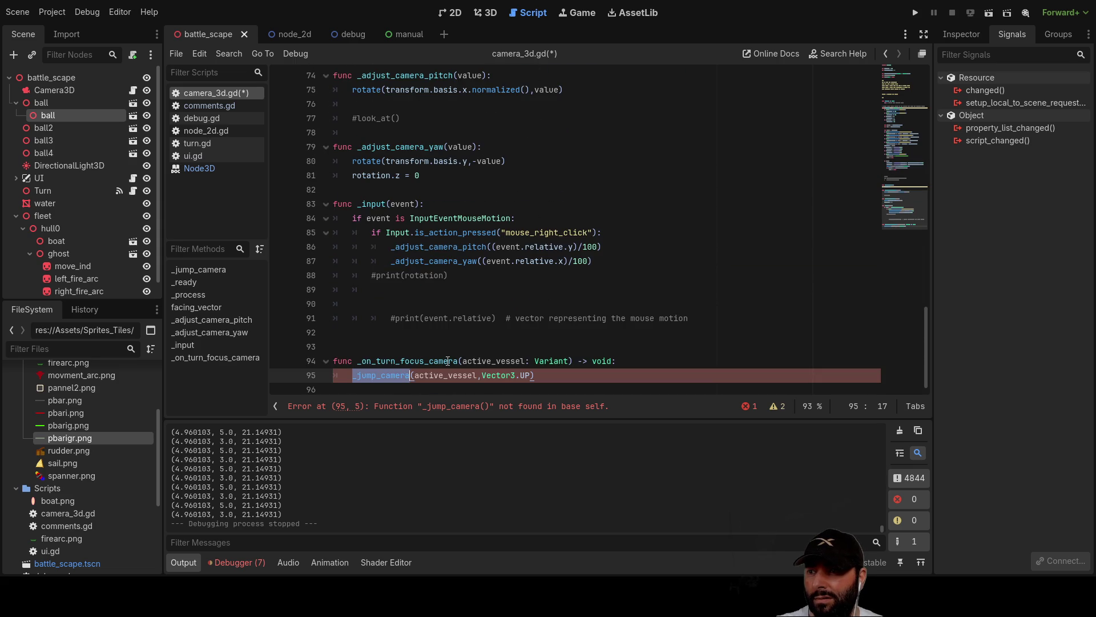
pyautogui.doubleClick(443, 376)
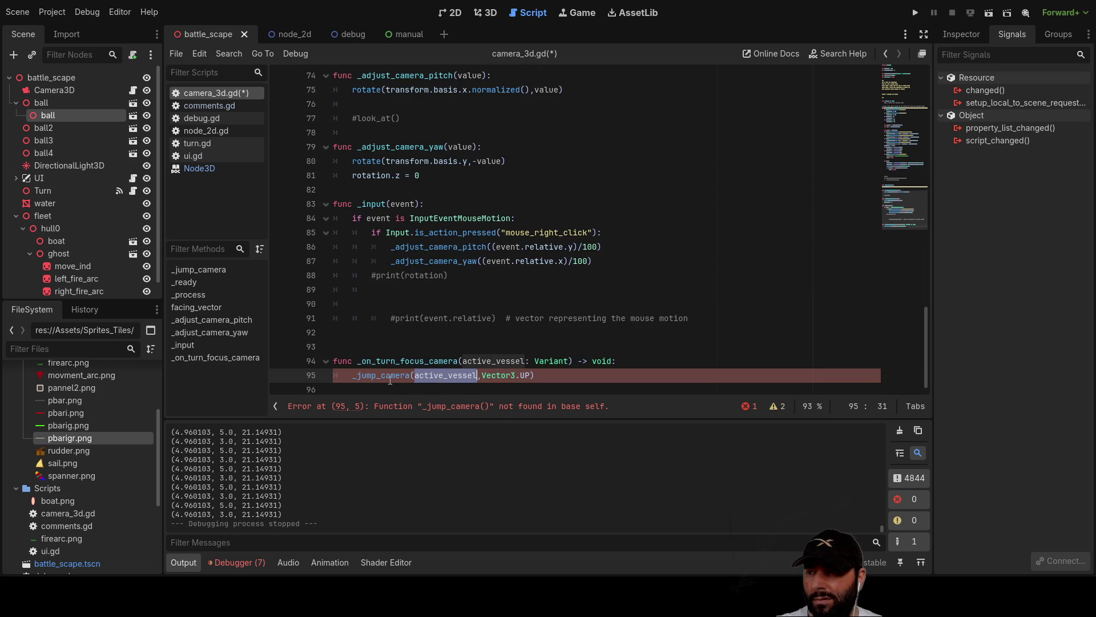
pyautogui.scroll(7, 411, 244)
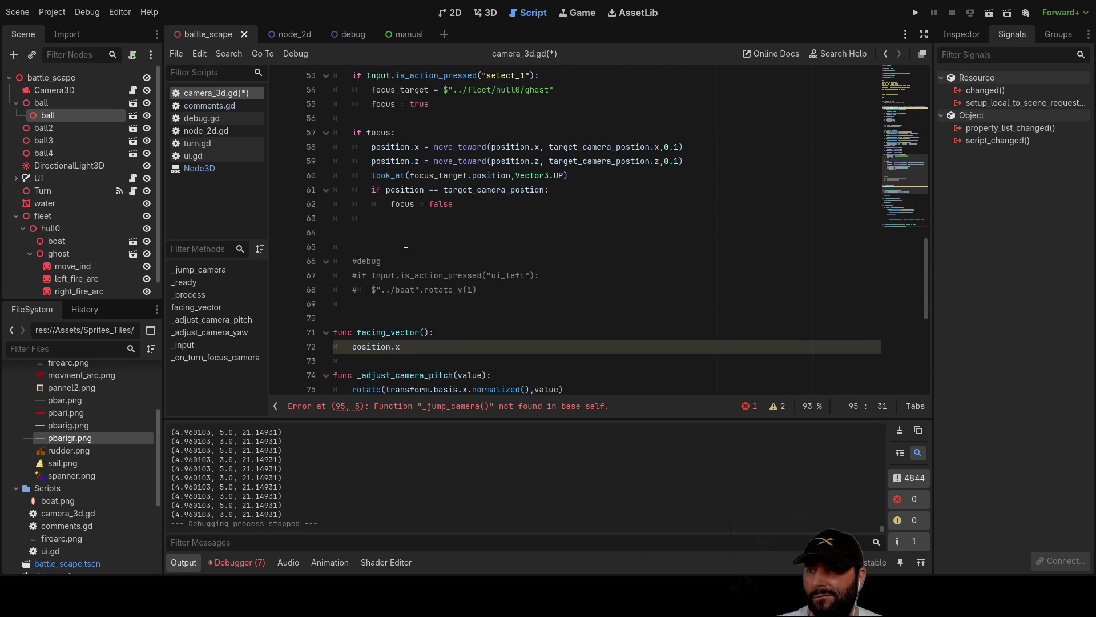
pyautogui.scroll(2, 406, 243)
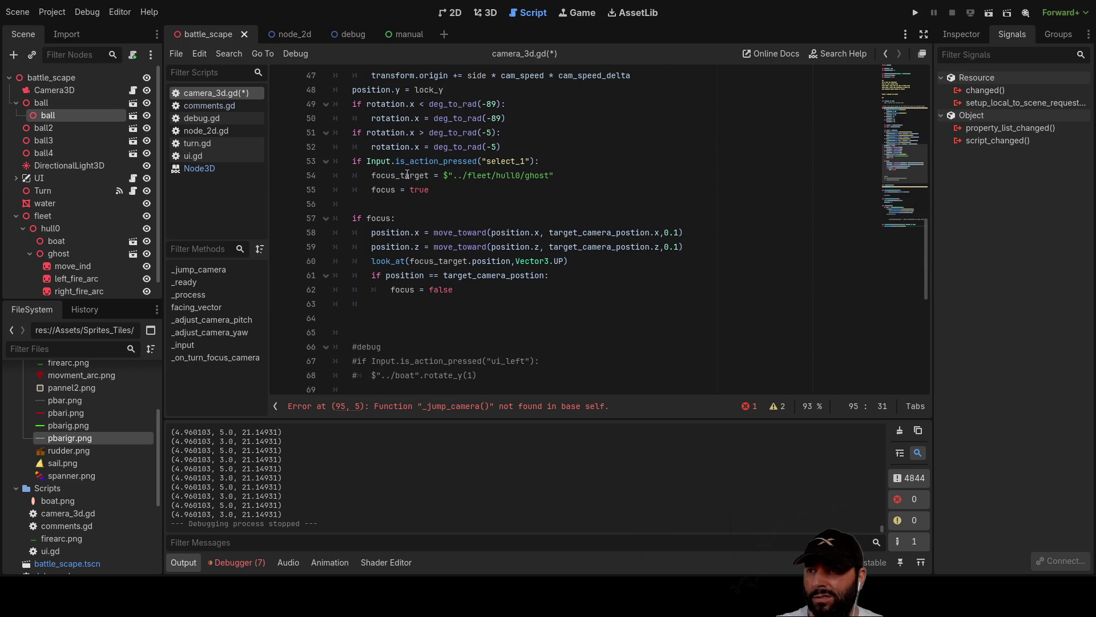
pyautogui.doubleClick(407, 176)
pyautogui.hotkey('ctrl', 'c')
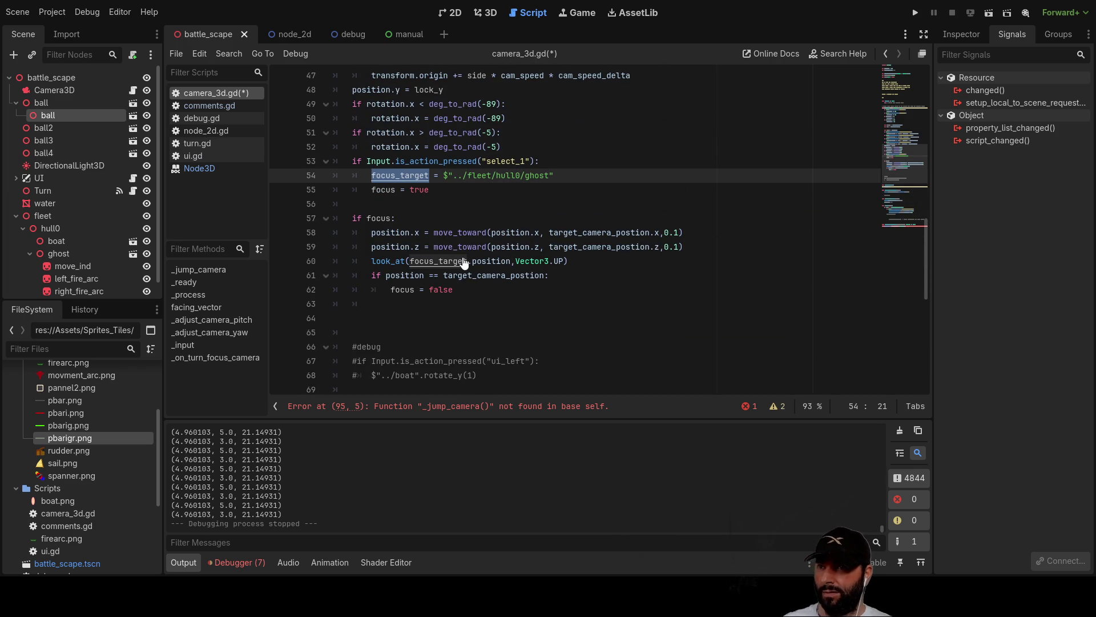
pyautogui.scroll(-9, 463, 262)
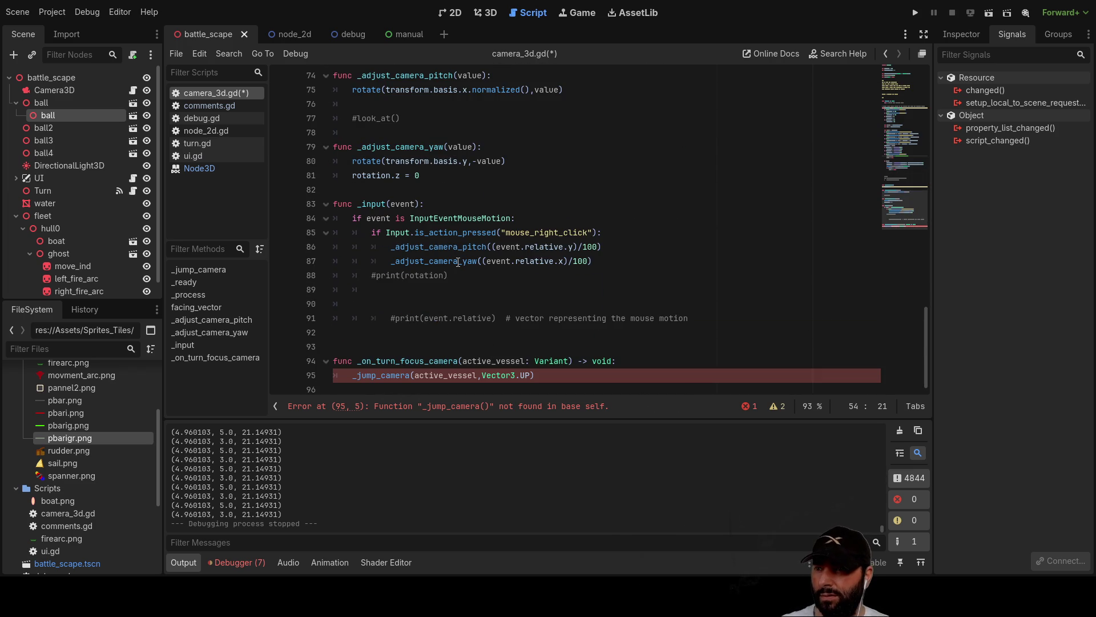
# Replace the _jump_camera call in the handler with focus_target= active_vessel.
pyautogui.click(351, 375)
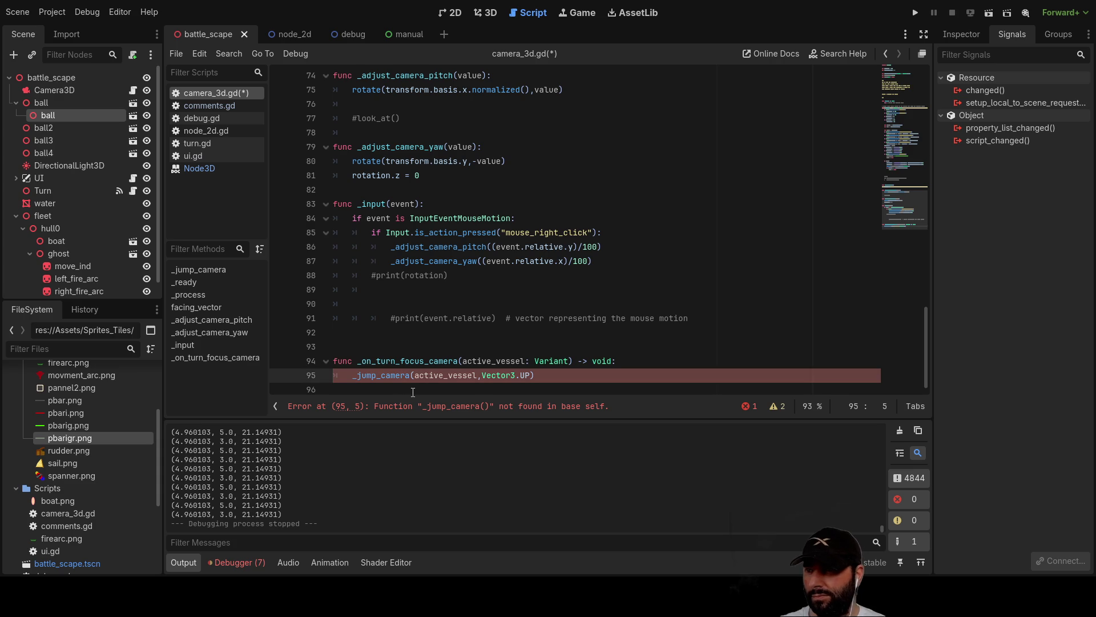
pyautogui.press('Return')
pyautogui.press('Up')
pyautogui.hotkey('ctrl', 'v')
pyautogui.click(413, 391)
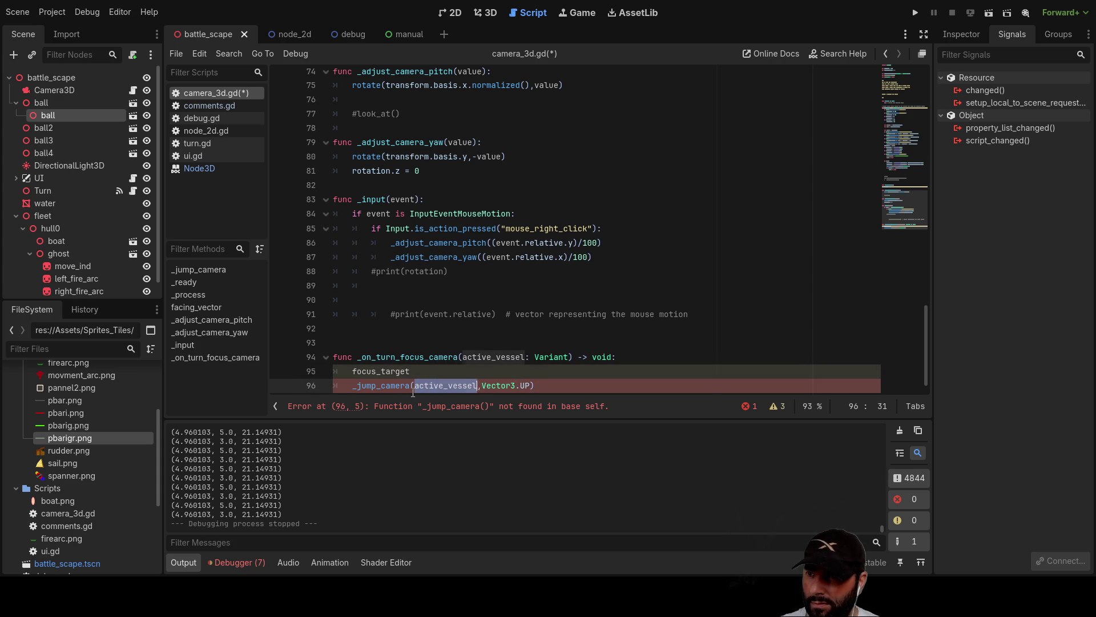
pyautogui.press('Up')
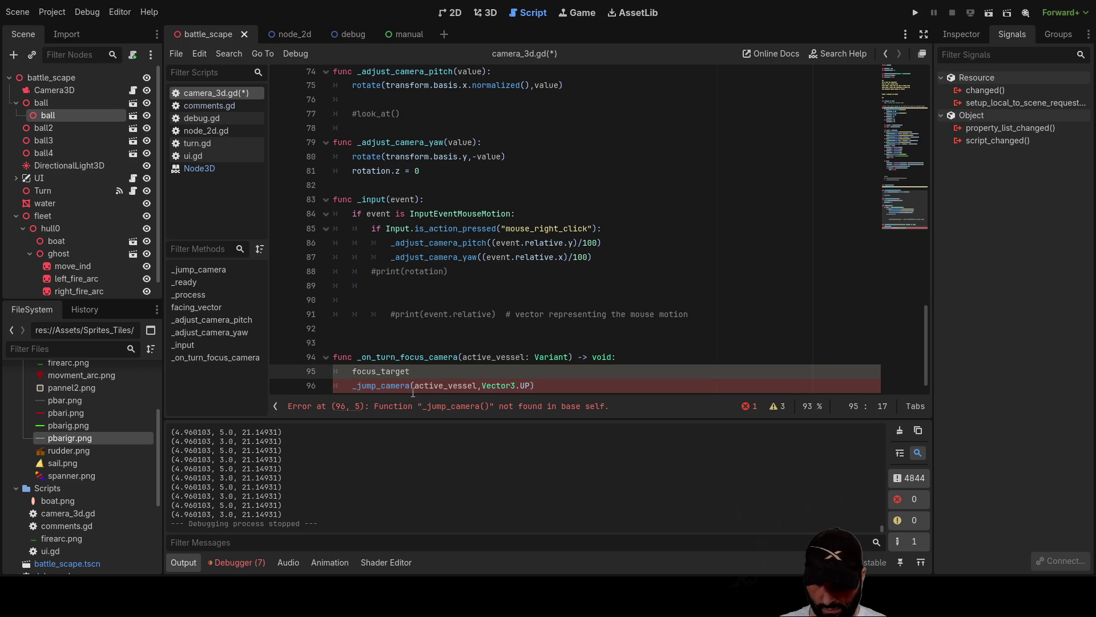
pyautogui.write('= active_vessel')
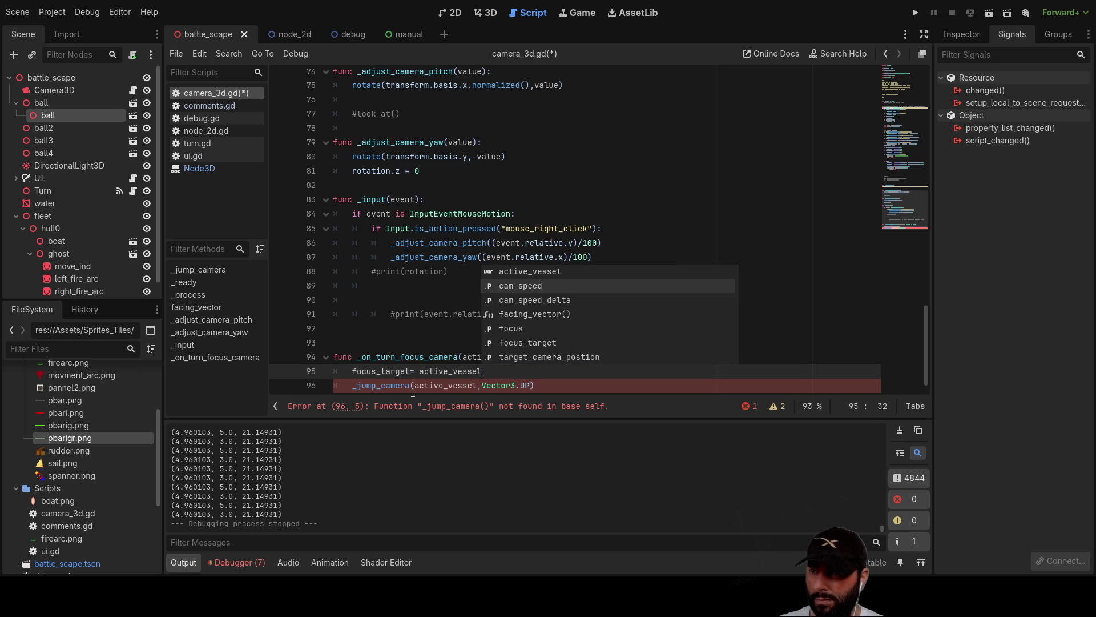
pyautogui.click(557, 394)
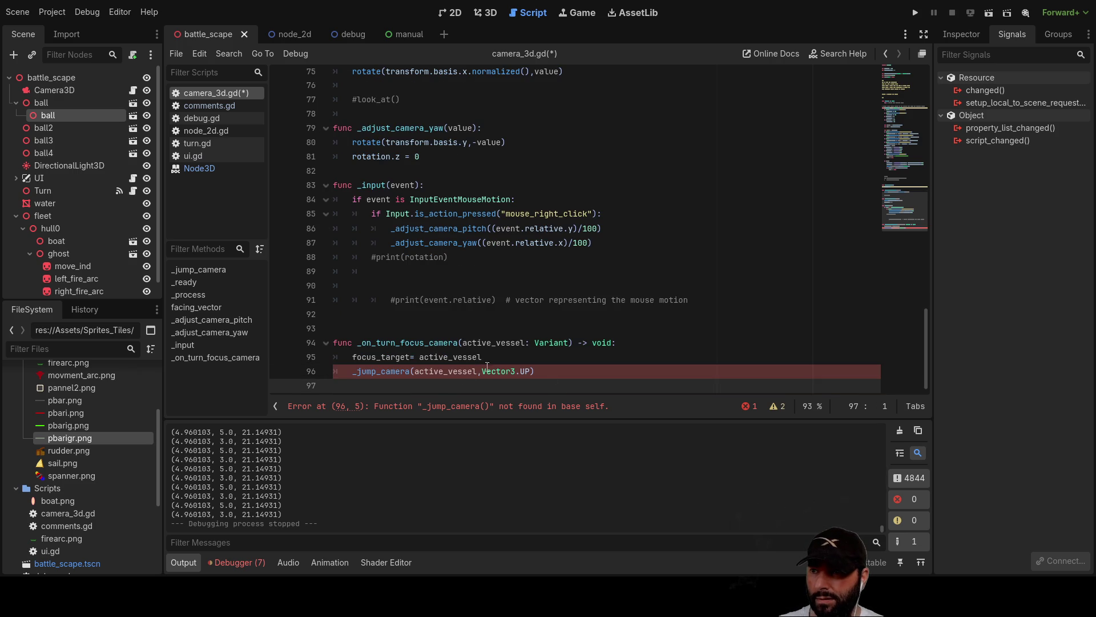
pyautogui.moveTo(533, 372); pyautogui.dragTo(338, 368)
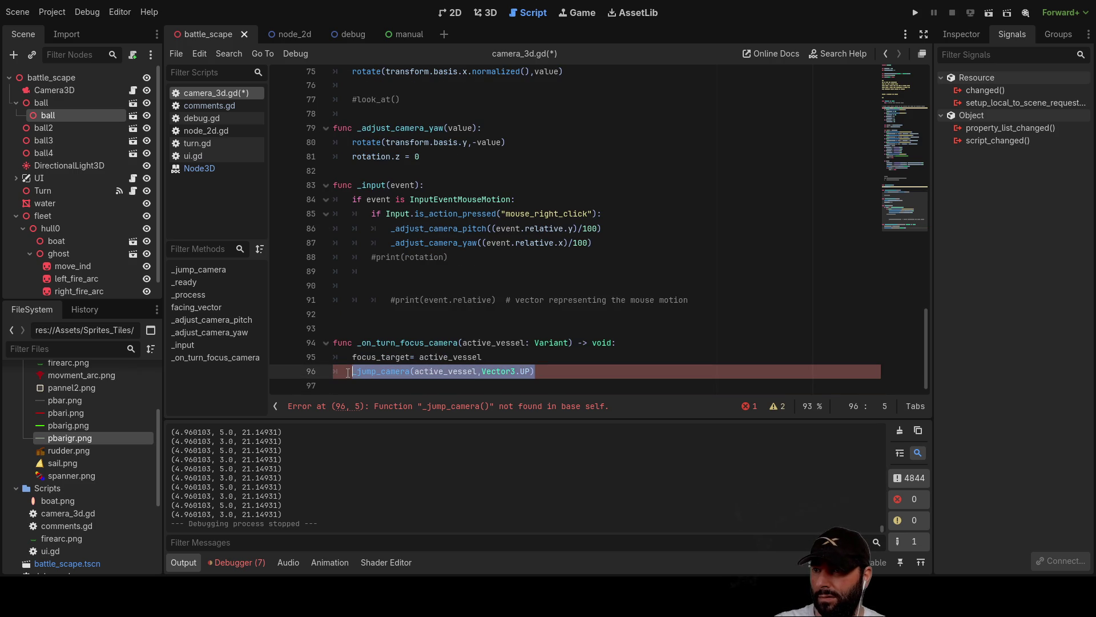
pyautogui.press('BackSpace')
# Add focus = true to the handler and launch the game.
pyautogui.scroll(8, 411, 250)
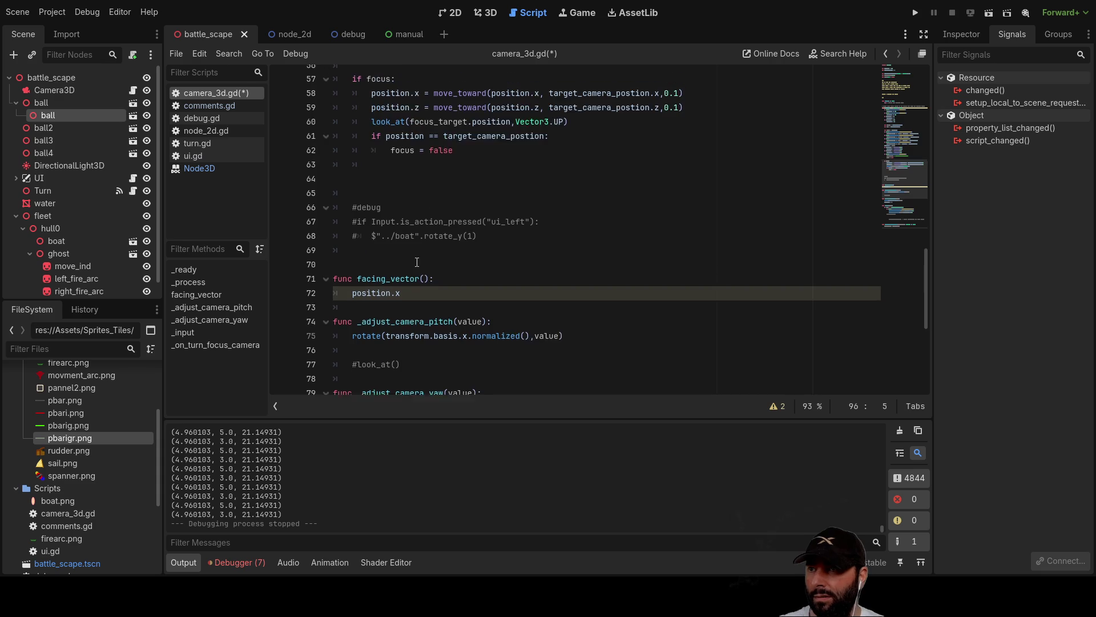
pyautogui.click(392, 229)
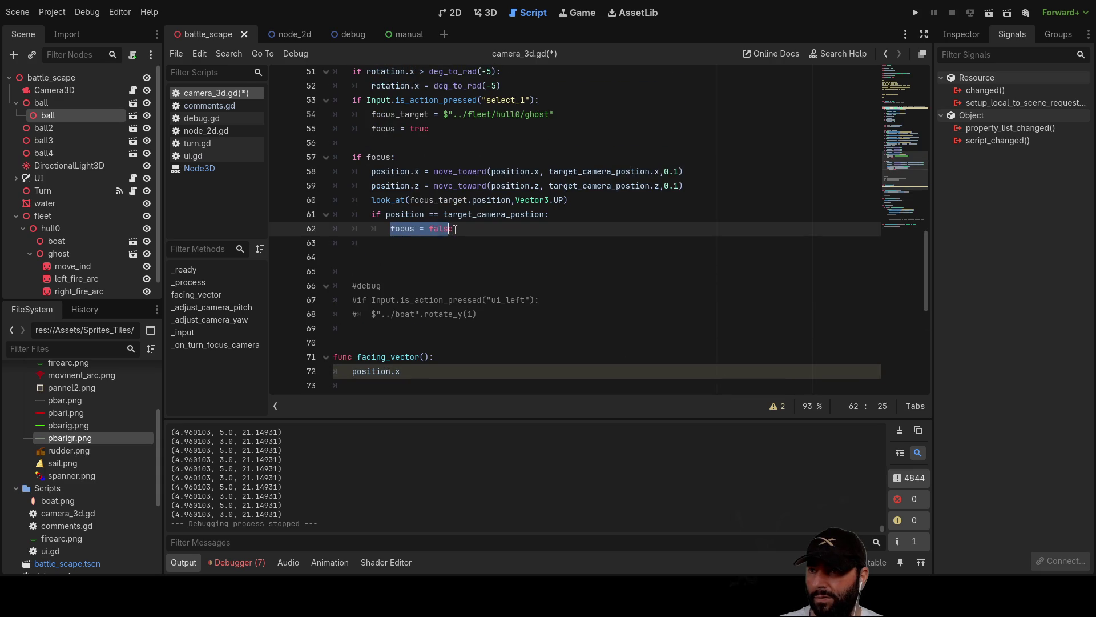
pyautogui.scroll(-8, 480, 281)
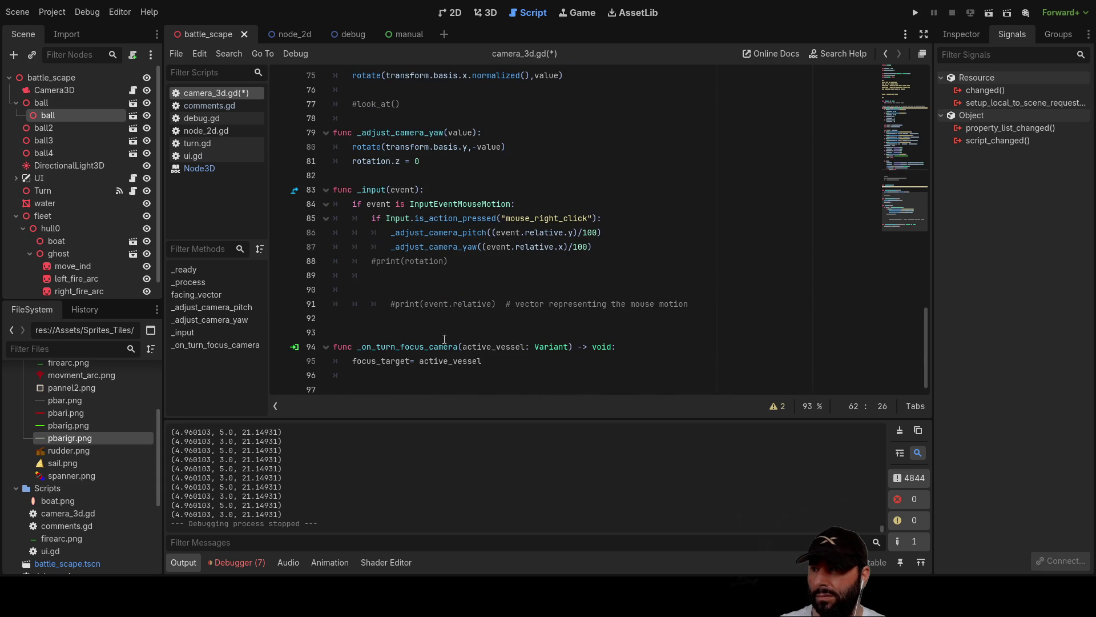
pyautogui.click(375, 374)
pyautogui.write('focus = true')
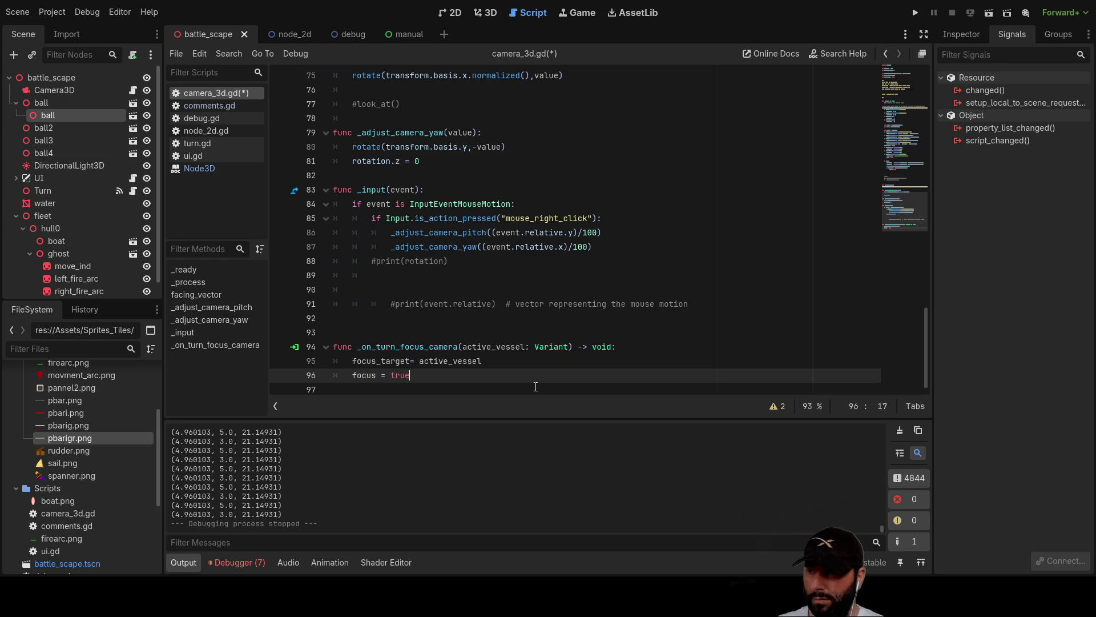
pyautogui.click(506, 360)
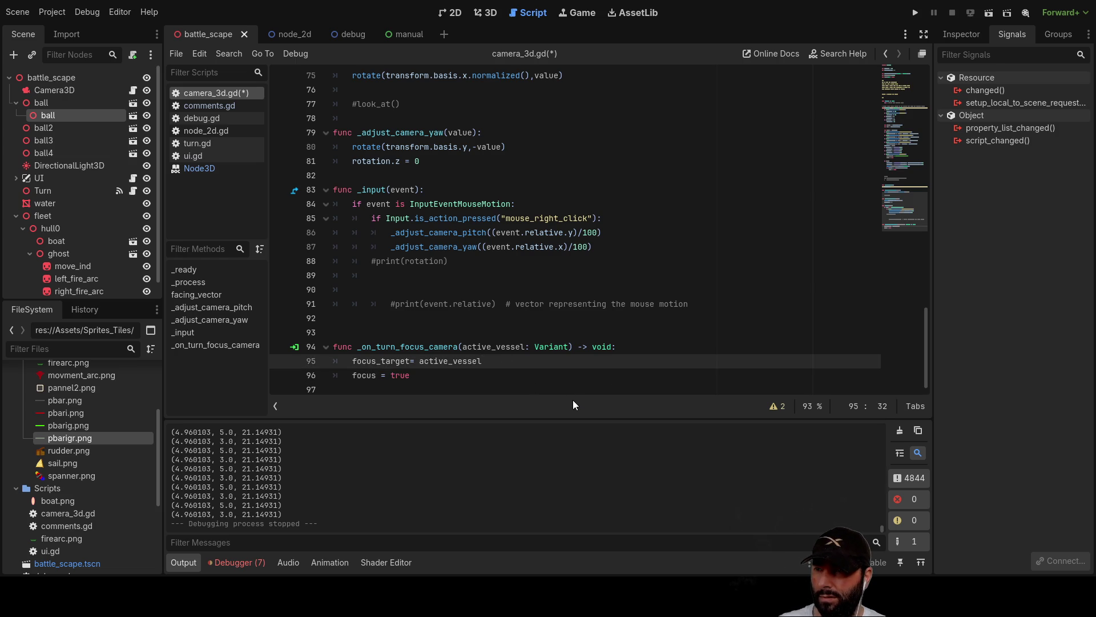
pyautogui.scroll(8, 556, 336)
pyautogui.scroll(15, 555, 336)
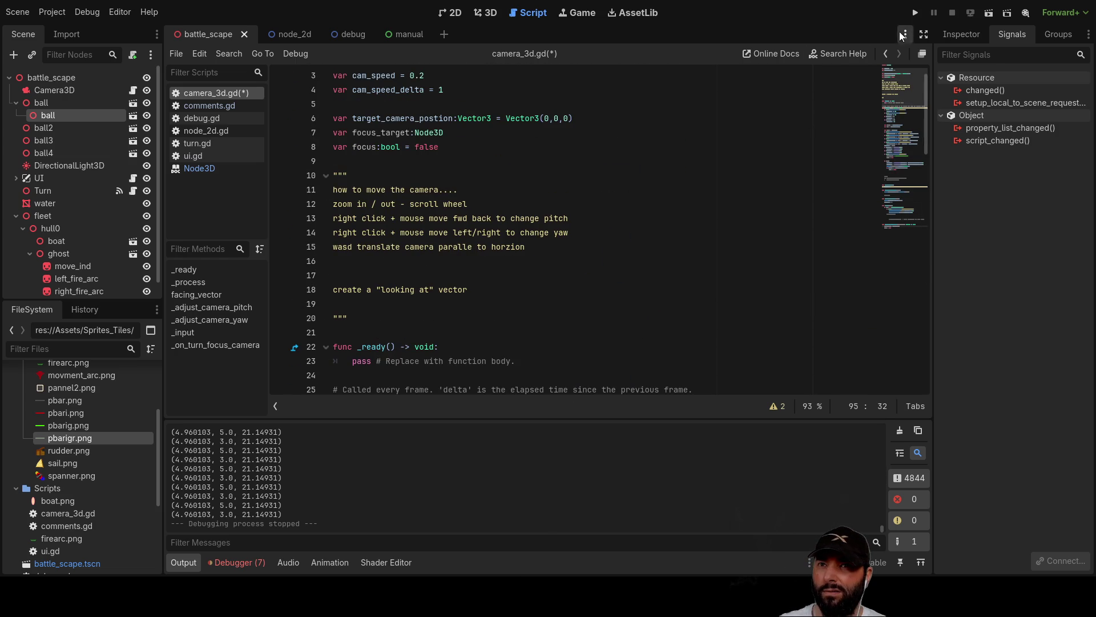
pyautogui.click(915, 13)
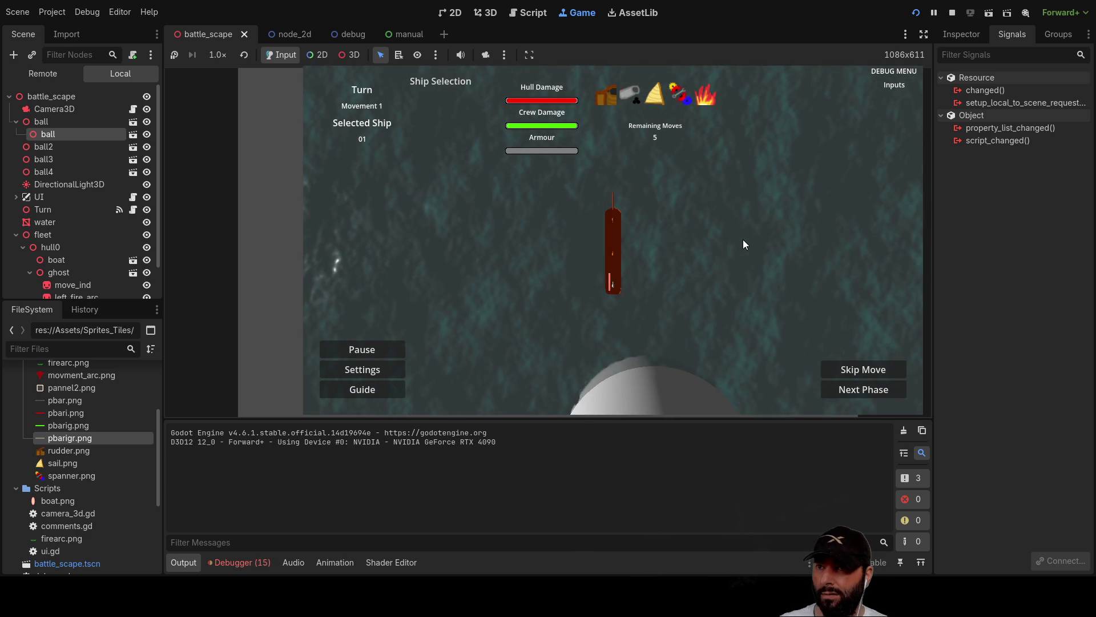
# Pan the game camera over the sea with the arrow keys to reveal the red ship.
pyautogui.press('Up')
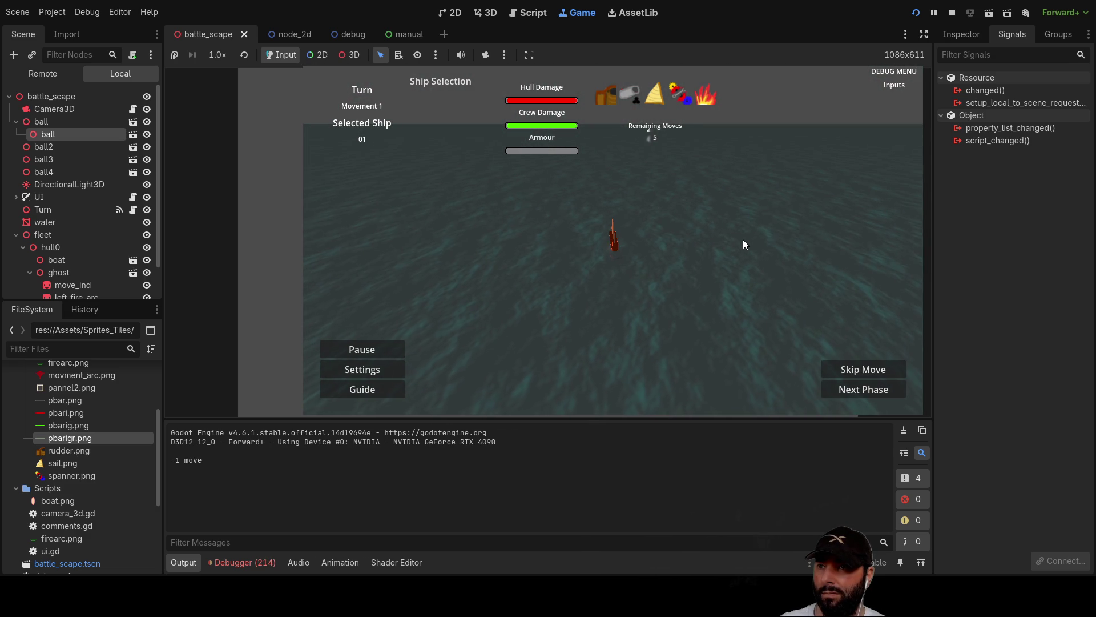
pyautogui.press('Left')
pyautogui.press('Up')
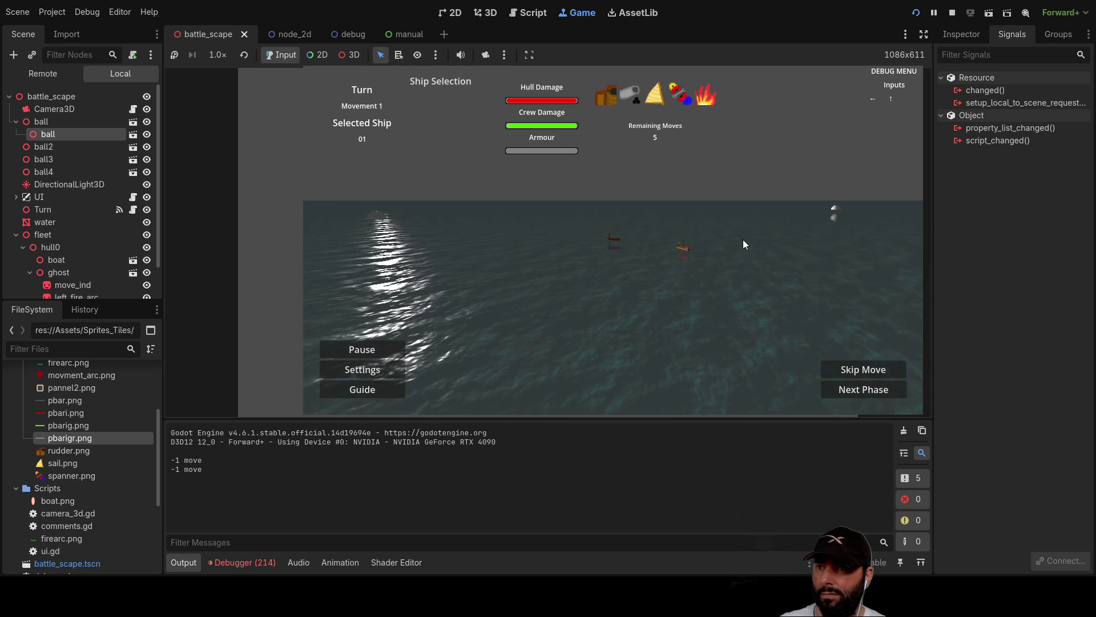
pyautogui.press('Up')
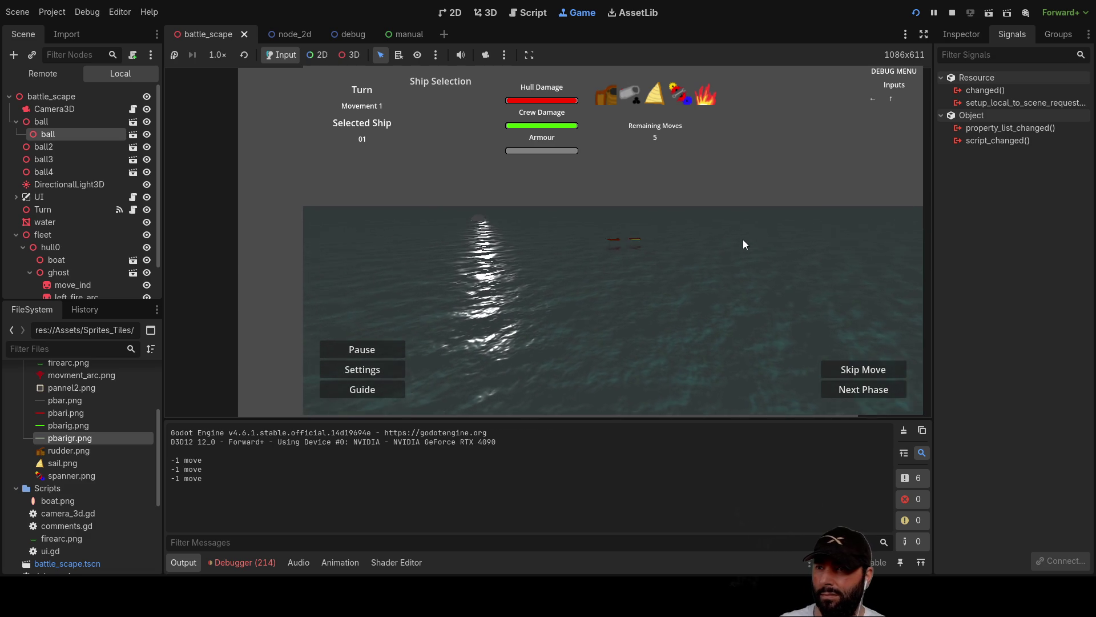
pyautogui.press('Up')
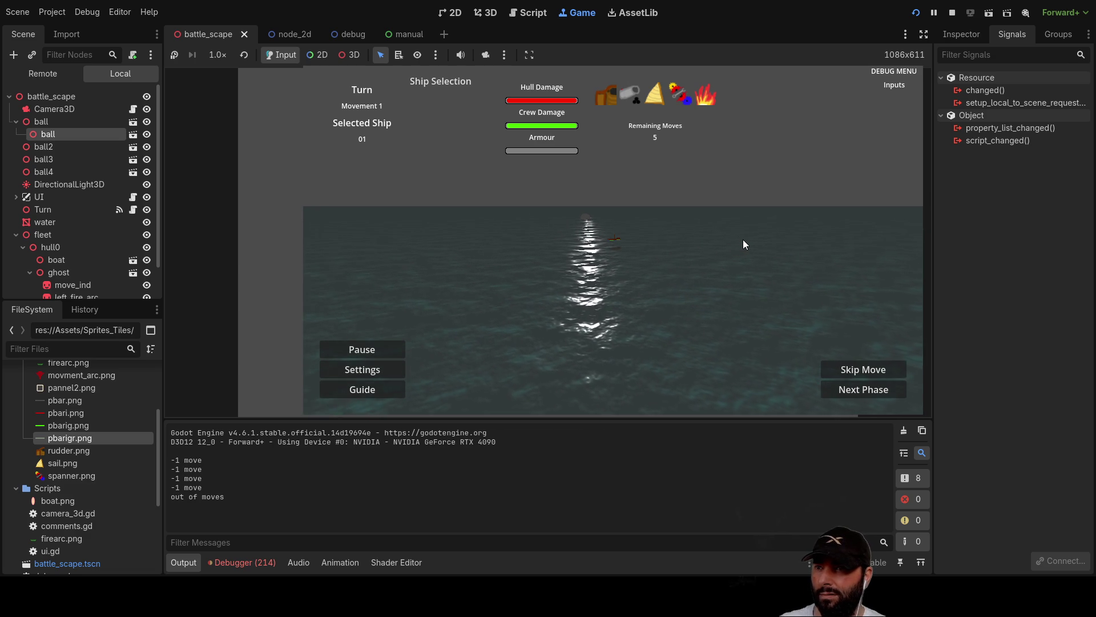
pyautogui.press('Left')
pyautogui.press('Up')
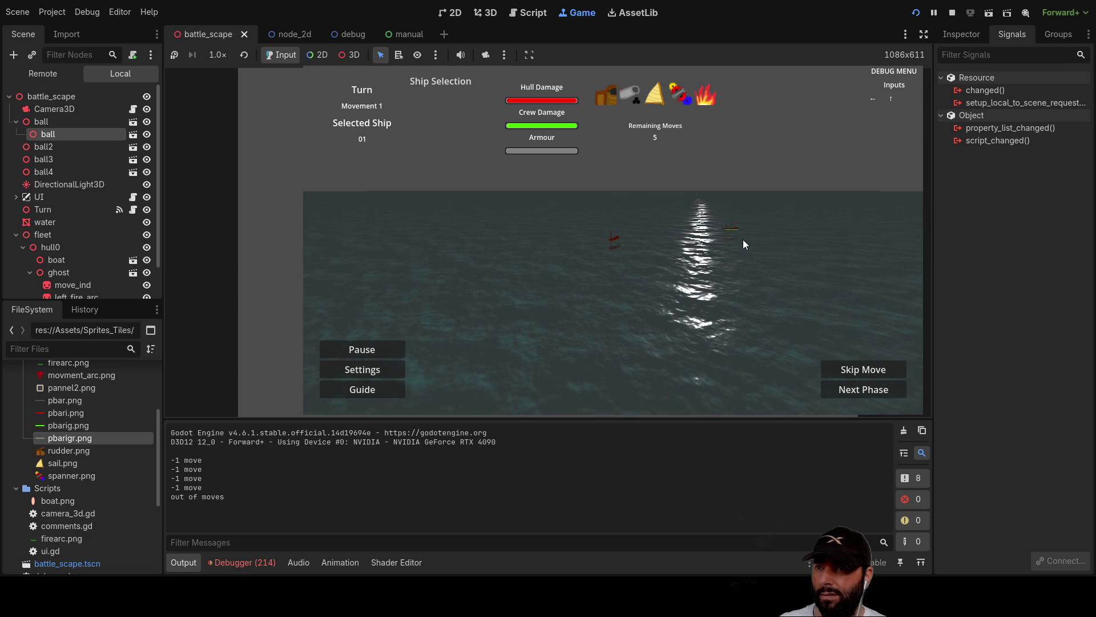
# Swing the camera to bring another ship into view, then stop the game.
pyautogui.press('Up')
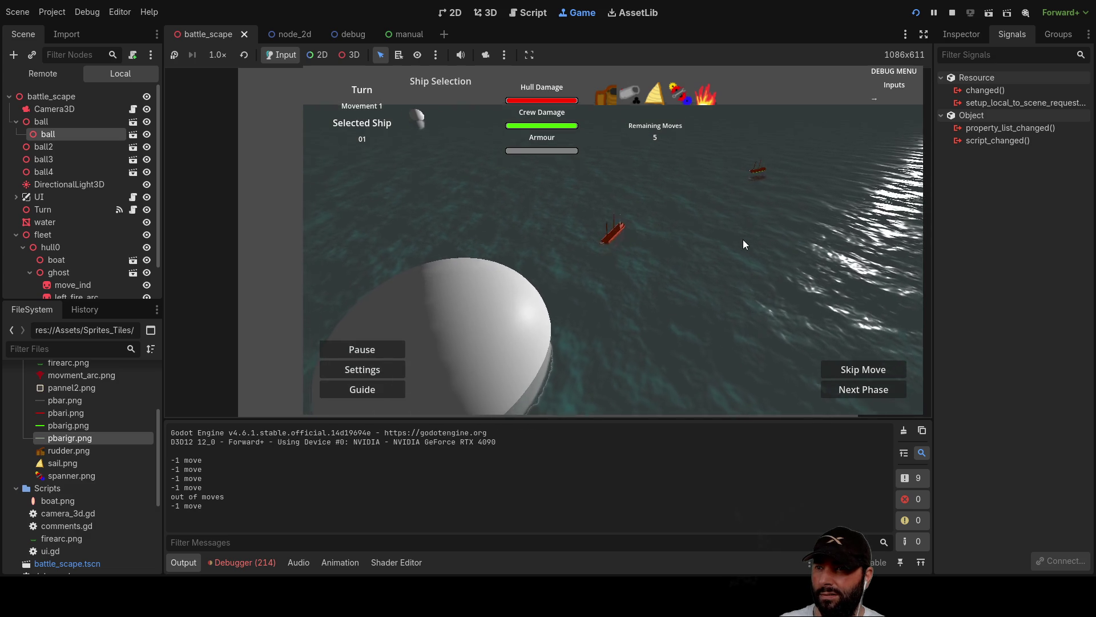
pyautogui.press('Left')
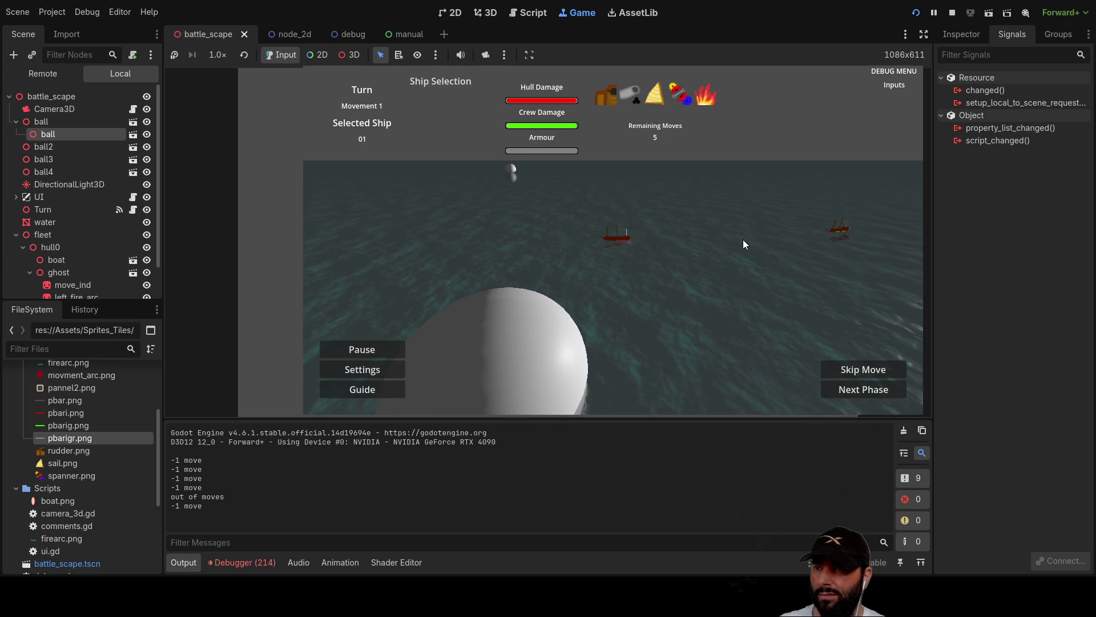
pyautogui.press('Left')
pyautogui.press('Up')
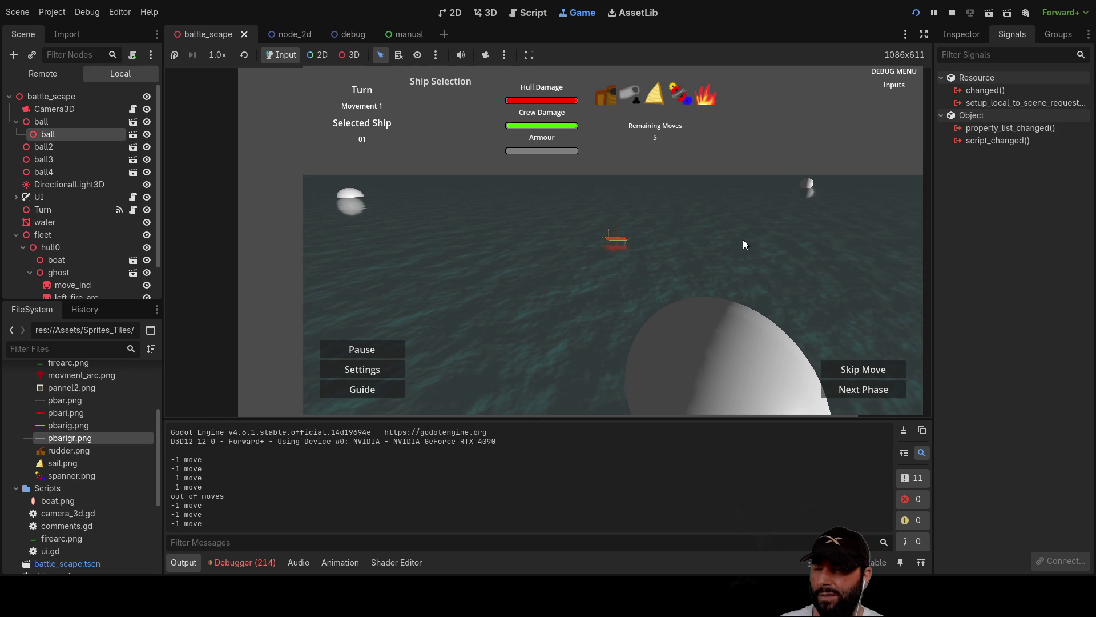
pyautogui.press('Left')
pyautogui.press('Up')
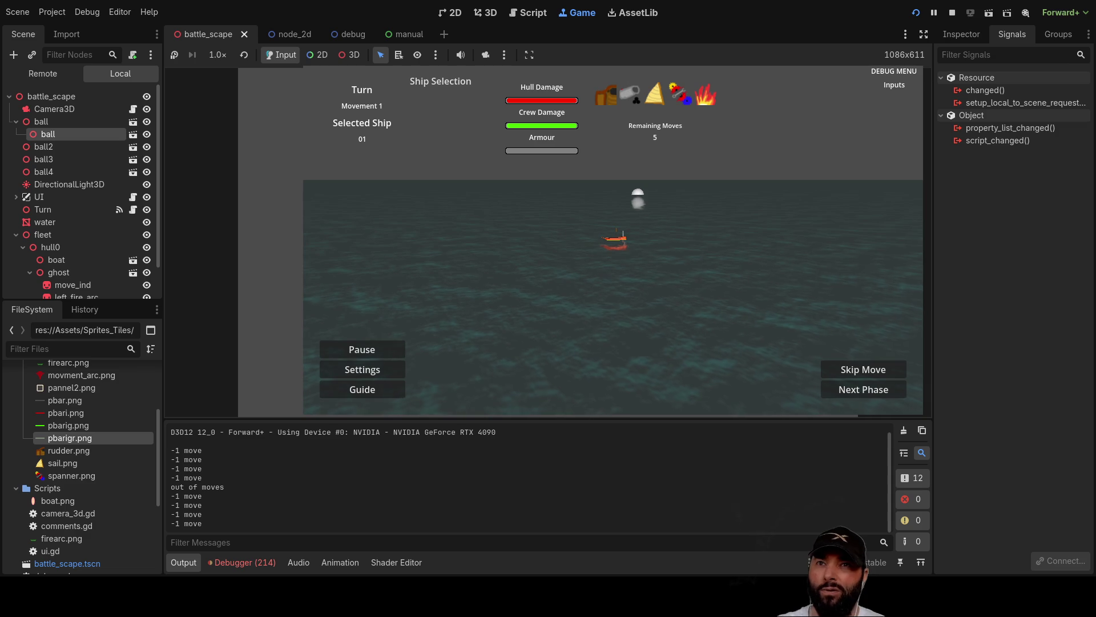
pyautogui.click(953, 13)
pyautogui.scroll(-6, 543, 242)
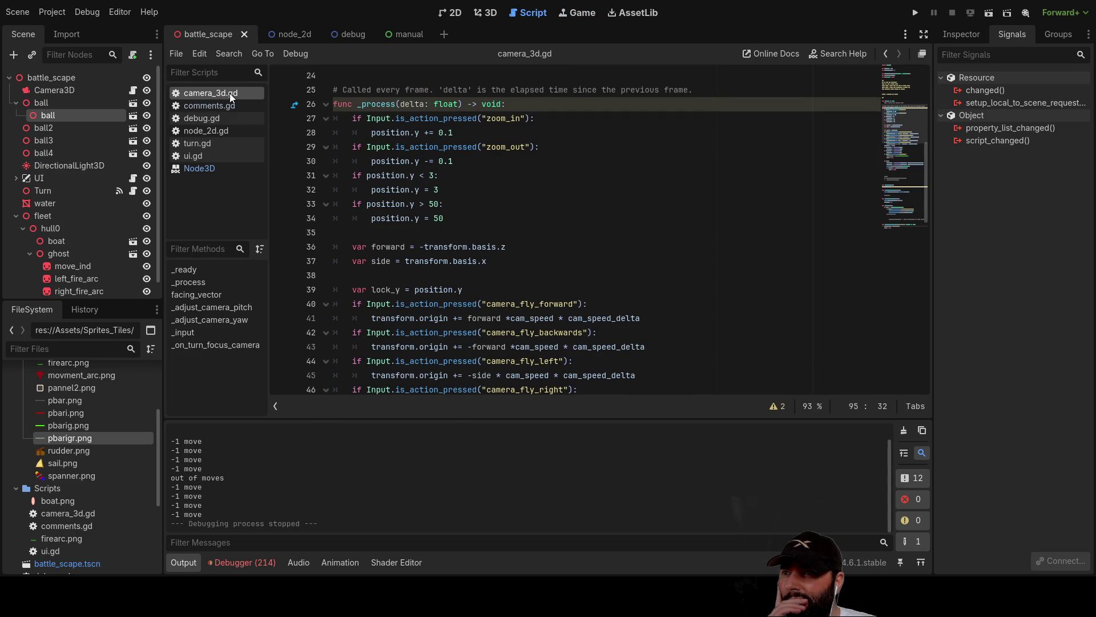
# Insert print("i am focusing") as the first line inside the if focus: block of camera_3d.gd.
pyautogui.scroll(-6, 492, 337)
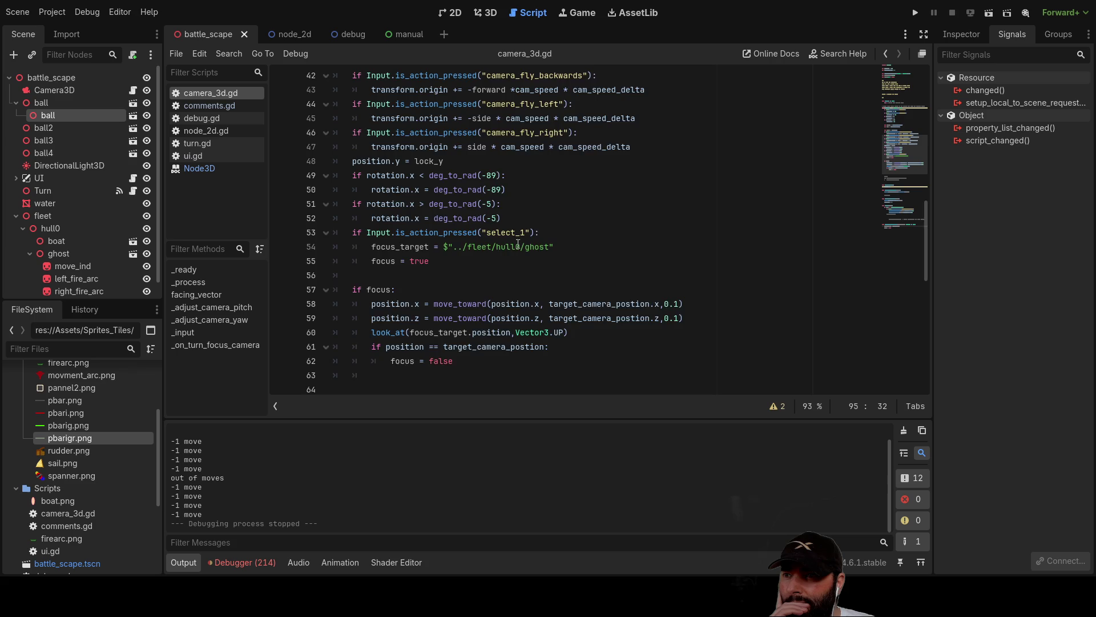
pyautogui.scroll(-2, 518, 243)
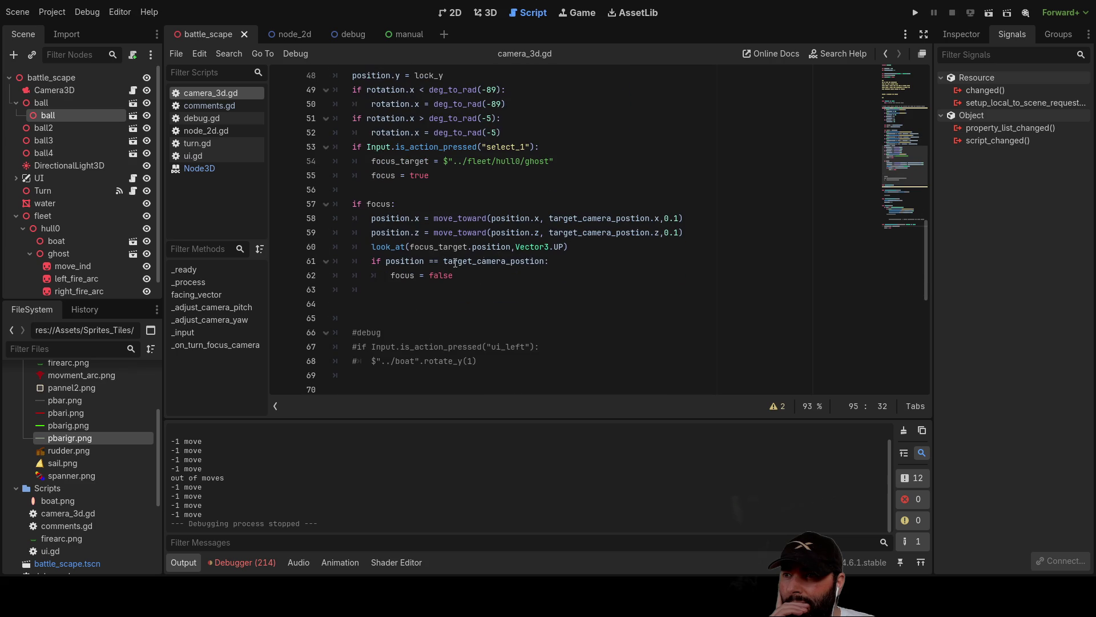
pyautogui.doubleClick(390, 217)
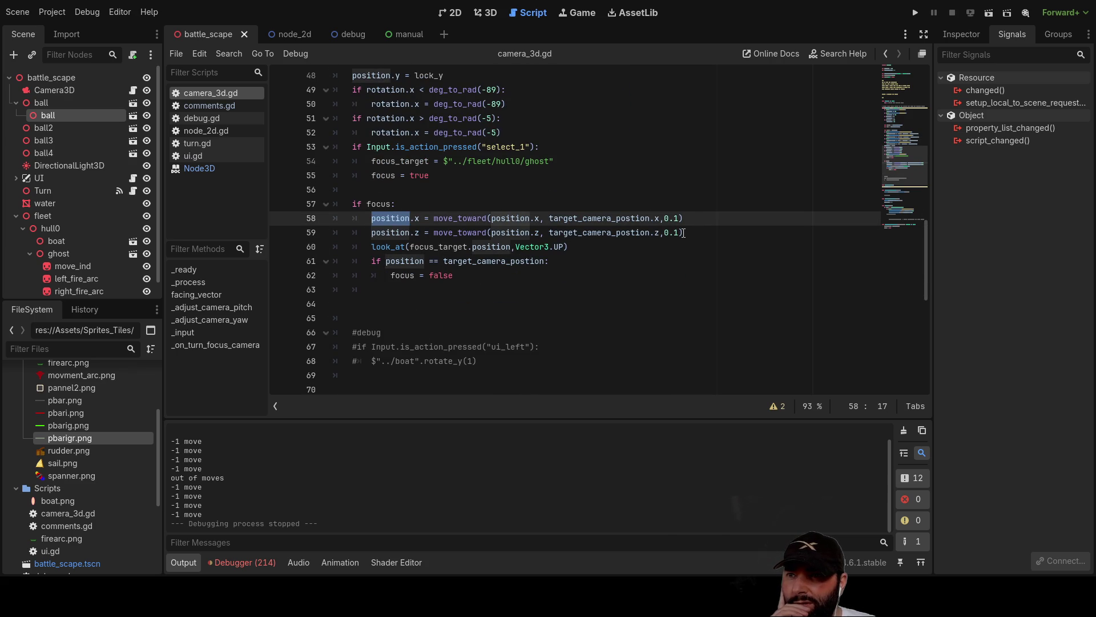
pyautogui.click(683, 233)
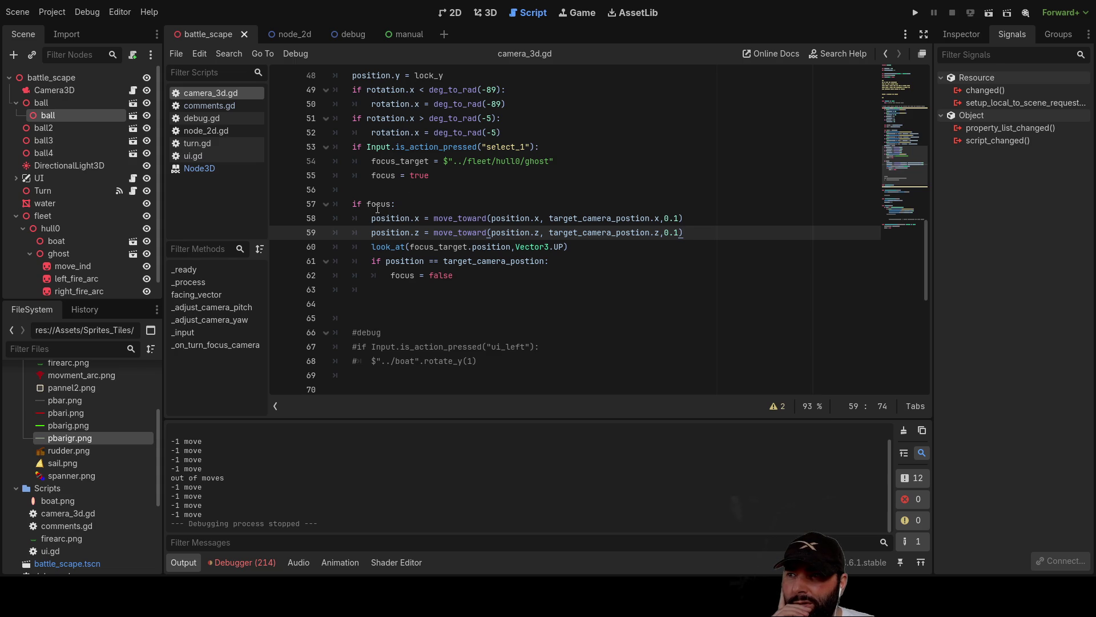
pyautogui.click(372, 262)
pyautogui.press('Up')
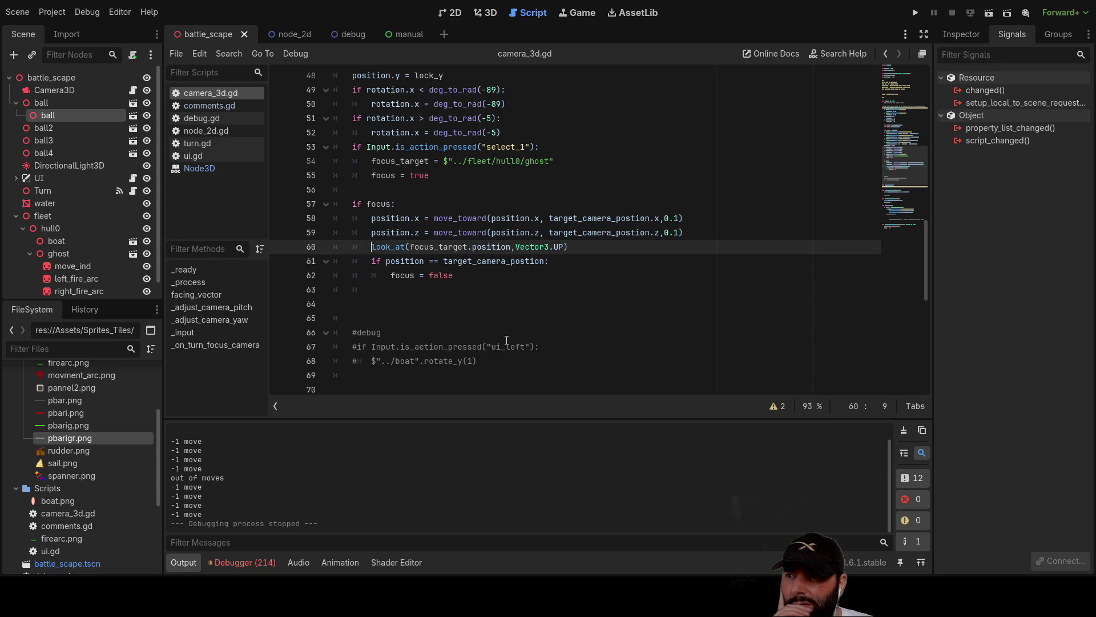
pyautogui.press('Up')
pyautogui.press('Up')
pyautogui.press('Return')
pyautogui.press('Up')
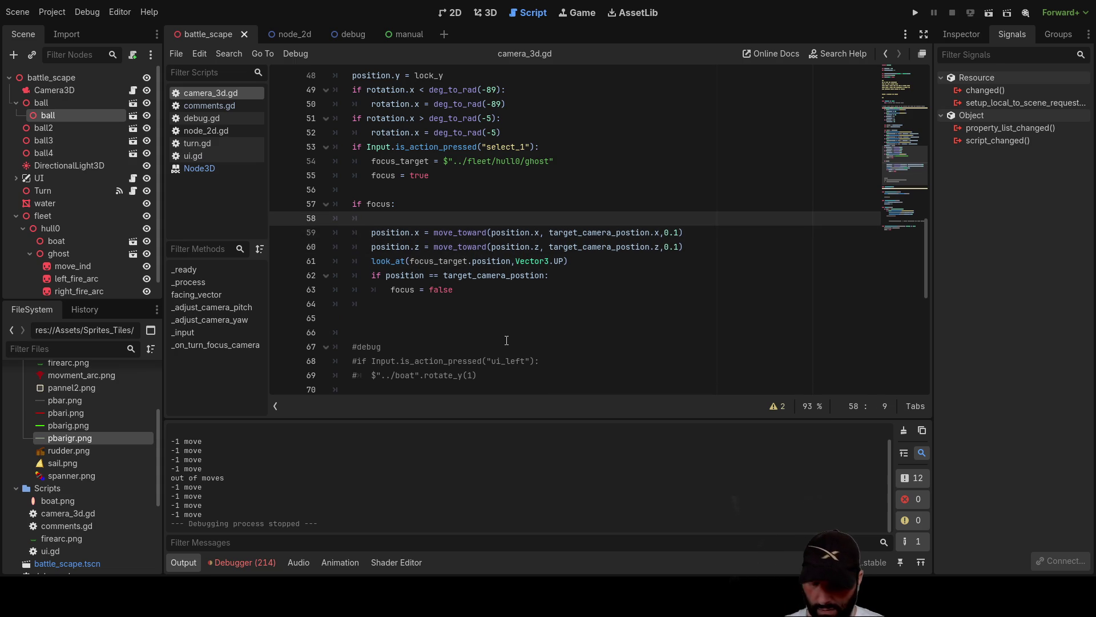
pyautogui.write('()')
pyautogui.write('"i am focusing")')
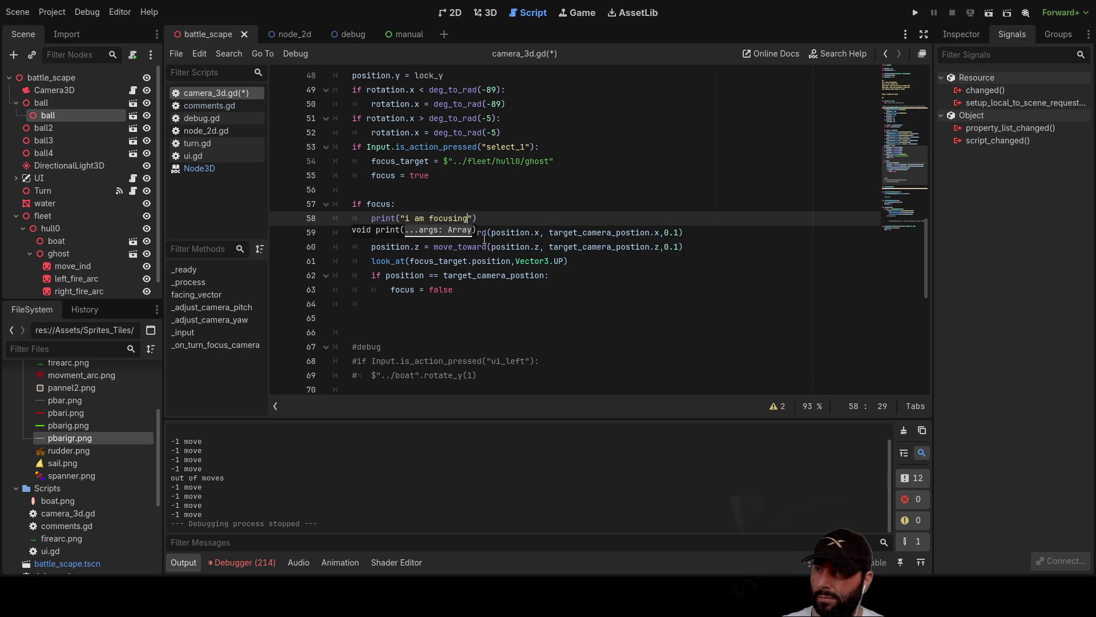
pyautogui.moveTo(457, 199); pyautogui.dragTo(468, 190)
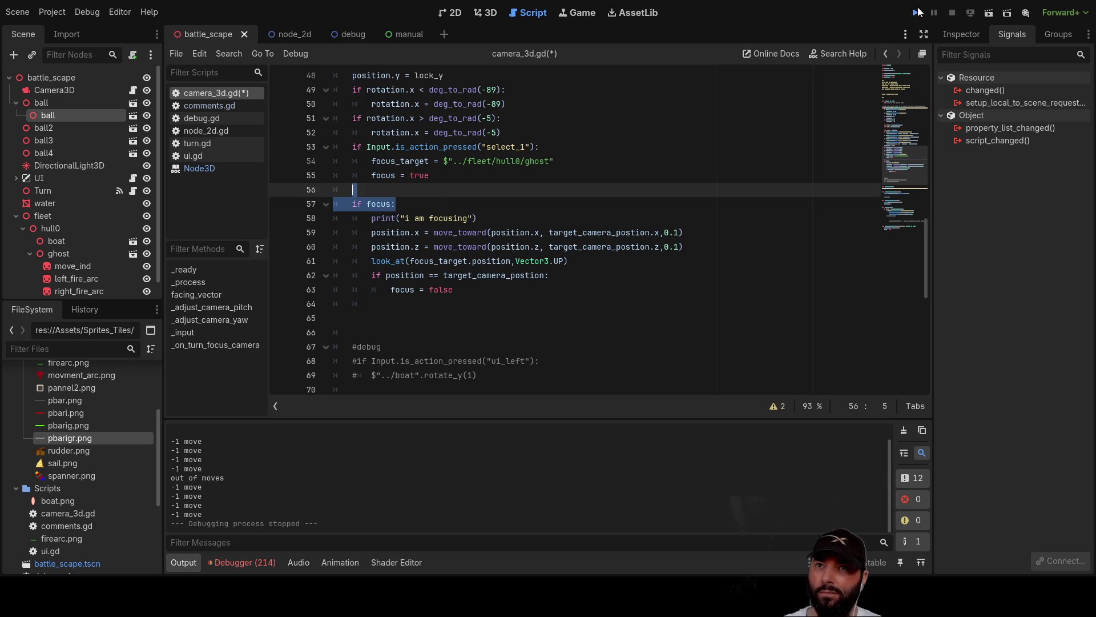
# Run the game and rotate the camera while the output repeats 'i am focusing', then stop it.
pyautogui.click(917, 12)
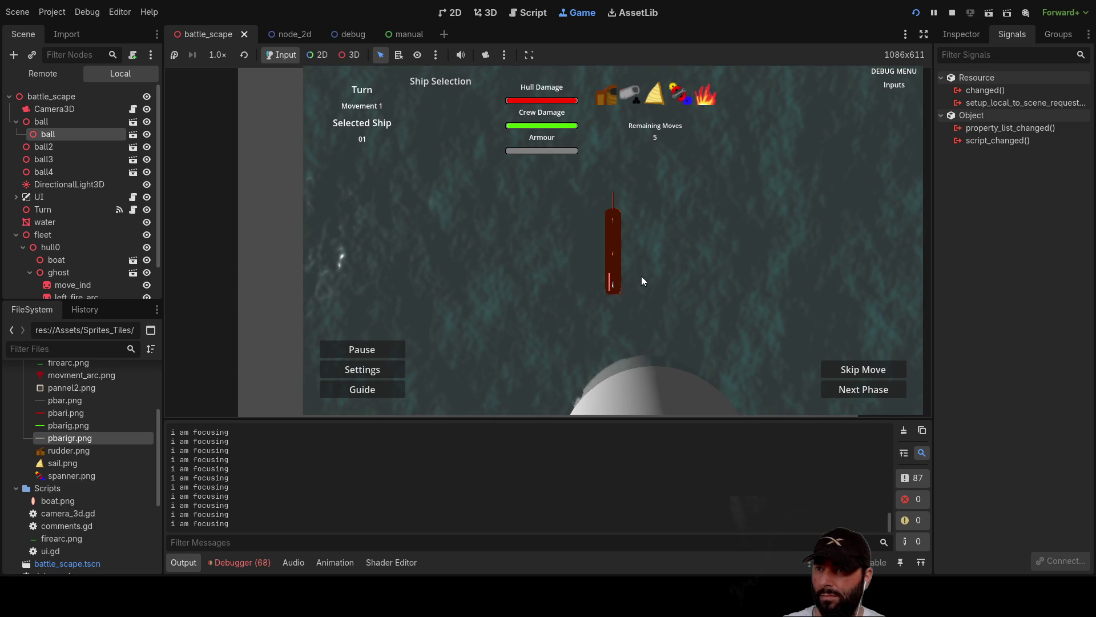
pyautogui.press('Left')
pyautogui.press('Up')
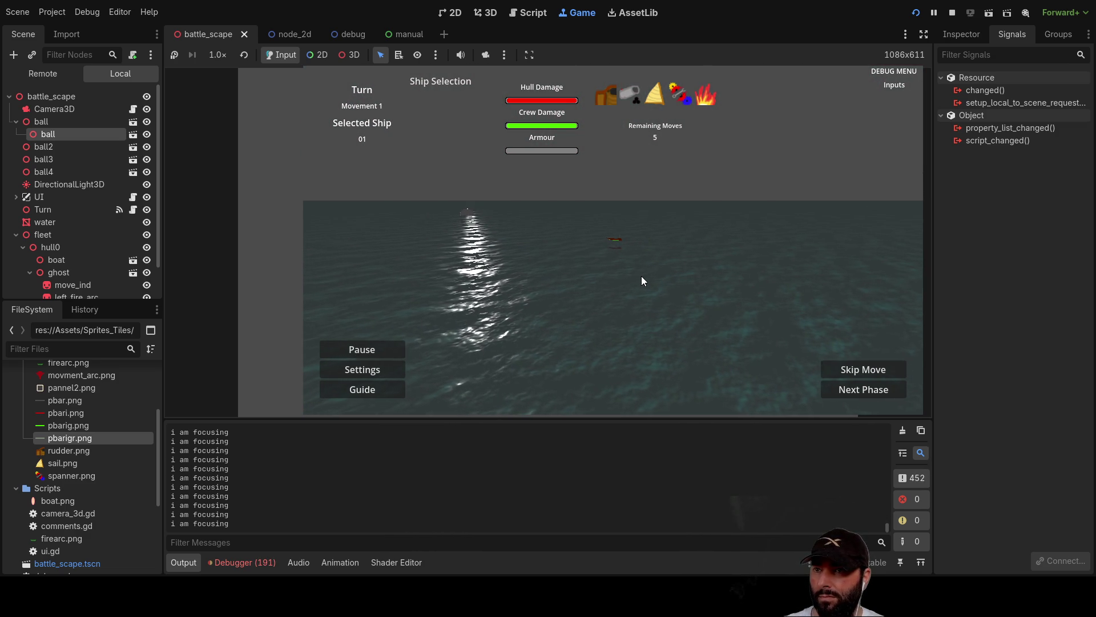
pyautogui.press('Left')
pyautogui.press('Up')
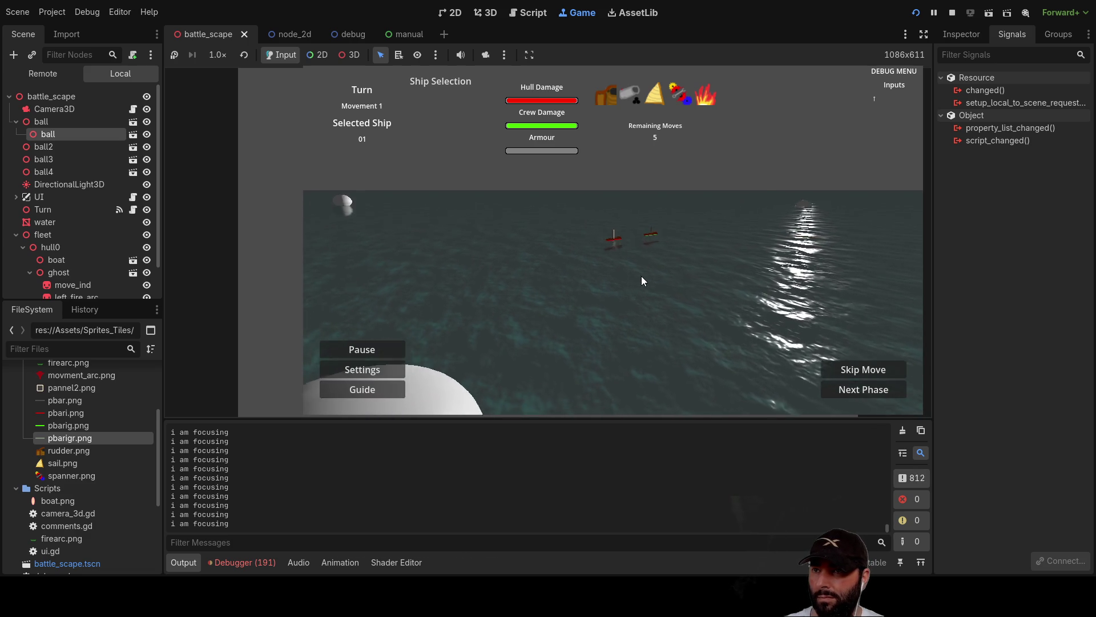
pyautogui.press('Up')
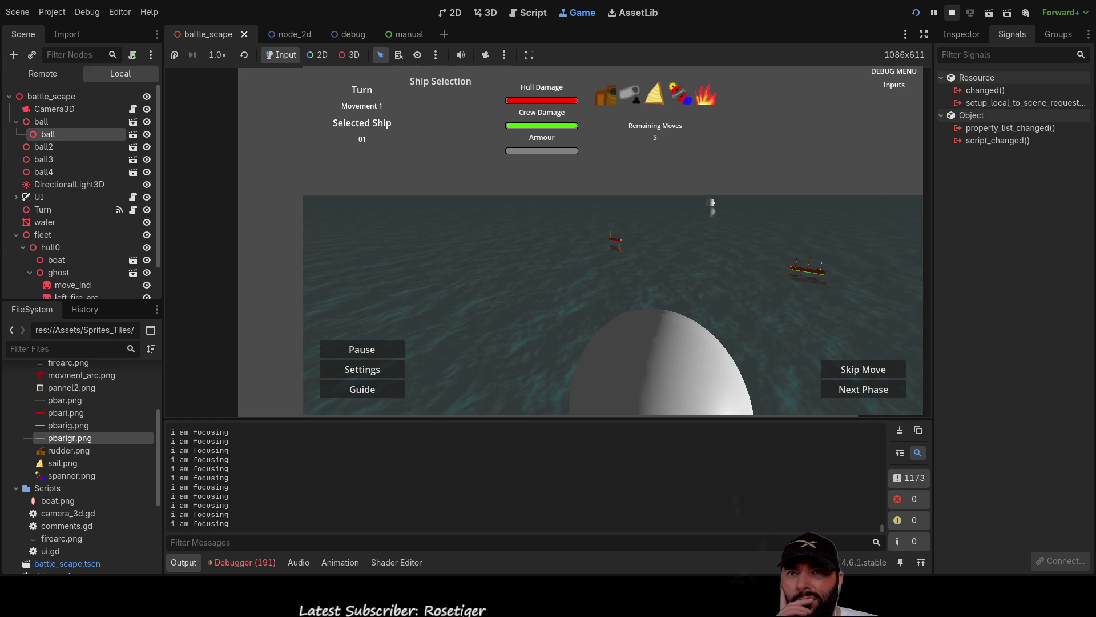
pyautogui.press('F8')
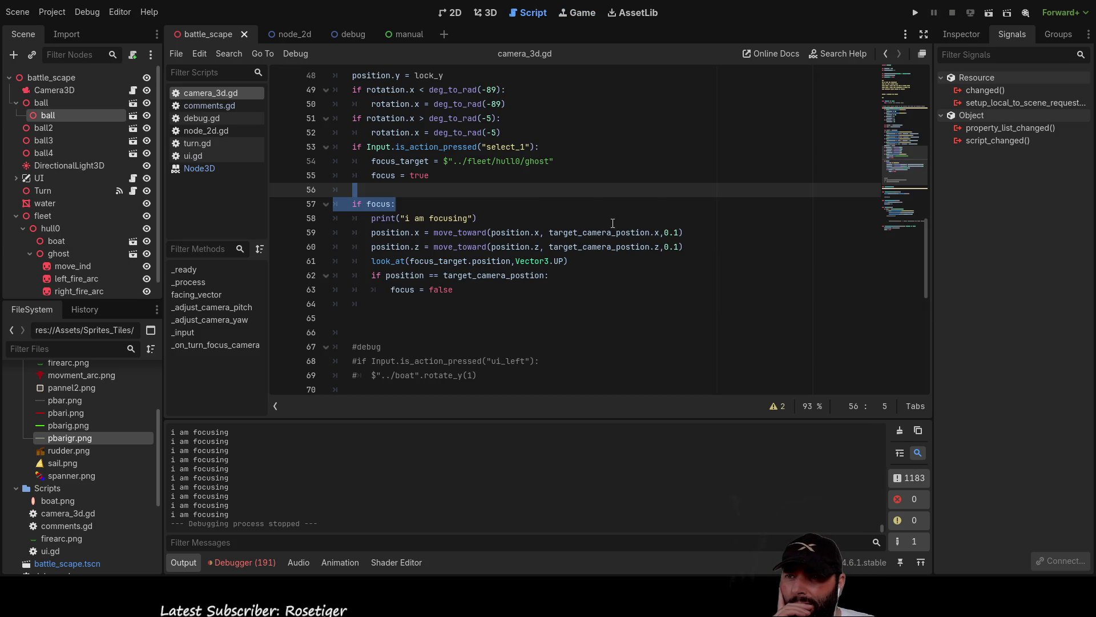
pyautogui.click(680, 231)
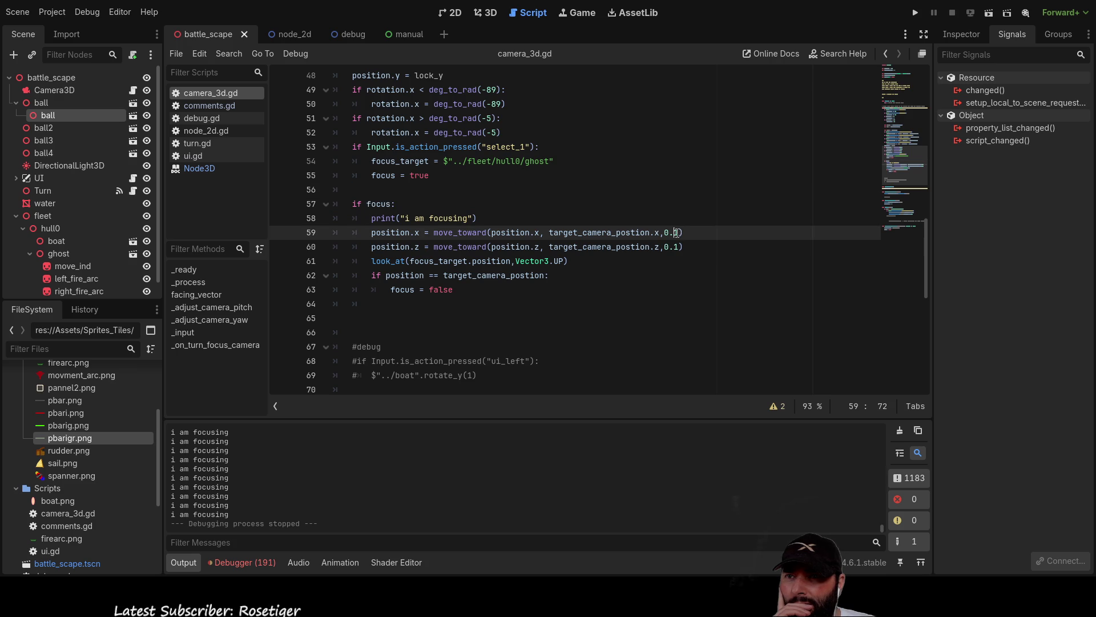
pyautogui.doubleClick(594, 232)
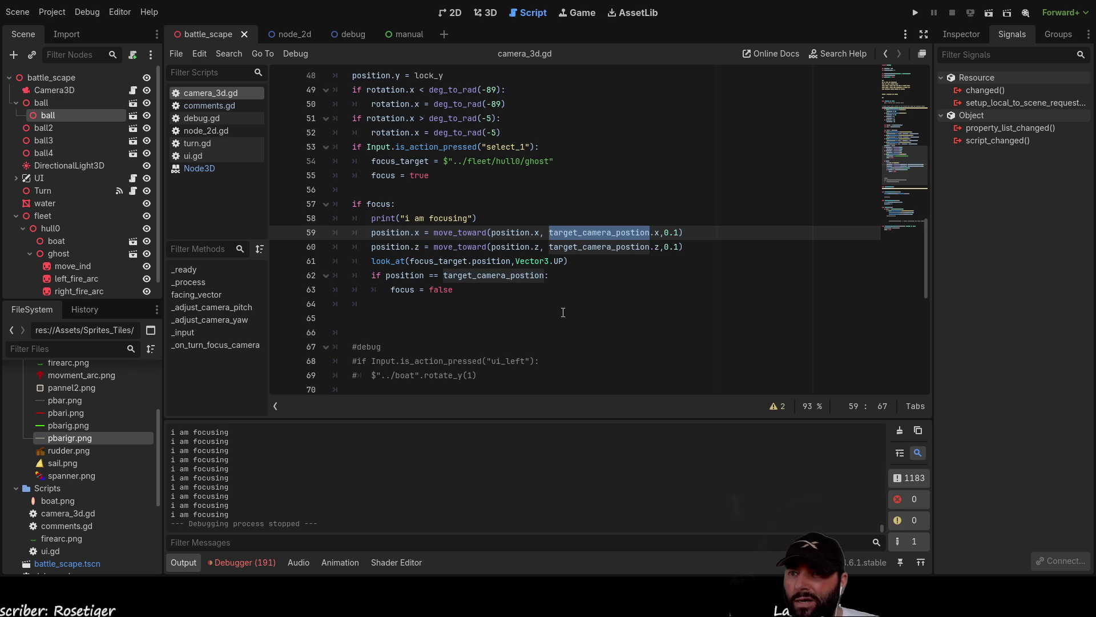
pyautogui.scroll(-15, 571, 316)
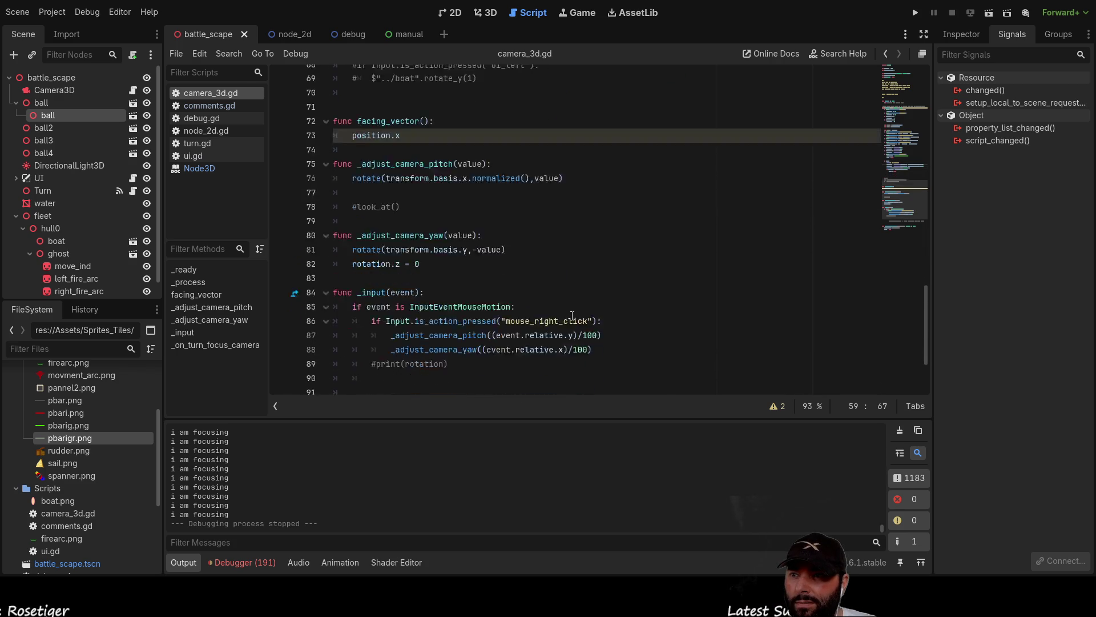
pyautogui.scroll(14, 570, 314)
pyautogui.scroll(16, 570, 314)
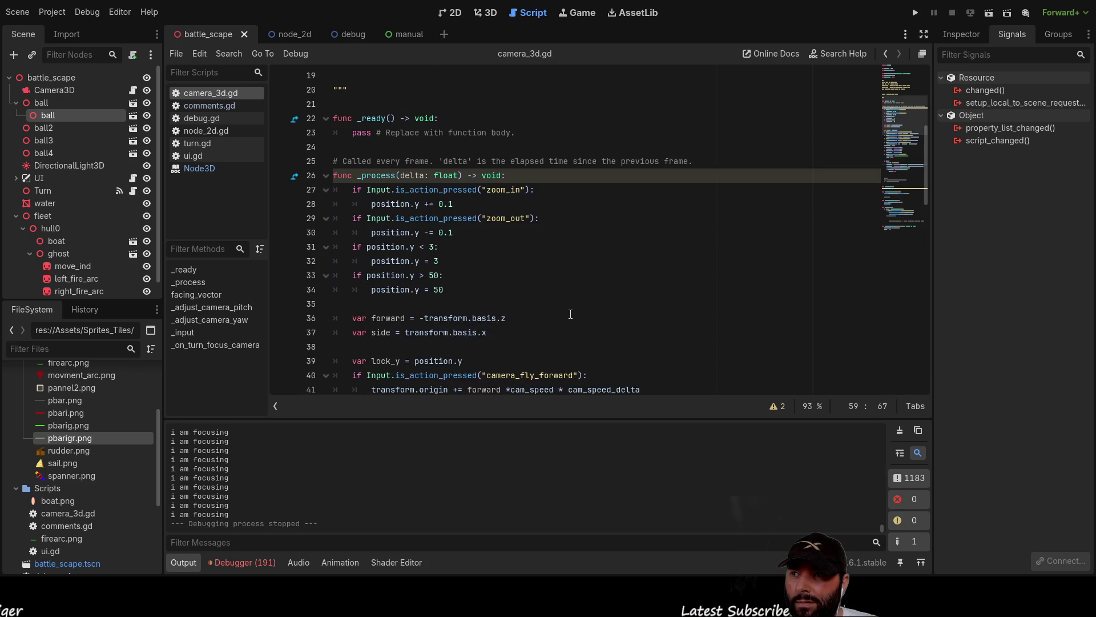
pyautogui.scroll(1, 571, 314)
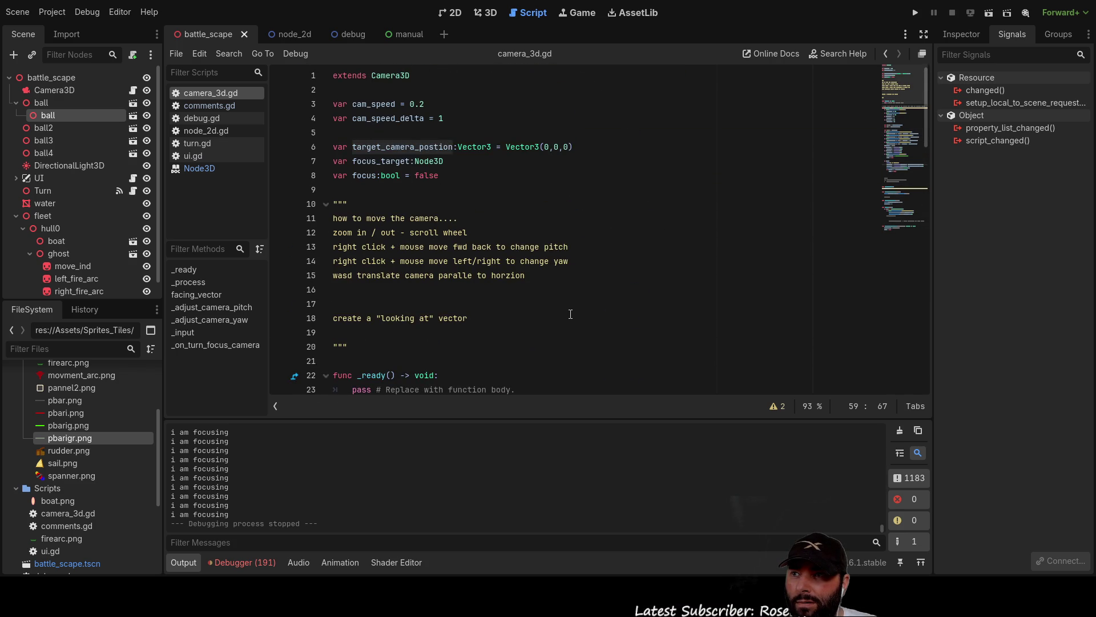
pyautogui.scroll(-20, 570, 314)
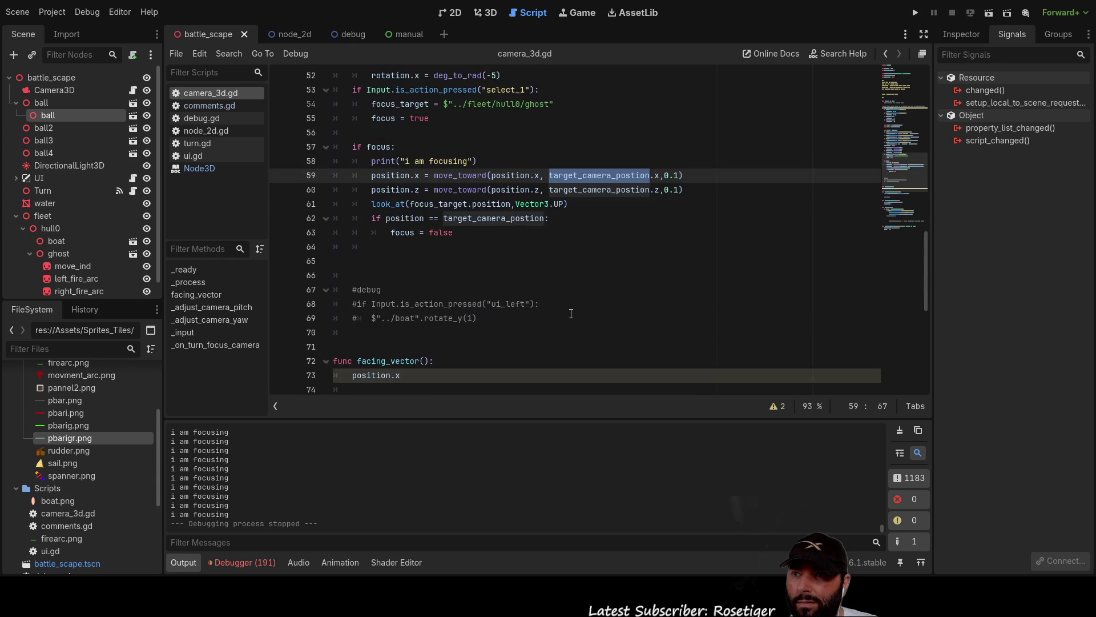
pyautogui.scroll(5, 571, 313)
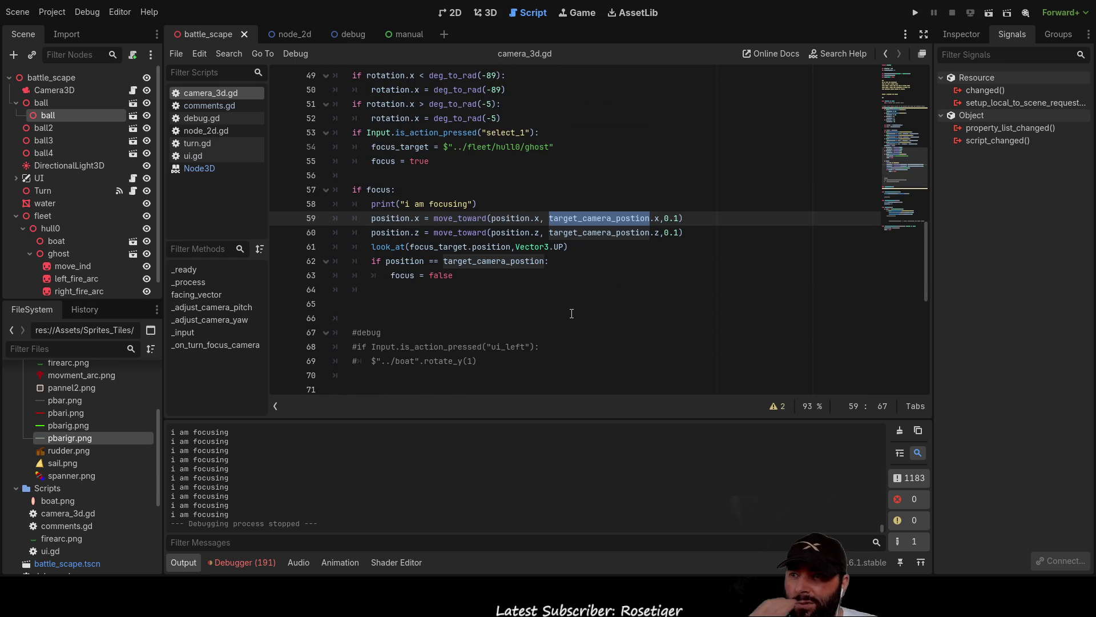
pyautogui.scroll(10, 573, 313)
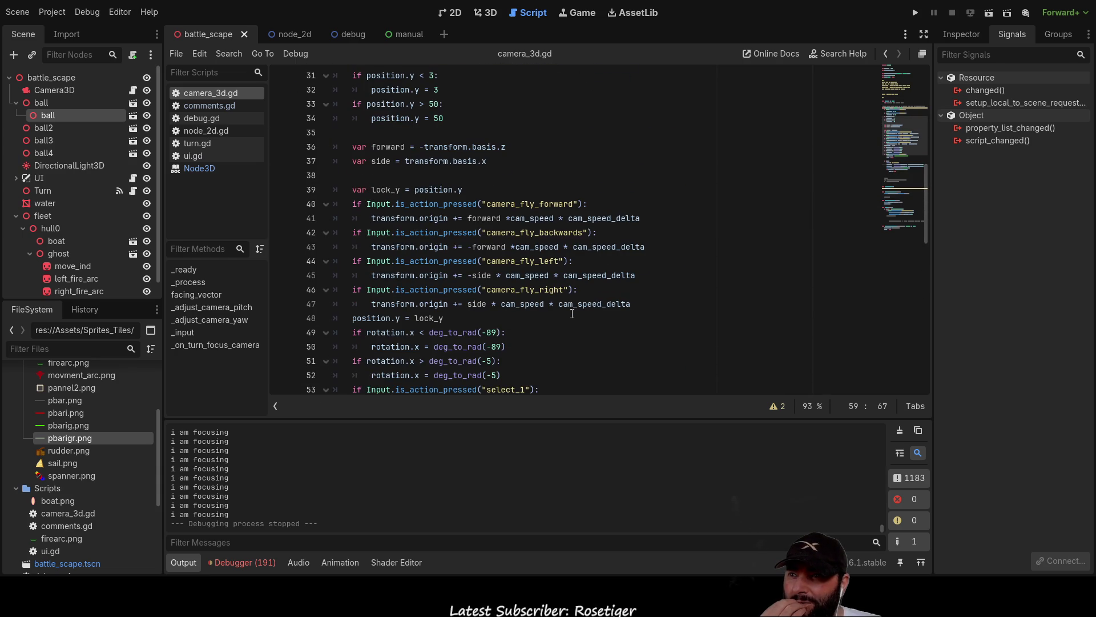
pyautogui.scroll(5, 572, 312)
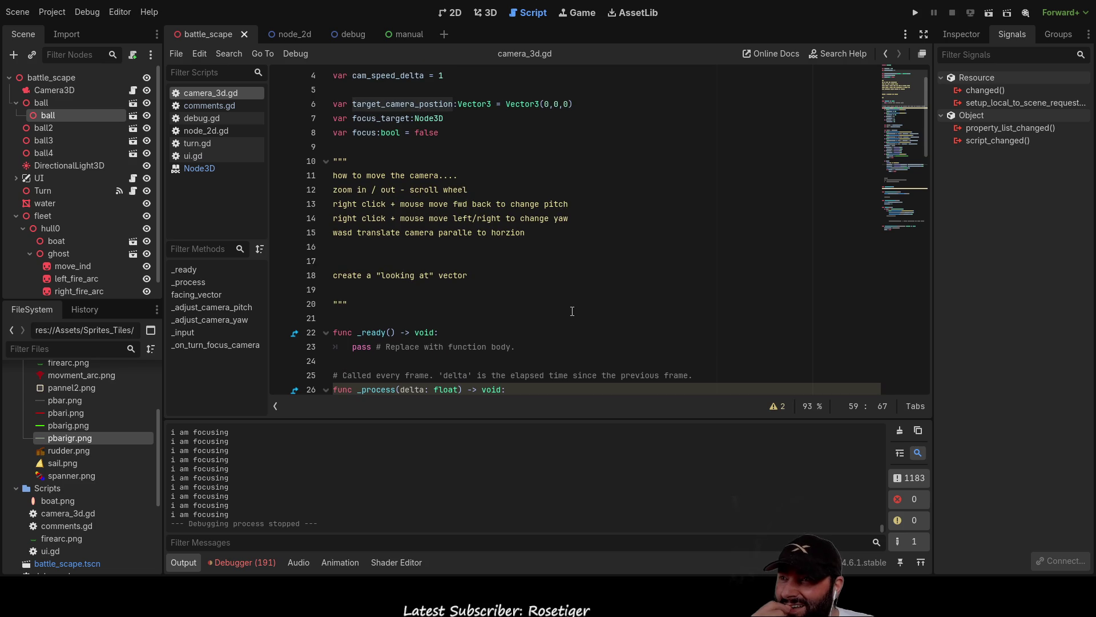
pyautogui.scroll(-15, 572, 309)
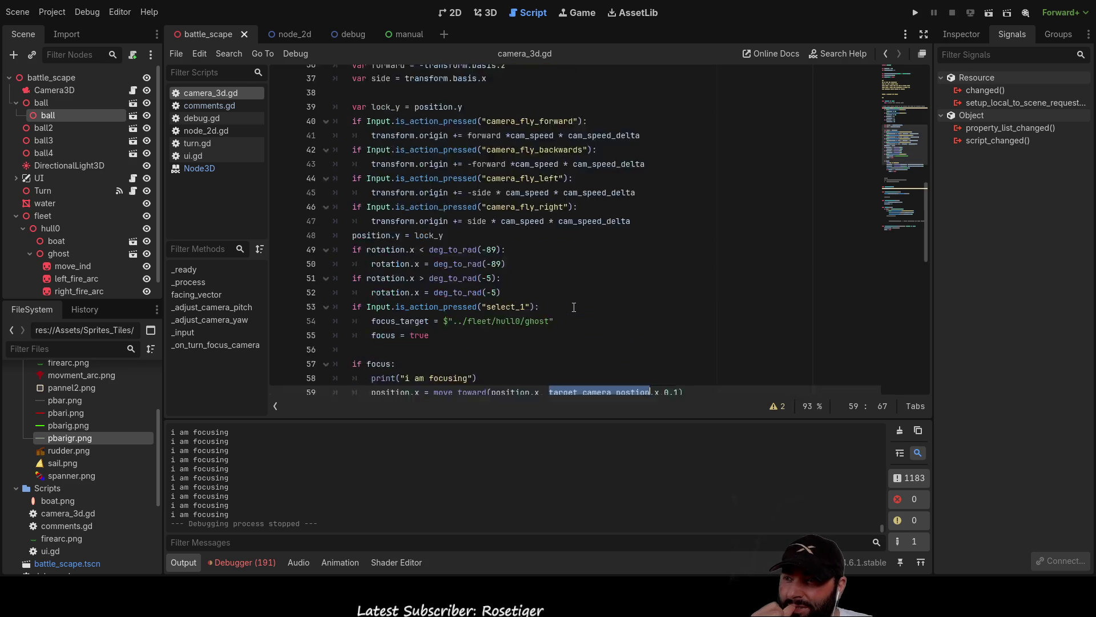
pyautogui.scroll(-7, 574, 308)
pyautogui.scroll(2, 575, 310)
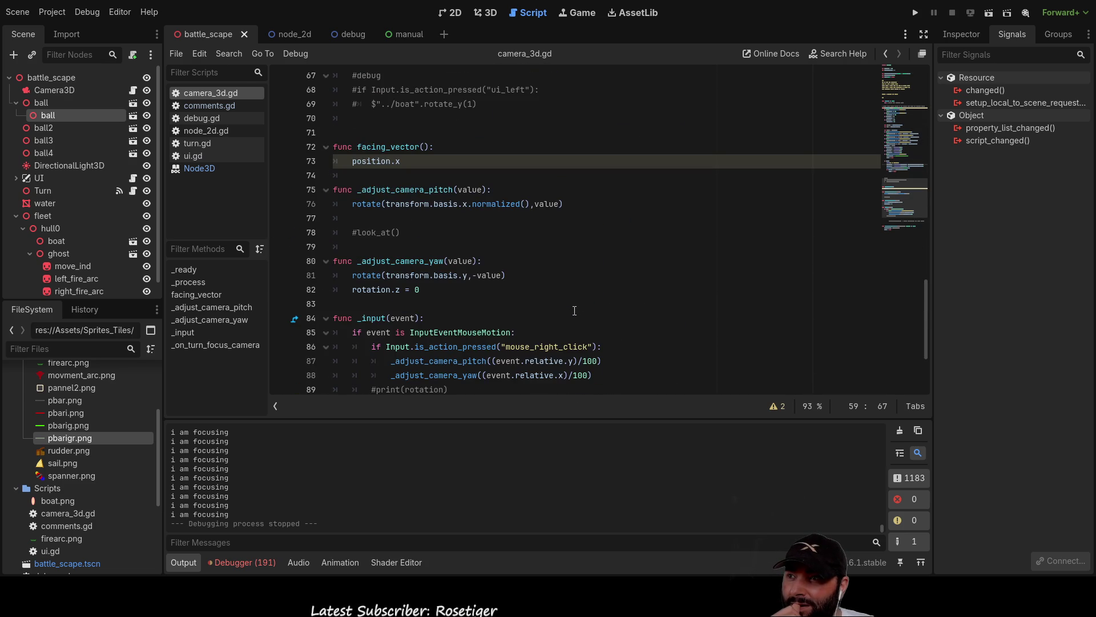
pyautogui.scroll(-3, 574, 310)
pyautogui.scroll(6, 574, 310)
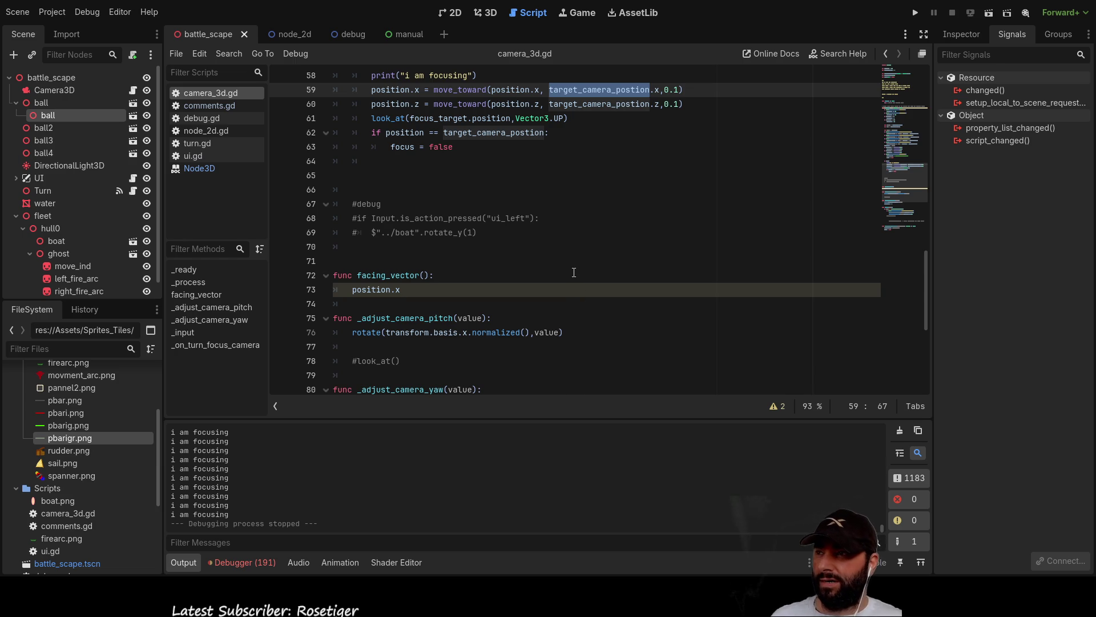
# Undo recent edits until look_at uses target.position,up, the flag is focus_1, and _jump_camera() returns.
pyautogui.scroll(11, 571, 272)
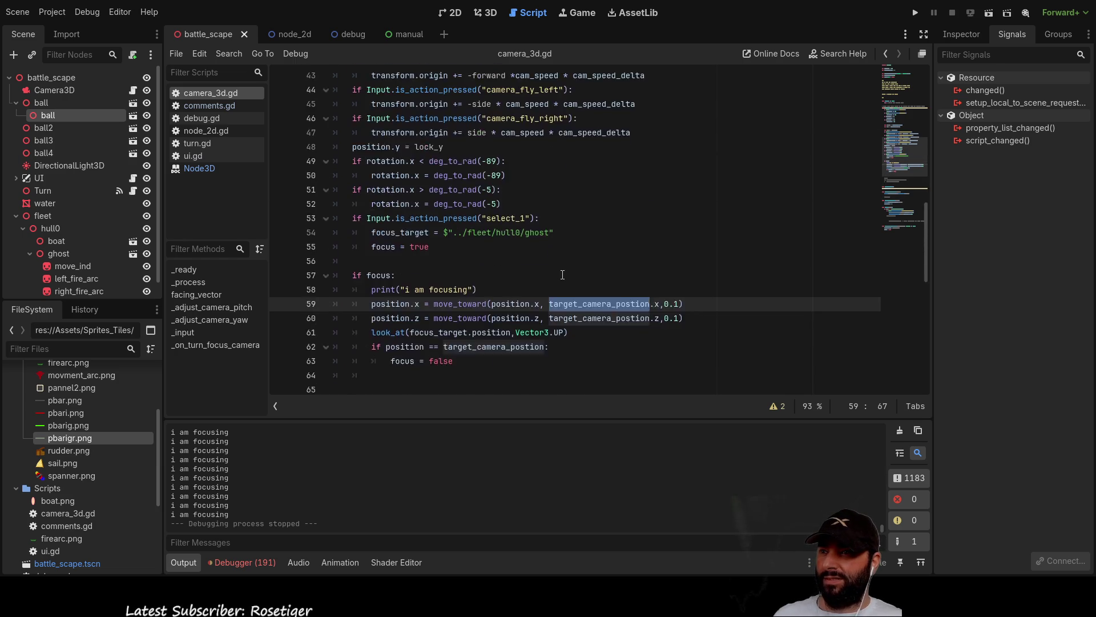
pyautogui.scroll(2, 559, 269)
pyautogui.scroll(-3, 554, 265)
pyautogui.scroll(3, 552, 263)
pyautogui.press('Up')
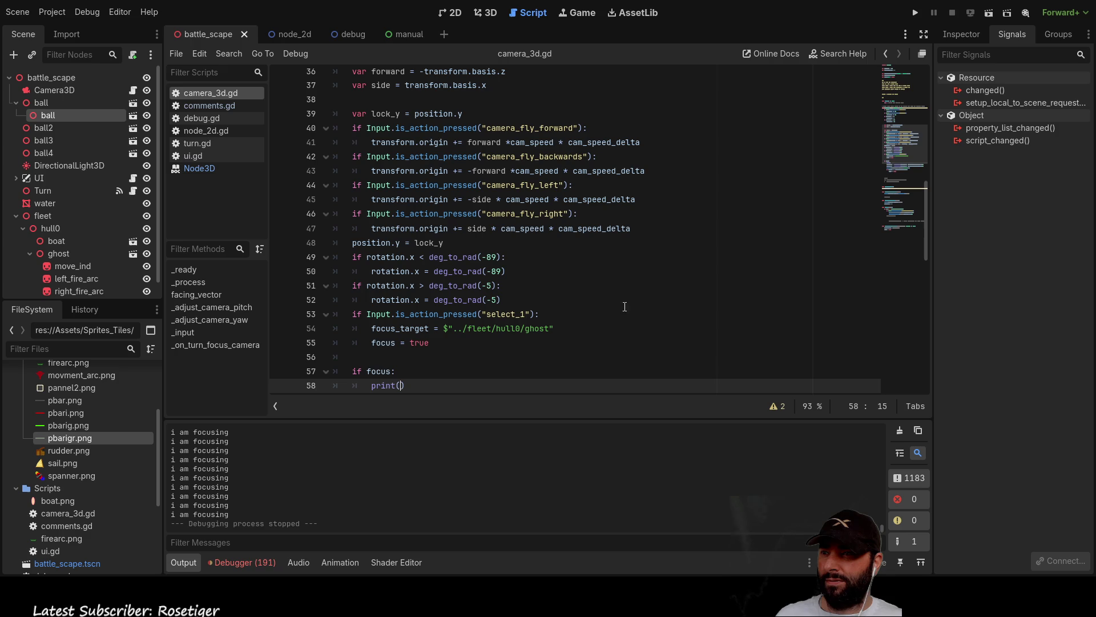
pyautogui.hotkey('ctrl', 'z')
pyautogui.hotkey('ctrl', 'z')
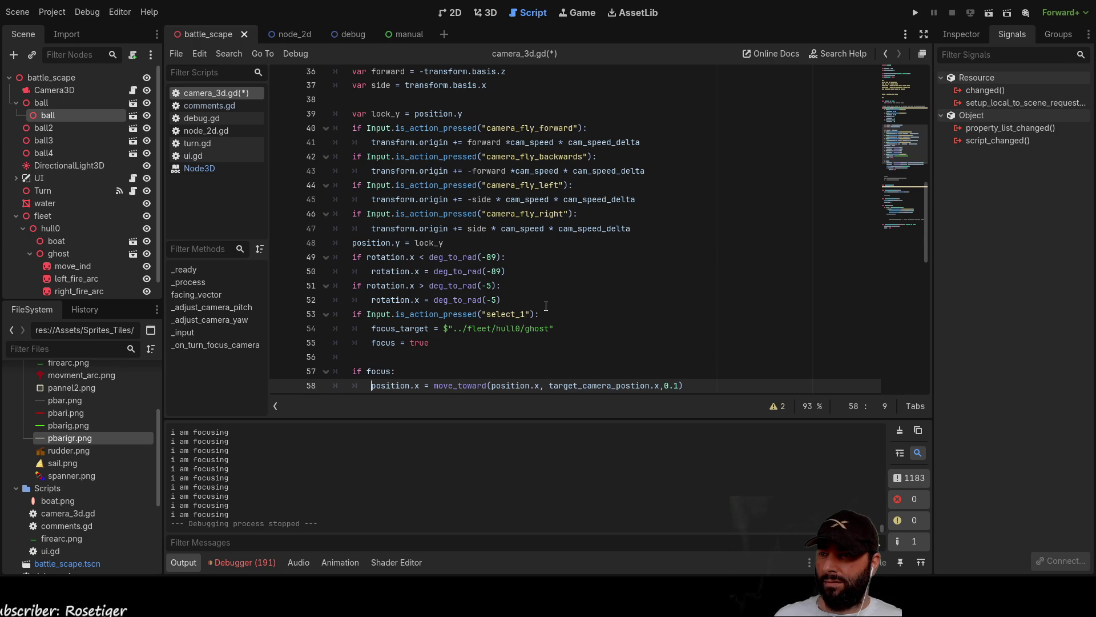
pyautogui.scroll(-2, 546, 306)
pyautogui.hotkey('ctrl', 'z')
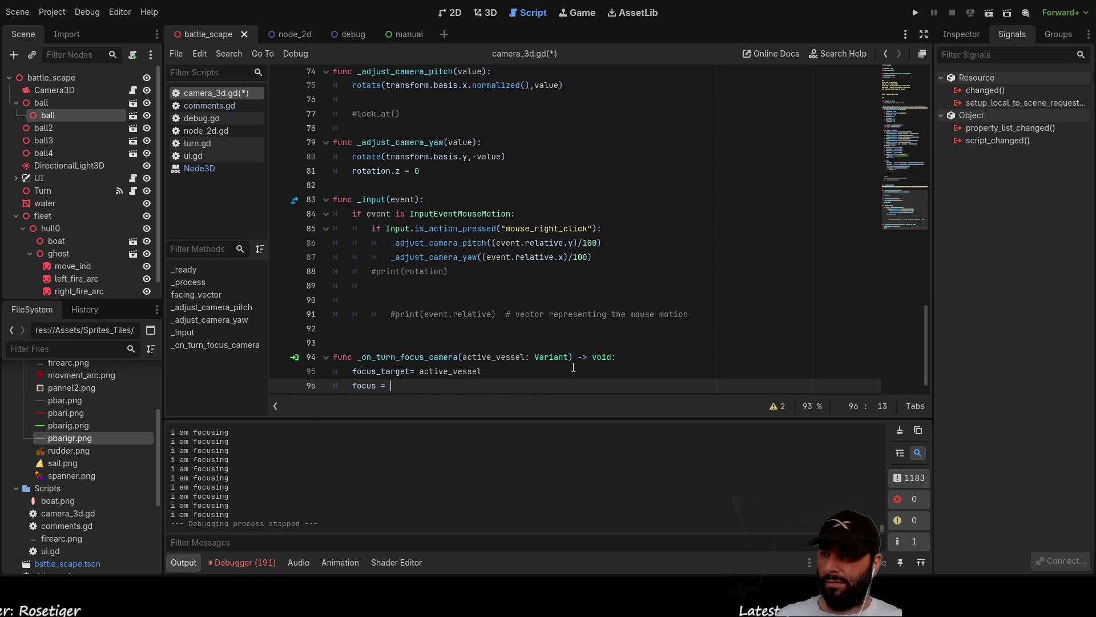
pyautogui.hotkey('ctrl', 'z')
pyautogui.hotkey('ctrl', 'z')
pyautogui.hotkey('ctrl', 'z')
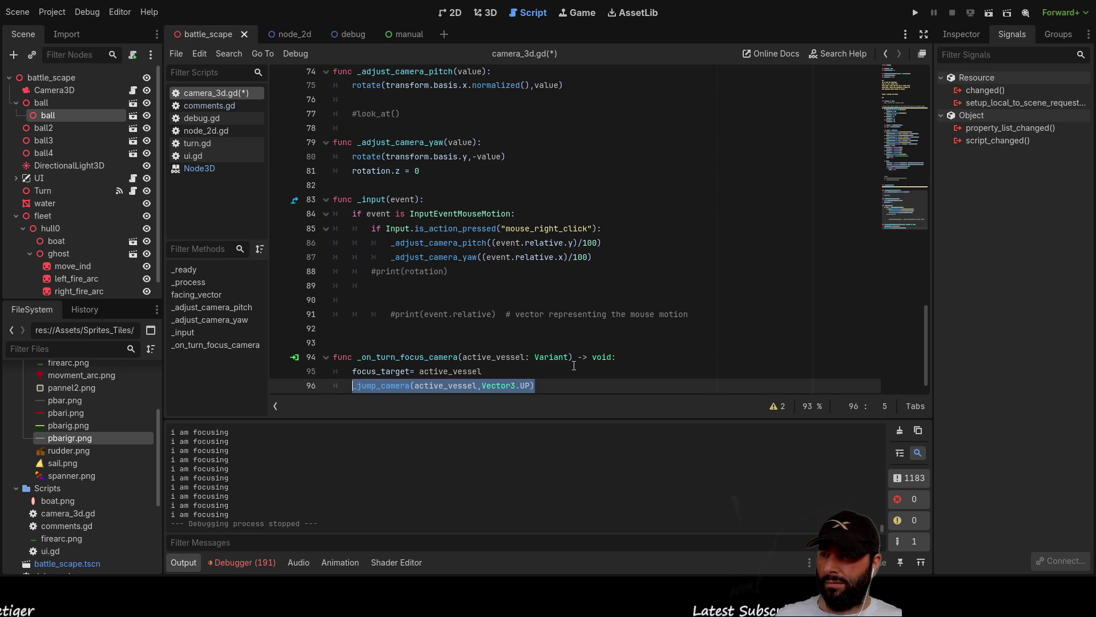
pyautogui.hotkey('ctrl', 'z')
pyautogui.hotkey('ctrl', 'z')
pyautogui.hotkey('ctrl', 'z')
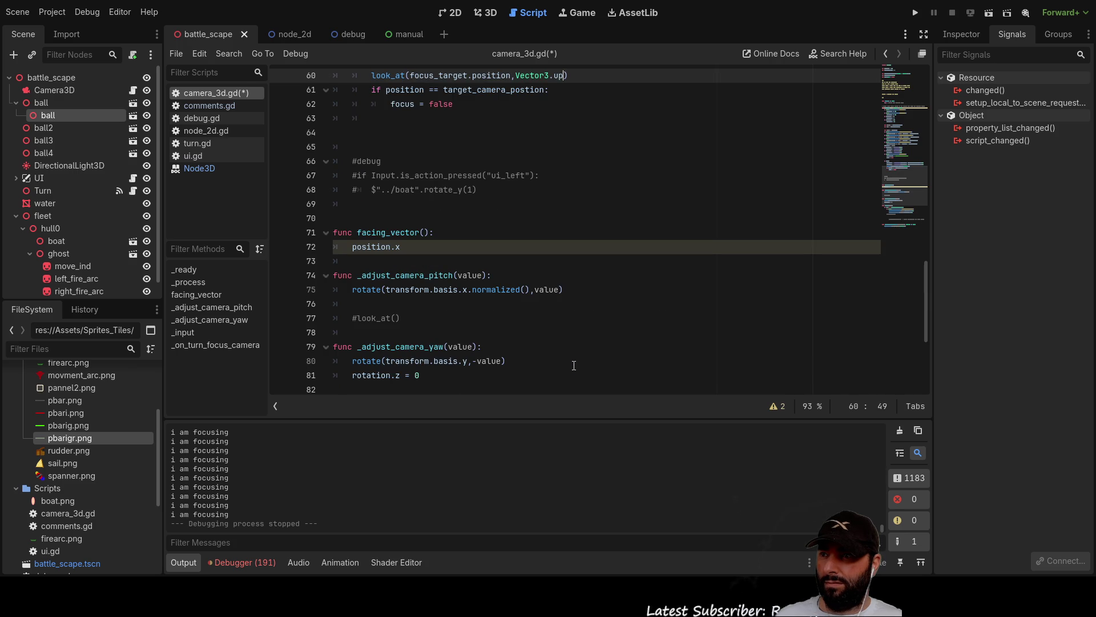
pyautogui.hotkey('ctrl', 'z')
pyautogui.hotkey('ctrl', 'z')
pyautogui.hotkey('ctrl', 'z')
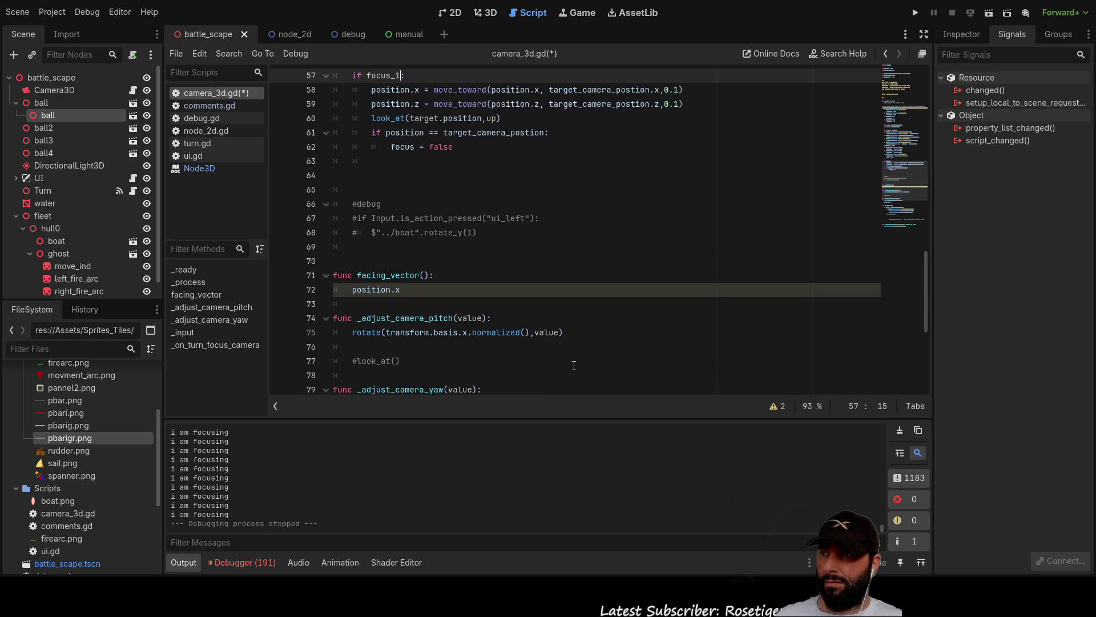
pyautogui.hotkey('ctrl', 'z')
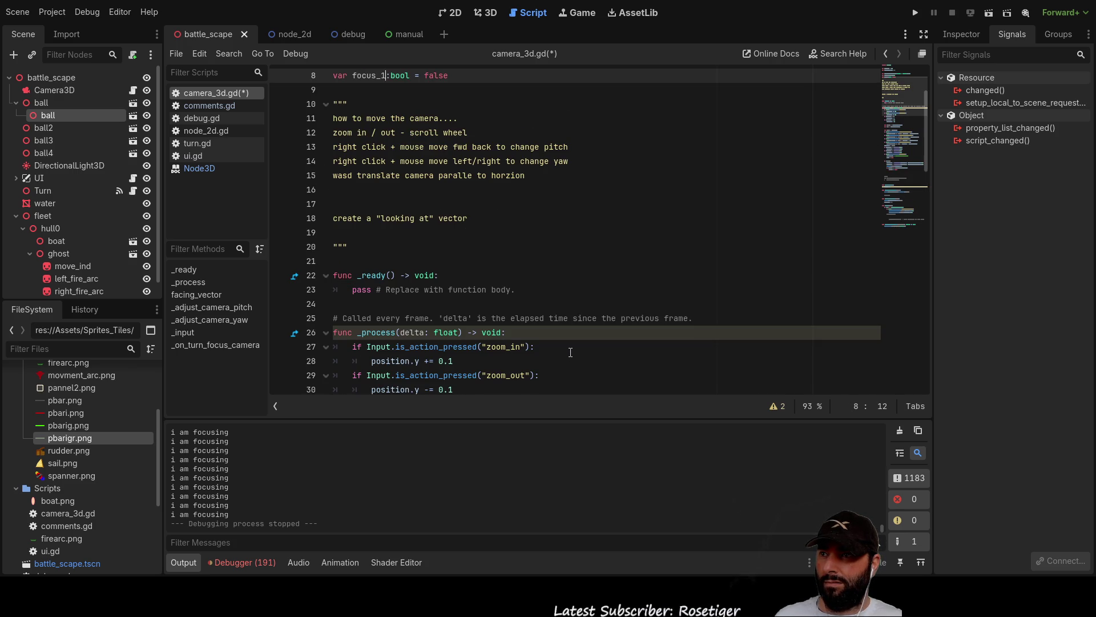
pyautogui.hotkey('ctrl', 'z')
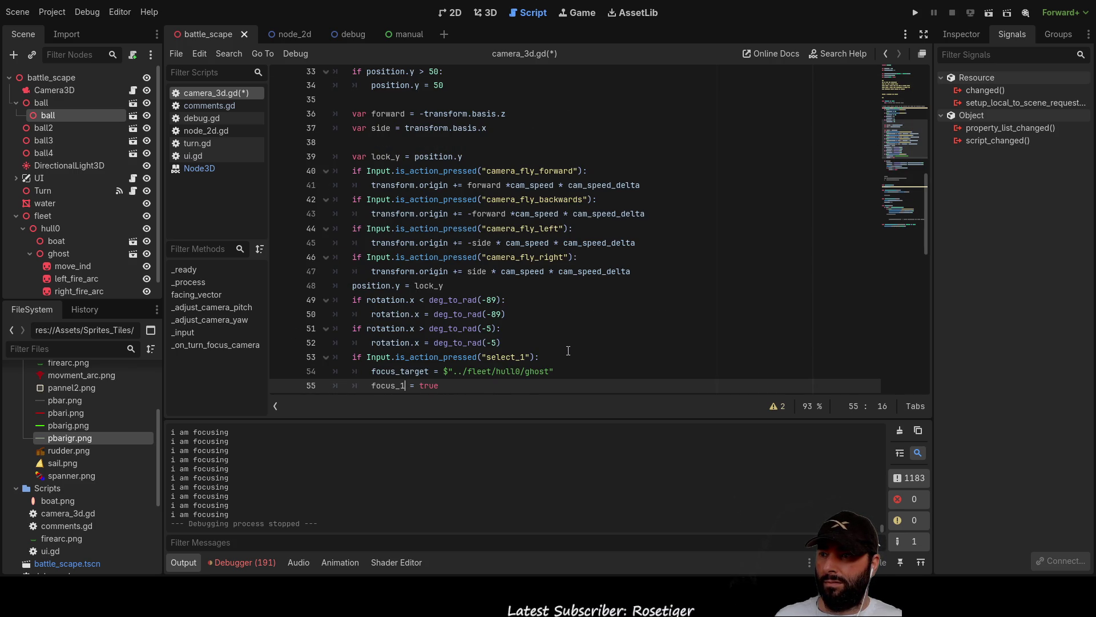
pyautogui.hotkey('ctrl', 'z')
pyautogui.hotkey('ctrl', 'z')
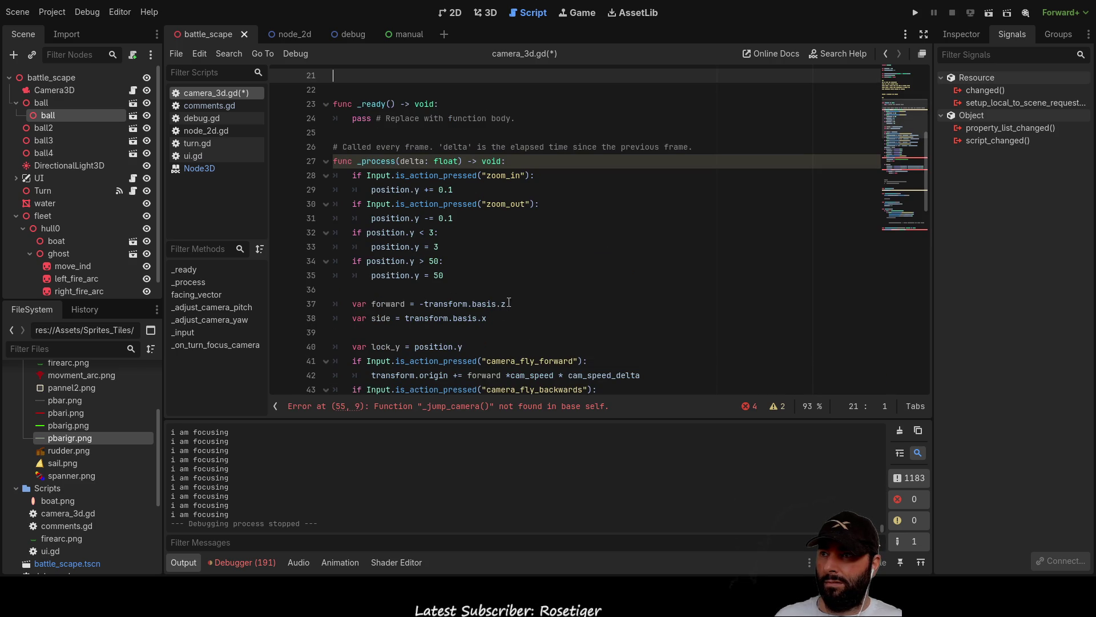
# Keep undoing to restore the _jump_camera function and its target_camera_postion line, removing the focus_target declaration.
pyautogui.scroll(5, 541, 284)
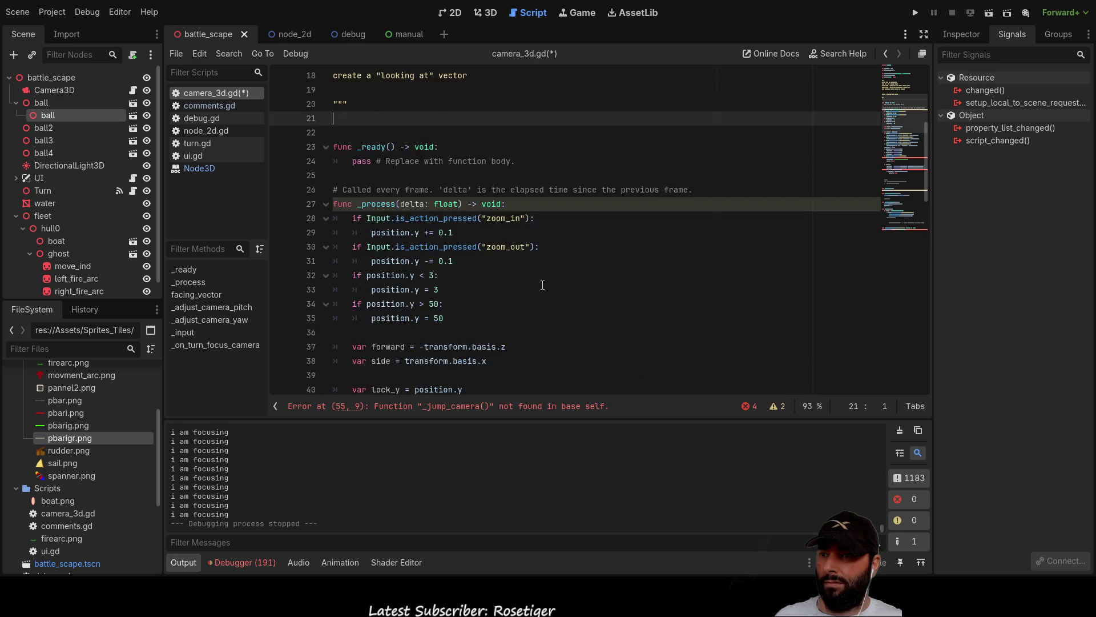
pyautogui.hotkey('ctrl', 'z')
pyautogui.scroll(-3, 525, 273)
pyautogui.click(508, 260)
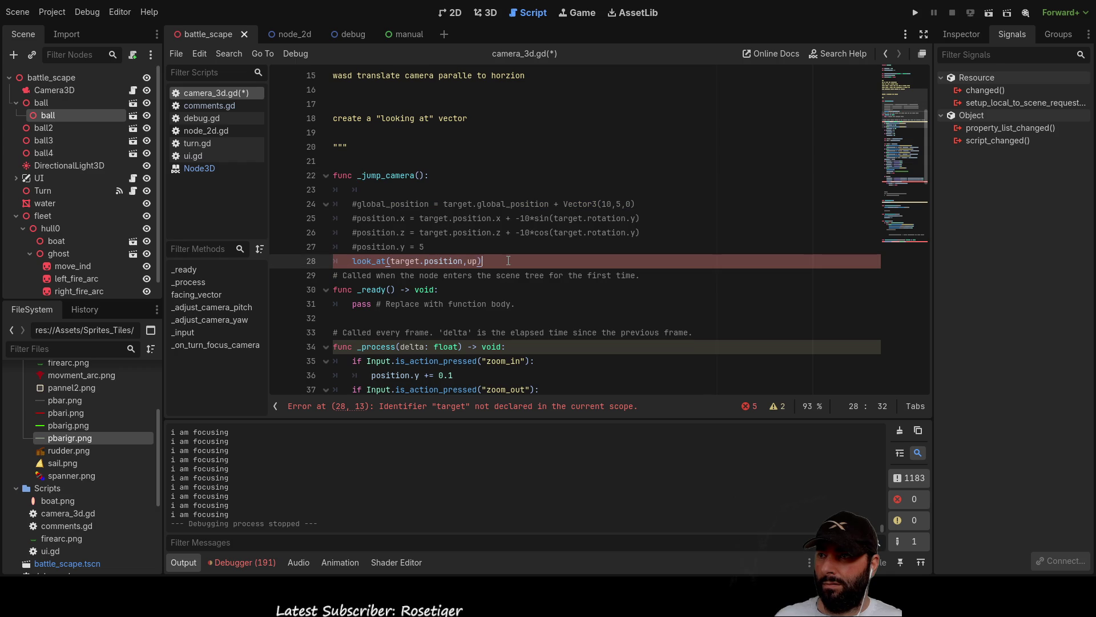
pyautogui.hotkey('ctrl', 'z')
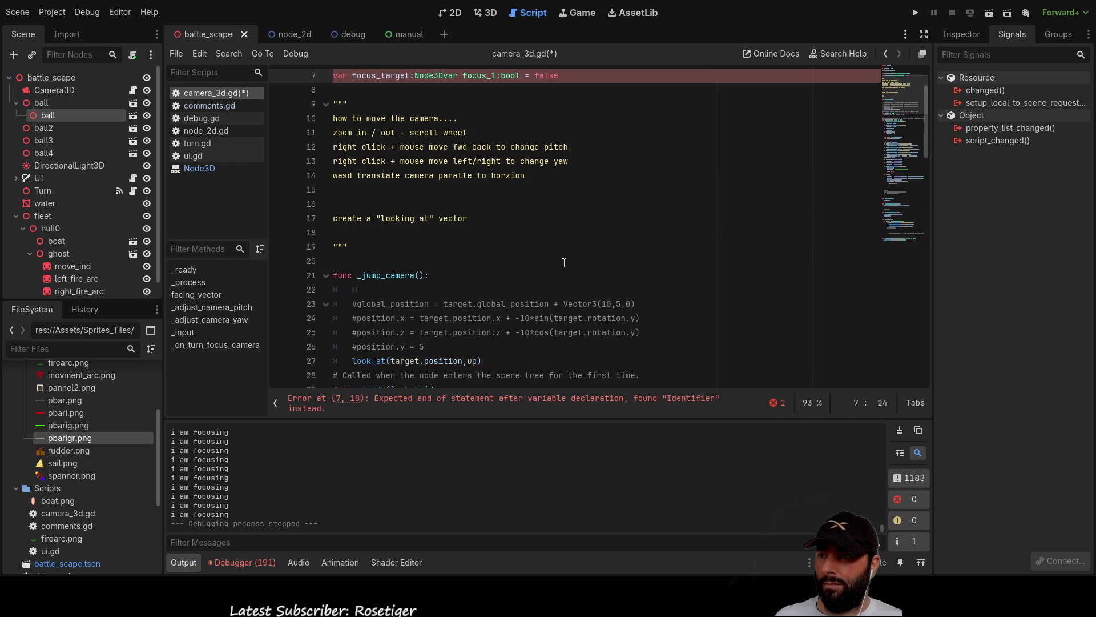
pyautogui.scroll(2, 548, 264)
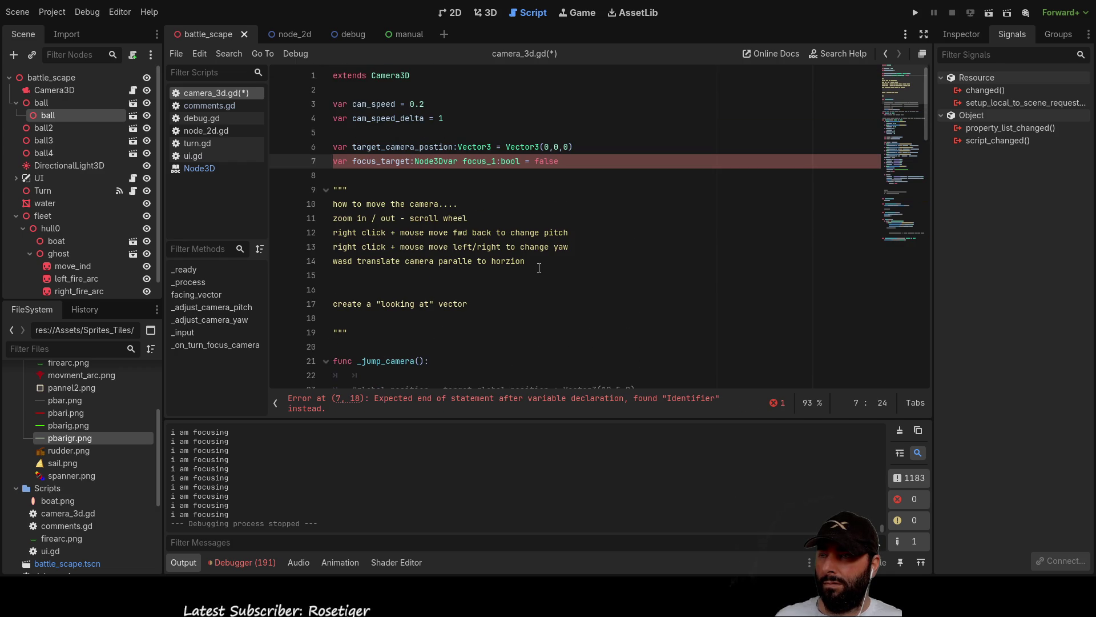
pyautogui.hotkey('ctrl', 'z')
pyautogui.hotkey('ctrl', 'z')
pyautogui.hotkey('ctrl', 'z')
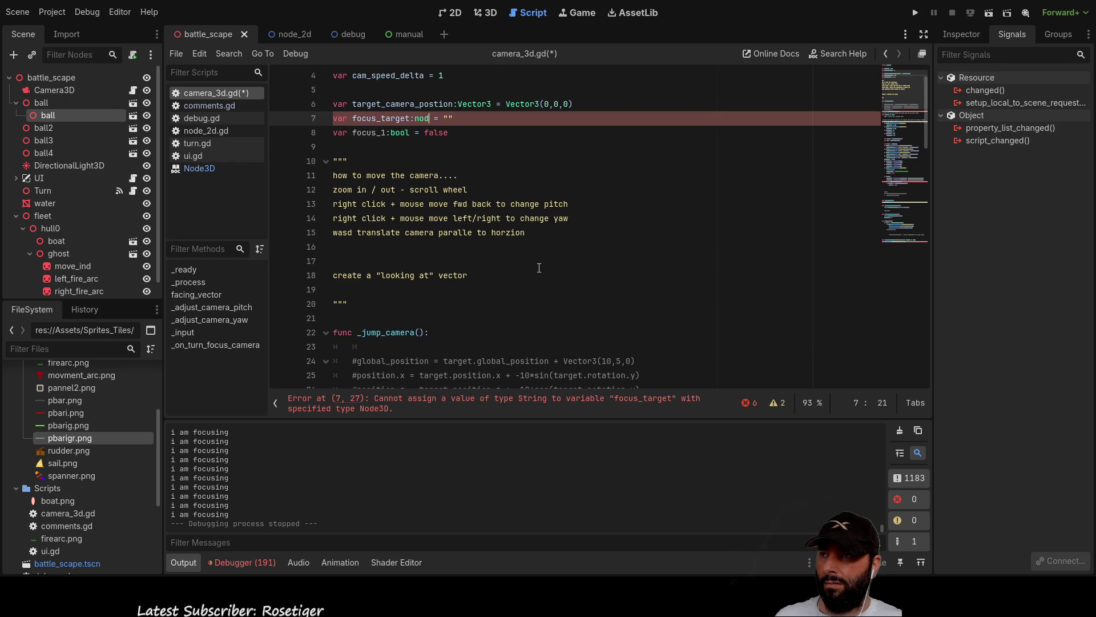
pyautogui.hotkey('ctrl', 'z')
pyautogui.hotkey('ctrl', 'z')
pyautogui.hotkey('ctrl', 'z')
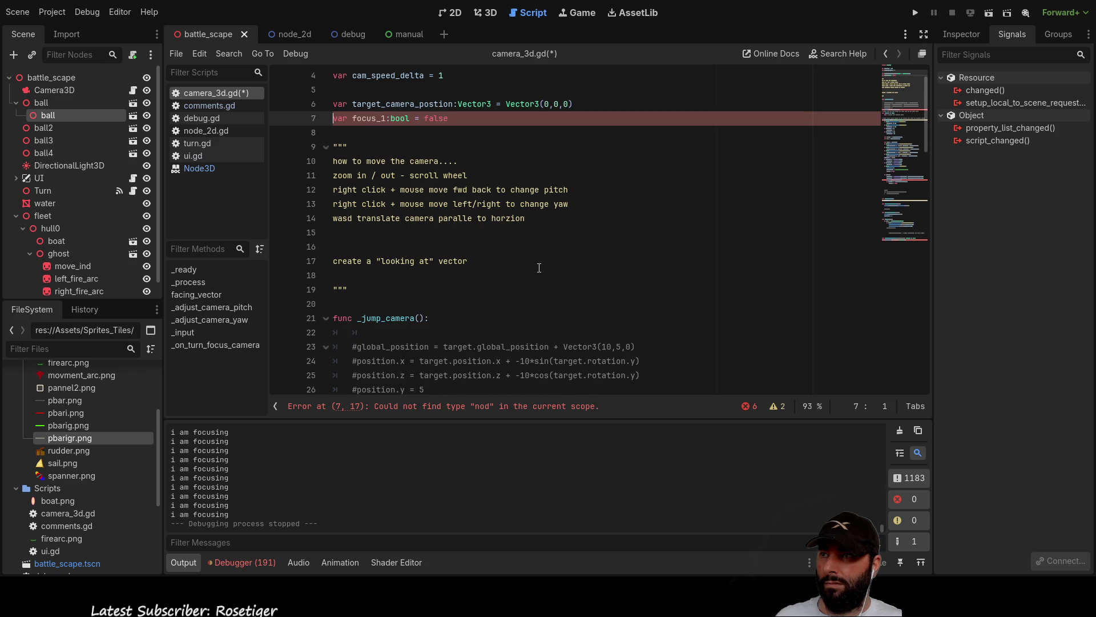
pyautogui.scroll(-1, 539, 268)
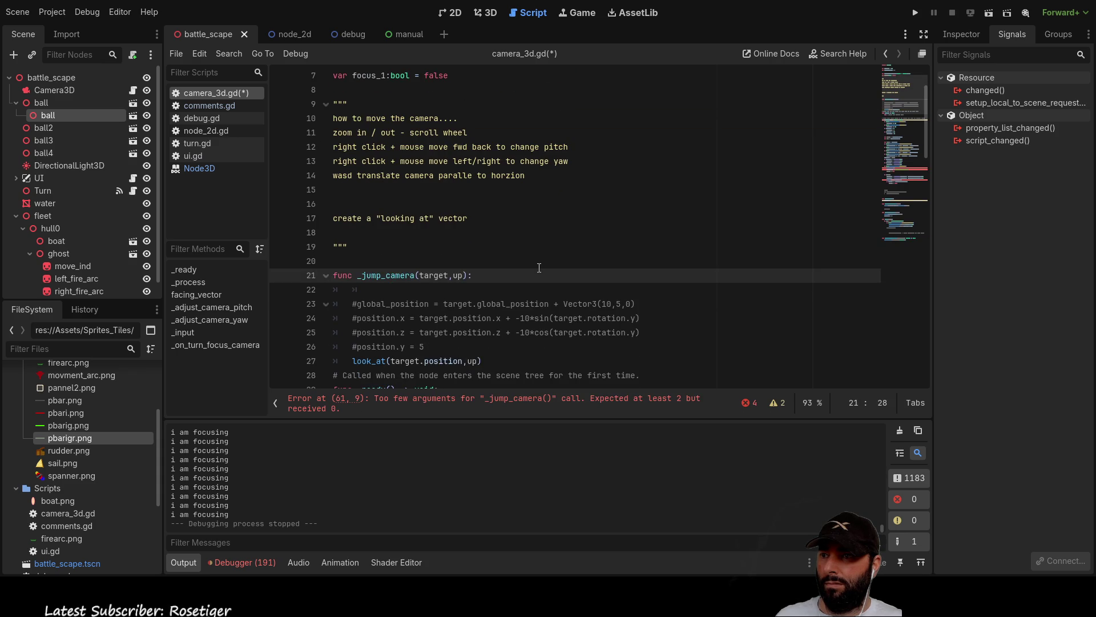
pyautogui.hotkey('ctrl', 'z')
pyautogui.hotkey('ctrl', 'z')
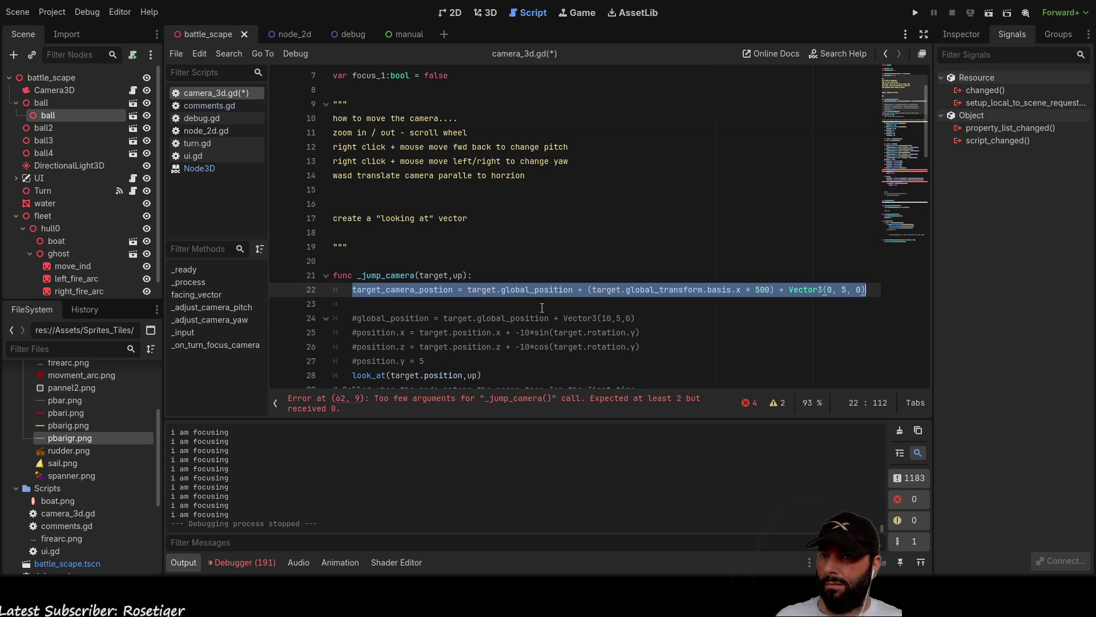
# Copy the target_camera_postion line 22 into the select_1 block above focus_1.
pyautogui.click(375, 302)
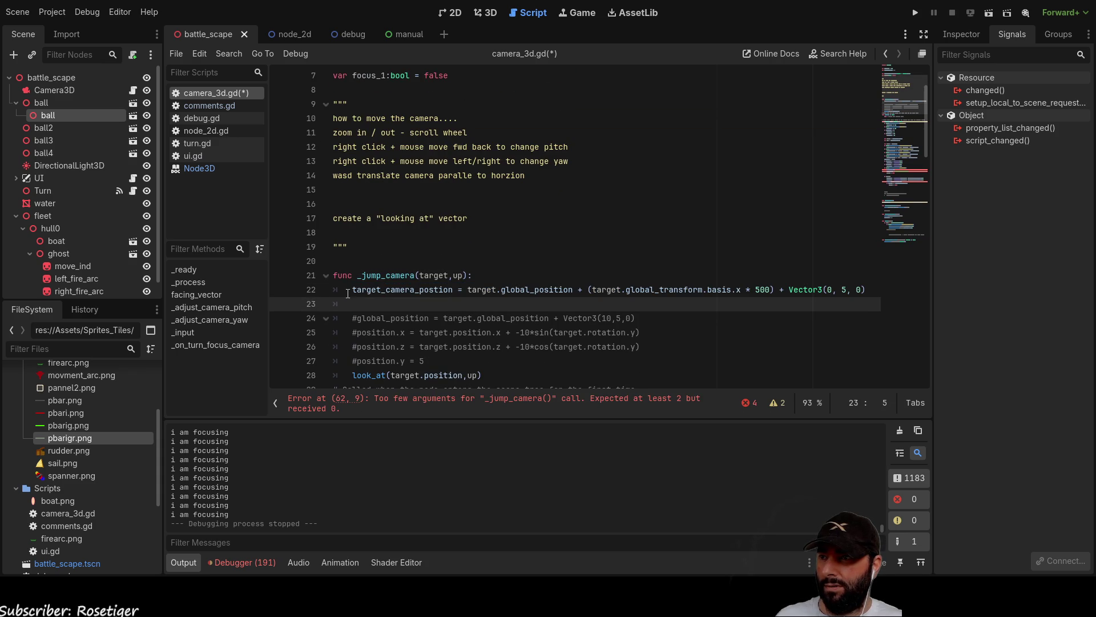
pyautogui.moveTo(352, 290); pyautogui.dragTo(866, 289)
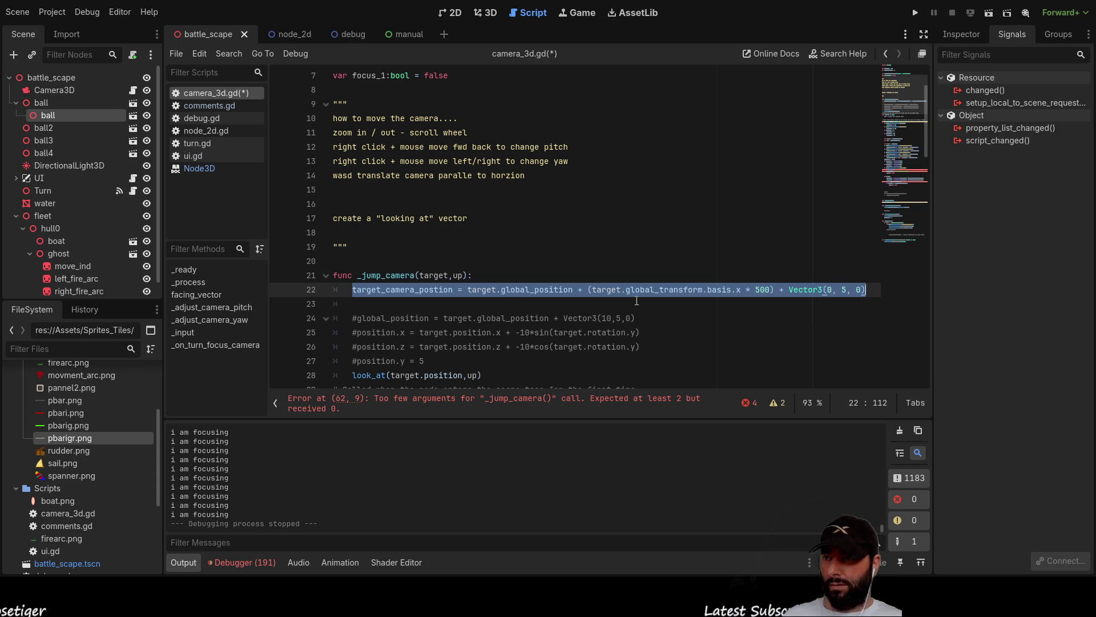
pyautogui.scroll(-16, 661, 311)
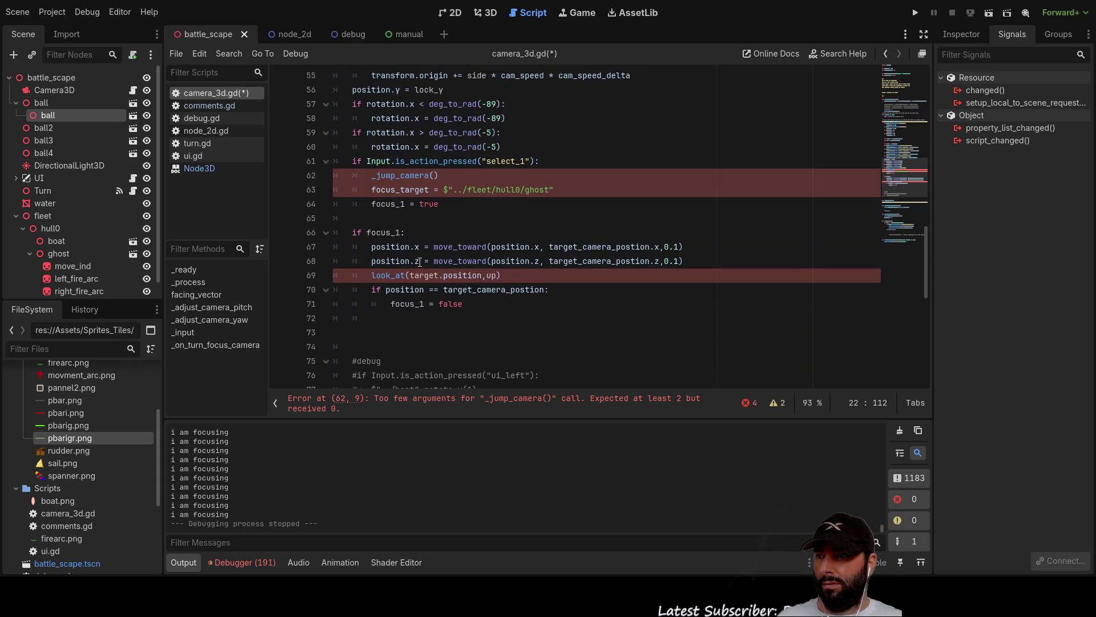
pyautogui.click(431, 217)
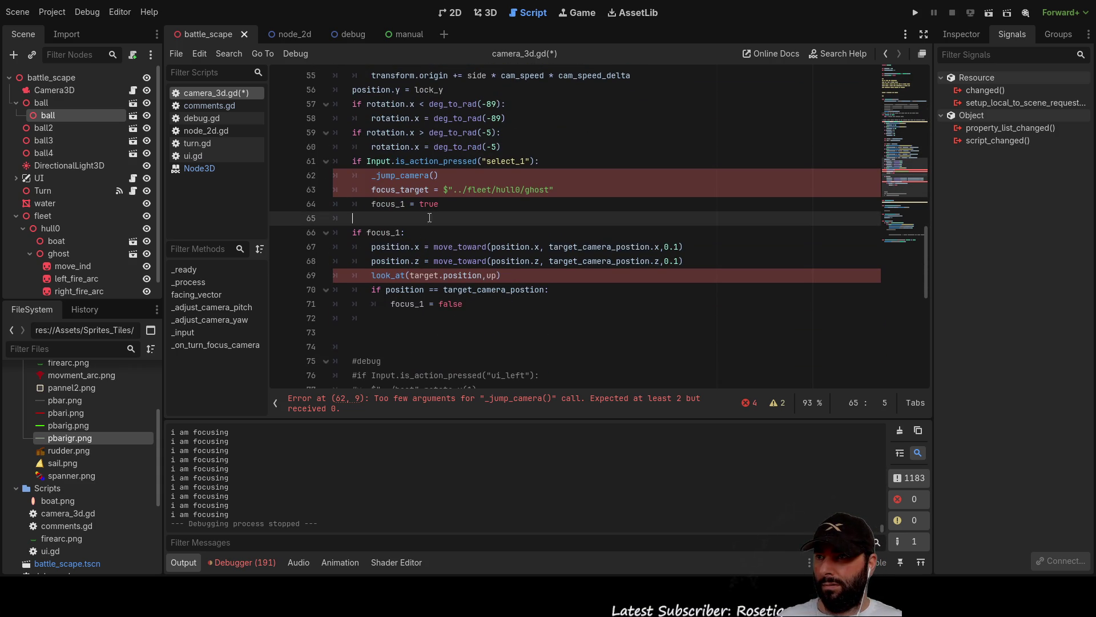
pyautogui.click(372, 204)
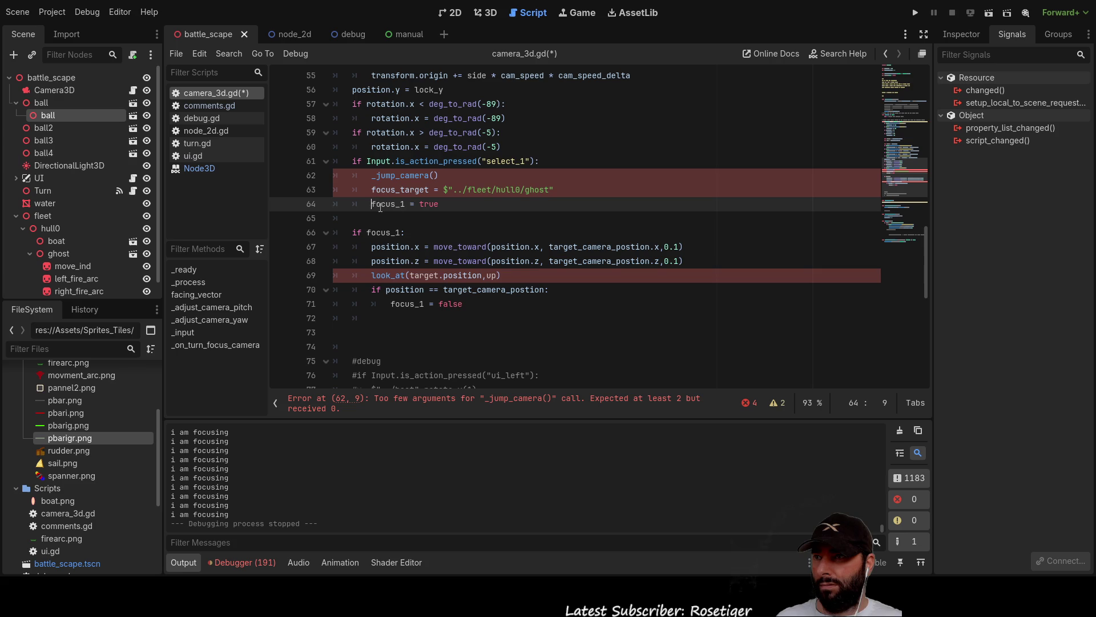
pyautogui.press('Return')
pyautogui.press('Up')
pyautogui.write('target_camera_postion = target.global_position + (target.global_transform.basis.x * 500) + Vector3(0, 5, 0)')
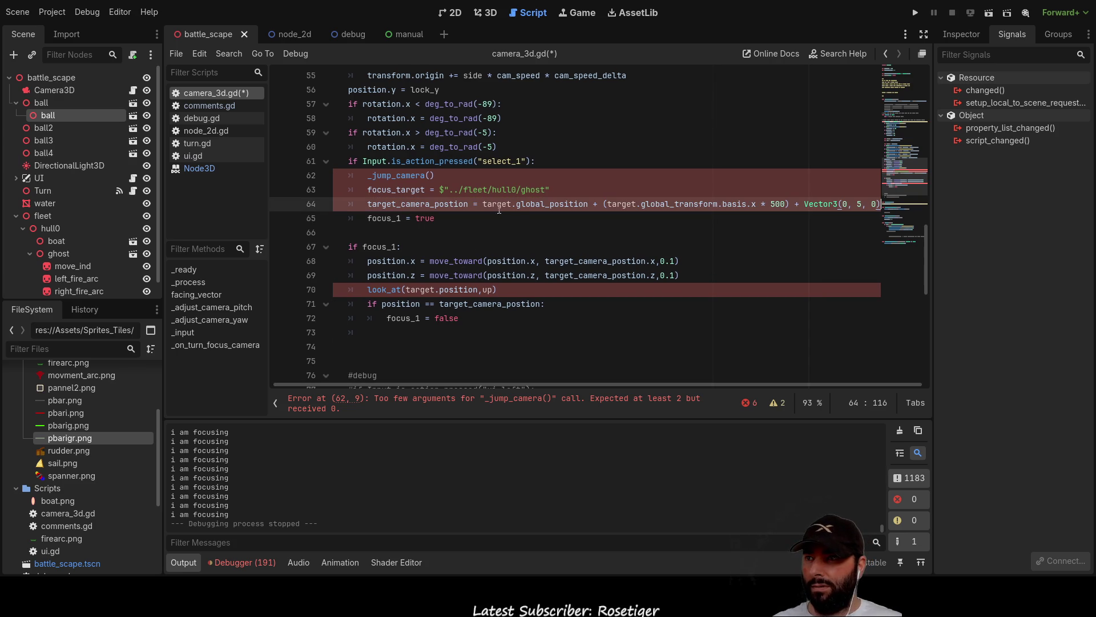
# Replace both target references in the pasted line with focus_target and delete the _jump_camera() call.
pyautogui.doubleClick(396, 190)
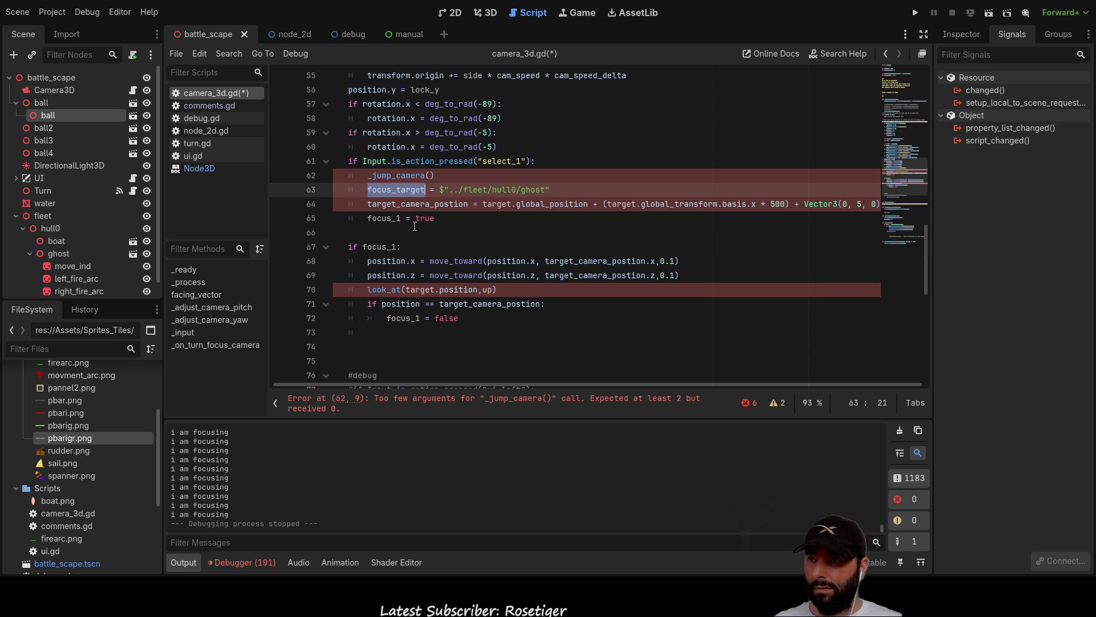
pyautogui.hotkey('ctrl', 'c')
pyautogui.doubleClick(495, 204)
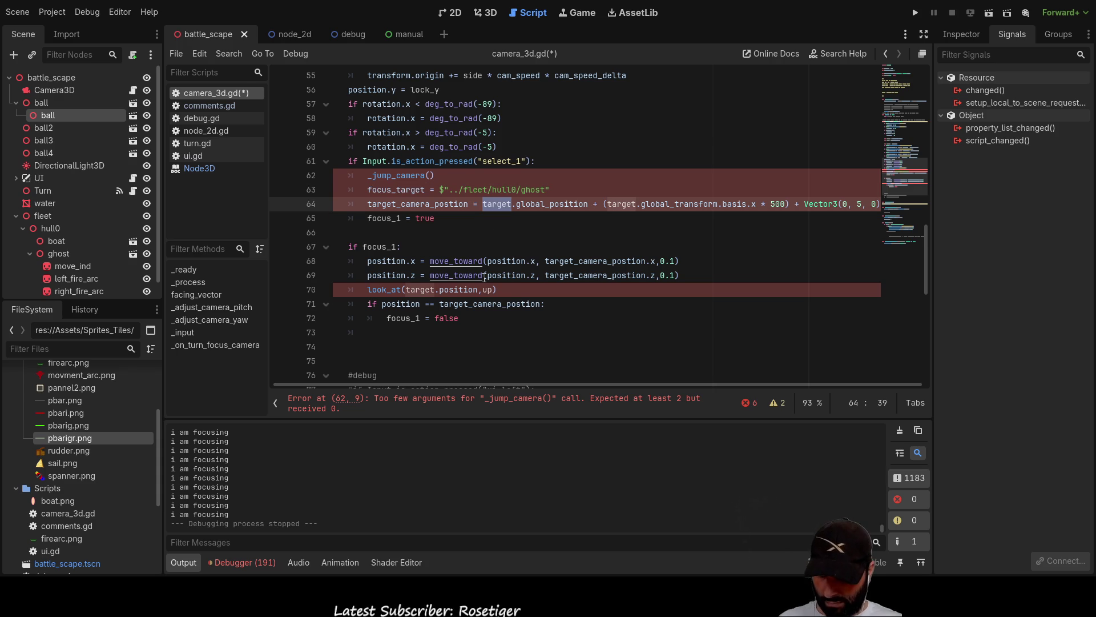
pyautogui.hotkey('ctrl', 'v')
pyautogui.doubleClick(650, 204)
pyautogui.hotkey('ctrl', 'v')
pyautogui.moveTo(591, 386)
pyautogui.mouseDown()
pyautogui.moveTo(691, 387)
pyautogui.moveTo(665, 384)
pyautogui.mouseUp()
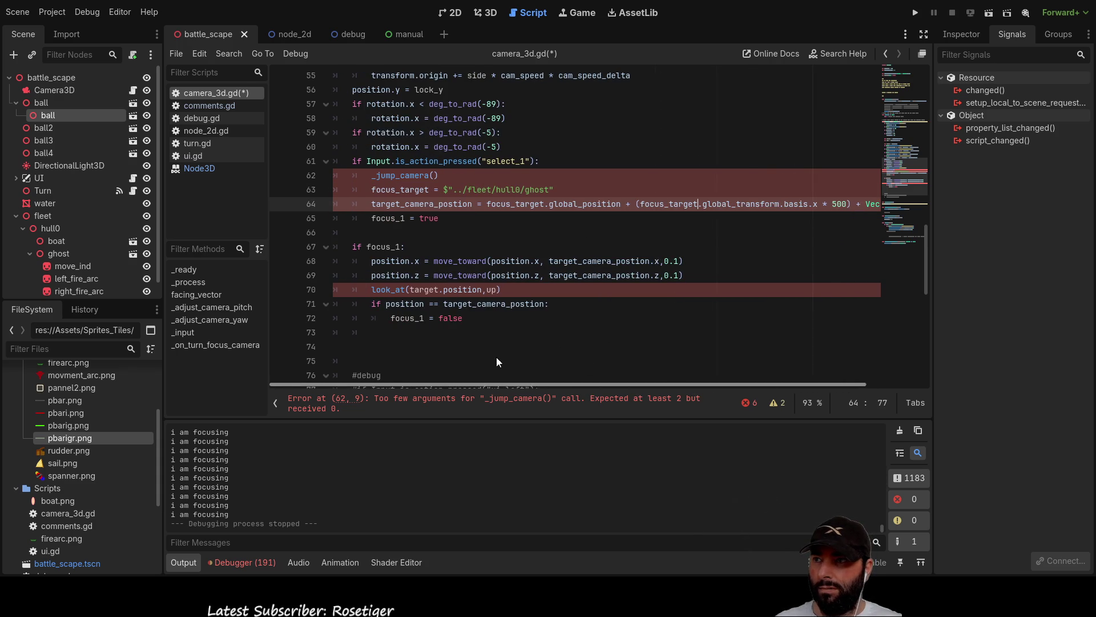
pyautogui.click(424, 219)
pyautogui.tripleClick(399, 175)
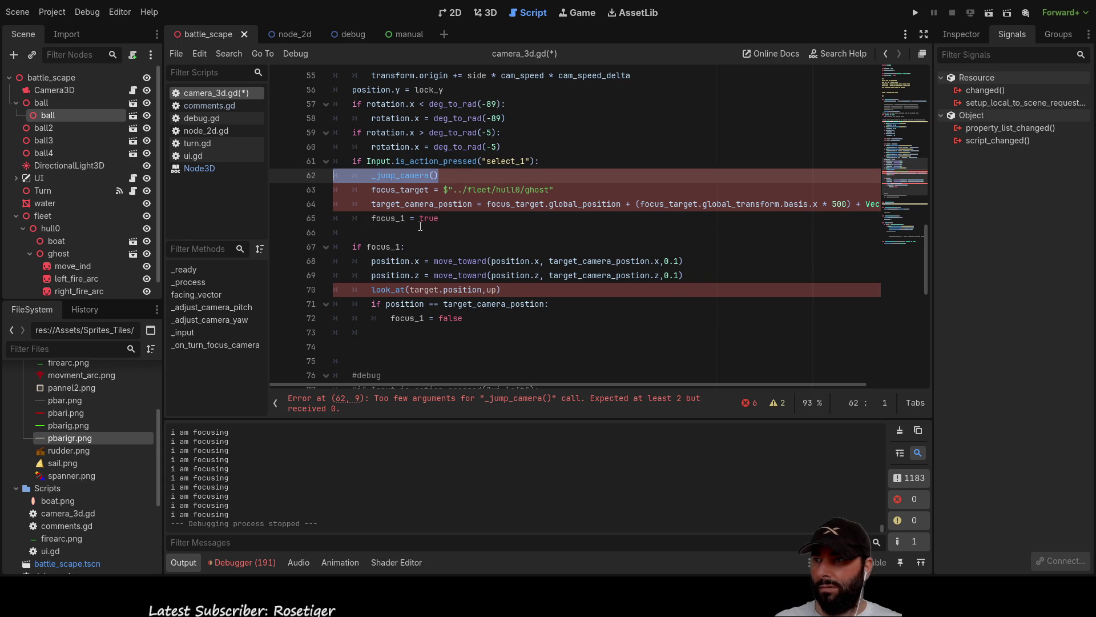
pyautogui.press('BackSpace')
# Rename the focus_1 declaration on line 7 to focus.
pyautogui.scroll(10, 451, 247)
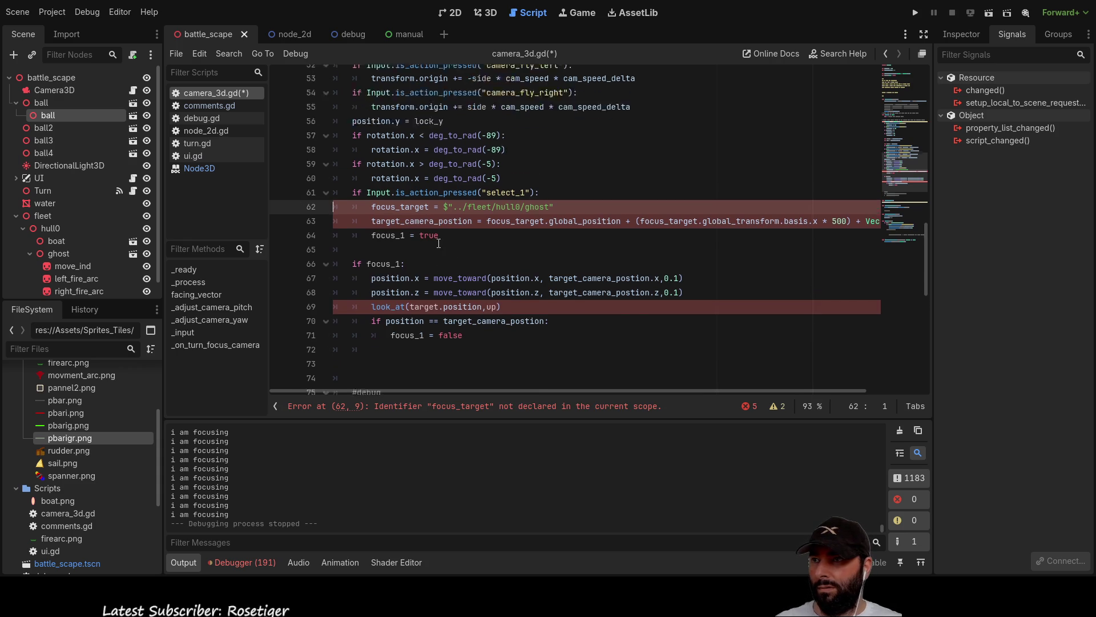
pyautogui.scroll(8, 421, 245)
pyautogui.click(347, 175)
pyautogui.click(386, 162)
pyautogui.press('BackSpace')
pyautogui.press('BackSpace')
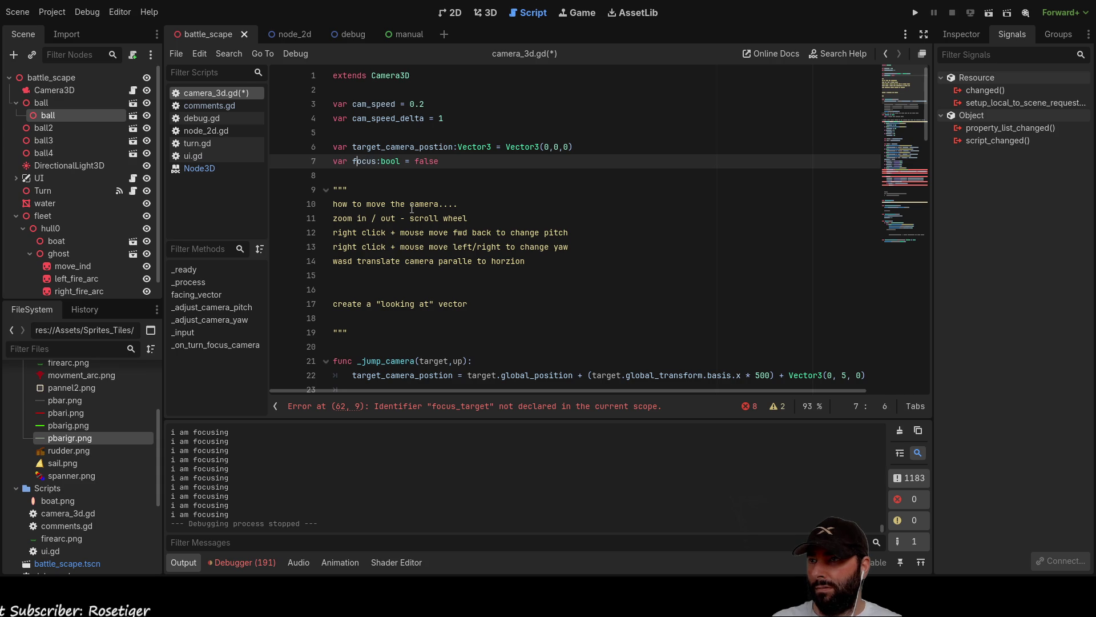
# Declare the focus_target variable with type Node3D.
pyautogui.press('Return')
pyautogui.press('Up')
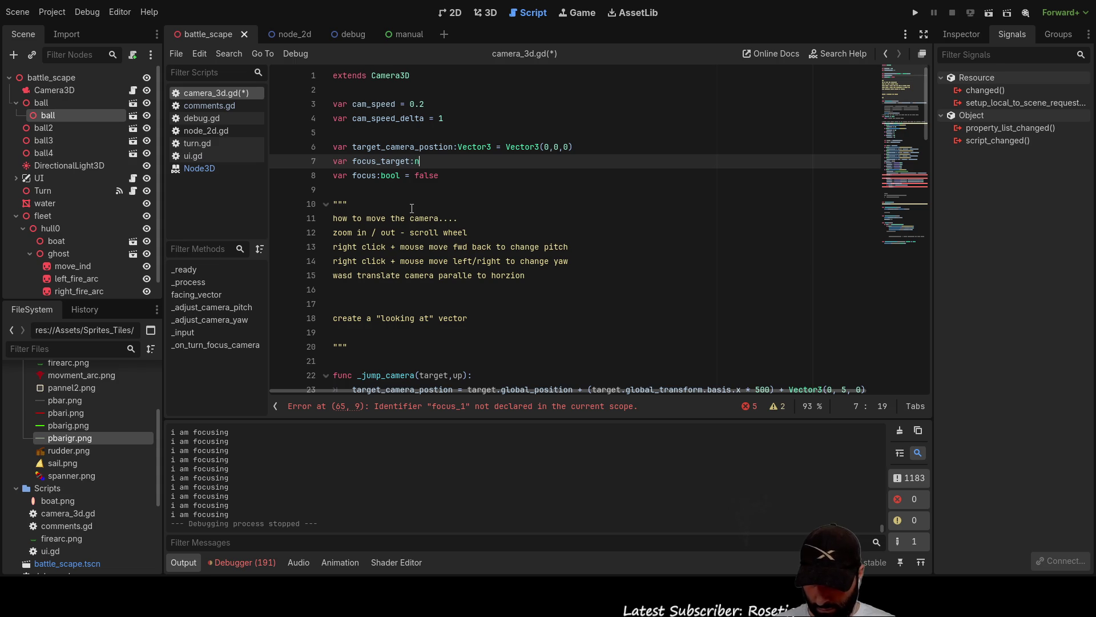
pyautogui.write('od')
pyautogui.press('Return')
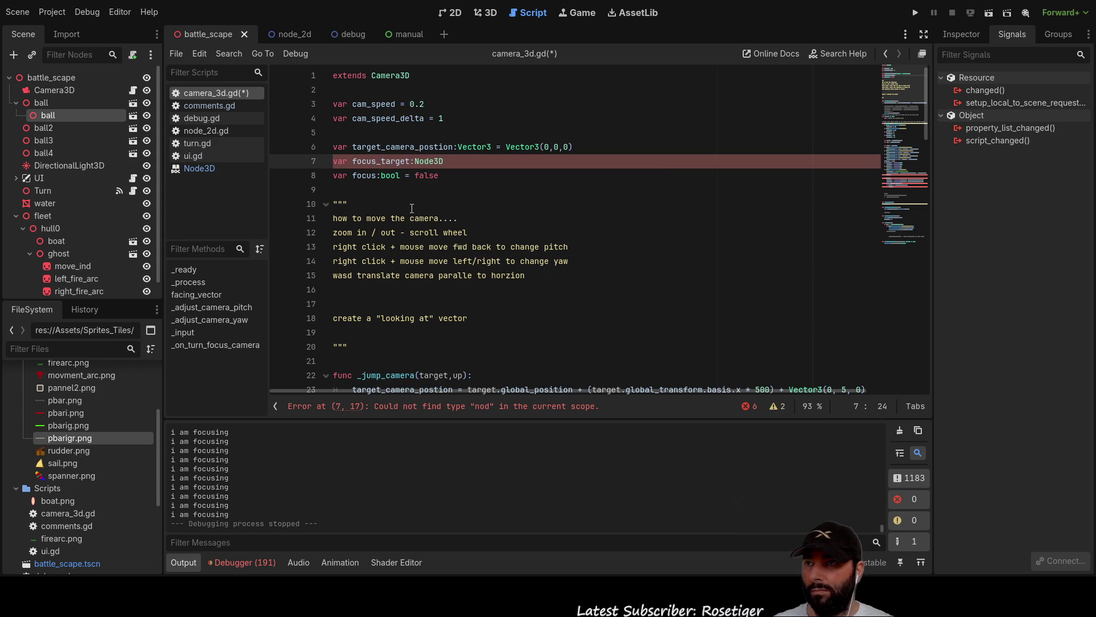
pyautogui.press('Down')
pyautogui.press('Down')
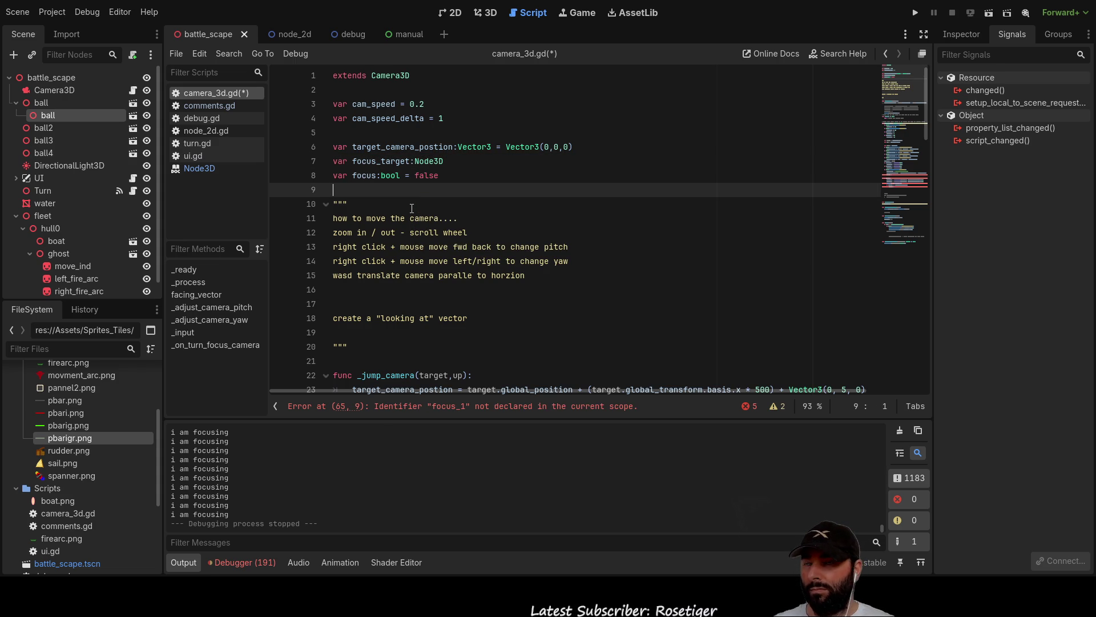
pyautogui.doubleClick(394, 163)
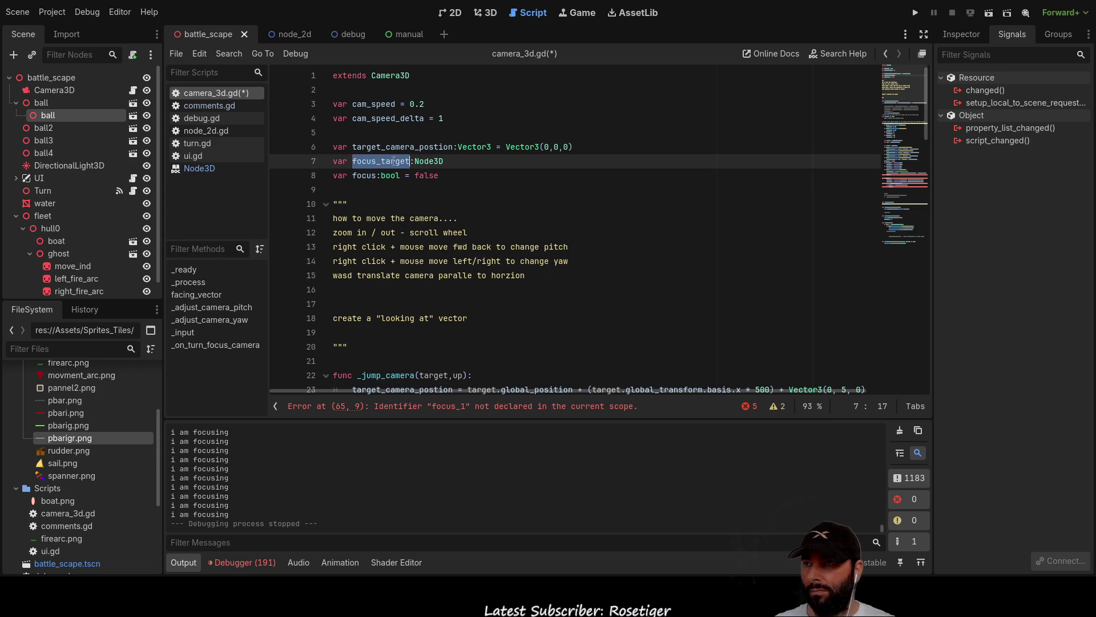
# Rename focus_1 to focus on line 65.
pyautogui.scroll(-15, 451, 257)
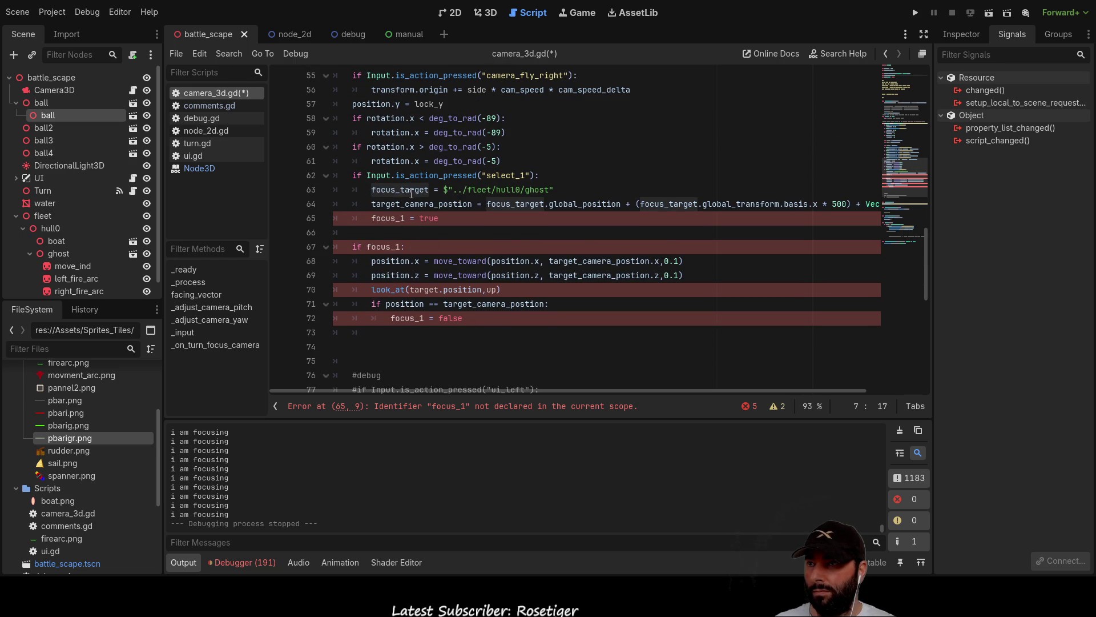
pyautogui.click(412, 190)
pyautogui.click(405, 218)
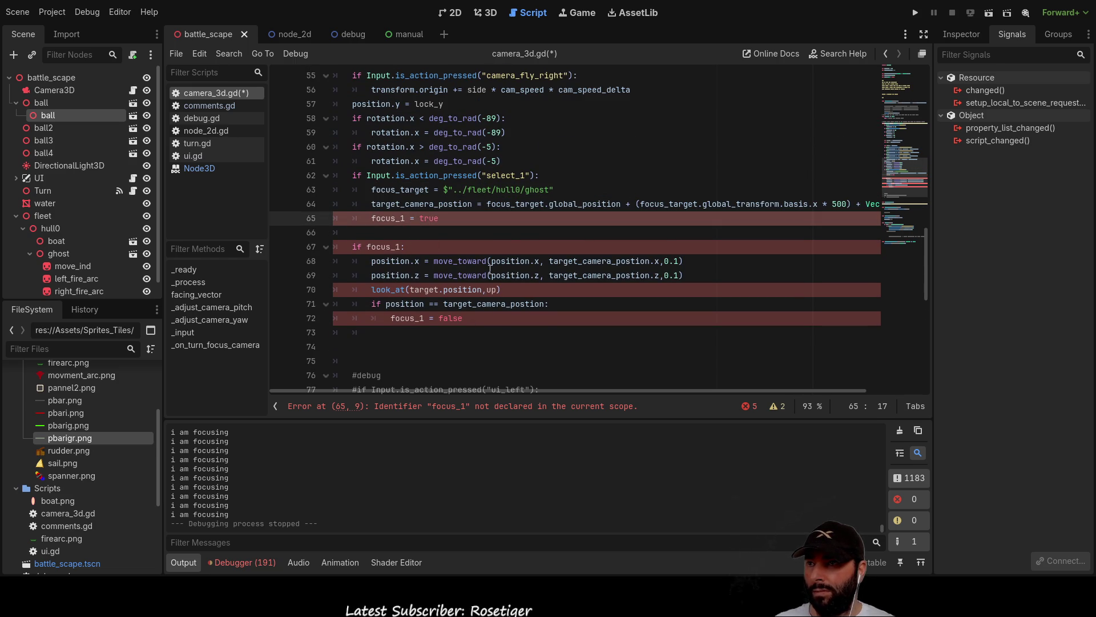
pyautogui.press('BackSpace')
pyautogui.press('BackSpace')
pyautogui.press('Down')
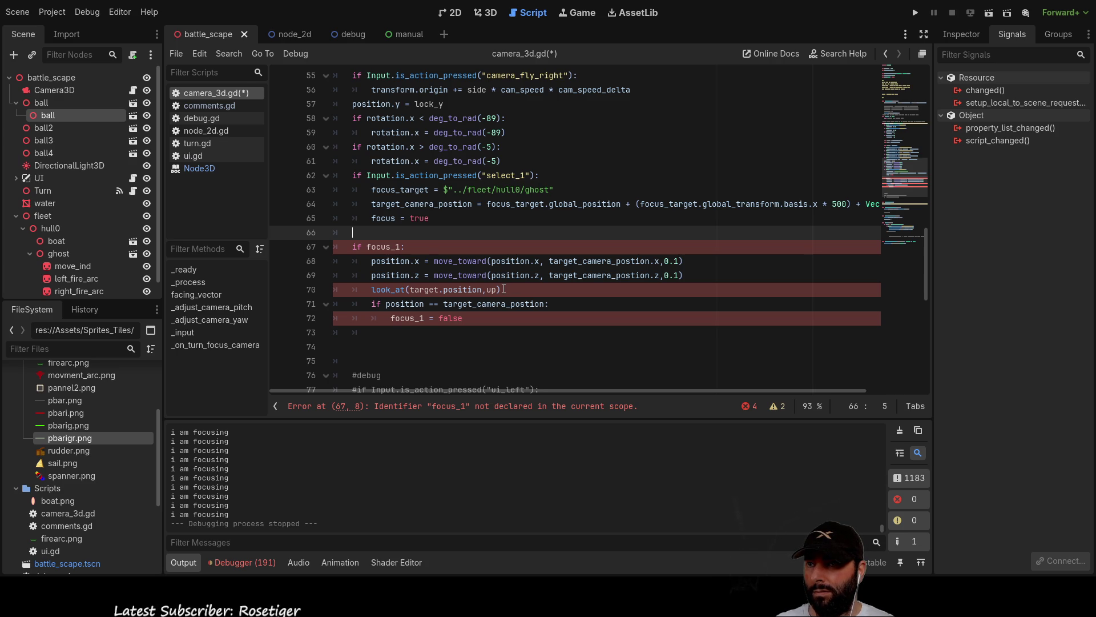
# Move the target_camera_postion calculation from line 64 into the if focus block.
pyautogui.moveTo(371, 205); pyautogui.dragTo(960, 203)
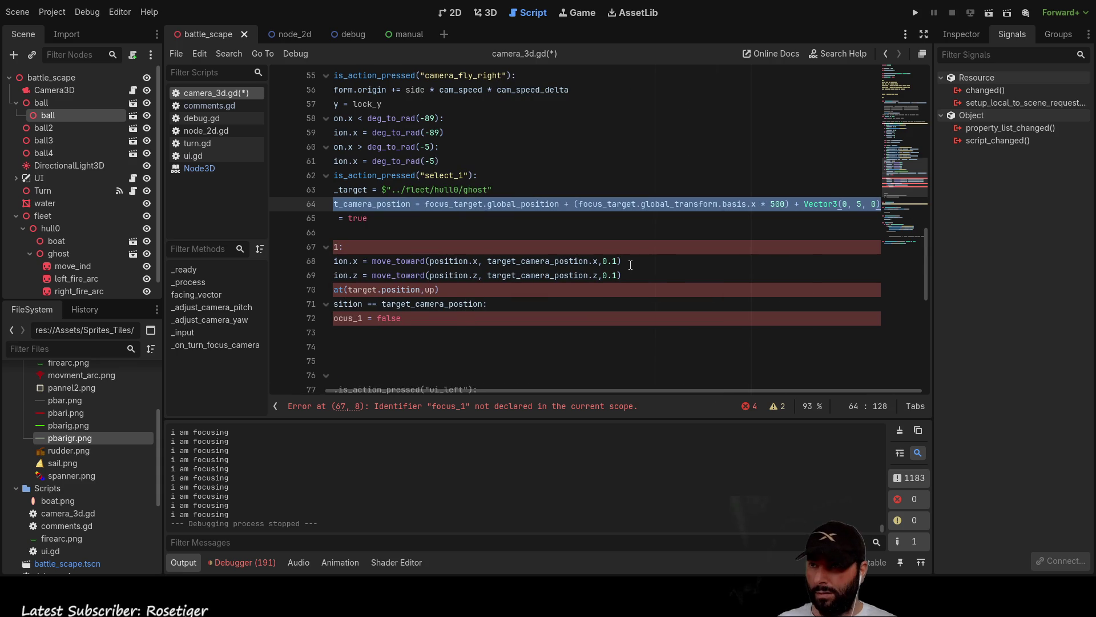
pyautogui.hotkey('ctrl', 'x')
pyautogui.click(371, 261)
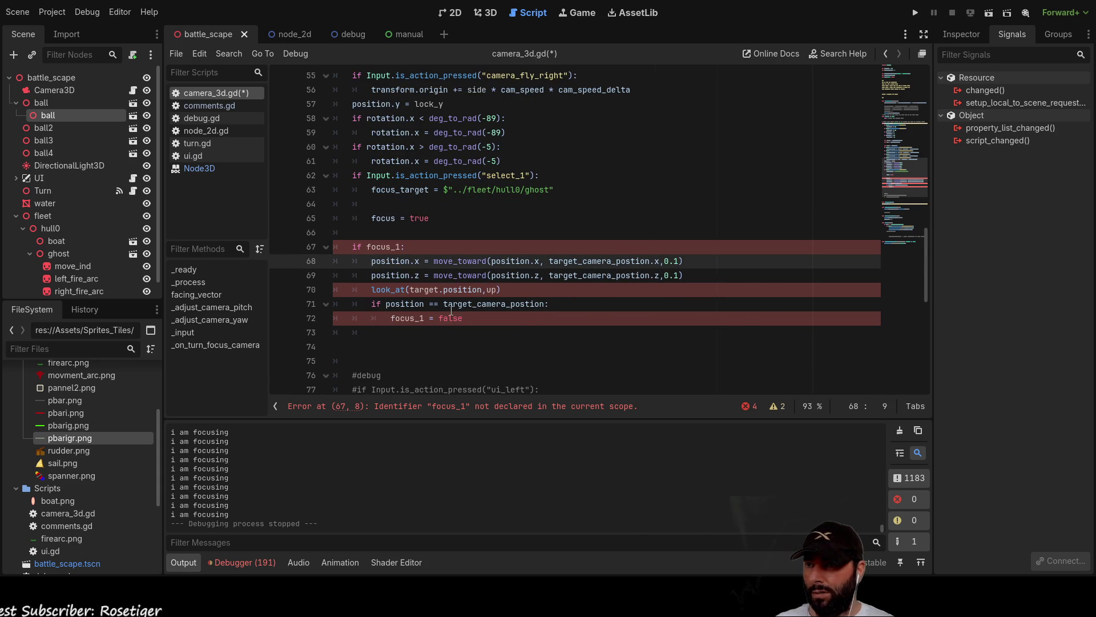
pyautogui.hotkey('ctrl', 'v')
pyautogui.press('Return')
pyautogui.press('Up')
pyautogui.press('End')
pyautogui.press('Up')
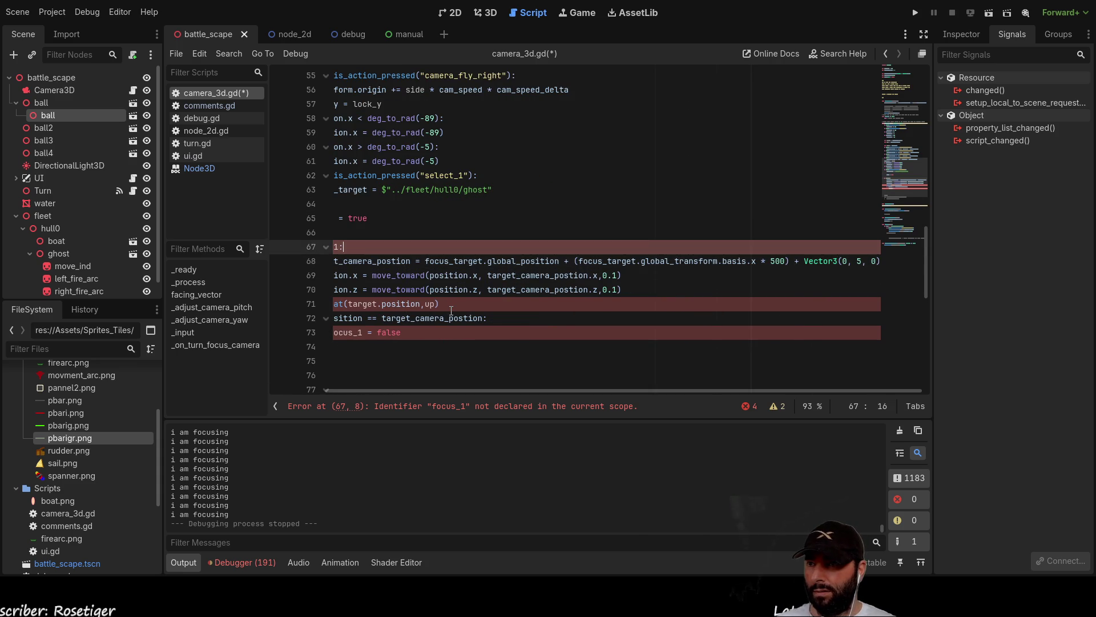
pyautogui.press('Home')
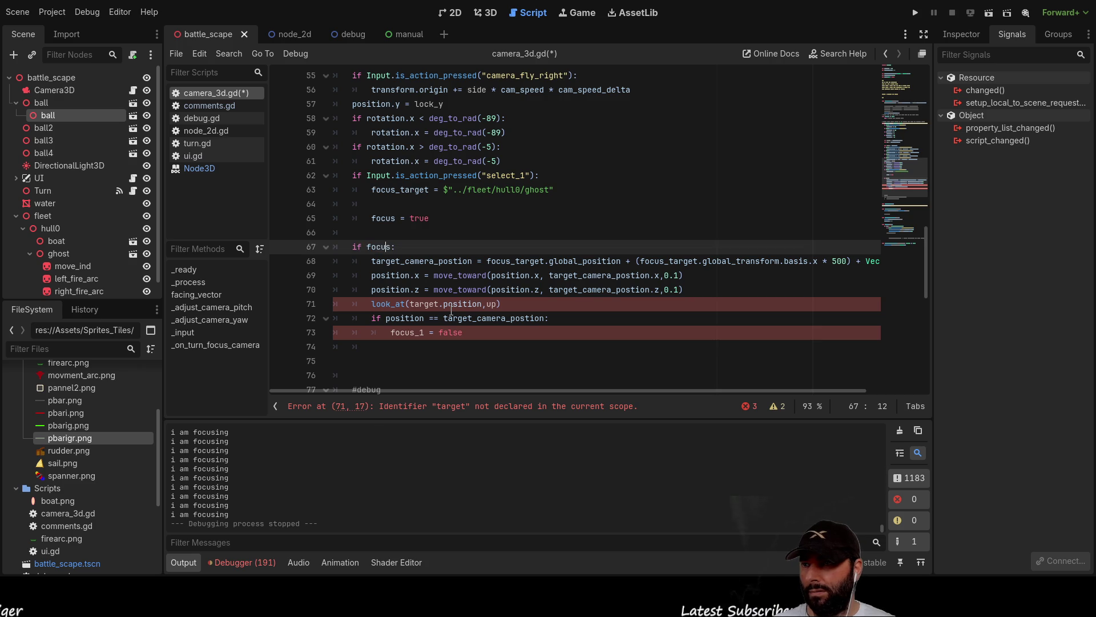
pyautogui.press('Down')
pyautogui.press('Down')
pyautogui.press('Down')
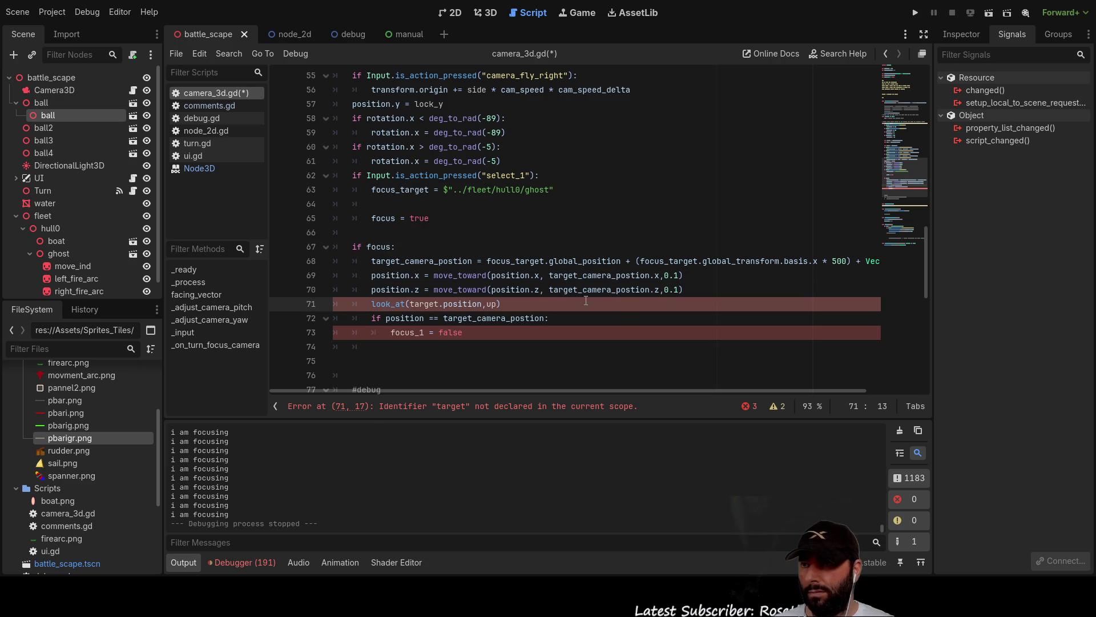
# Change look_at to look_at(focus_target.position,Vector3.UP) and rename focus_1 to focus on line 73.
pyautogui.doubleClick(406, 190)
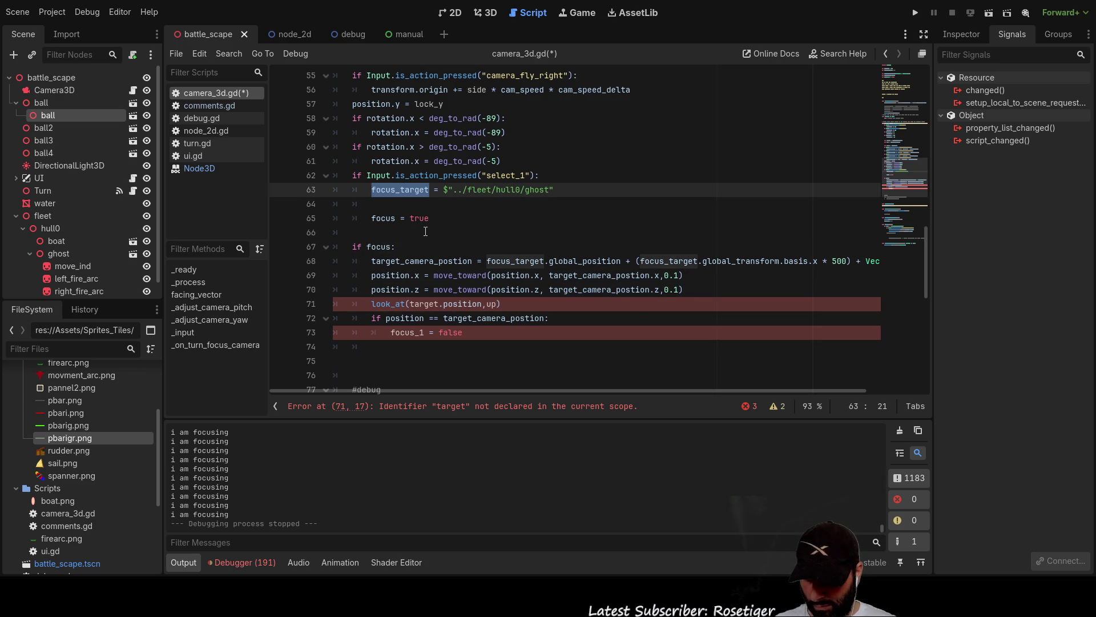
pyautogui.doubleClick(431, 303)
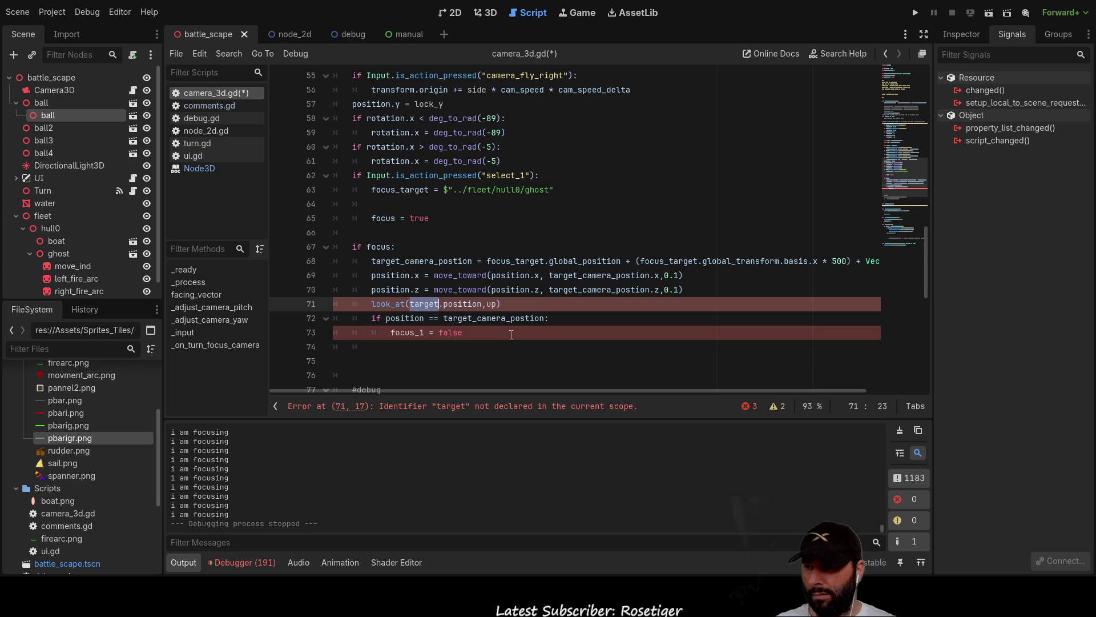
pyautogui.hotkey('ctrl', 'v')
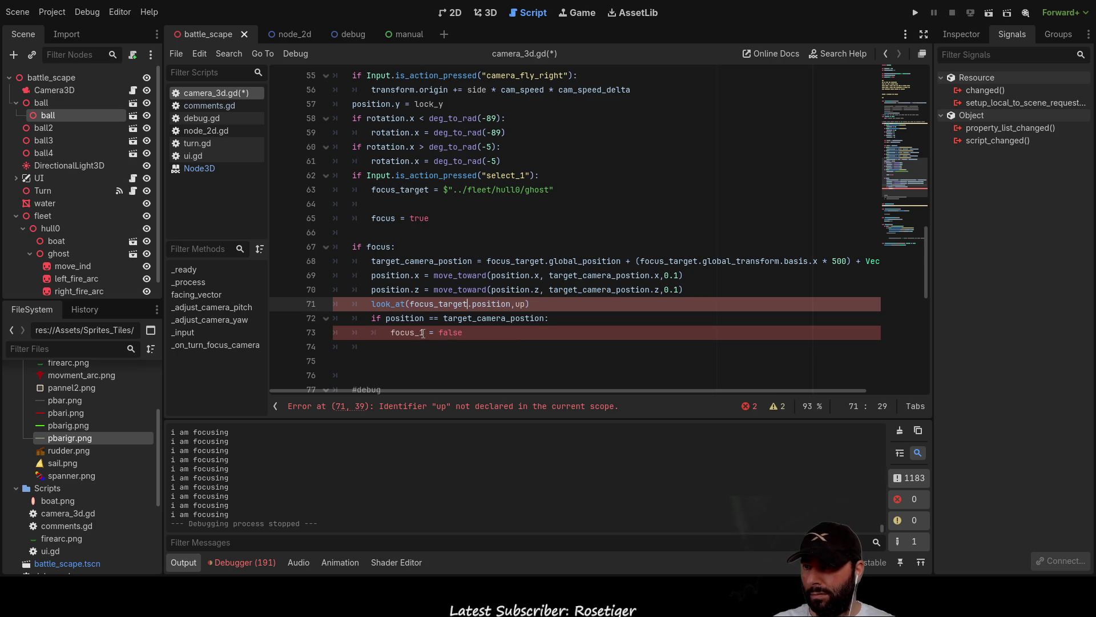
pyautogui.click(424, 332)
pyautogui.press('BackSpace')
pyautogui.press('BackSpace')
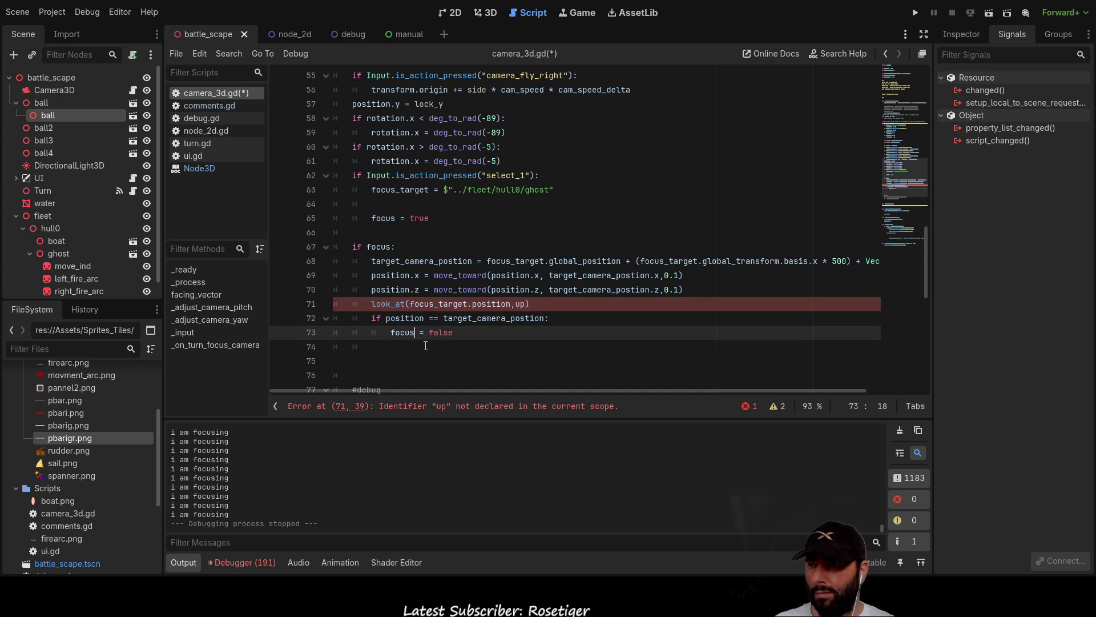
pyautogui.moveTo(474, 305); pyautogui.dragTo(515, 304)
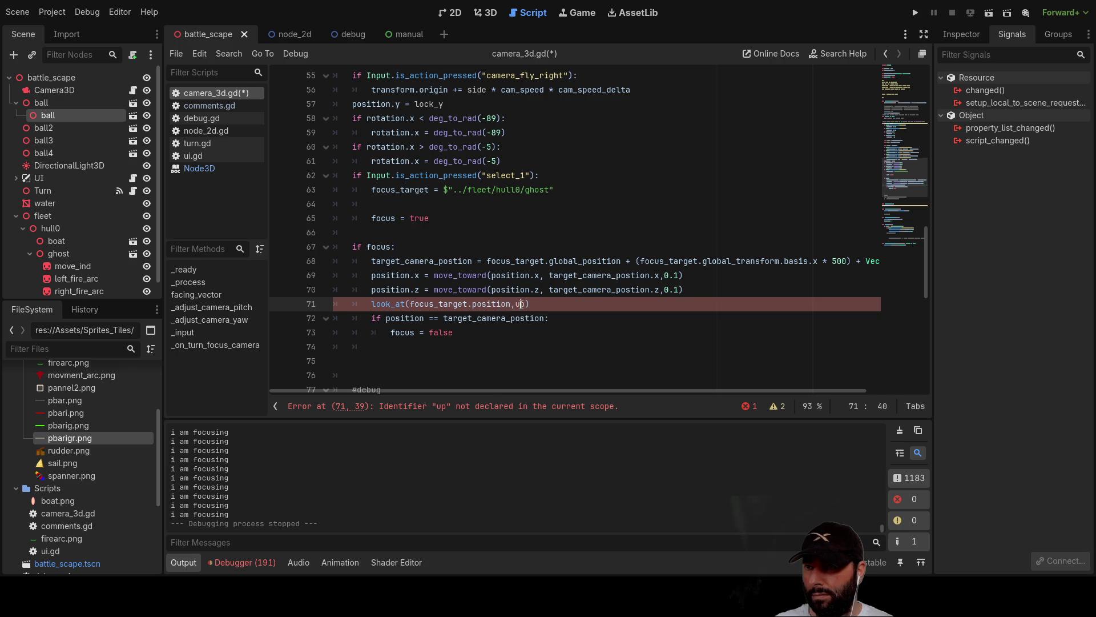
pyautogui.write('vec')
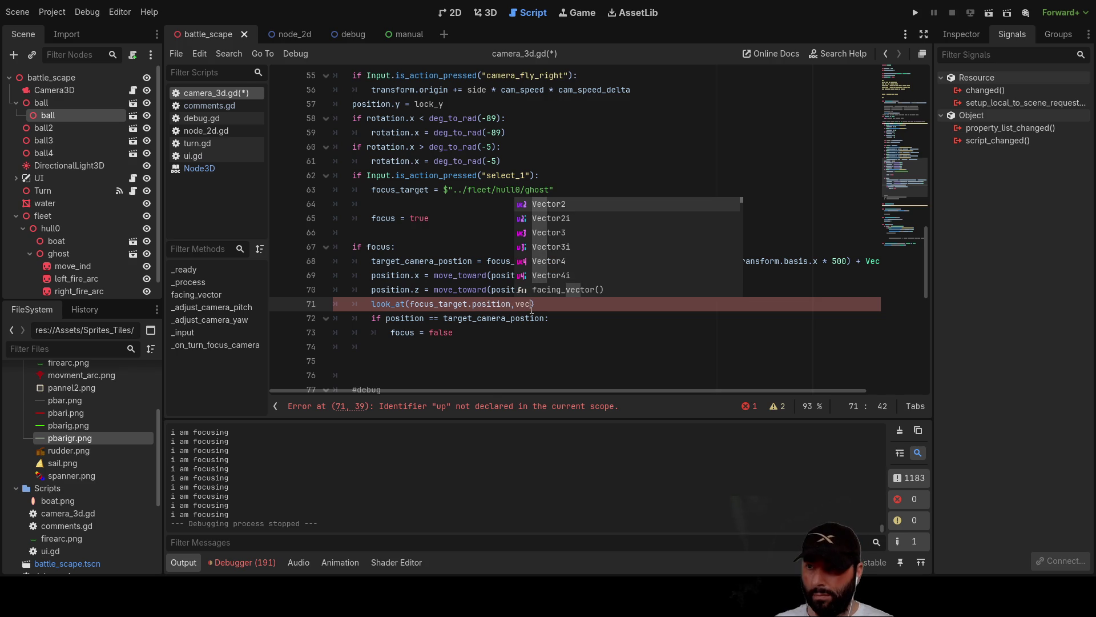
pyautogui.press('Down')
pyautogui.press('Down')
pyautogui.press('Return')
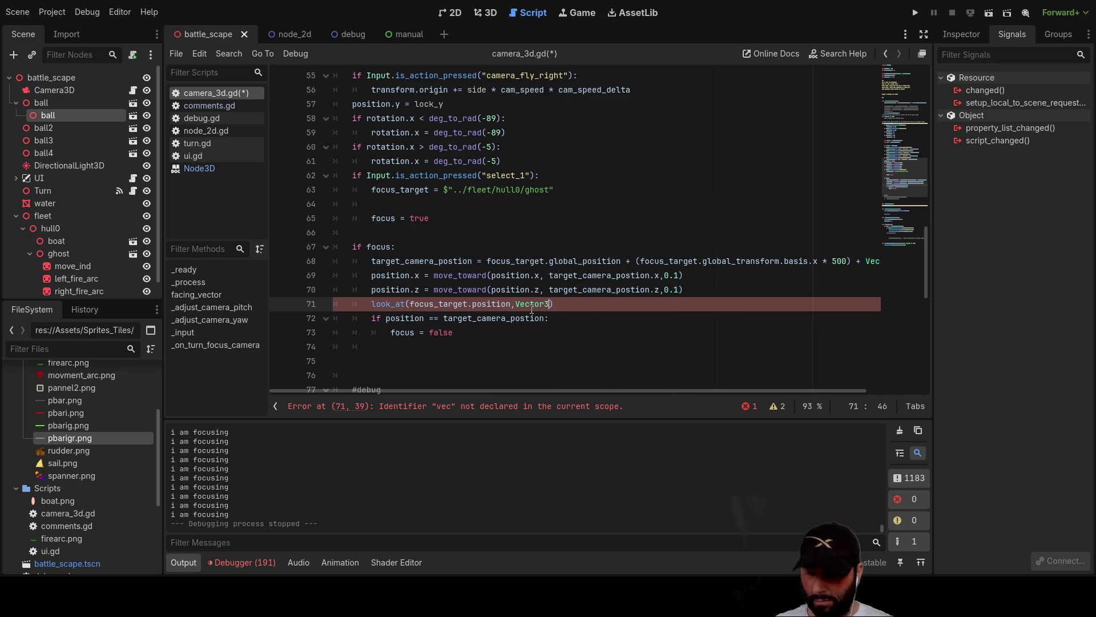
pyautogui.write('.UP')
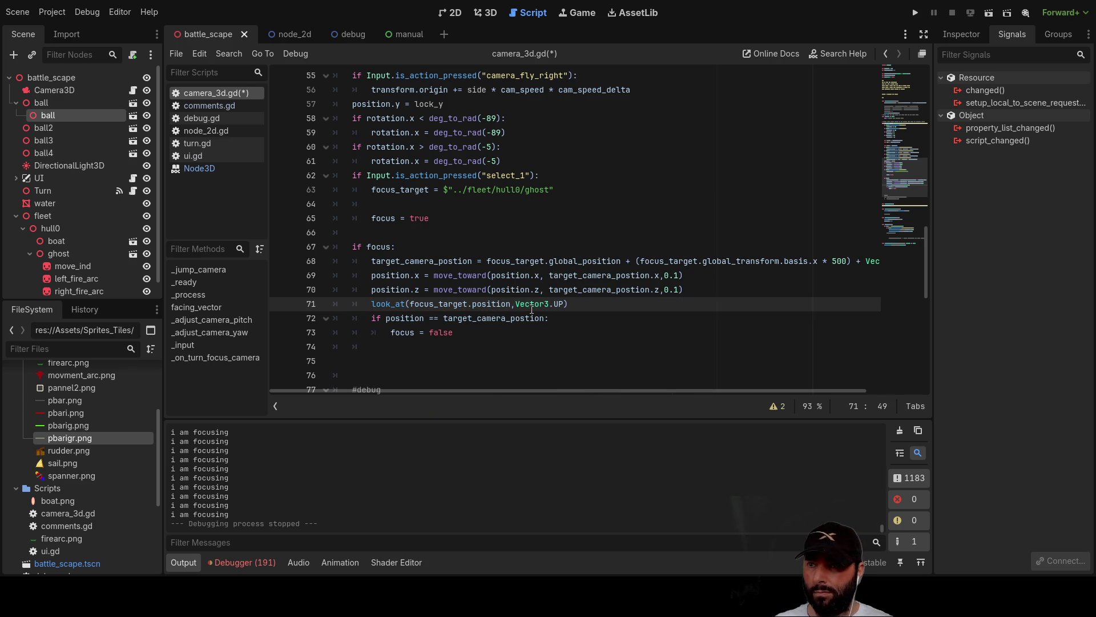
pyautogui.press('Down')
pyautogui.scroll(-10, 462, 285)
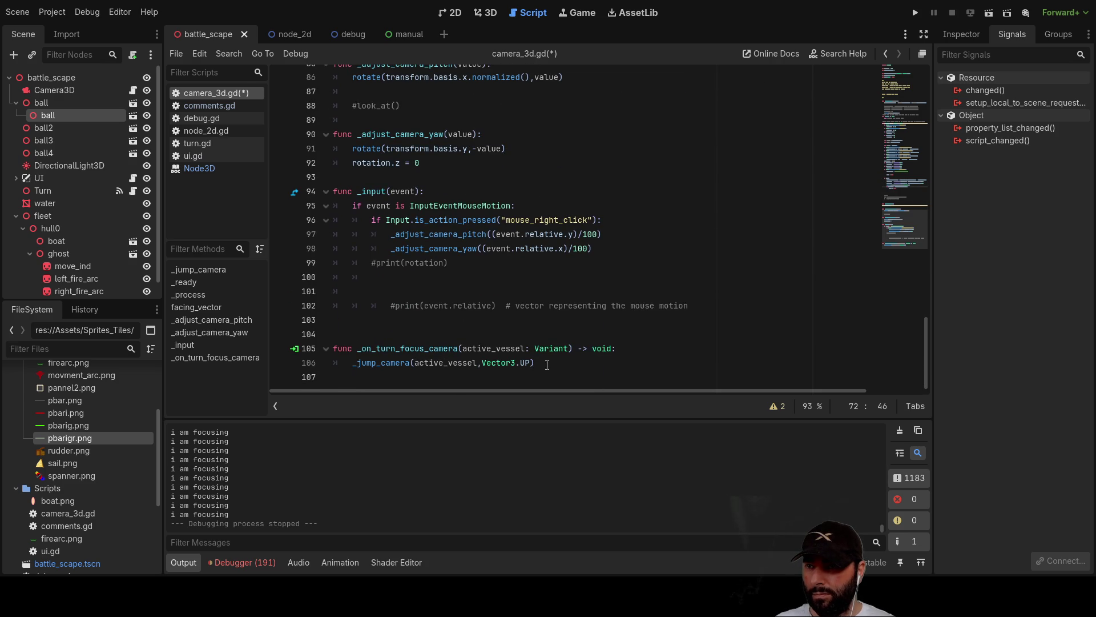
# In _on_turn_focus_camera, add focus_target = active_vessel and focus = true, deleting the _jump_camera call.
pyautogui.click(354, 363)
pyautogui.press('Return')
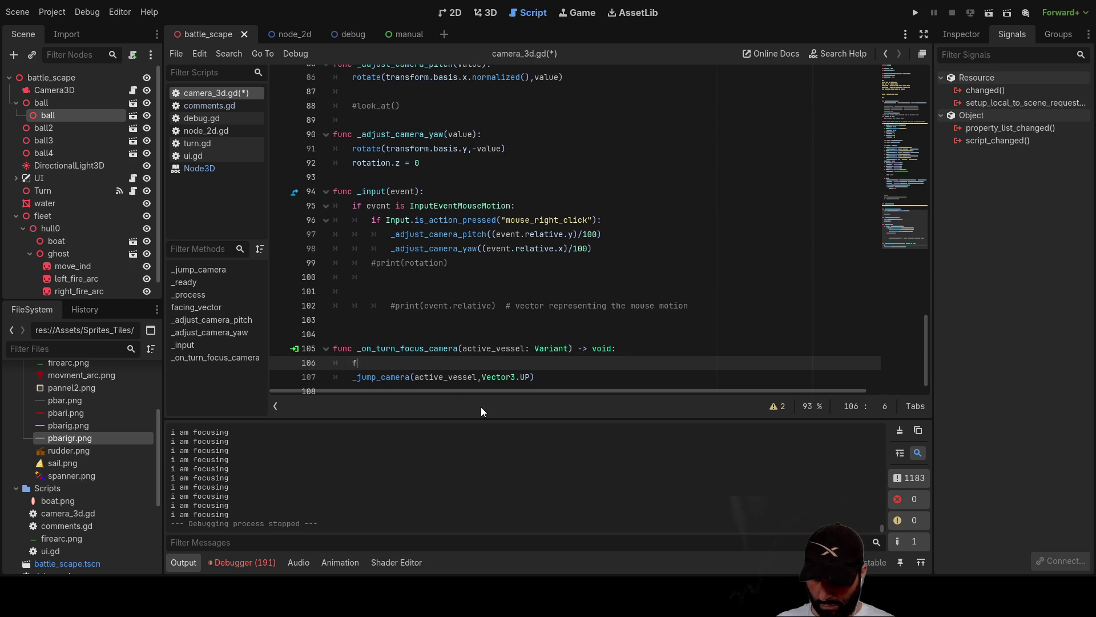
pyautogui.write('foc')
pyautogui.press('Return')
pyautogui.write('= a')
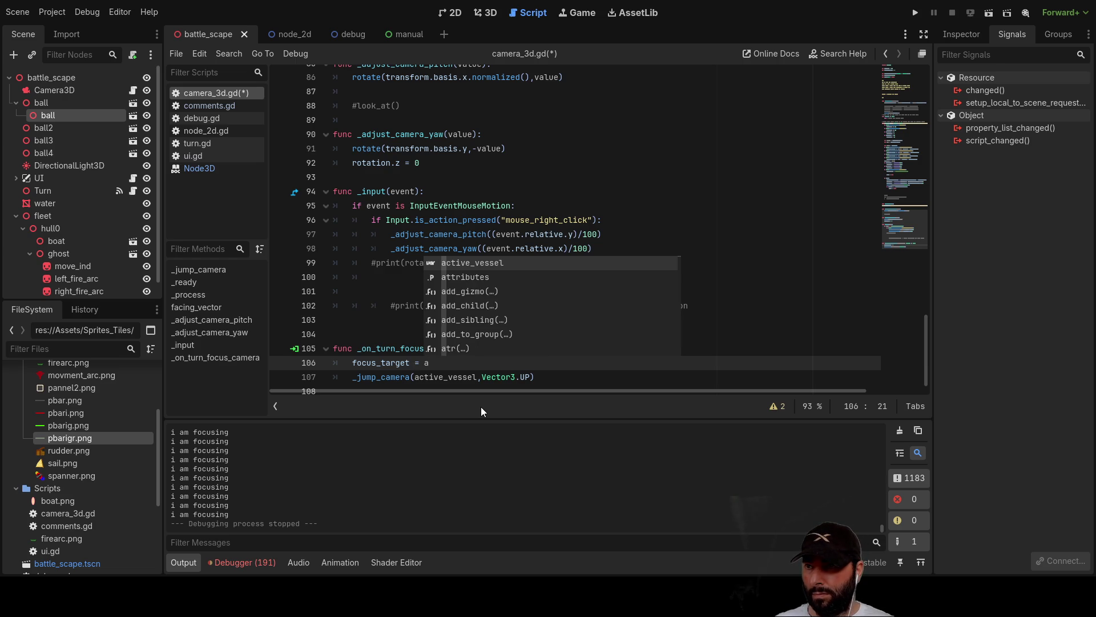
pyautogui.press('Return')
pyautogui.press('Return')
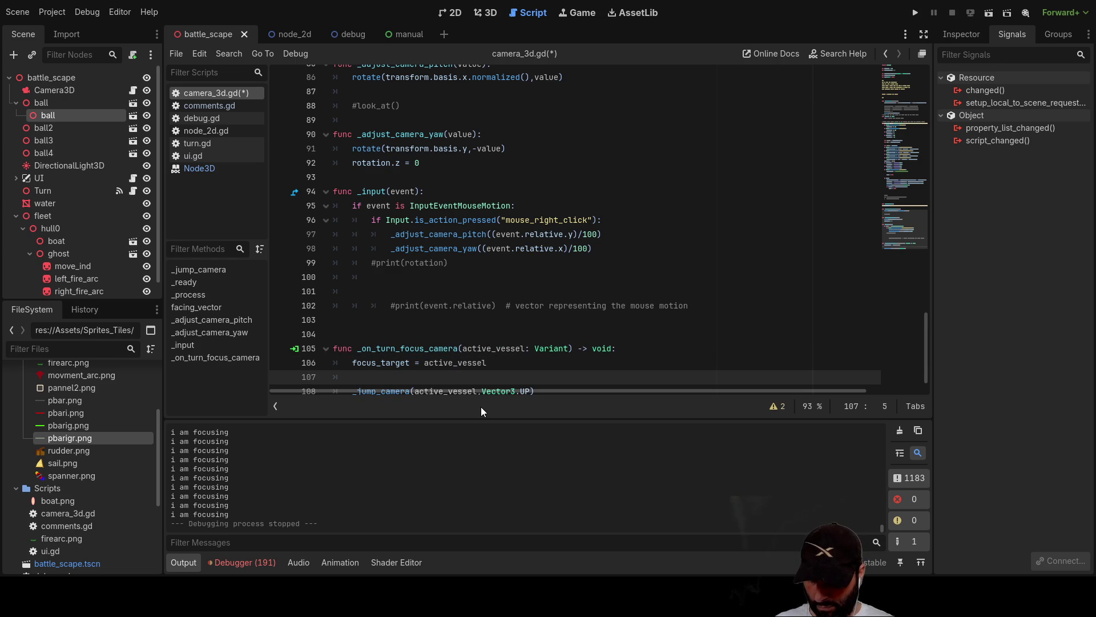
pyautogui.write('focus = true')
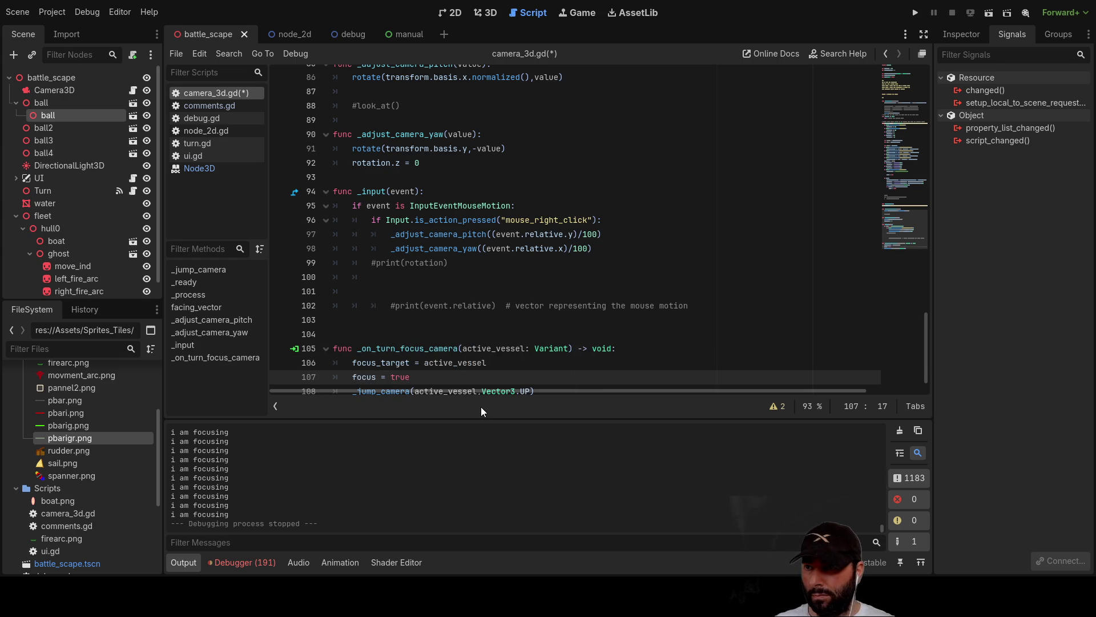
pyautogui.press('Down')
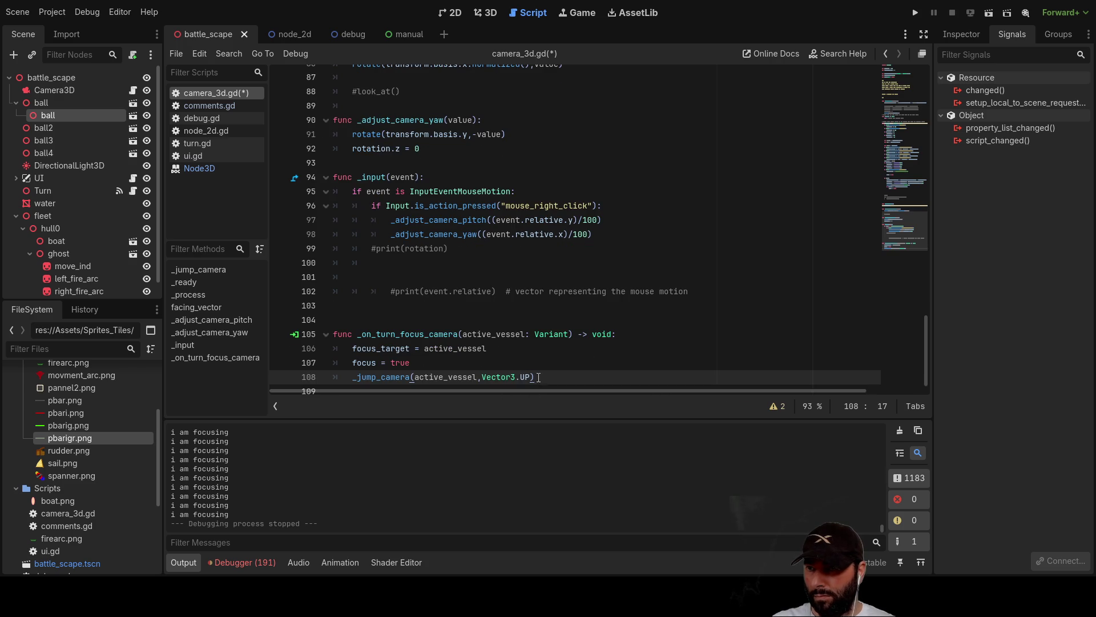
pyautogui.moveTo(537, 377); pyautogui.dragTo(336, 378)
pyautogui.press('BackSpace')
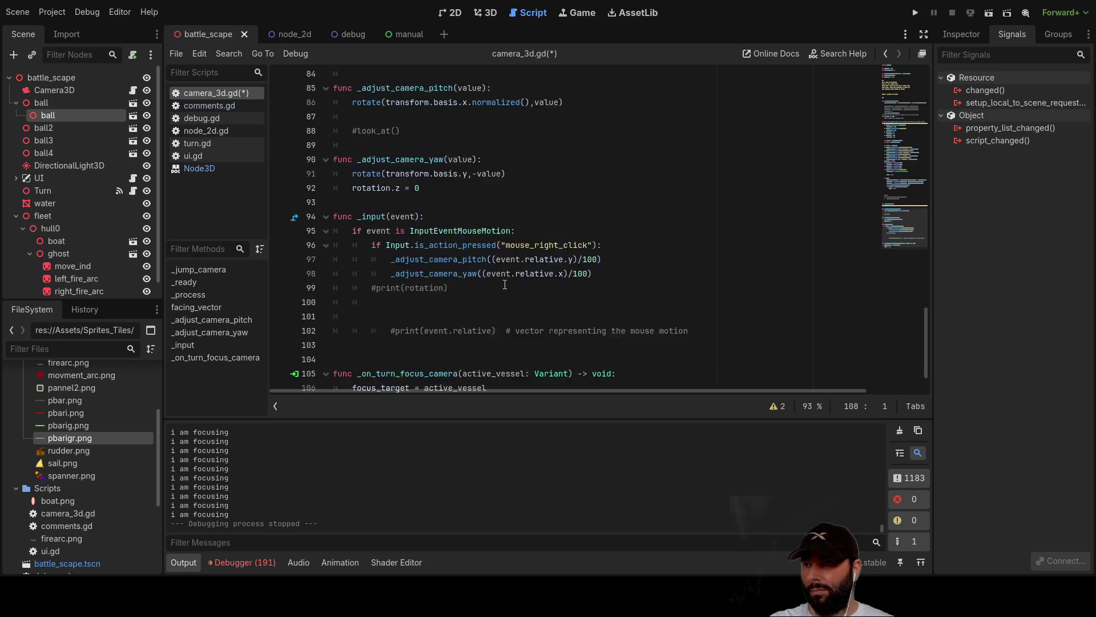
# Delete the _jump_camera function, including its position lines and look_at call, from camera_3d.gd.
pyautogui.scroll(20, 504, 284)
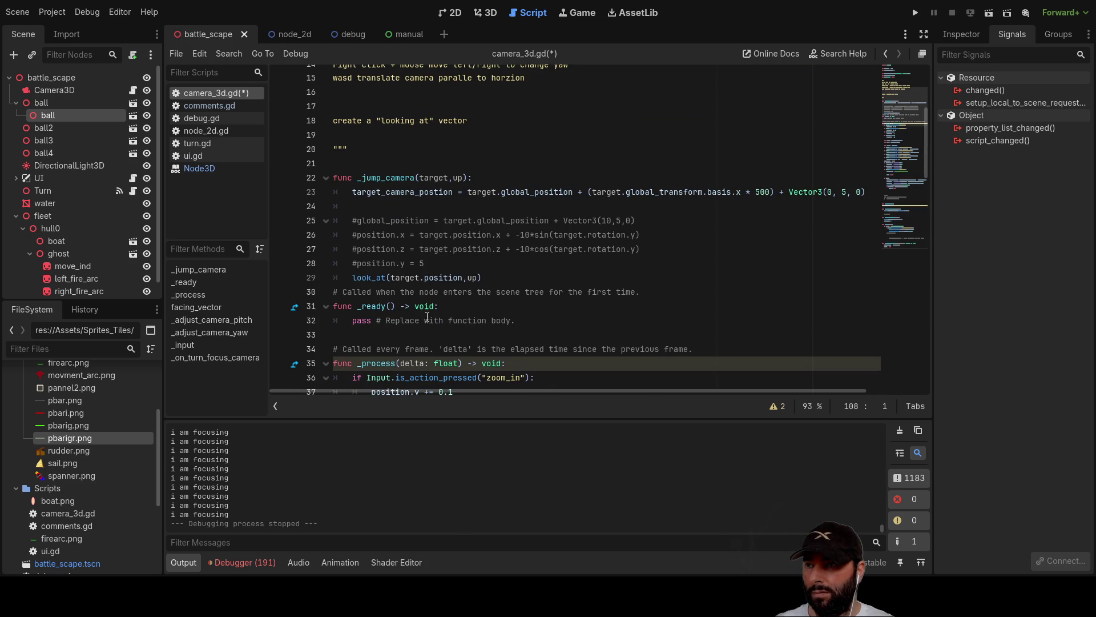
pyautogui.moveTo(651, 294)
pyautogui.mouseDown()
pyautogui.moveTo(457, 246)
pyautogui.moveTo(372, 191)
pyautogui.mouseUp()
pyautogui.click(505, 251)
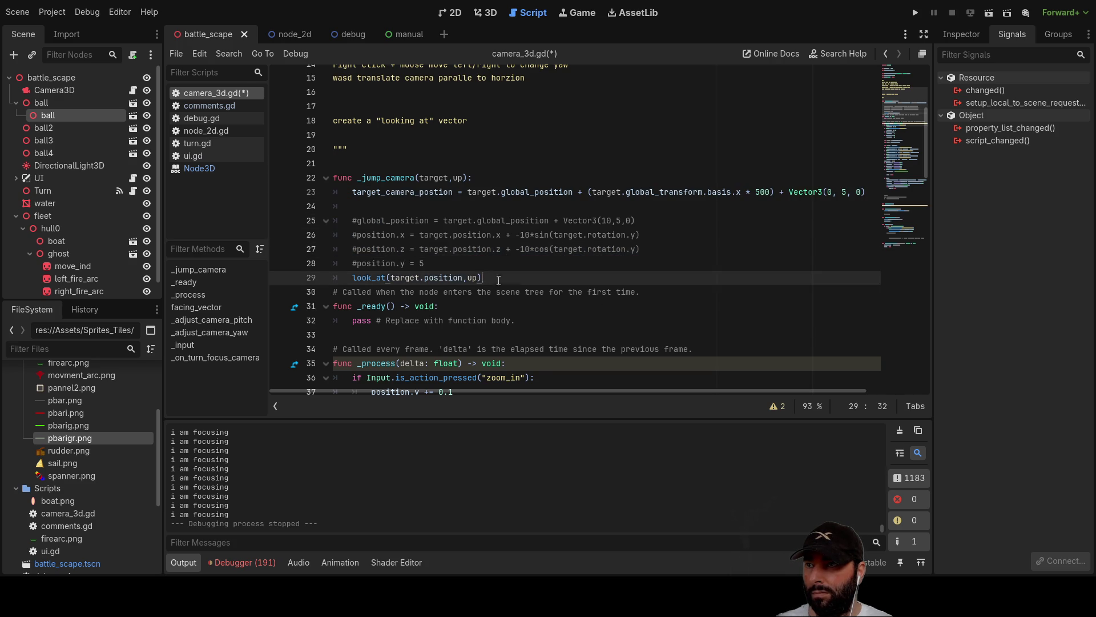
pyautogui.moveTo(499, 281); pyautogui.dragTo(294, 181)
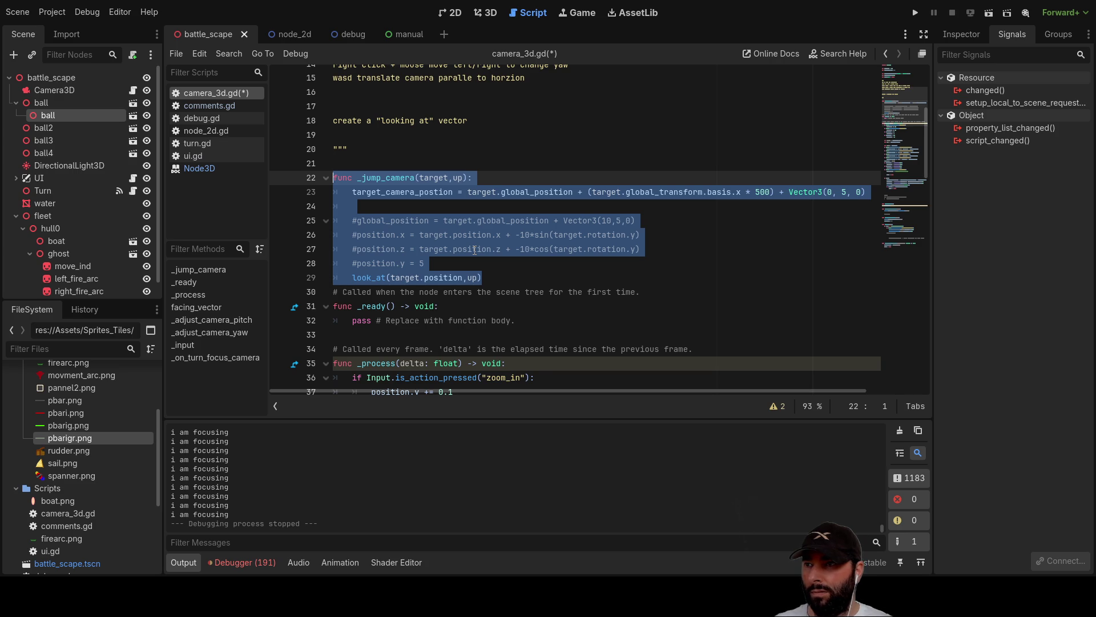
pyautogui.click(470, 250)
pyautogui.moveTo(490, 276)
pyautogui.mouseDown()
pyautogui.moveTo(336, 267)
pyautogui.moveTo(324, 212)
pyautogui.mouseUp()
pyautogui.press('Delete')
pyautogui.scroll(-2, 433, 229)
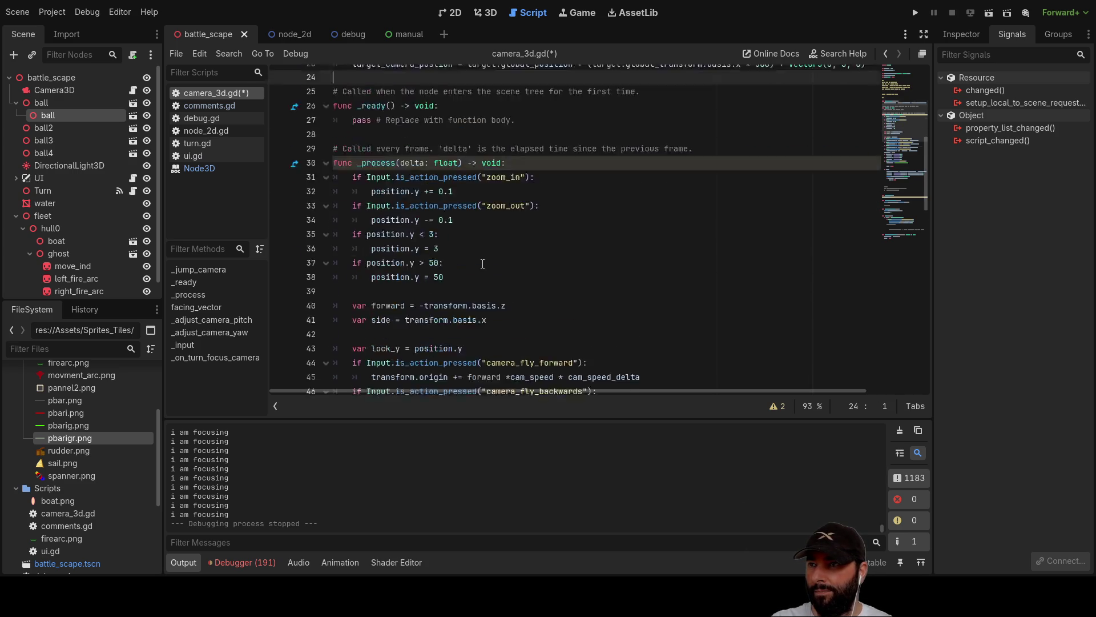
pyautogui.scroll(2, 400, 195)
pyautogui.doubleClick(399, 196)
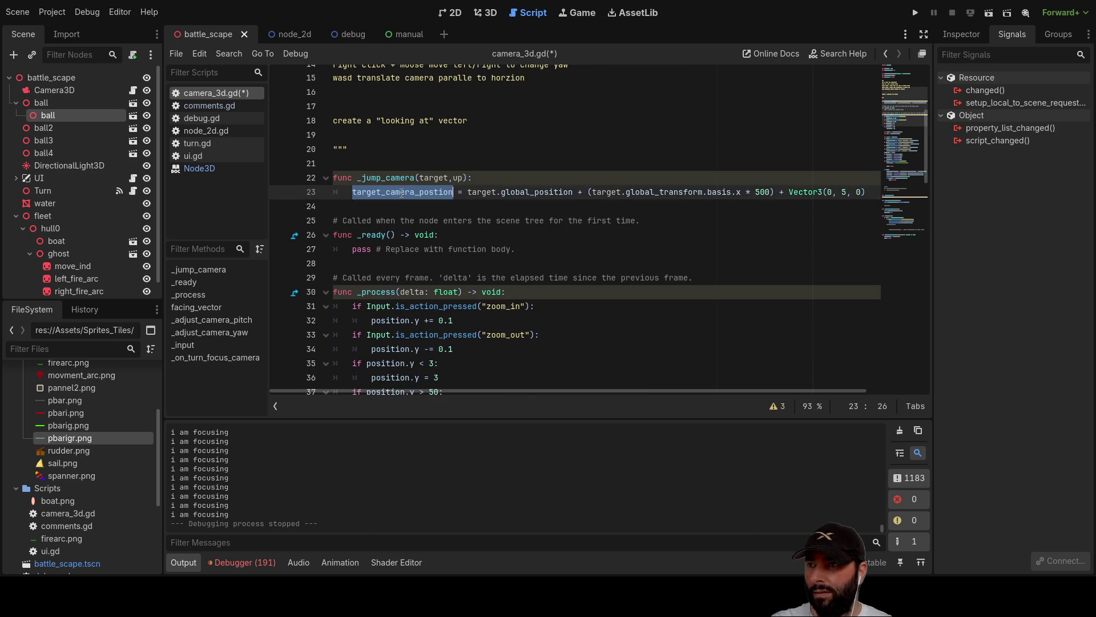
pyautogui.scroll(-12, 495, 323)
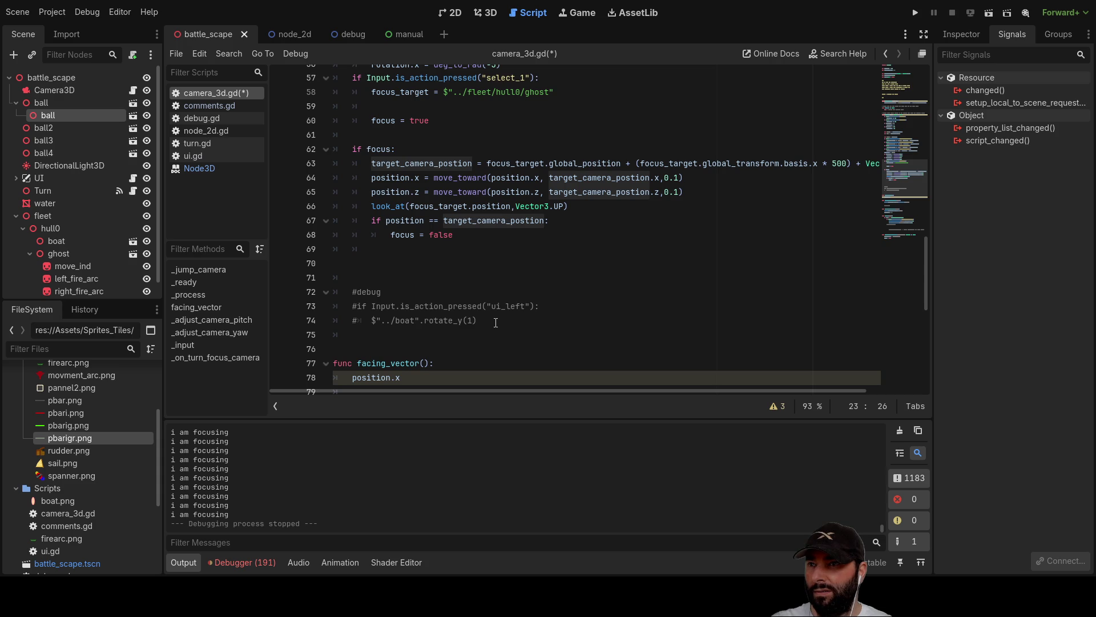
pyautogui.scroll(15, 484, 308)
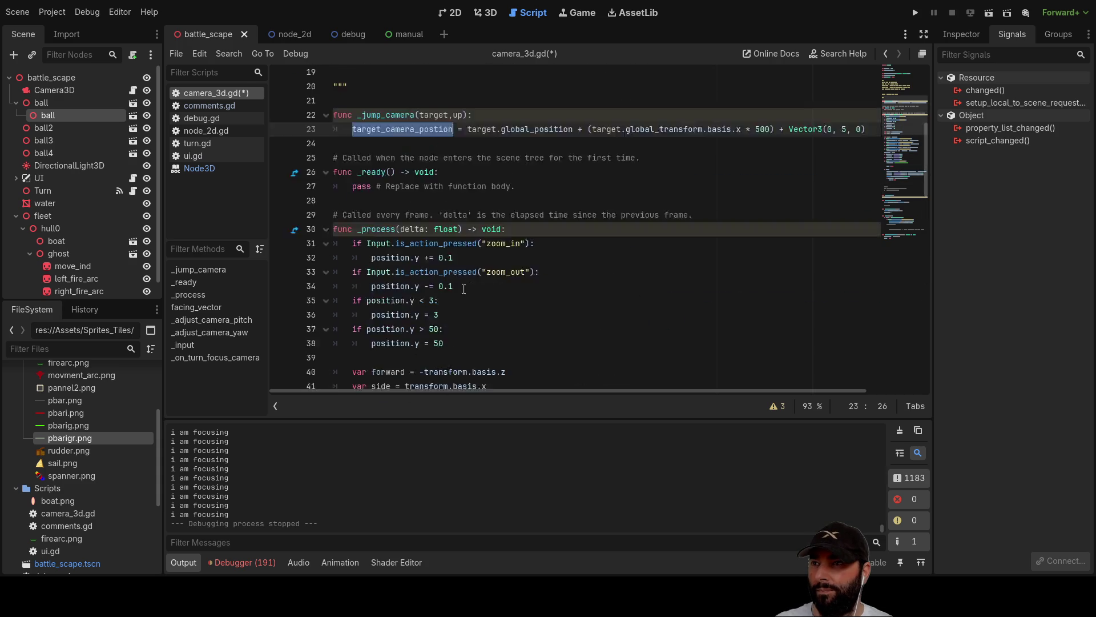
pyautogui.click(386, 243)
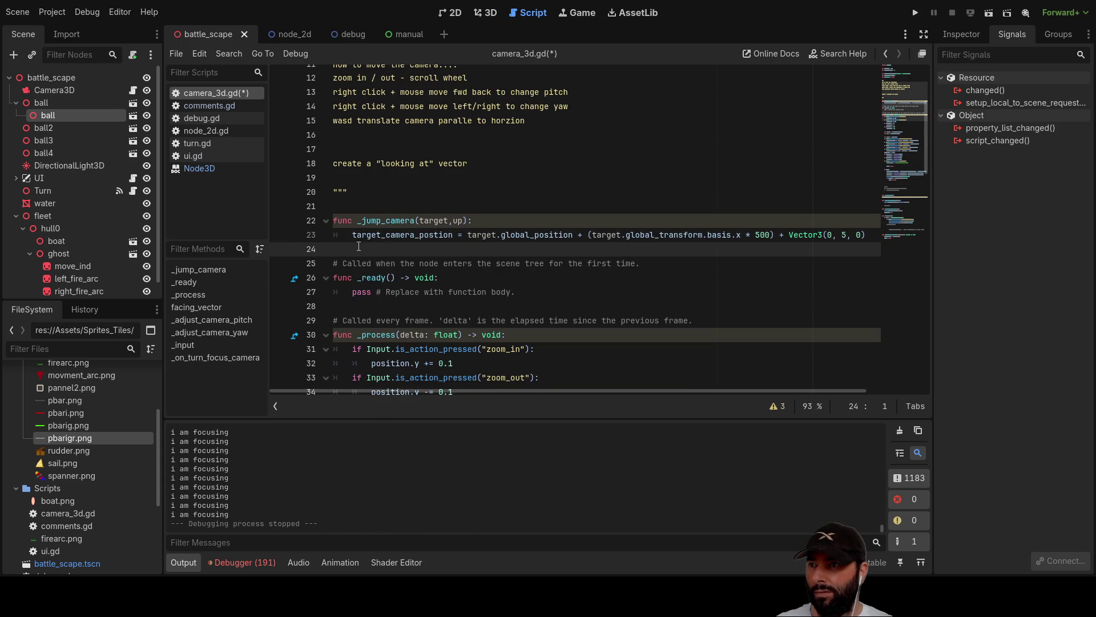
pyautogui.moveTo(359, 246); pyautogui.dragTo(306, 219)
pyautogui.press('Delete')
pyautogui.press('Delete')
pyautogui.press('Delete')
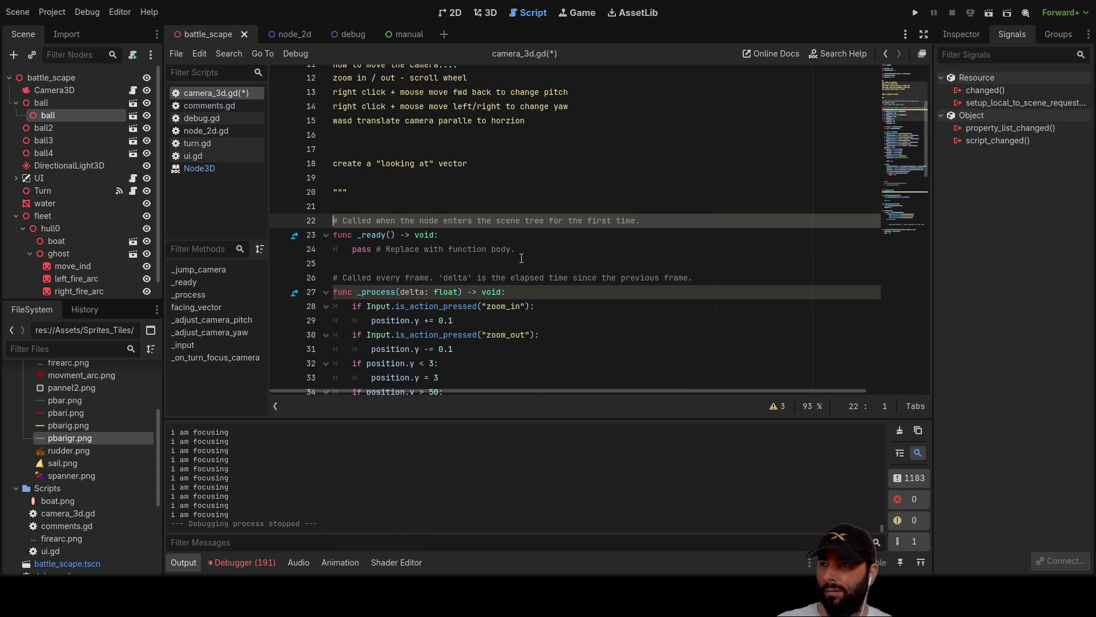
# Launch the game with Run Project to test the camera changes.
pyautogui.scroll(3, 475, 232)
pyautogui.scroll(-20, 575, 245)
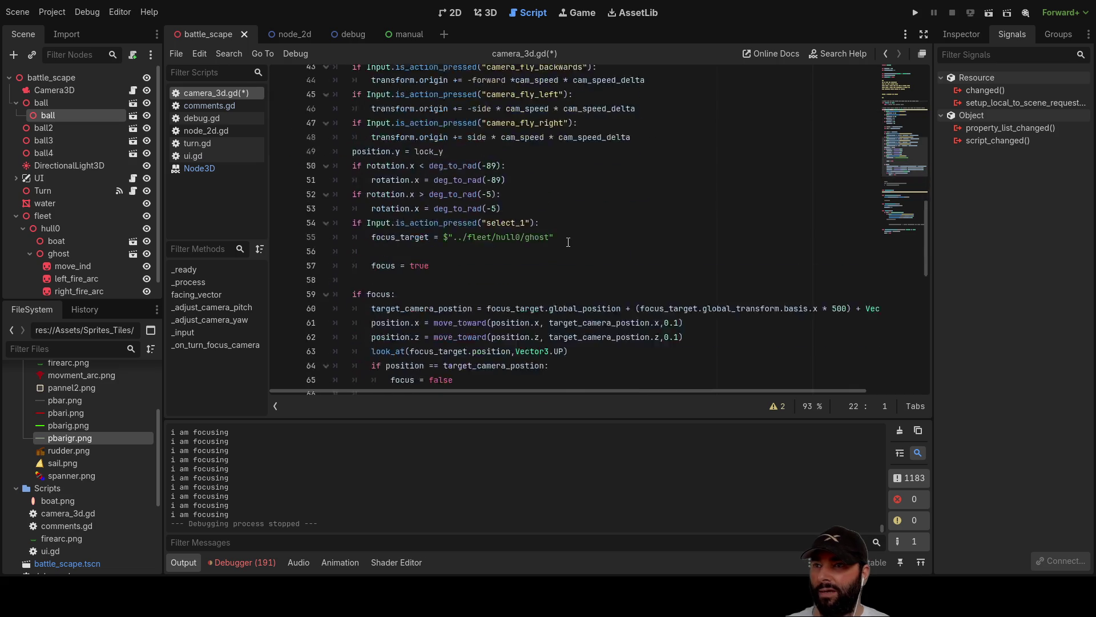
pyautogui.scroll(-2, 766, 211)
pyautogui.click(914, 17)
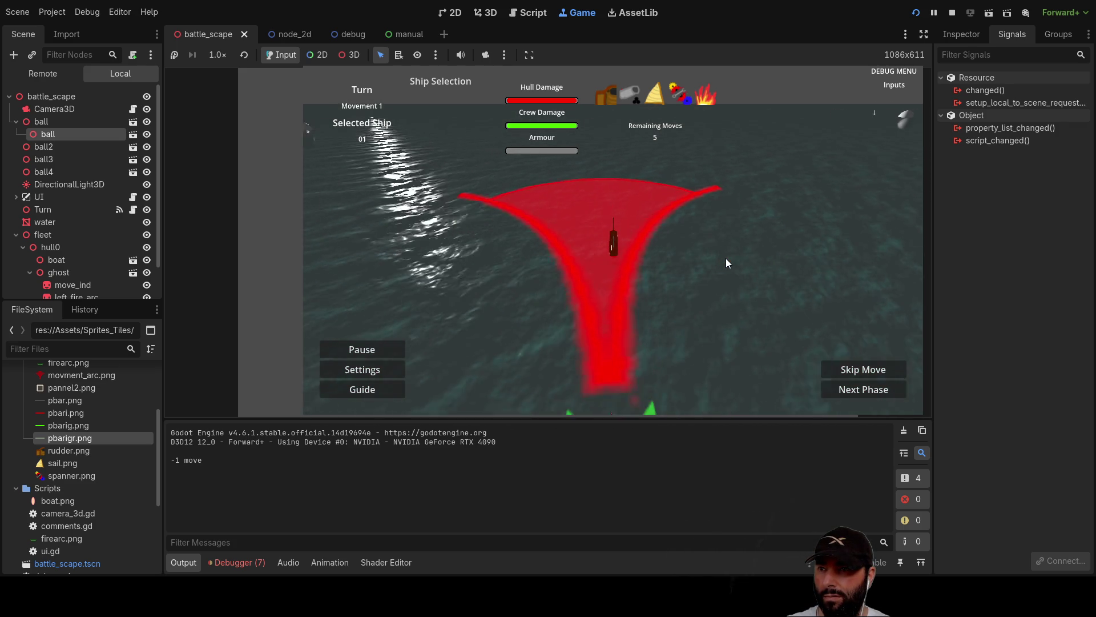
# Orbit the camera around the selected ship and advance it along the red movement arc.
pyautogui.press('Left')
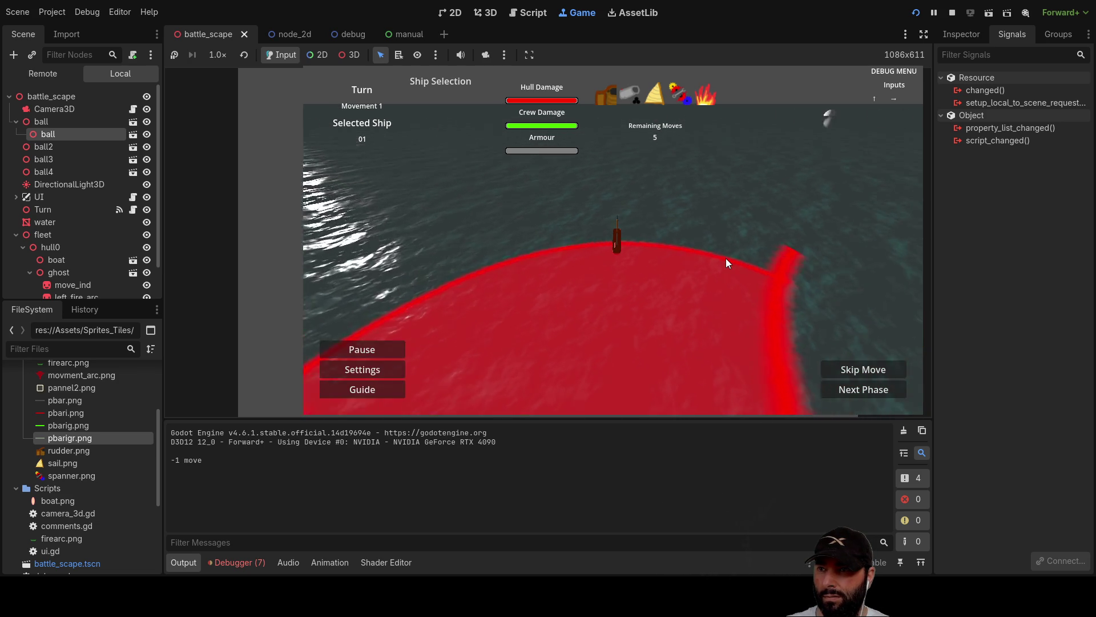
pyautogui.press('Left')
pyautogui.press('Right')
pyautogui.press('Up')
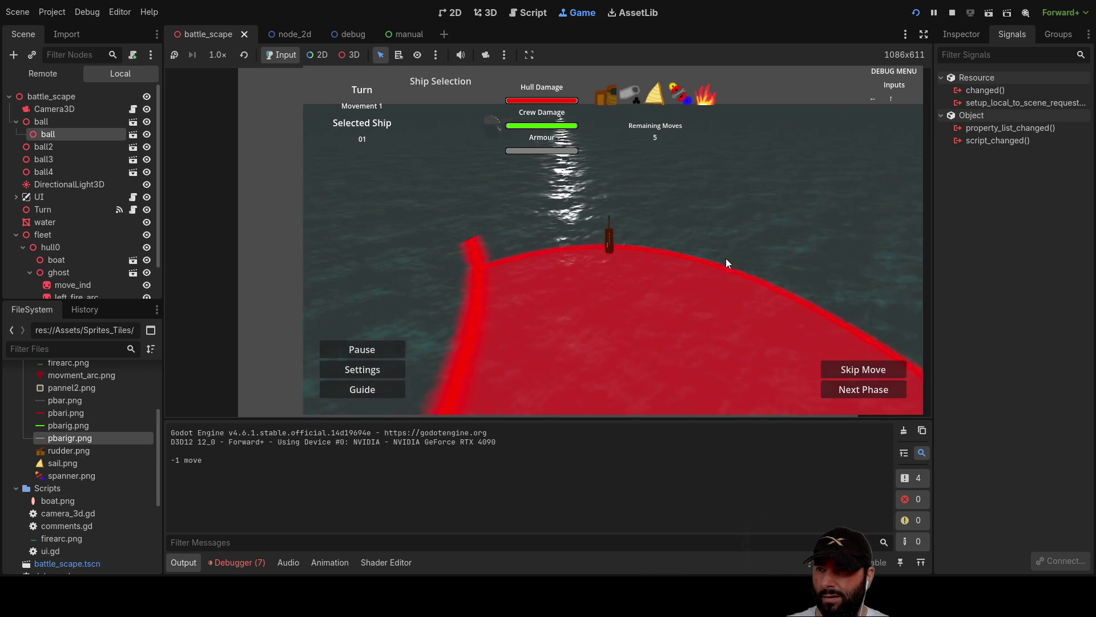
pyautogui.press('Left')
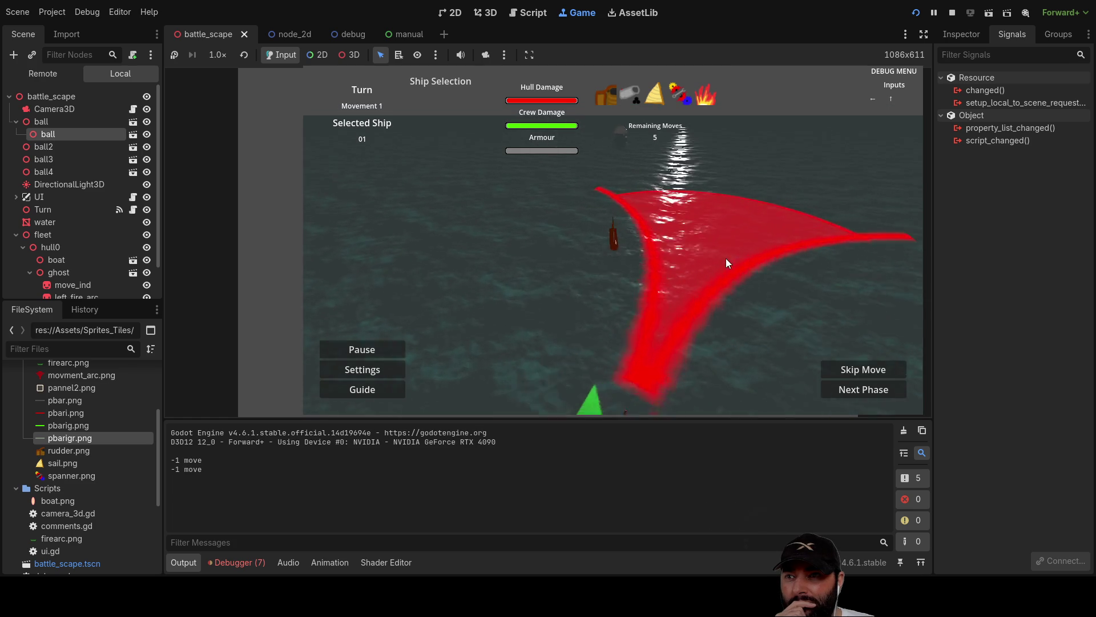
pyautogui.press('Left')
pyautogui.press('Up')
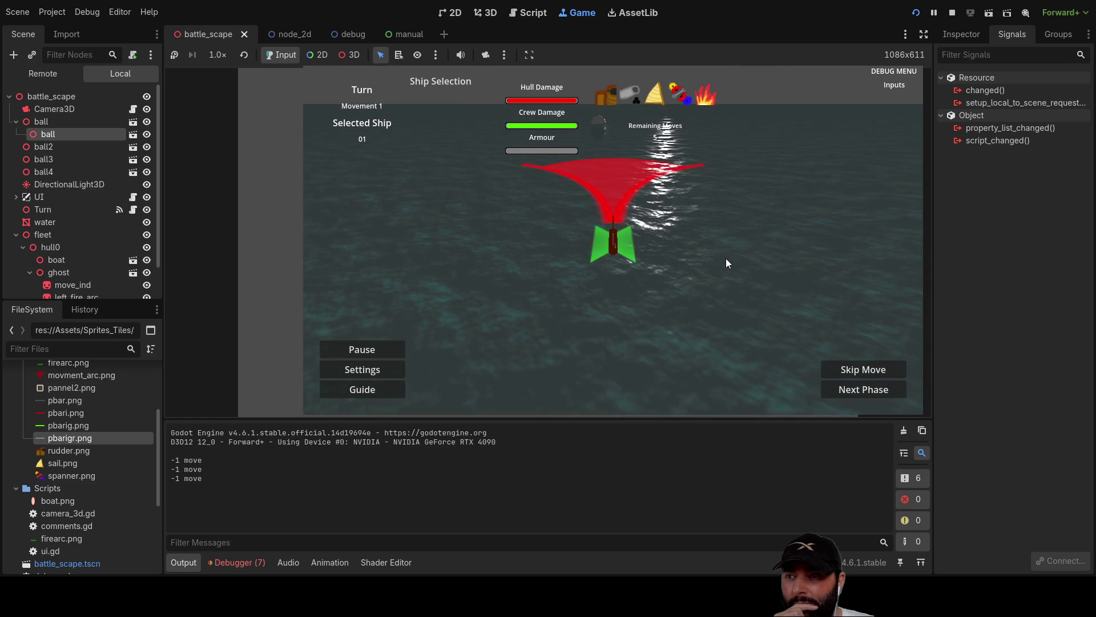
pyautogui.press('Down')
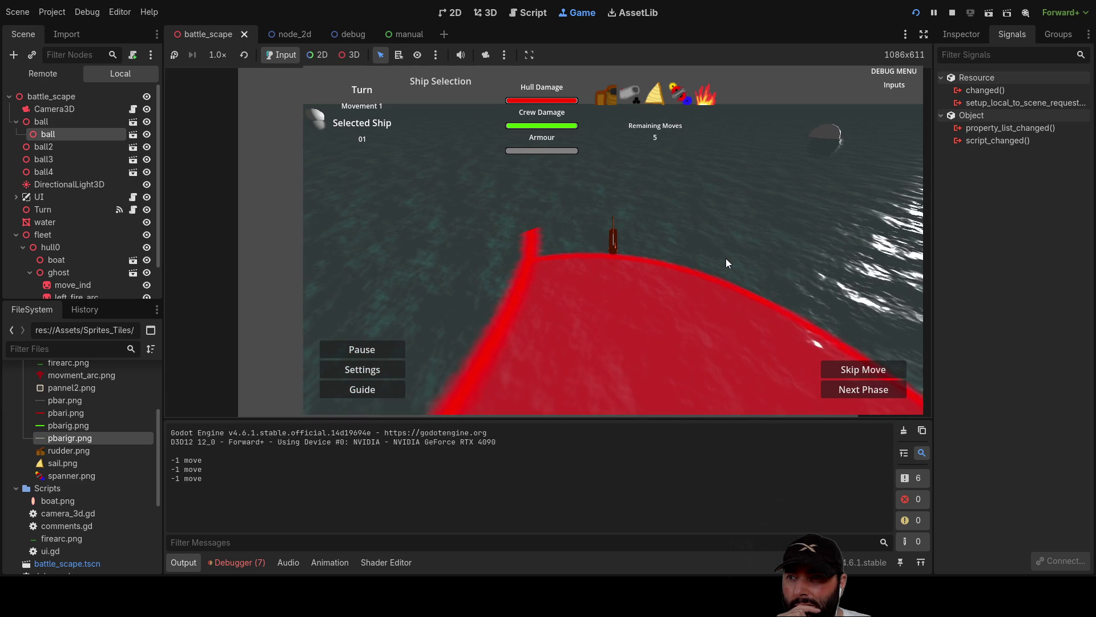
# Orbit and tilt the in-game camera back and forth around the ship.
pyautogui.press('Down')
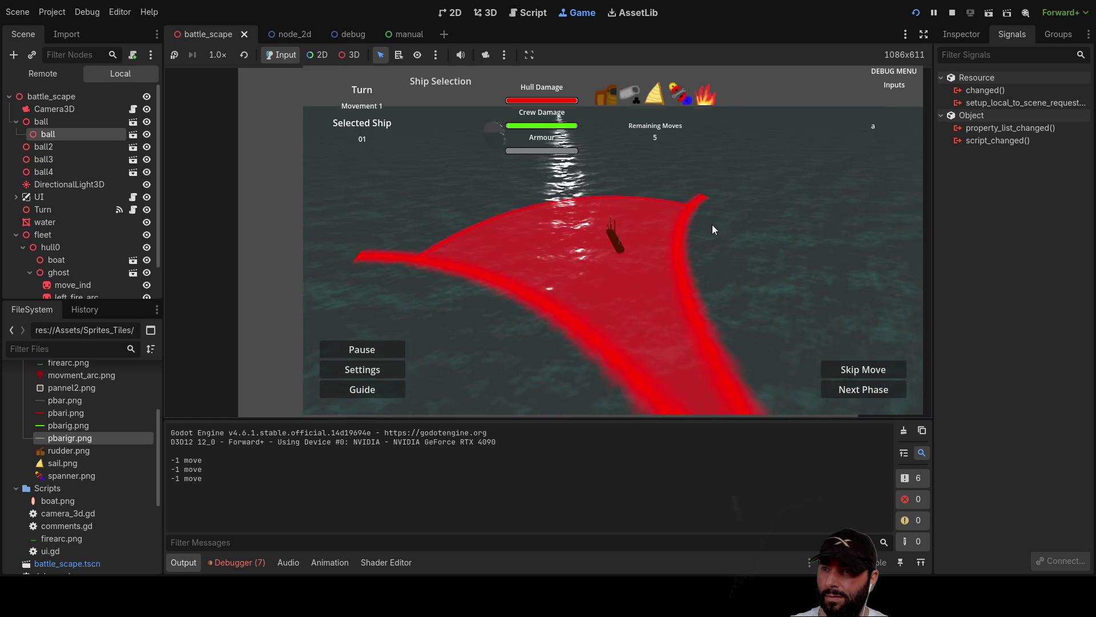
pyautogui.press('a')
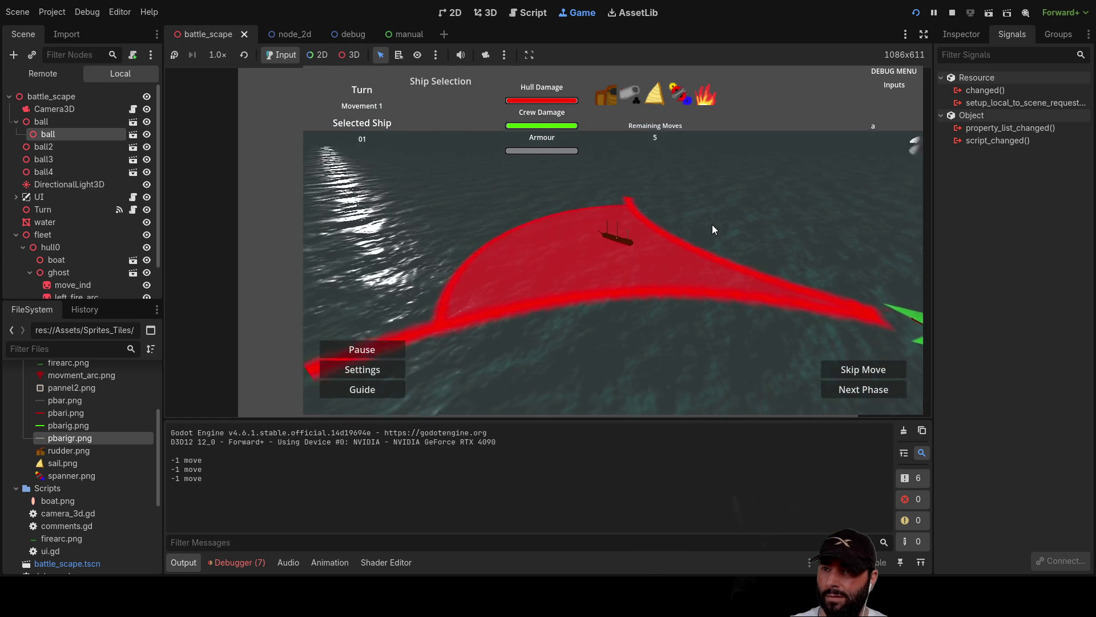
pyautogui.press('d')
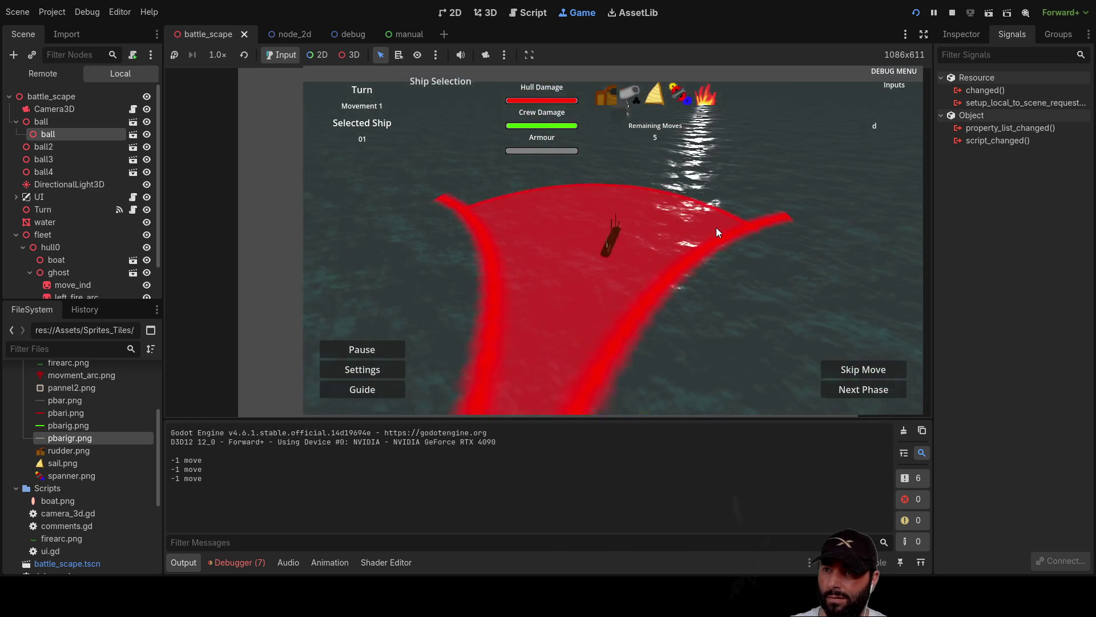
pyautogui.press('a')
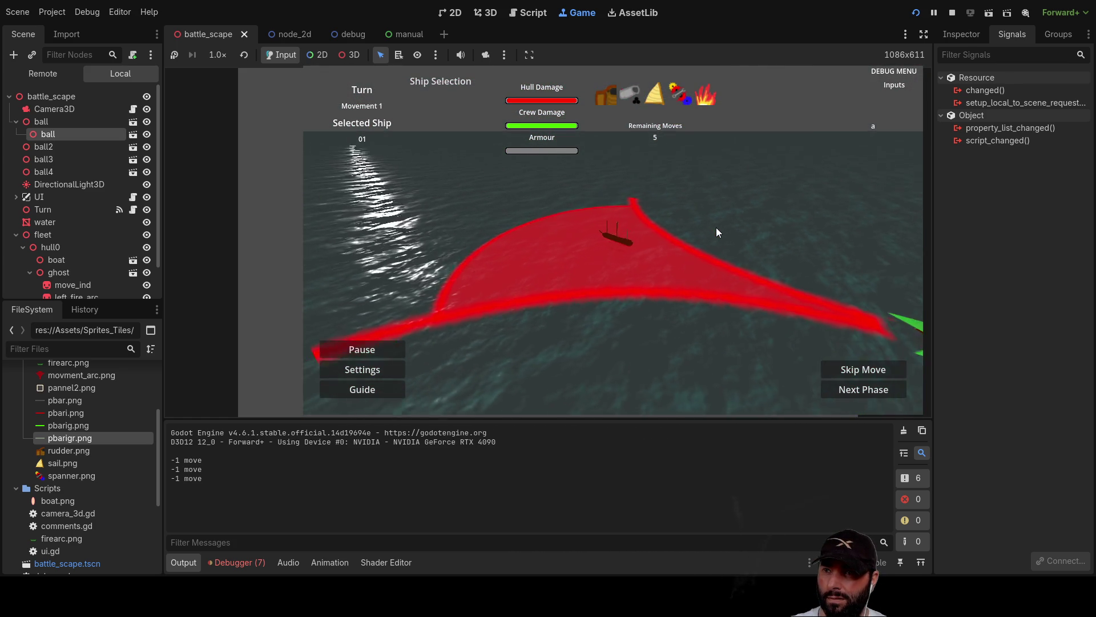
pyautogui.press('d')
pyautogui.press('s')
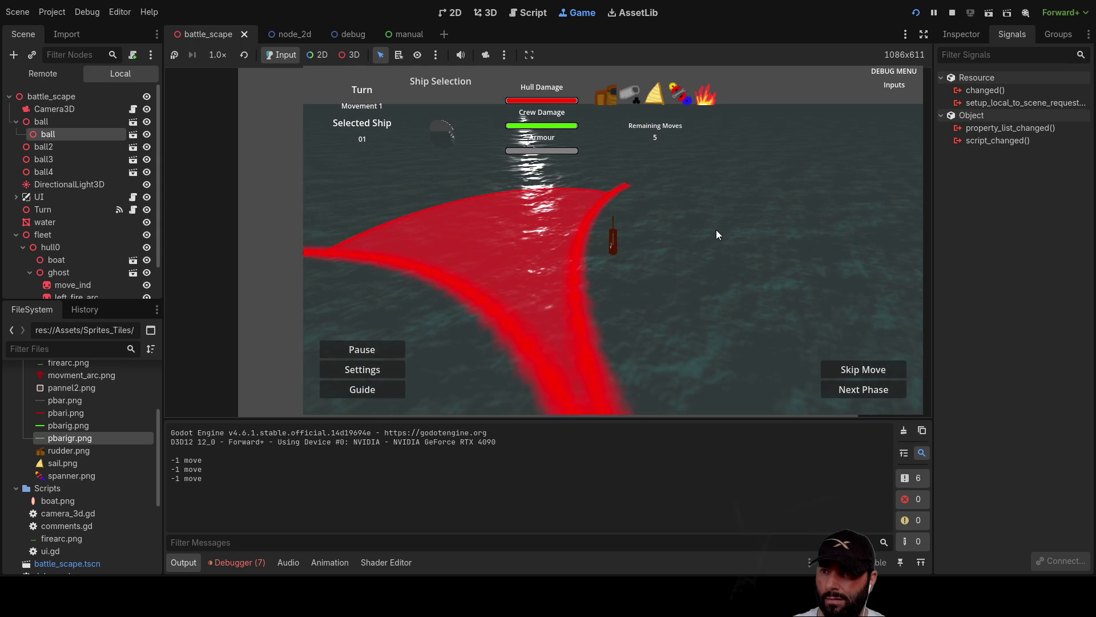
# Advance the ship along its movement arc, then tilt the camera between close and top-down views.
pyautogui.press('Up')
pyautogui.press('Left')
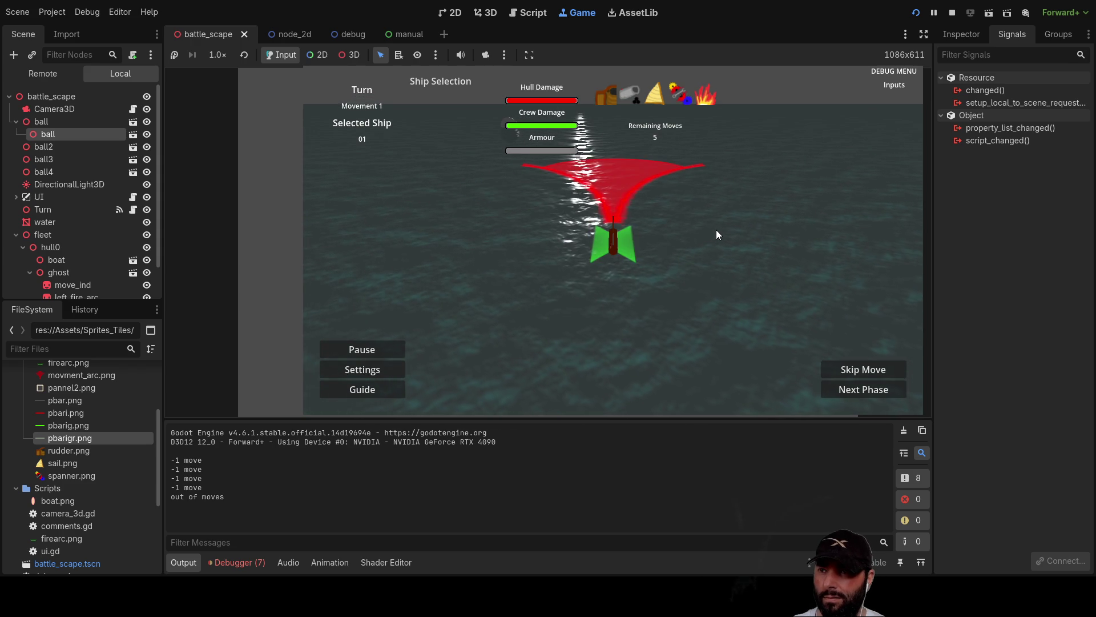
pyautogui.press('Up')
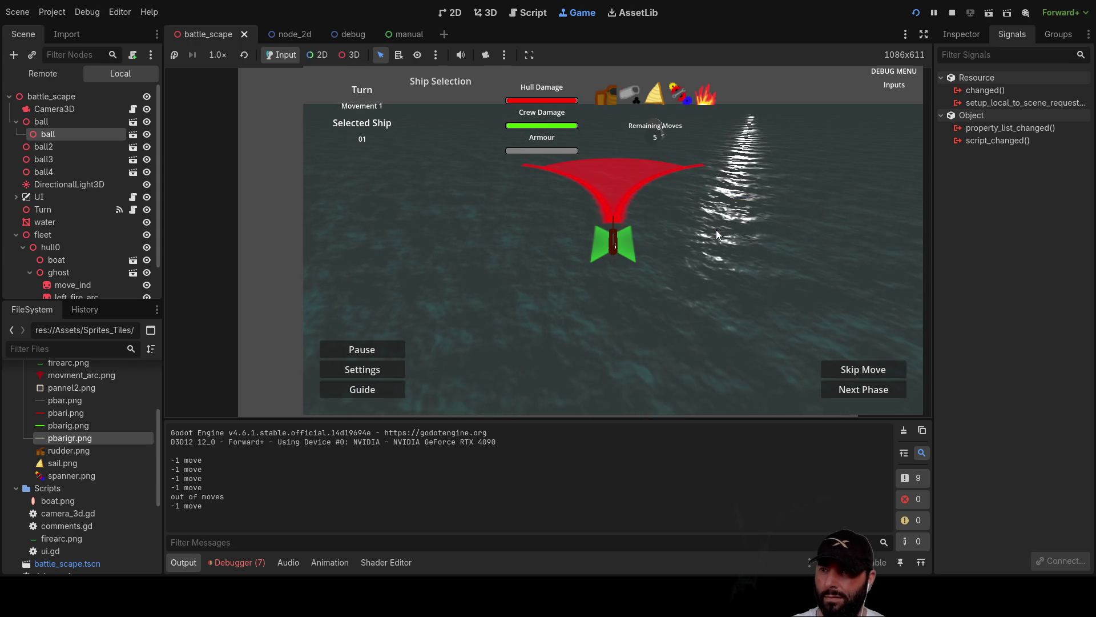
pyautogui.press('e')
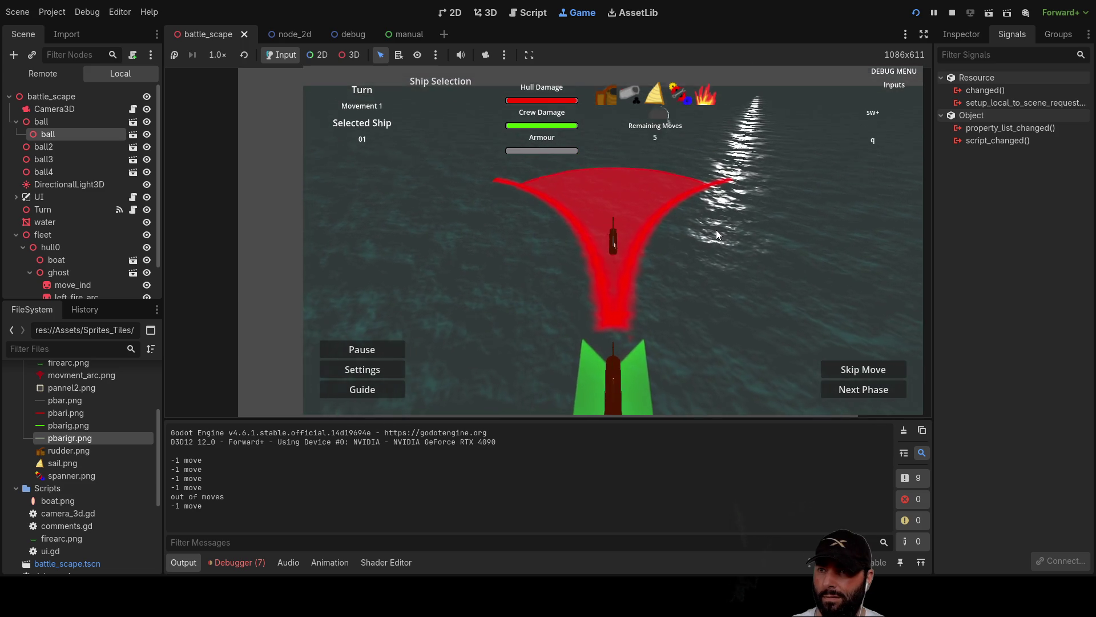
pyautogui.press('q')
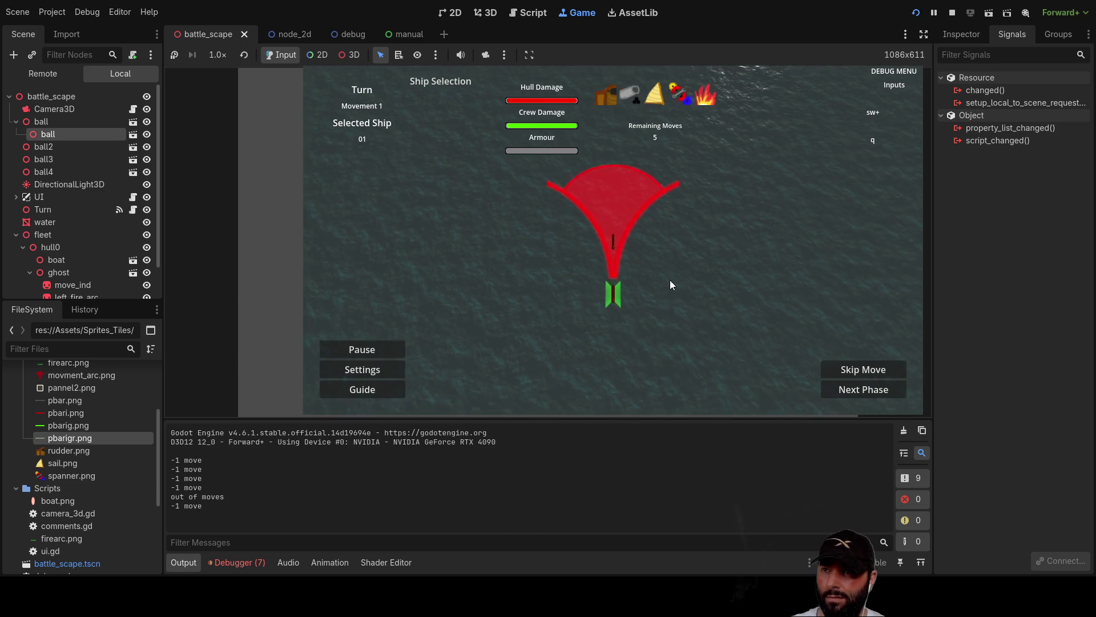
pyautogui.press('e')
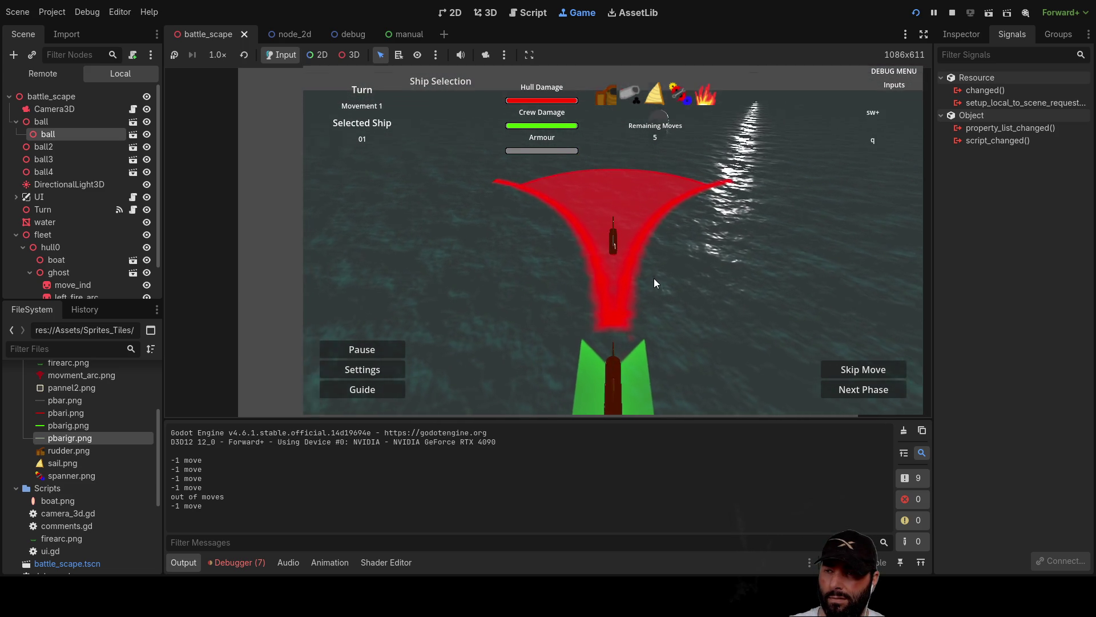
pyautogui.press('q')
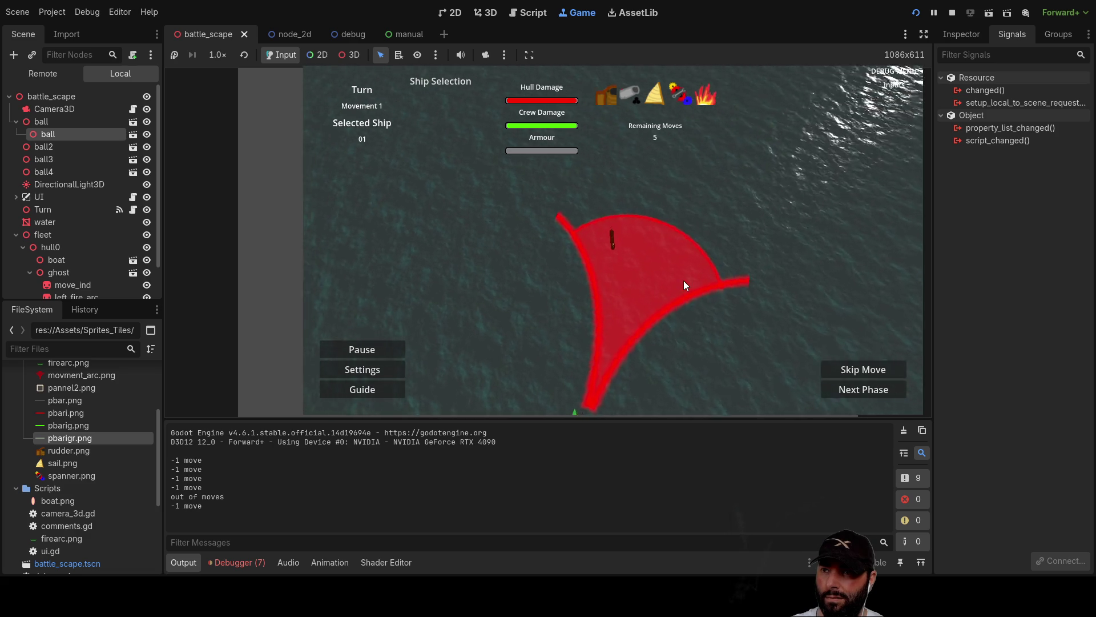
# Turn the ship and move it forward three steps.
pyautogui.press('Left')
pyautogui.press('Up')
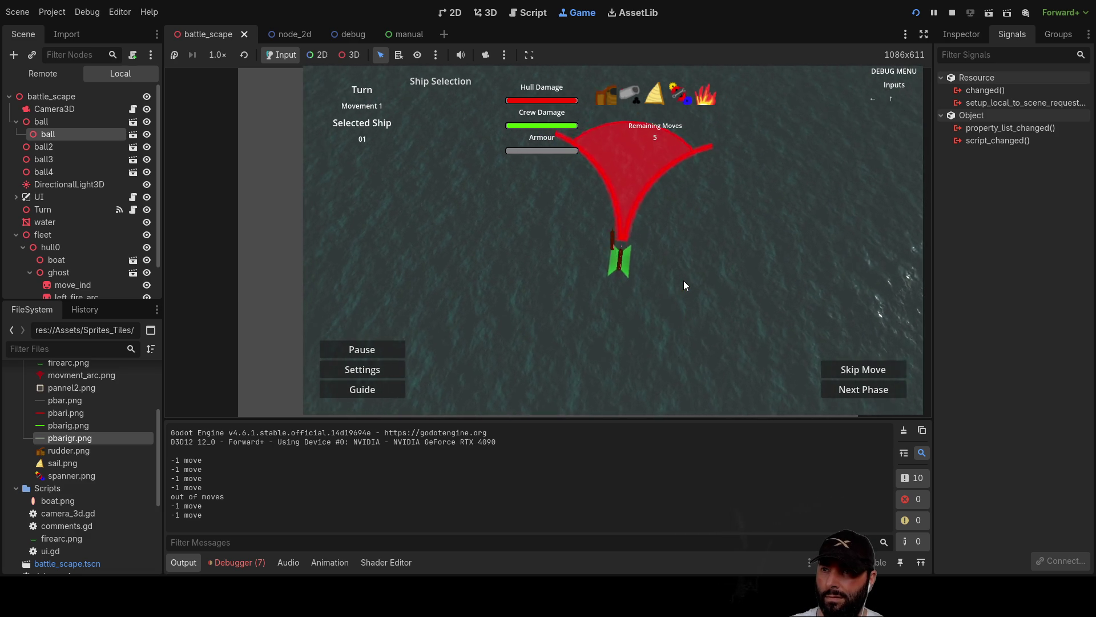
pyautogui.press('Up')
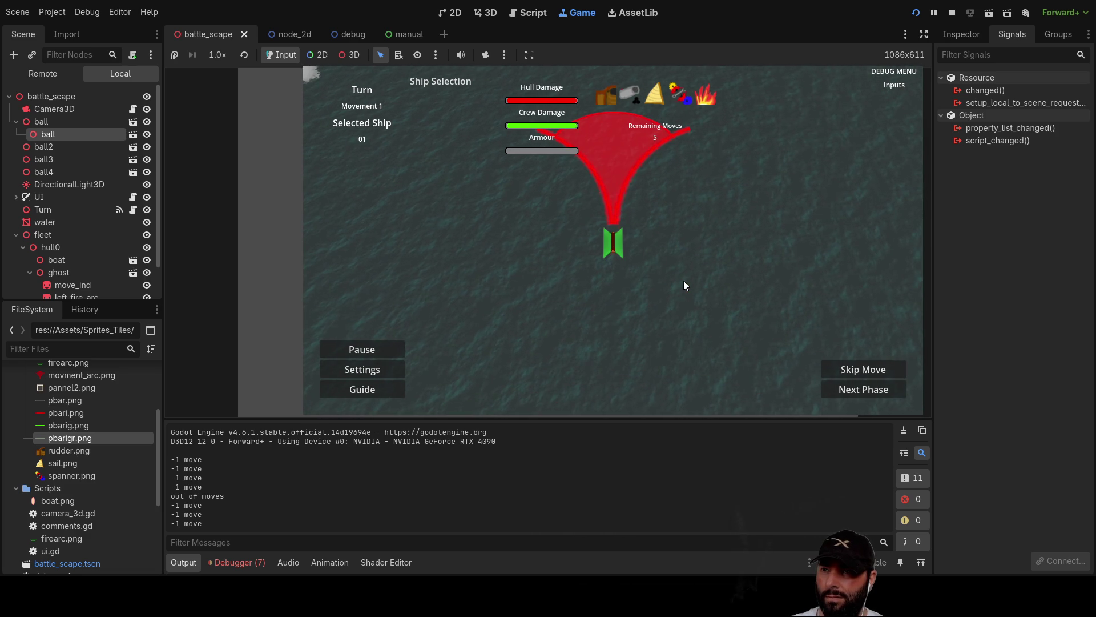
pyautogui.press('Up')
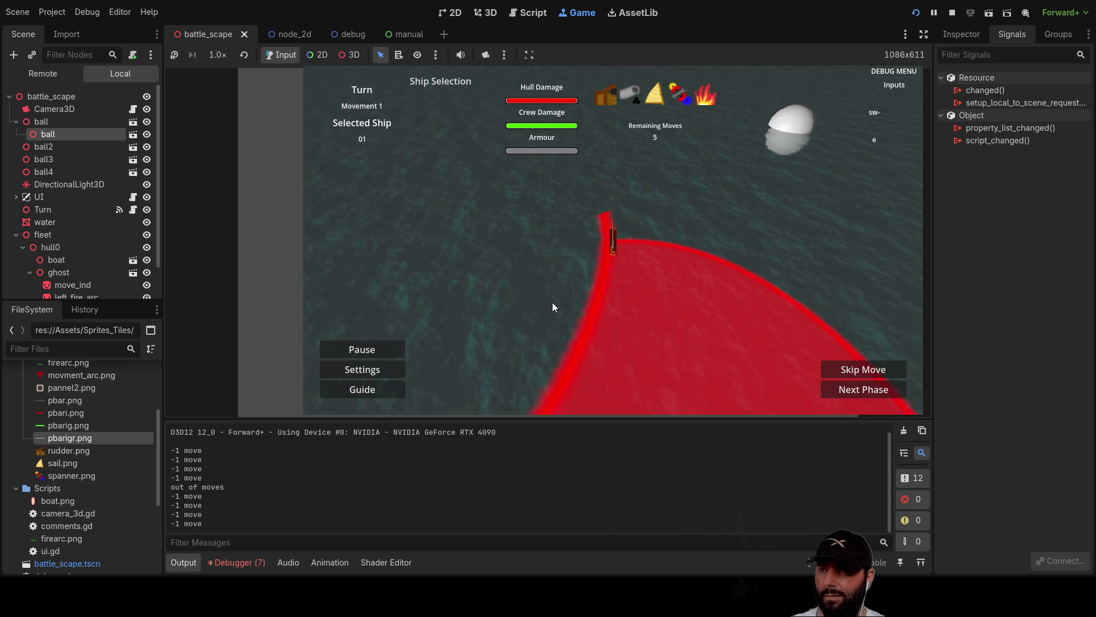
# Swing the camera around the ship, turn the ship once more, and stop the game.
pyautogui.press('a')
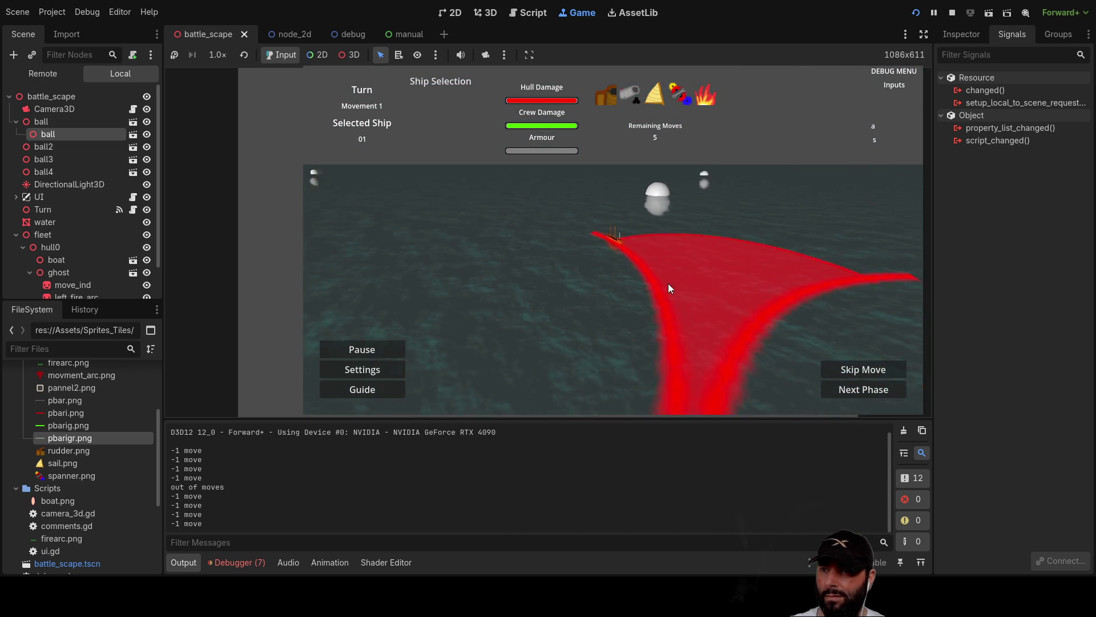
pyautogui.press('d')
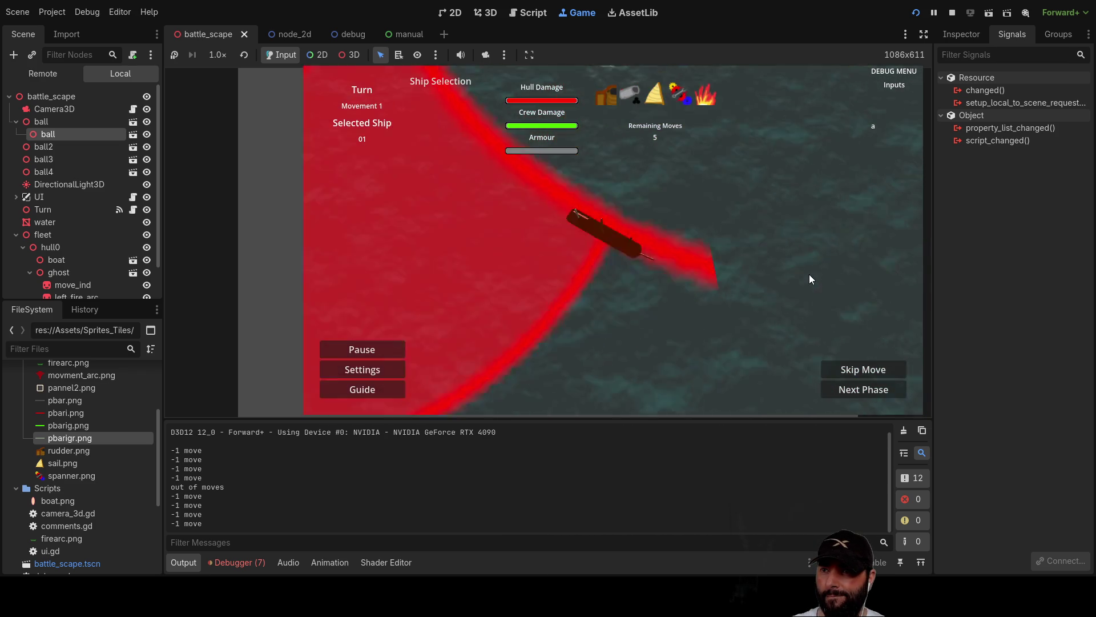
pyautogui.press('d')
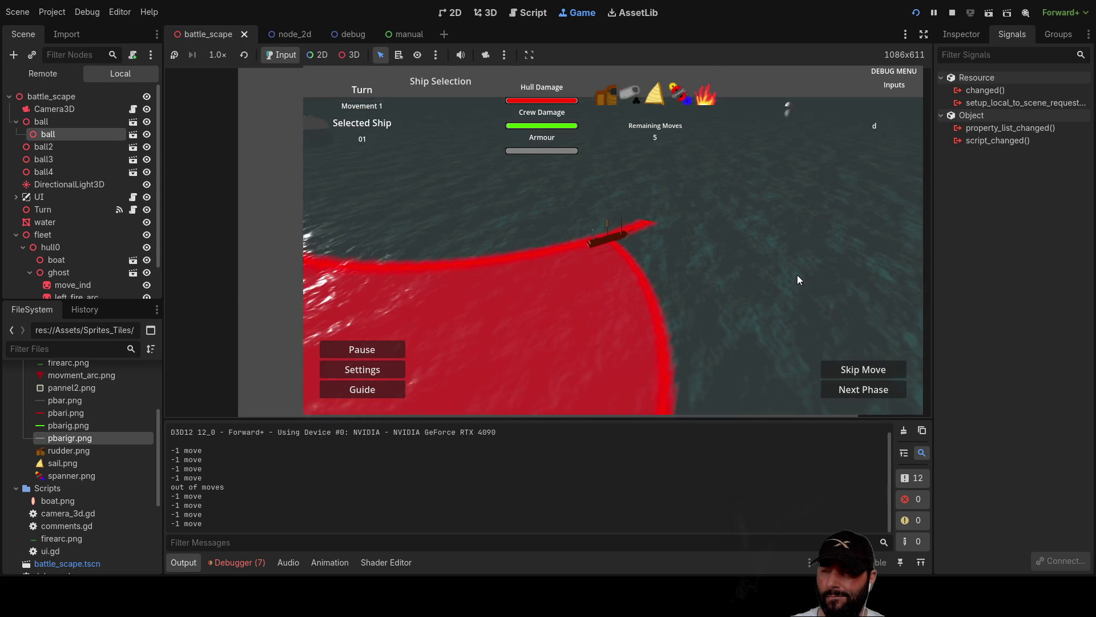
pyautogui.press('d')
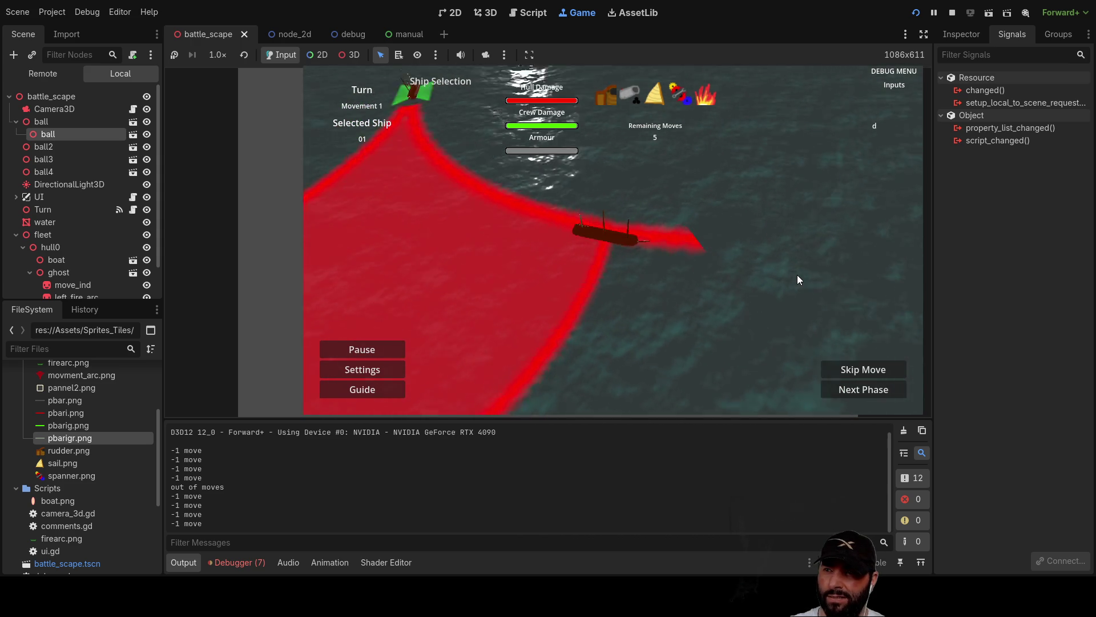
pyautogui.press('s')
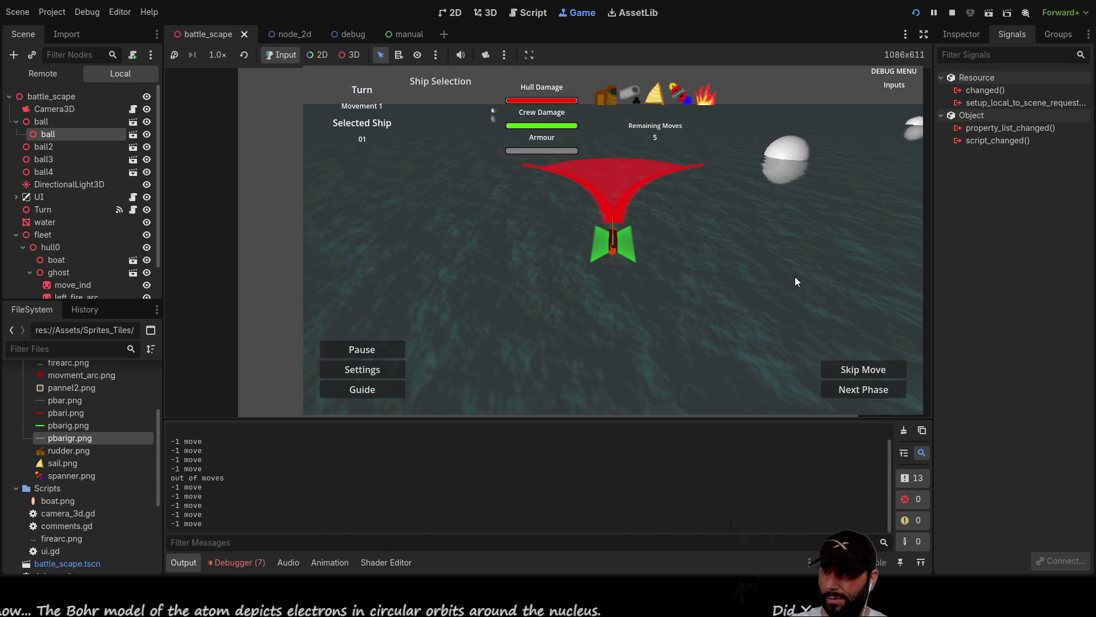
pyautogui.press('s')
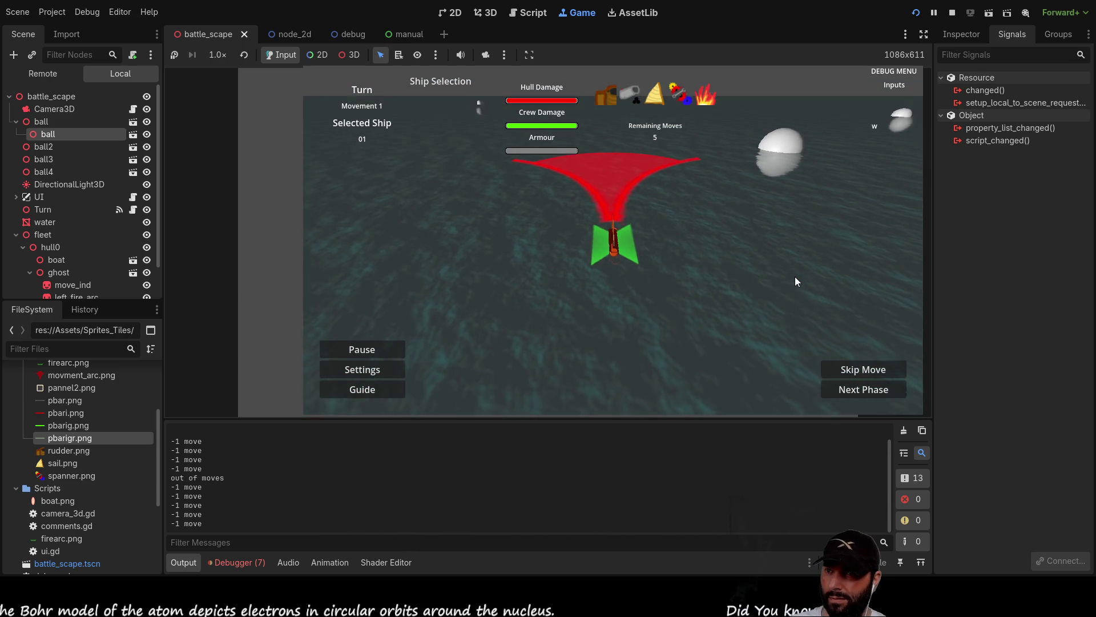
pyautogui.press('a')
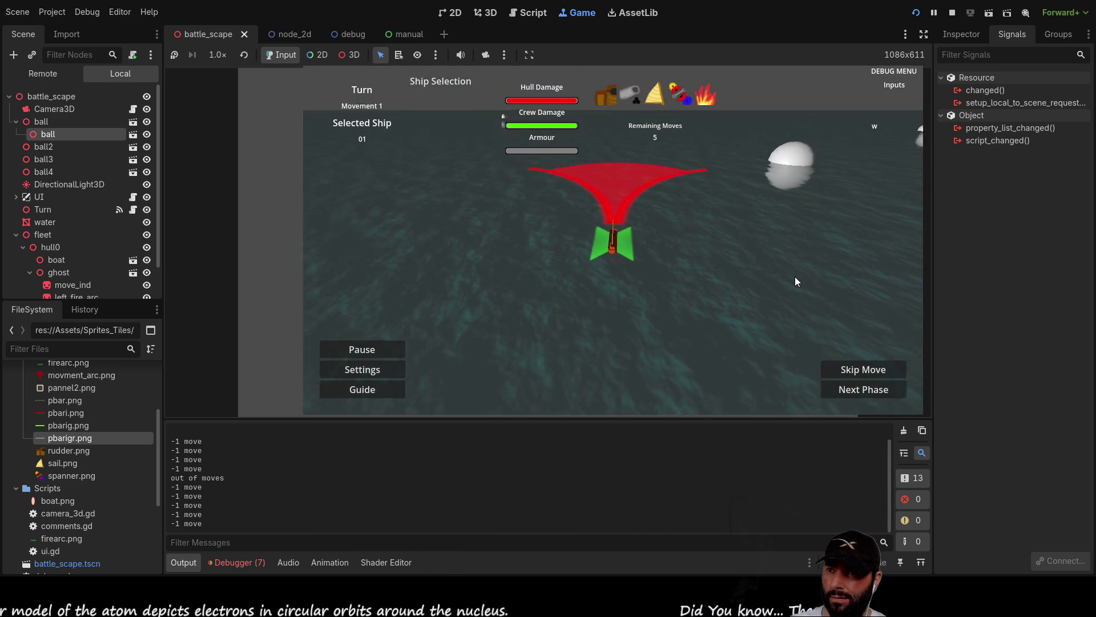
pyautogui.press('w')
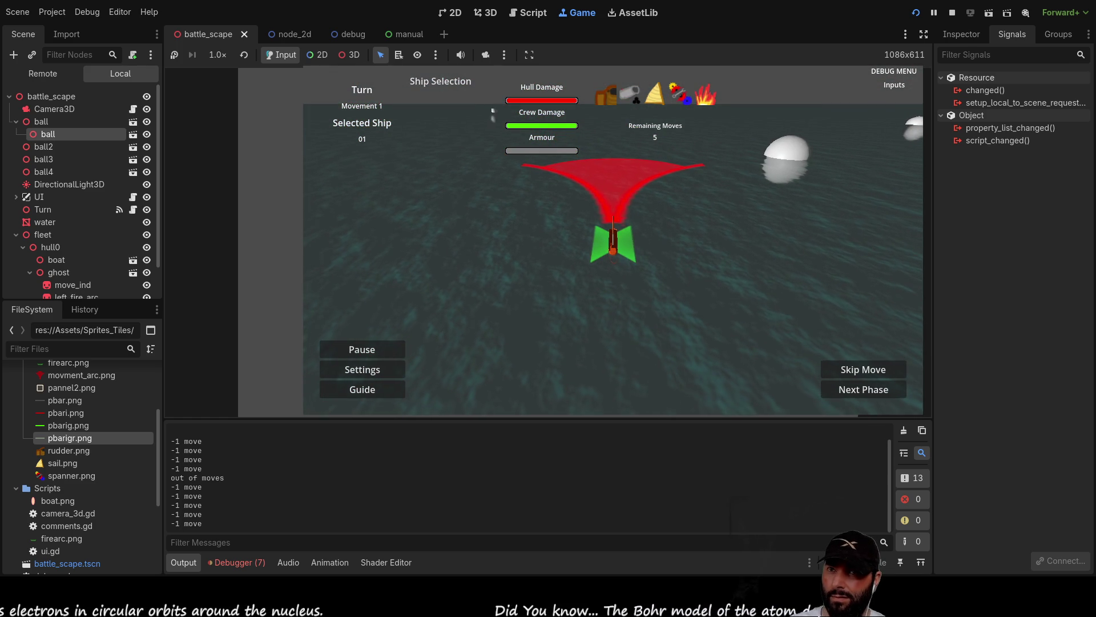
pyautogui.click(953, 12)
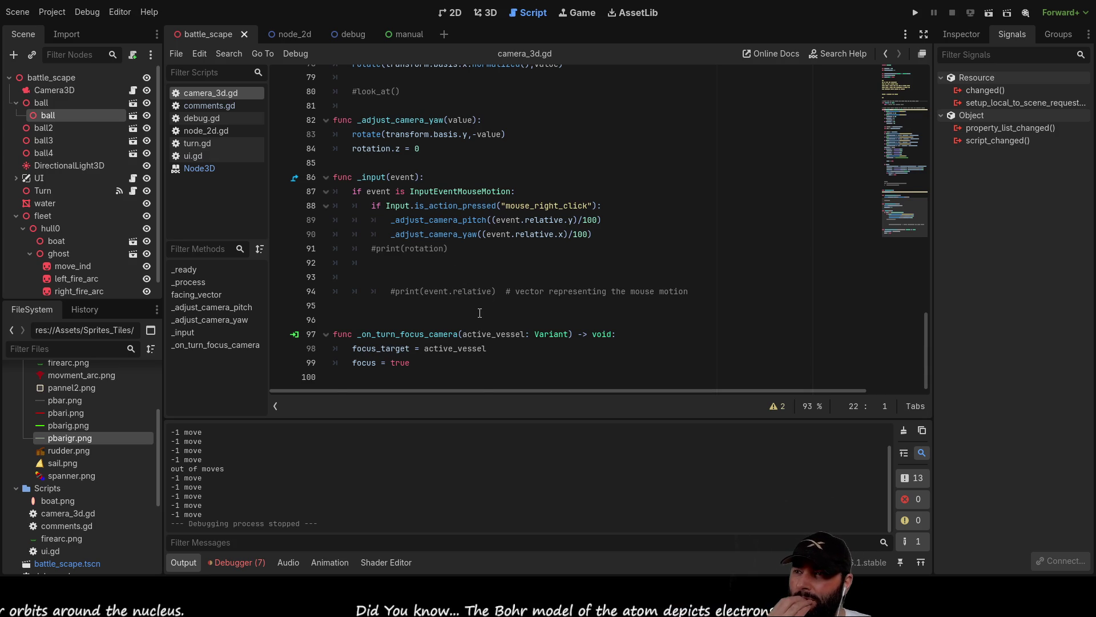
# Scroll camera_3d.gd to line 64 and select the focus stop condition.
pyautogui.scroll(4, 480, 313)
pyautogui.scroll(-4, 479, 312)
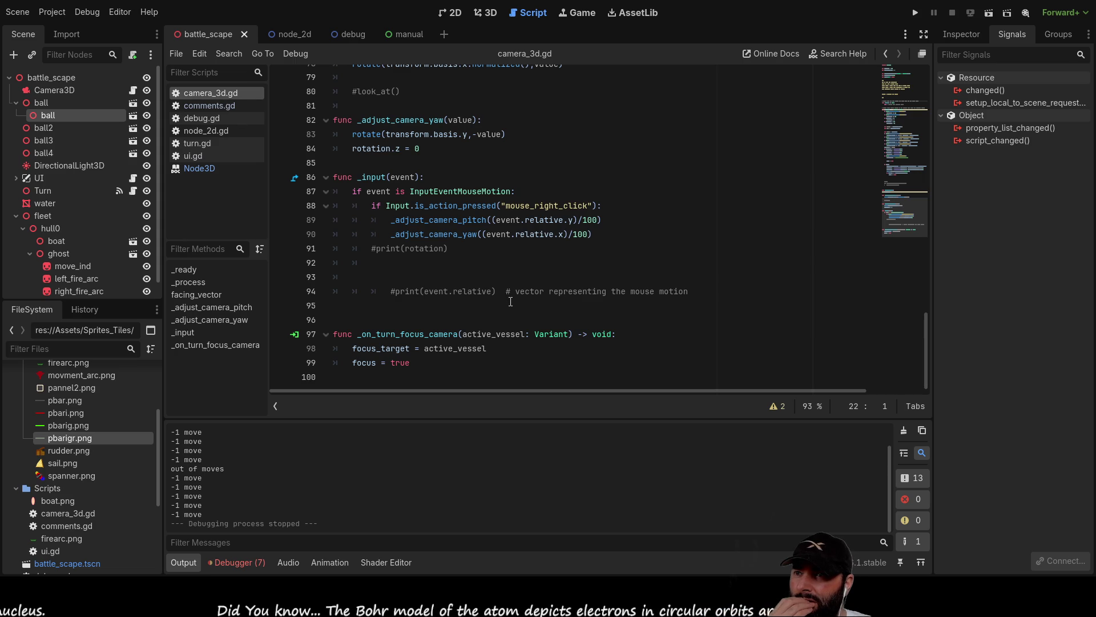
pyautogui.scroll(10, 510, 301)
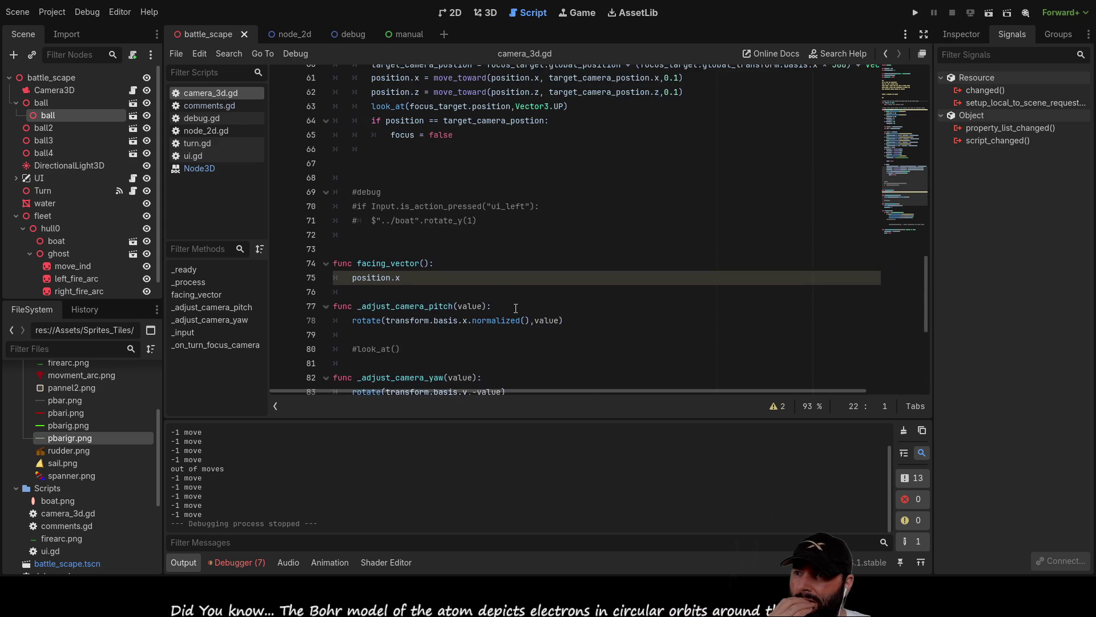
pyautogui.scroll(1, 497, 313)
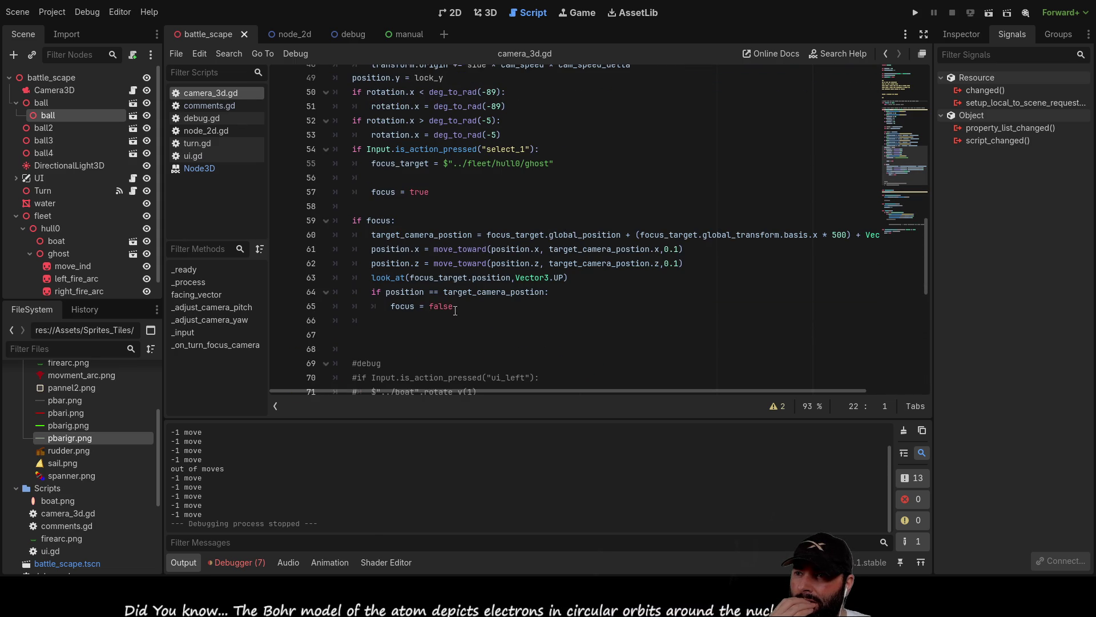
pyautogui.moveTo(368, 292); pyautogui.dragTo(556, 293)
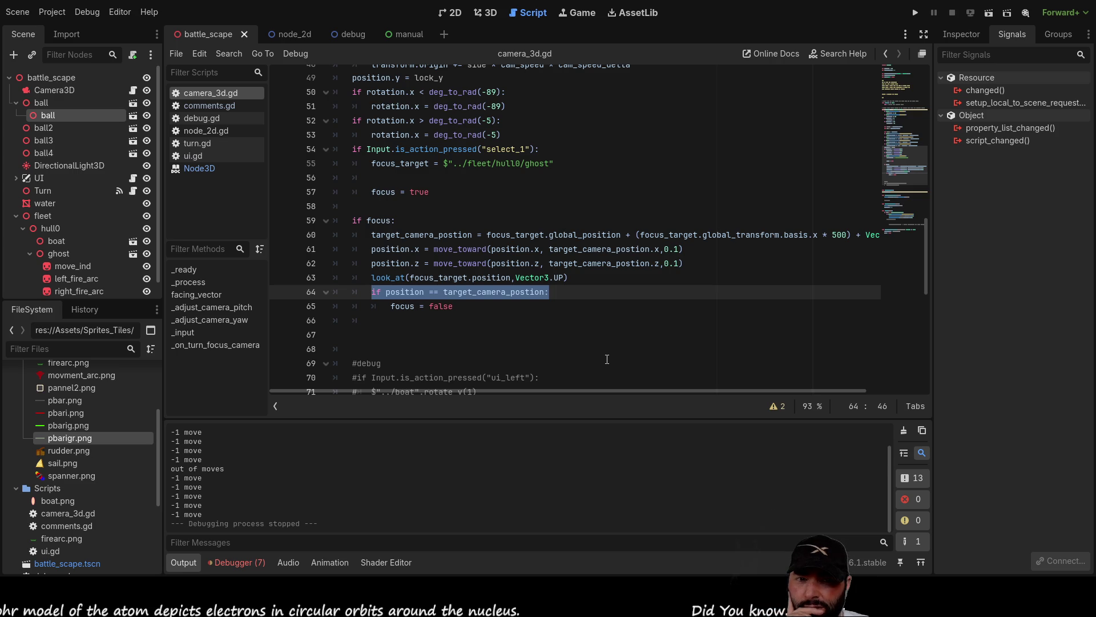
# Start rewriting the condition to compare position.x against target_camera_postion.
pyautogui.doubleClick(403, 292)
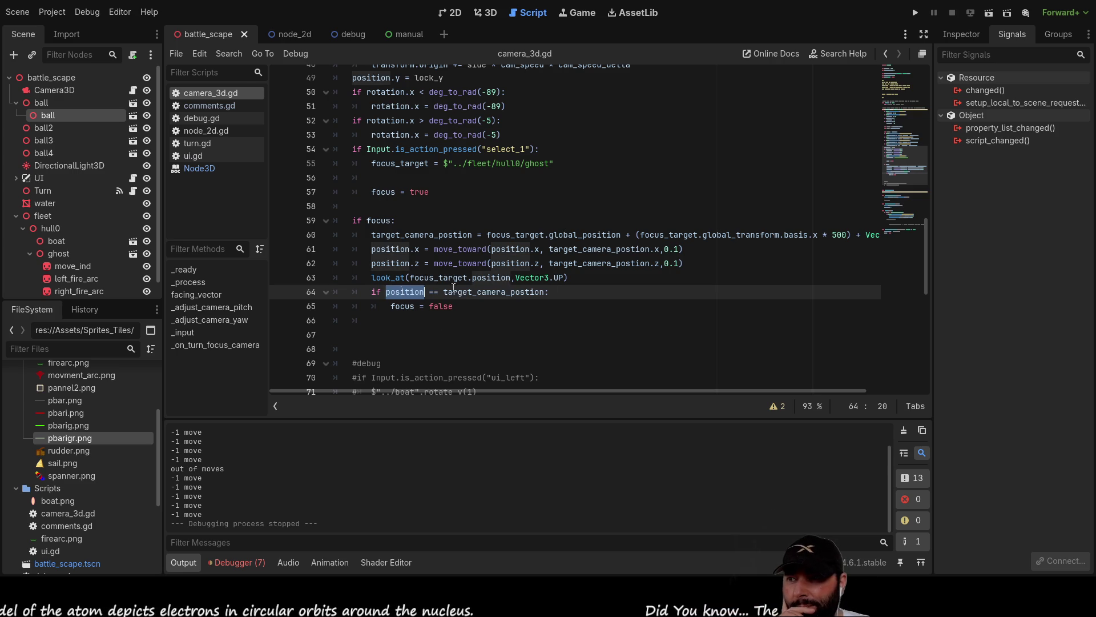
pyautogui.doubleClick(542, 293)
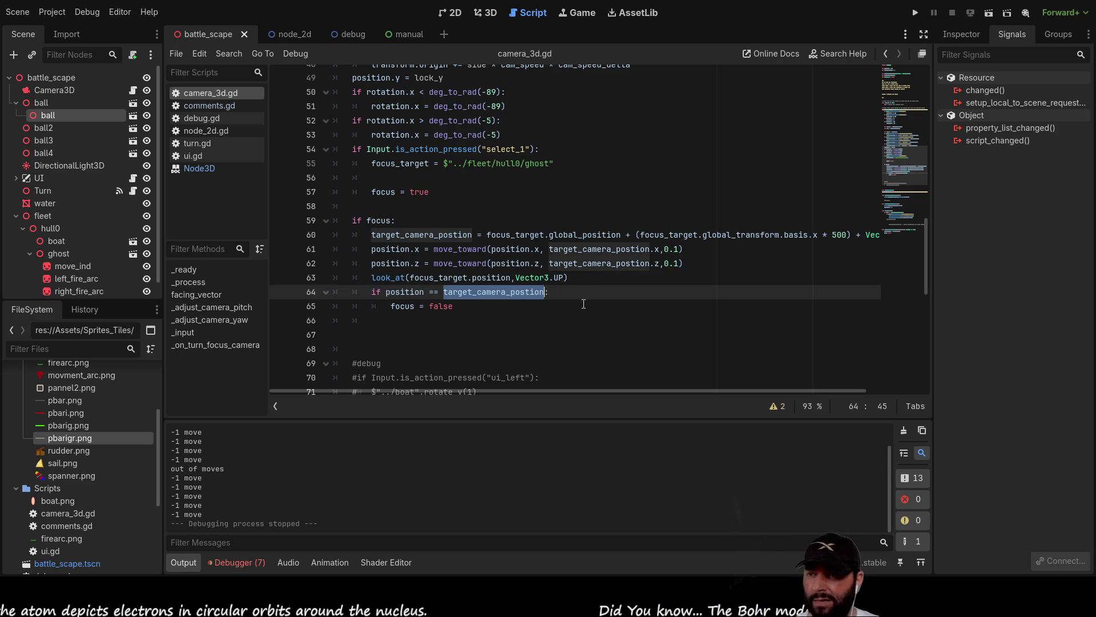
pyautogui.press('Left')
pyautogui.press('Left')
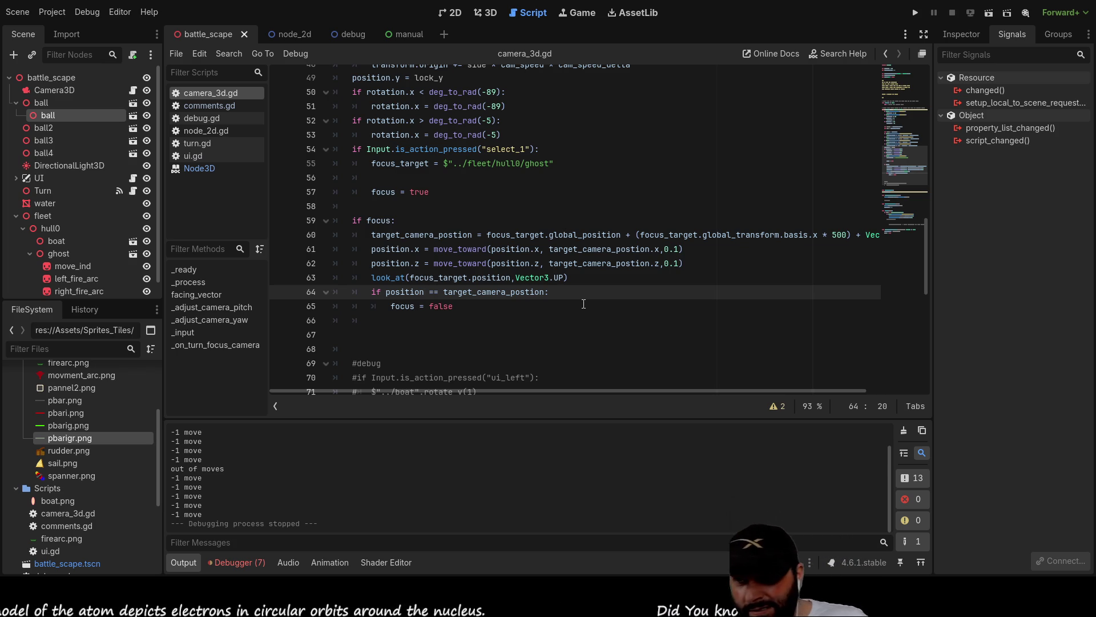
pyautogui.write('.x')
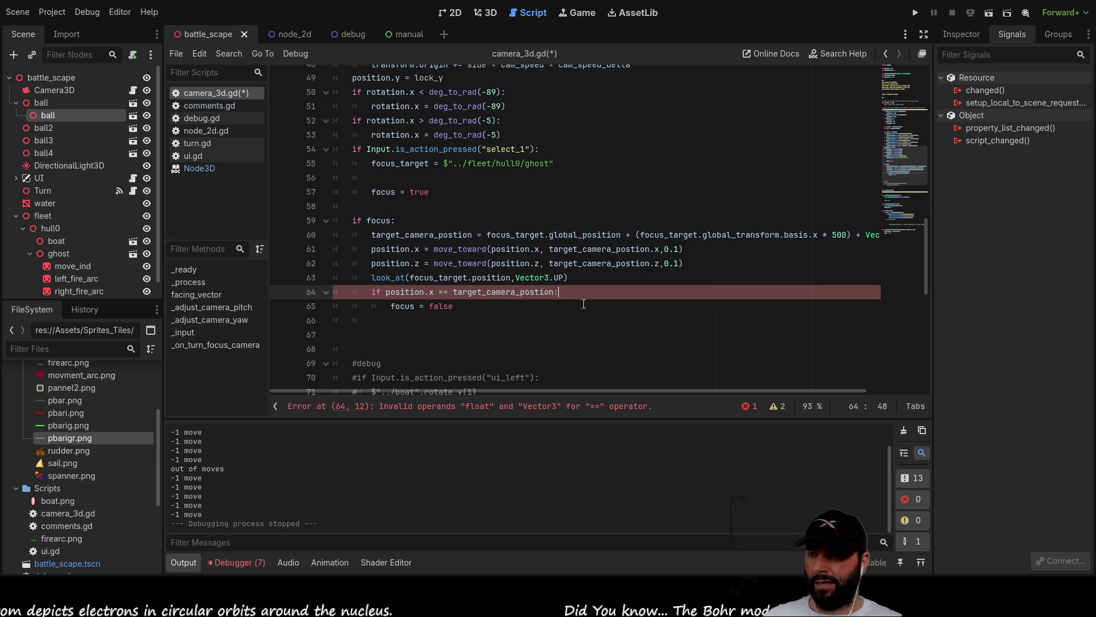
pyautogui.write('x ')
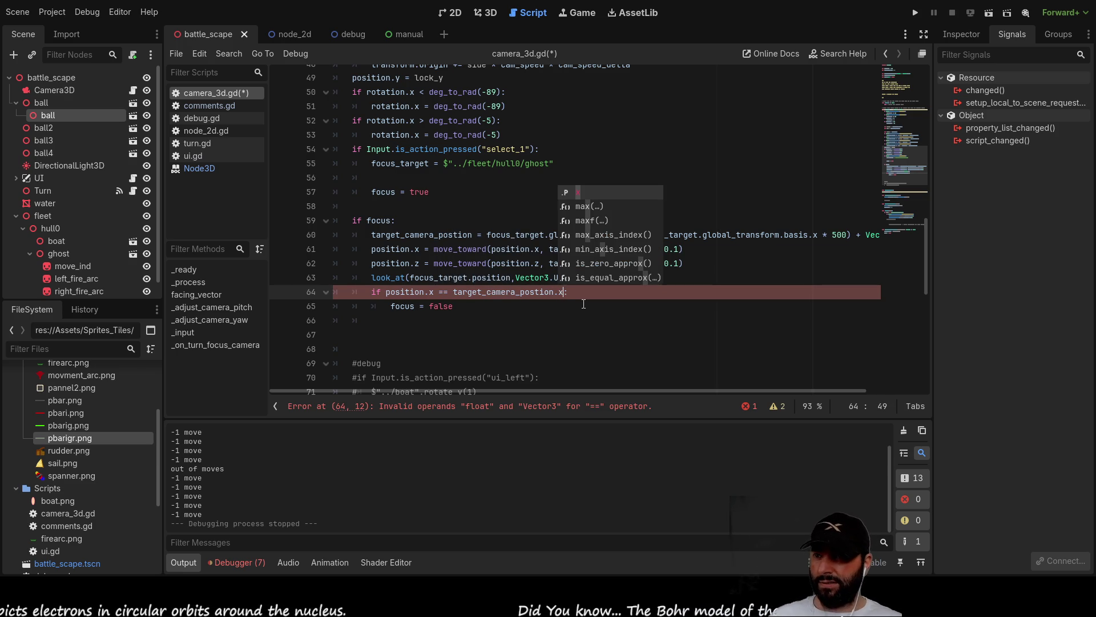
pyautogui.write('< 5')
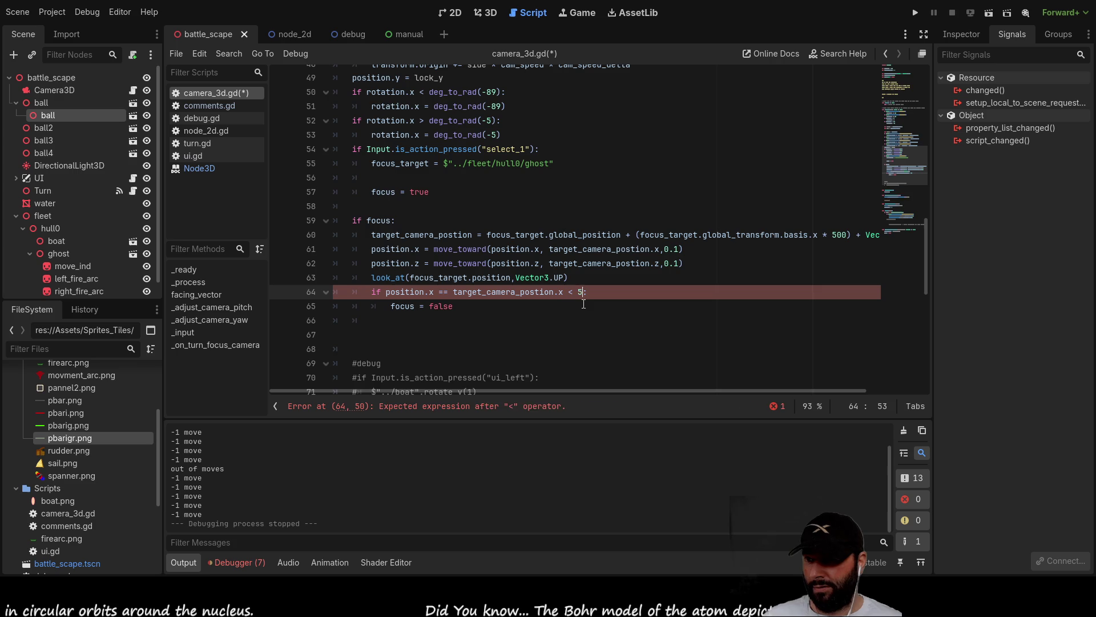
pyautogui.write('nd')
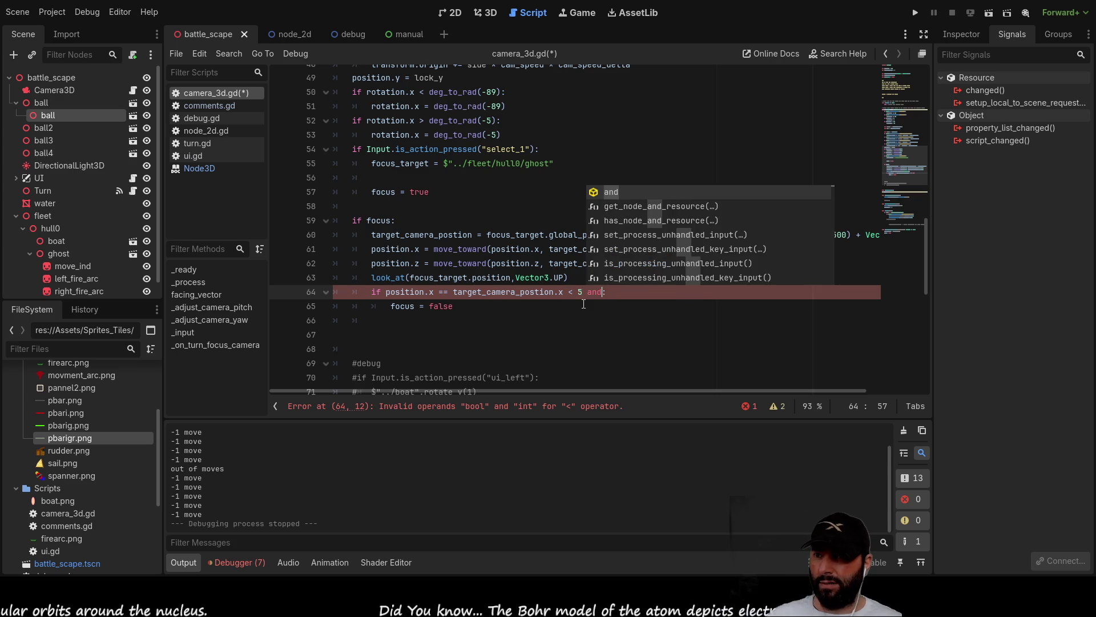
# Turn the comparison into the subtraction position.x-target_camera_postion.x.
pyautogui.press('Left')
pyautogui.press('Left')
pyautogui.press('Left')
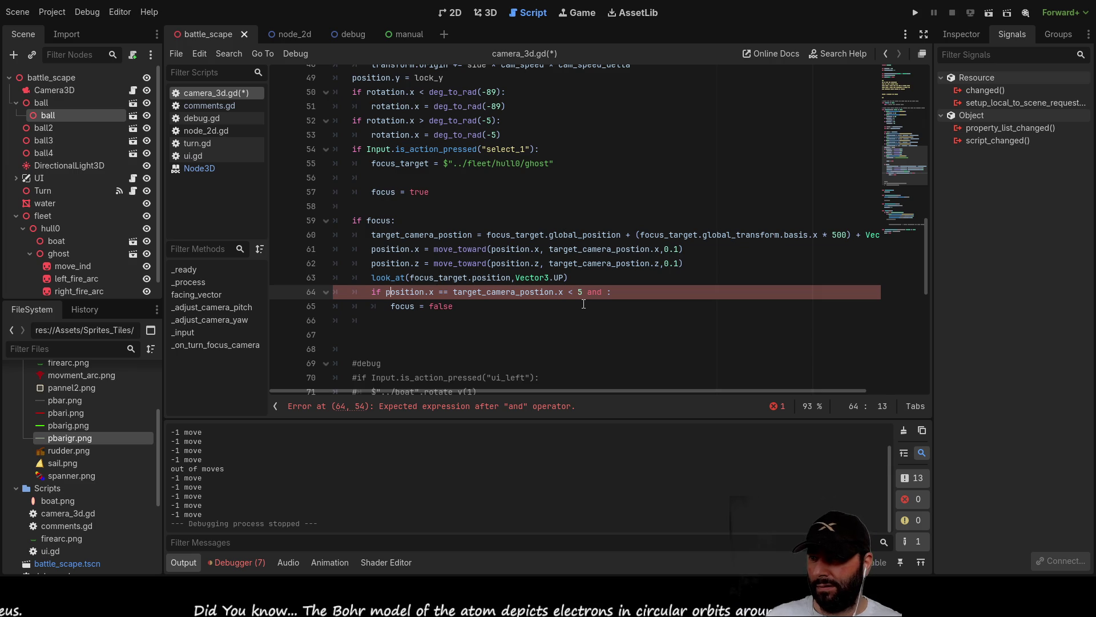
pyautogui.hotkey('shift', 'Right')
pyautogui.hotkey('shift', 'Right')
pyautogui.hotkey('shift', 'Right')
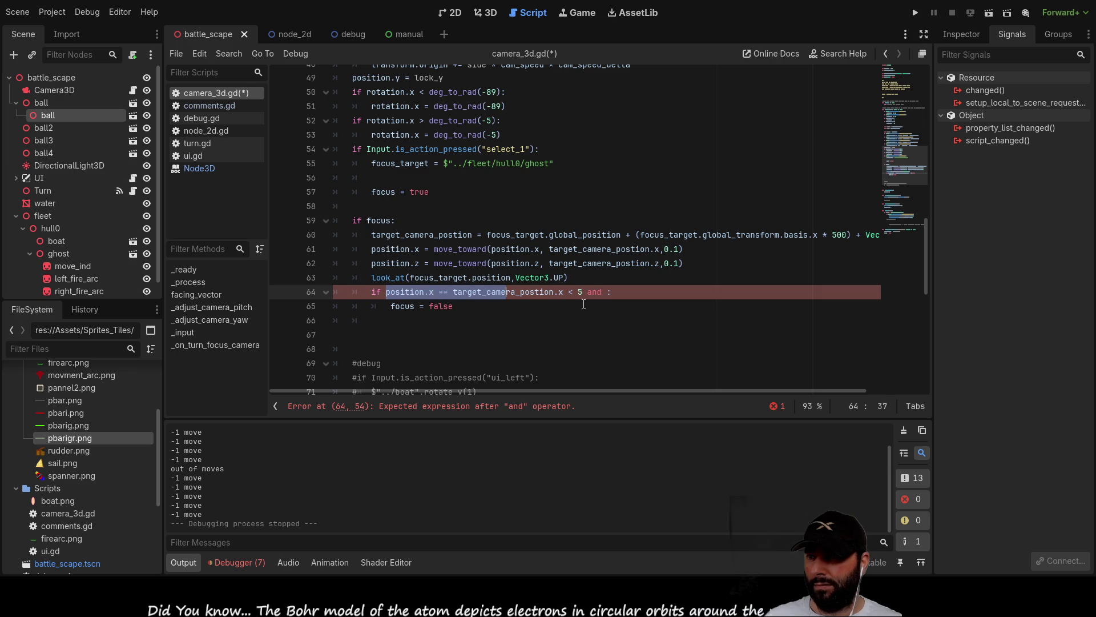
pyautogui.press('Left')
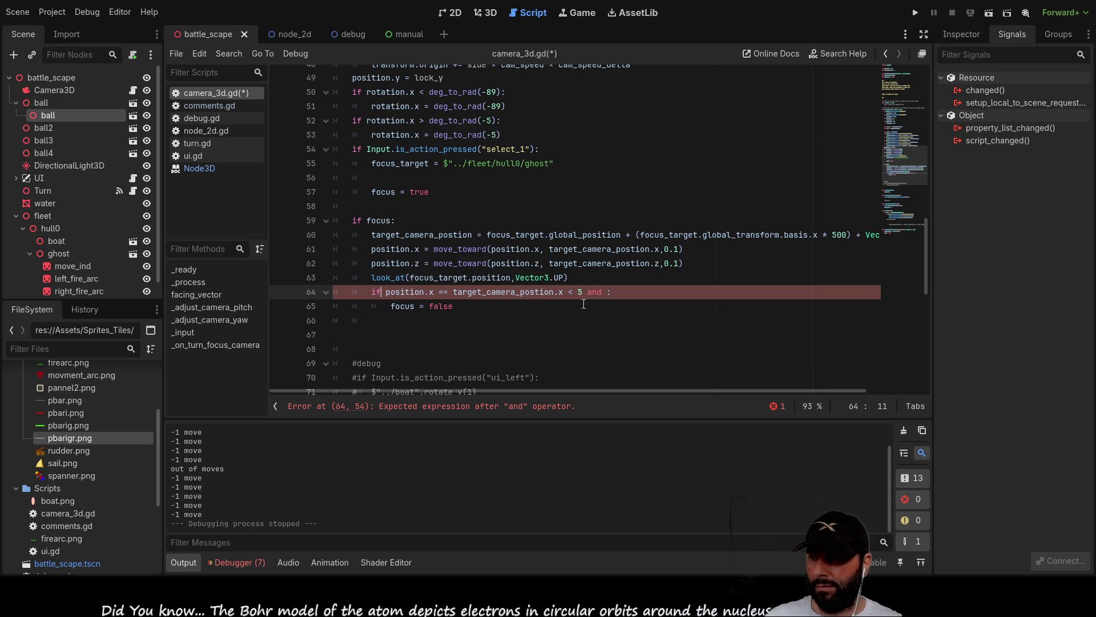
pyautogui.write('<')
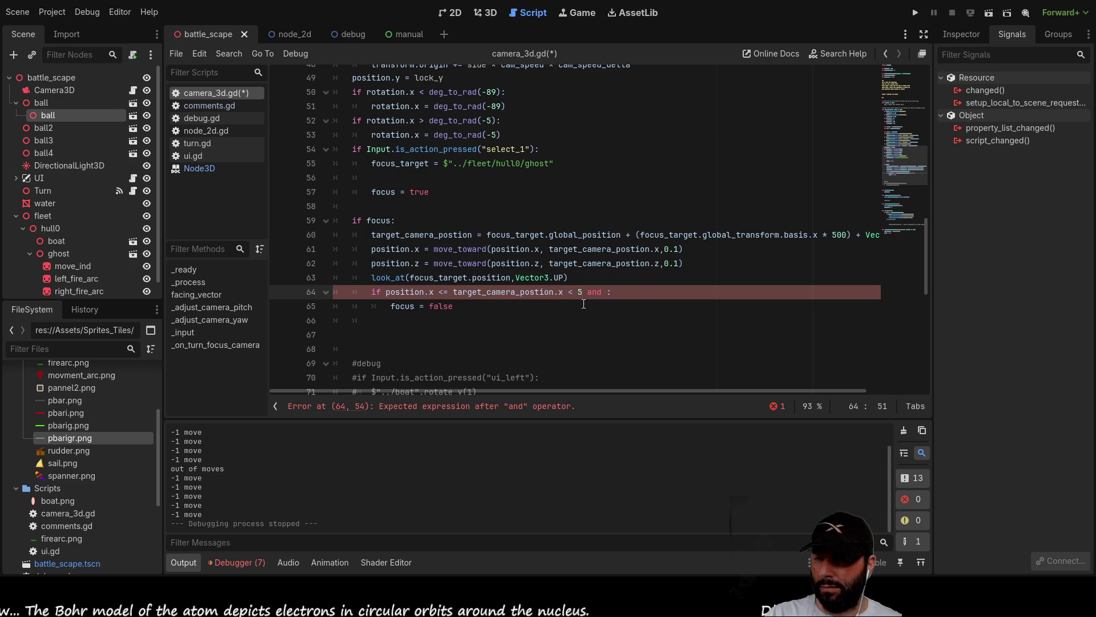
pyautogui.press('Left')
pyautogui.press('Left')
pyautogui.press('Left')
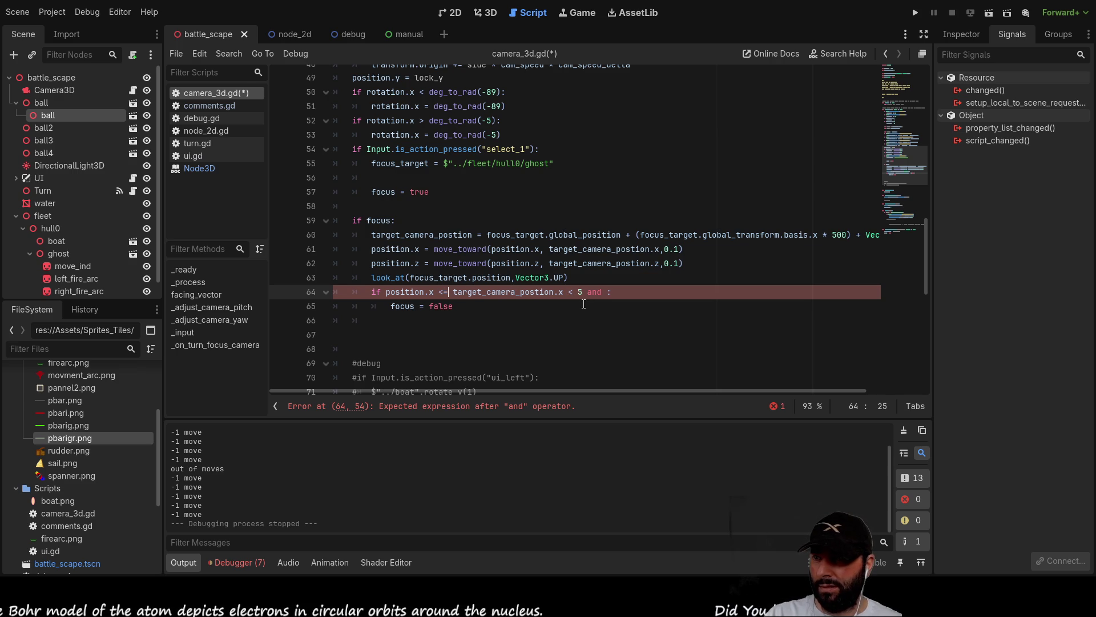
pyautogui.press('BackSpace')
pyautogui.press('BackSpace')
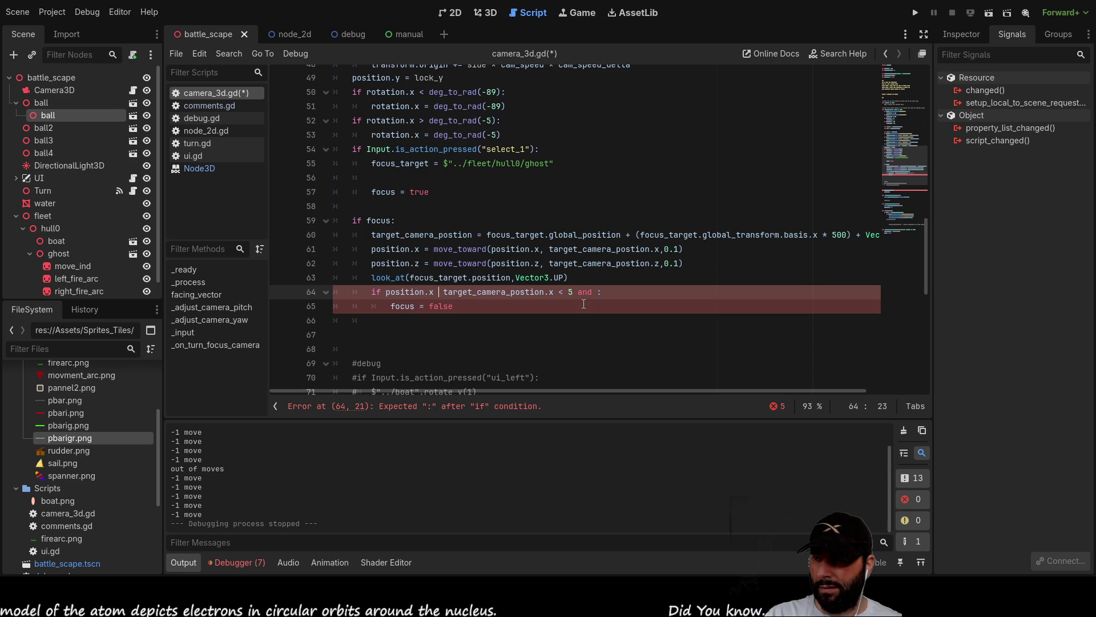
pyautogui.press('BackSpace')
pyautogui.press('Delete')
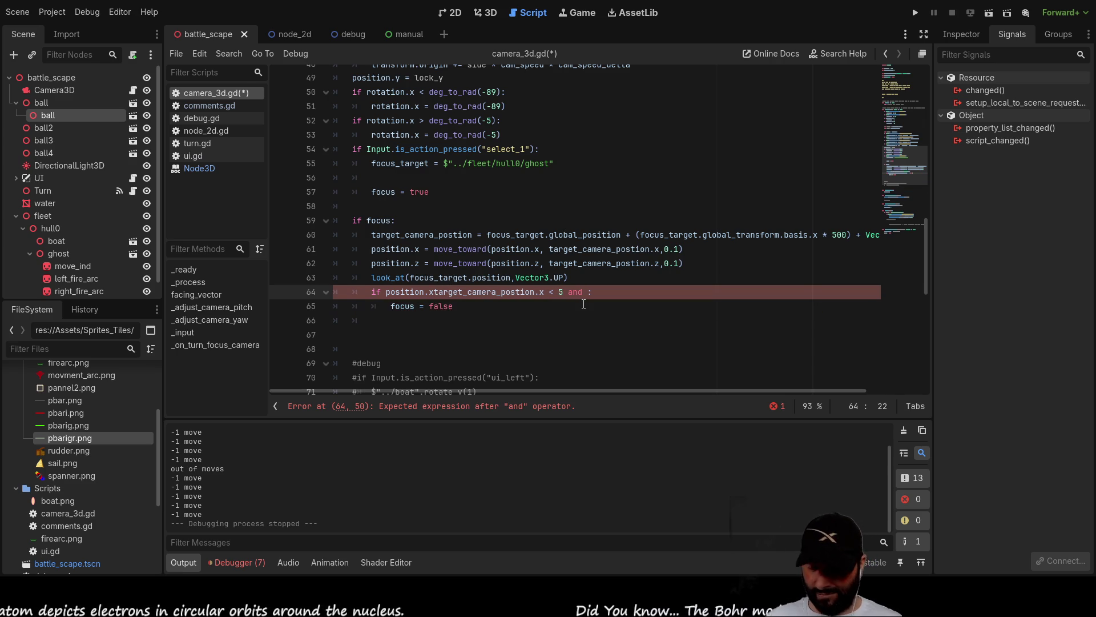
pyautogui.write('-')
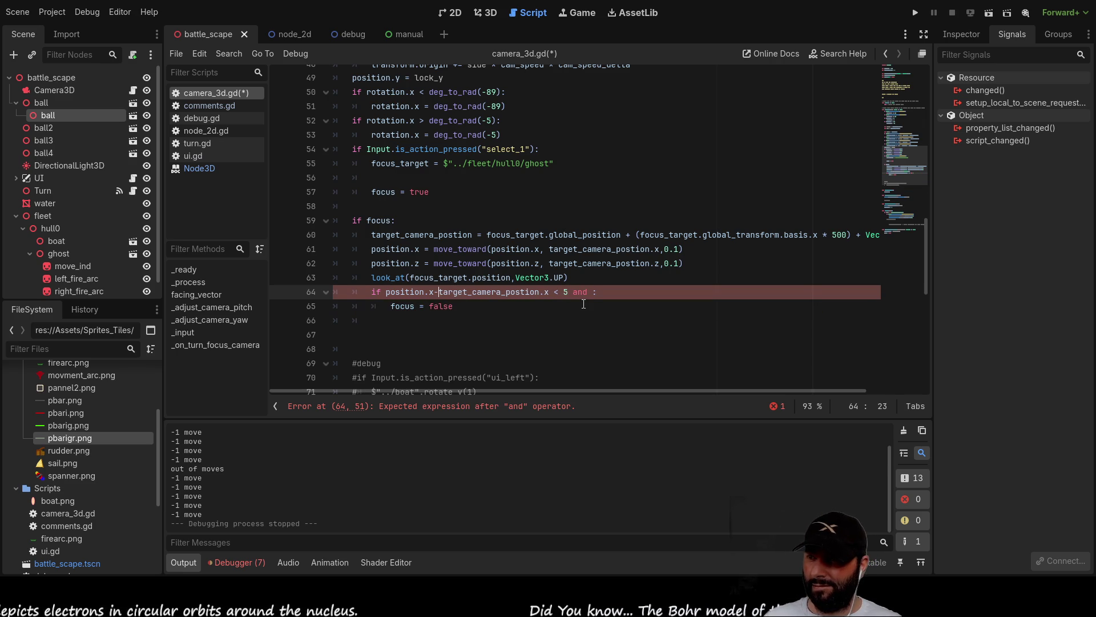
# Make the trailing test read <= 5 and delete the stray 'and'.
pyautogui.press('End')
pyautogui.press('Left')
pyautogui.press('Left')
pyautogui.press('Left')
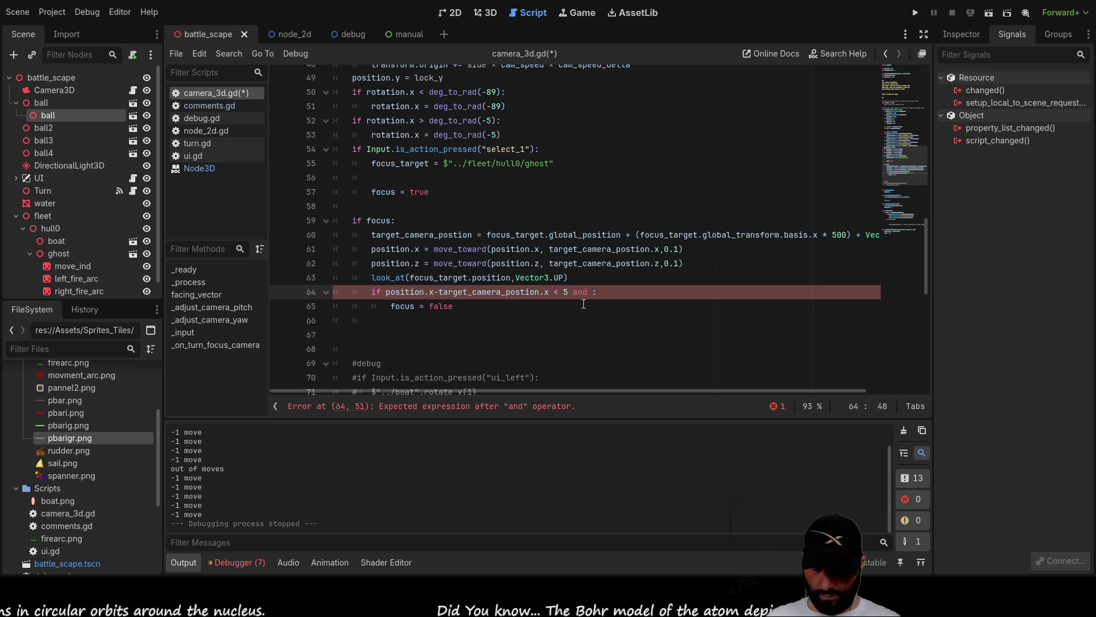
pyautogui.write('=')
pyautogui.press('Right')
pyautogui.press('Right')
pyautogui.press('Right')
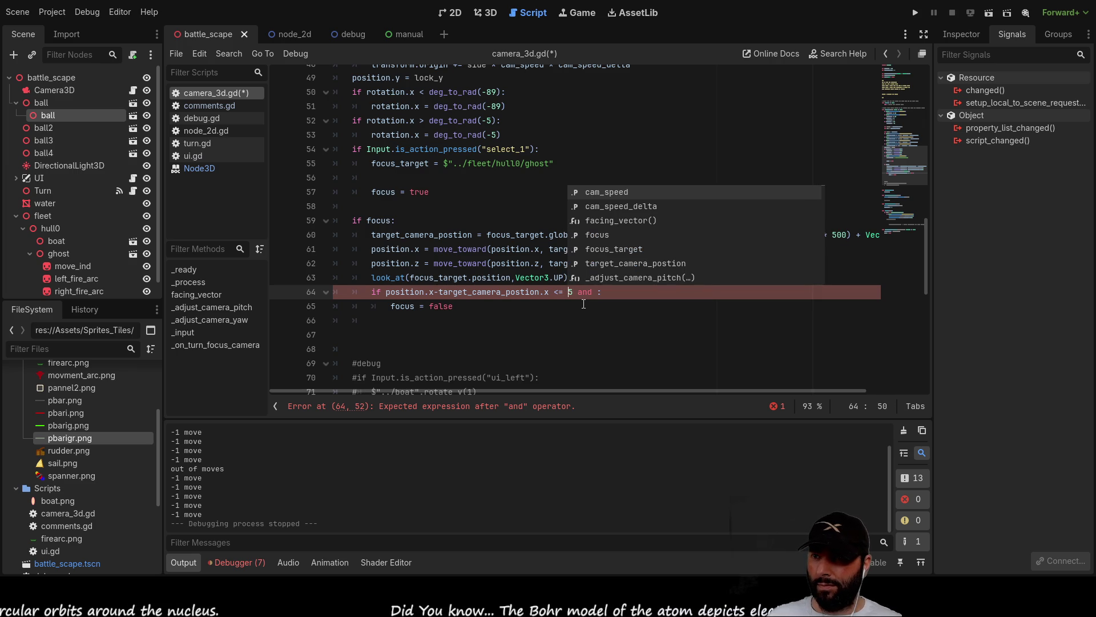
pyautogui.press('BackSpace')
pyautogui.press('BackSpace')
pyautogui.press('BackSpace')
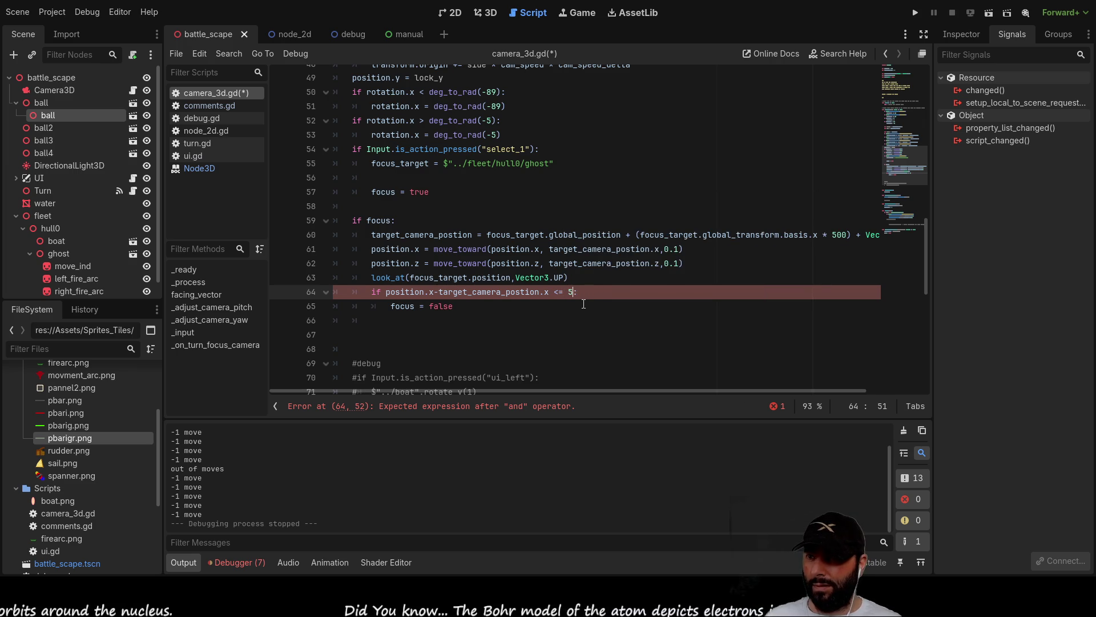
# Wrap the difference in abs(...) so the check reads abs(position.x-target_camera_postion.x) <= 5.
pyautogui.hotkey('ctrl', 'Left')
pyautogui.hotkey('ctrl', 'Left')
pyautogui.hotkey('ctrl', 'Left')
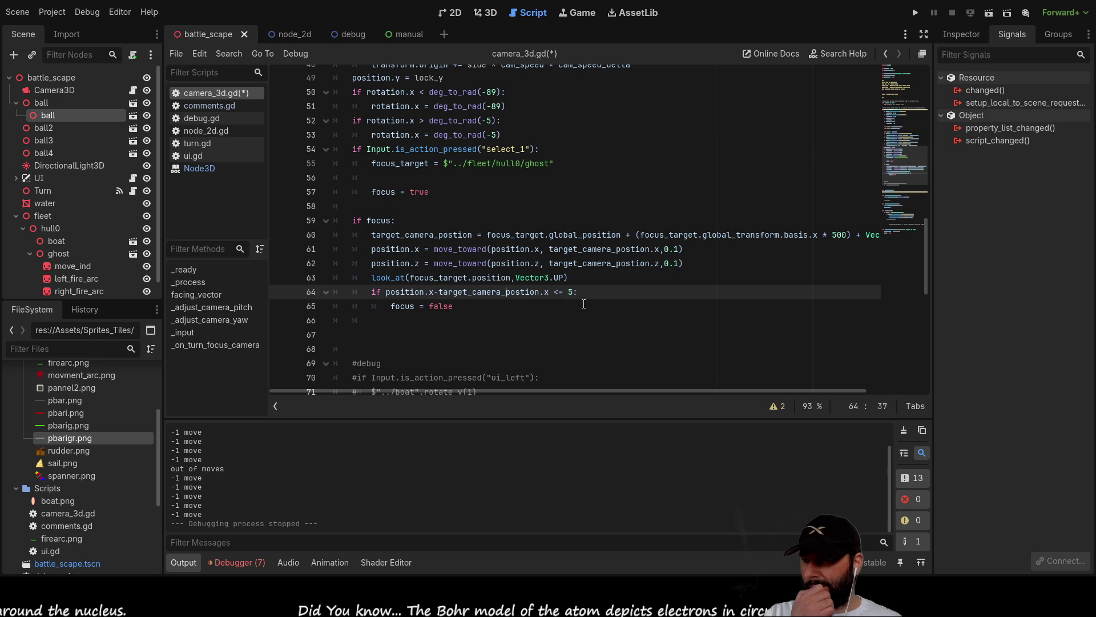
pyautogui.write('(')
pyautogui.press('Right')
pyautogui.press('Right')
pyautogui.press('Right')
pyautogui.write(')')
pyautogui.press('Left')
pyautogui.press('Left')
pyautogui.press('Left')
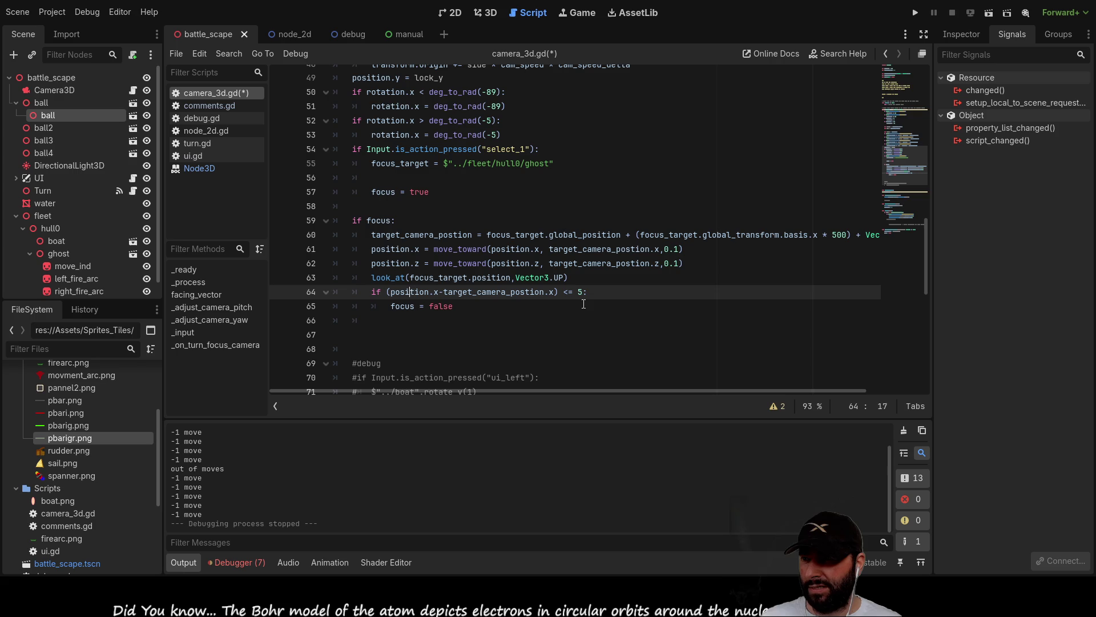
pyautogui.press('Left')
pyautogui.write('abs')
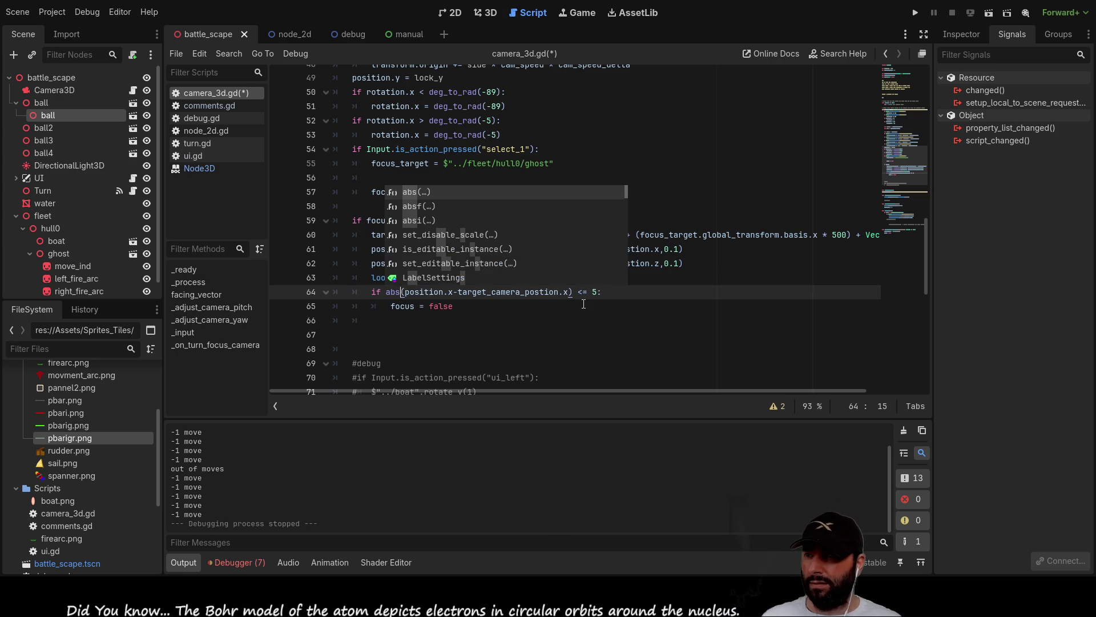
pyautogui.click(605, 303)
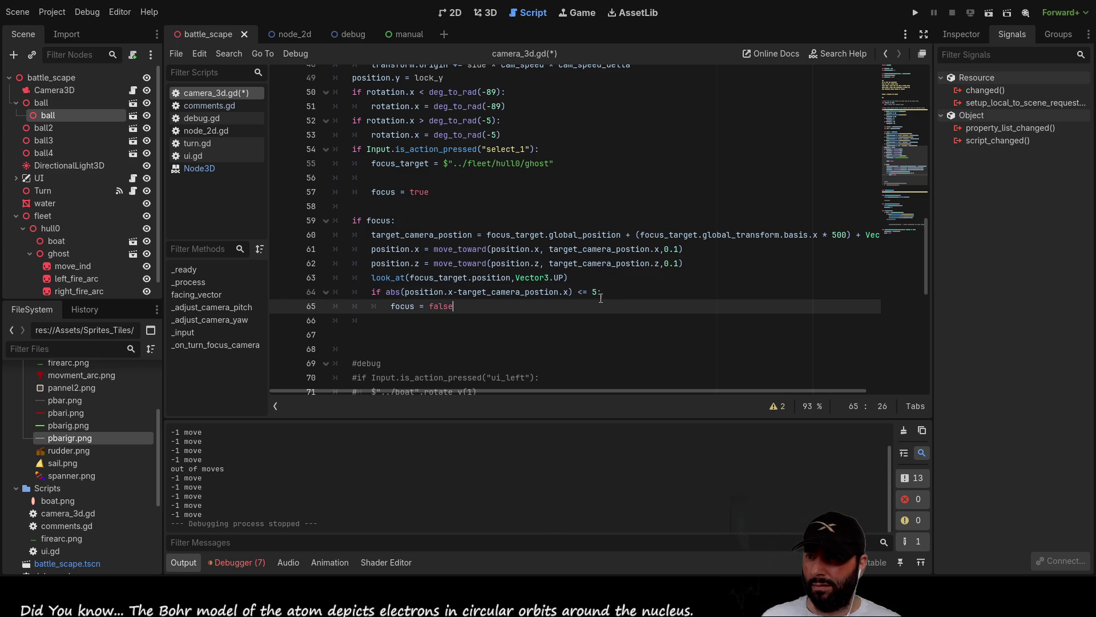
pyautogui.moveTo(386, 291); pyautogui.dragTo(575, 292)
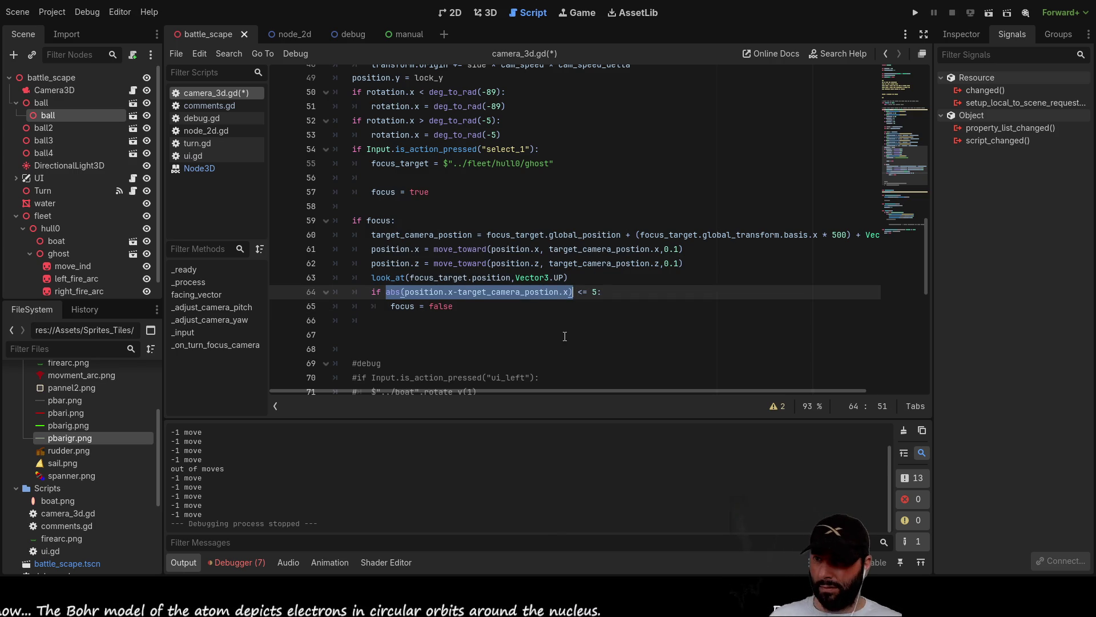